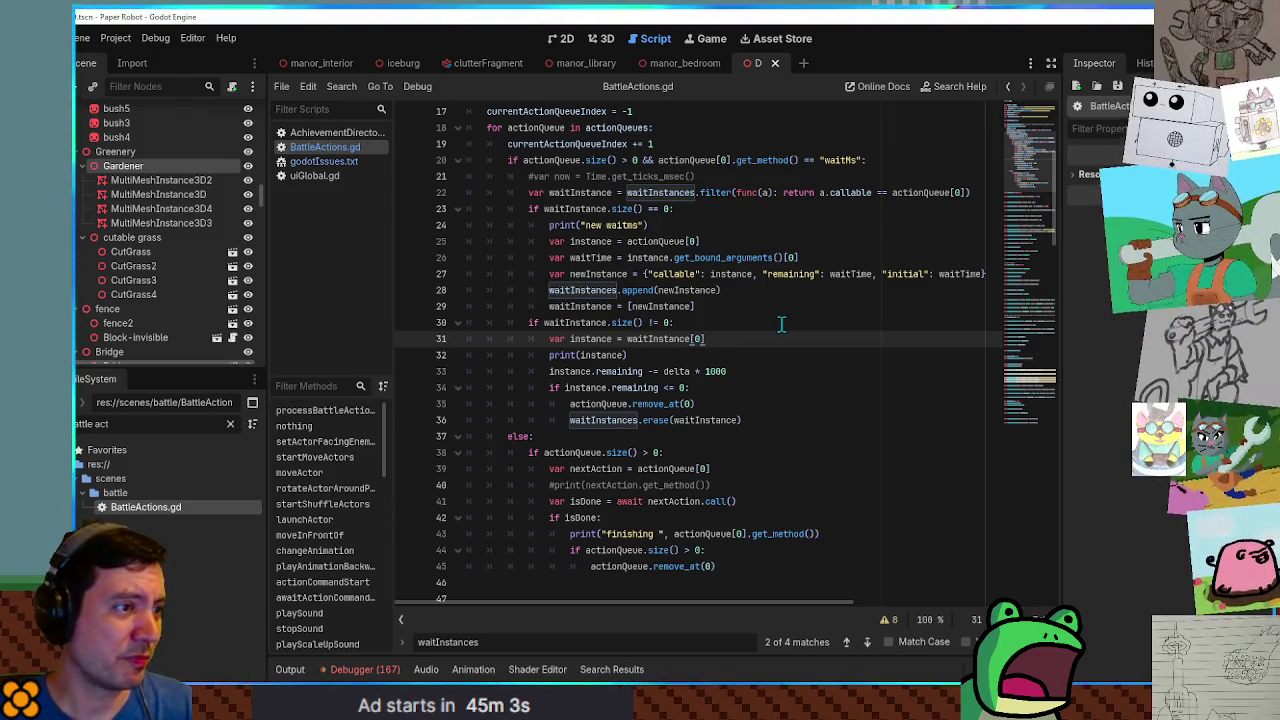
# Open godotIssues.txt from the Scripts list to view the 4.4/4.7 update issues.
pyautogui.click(332, 161)
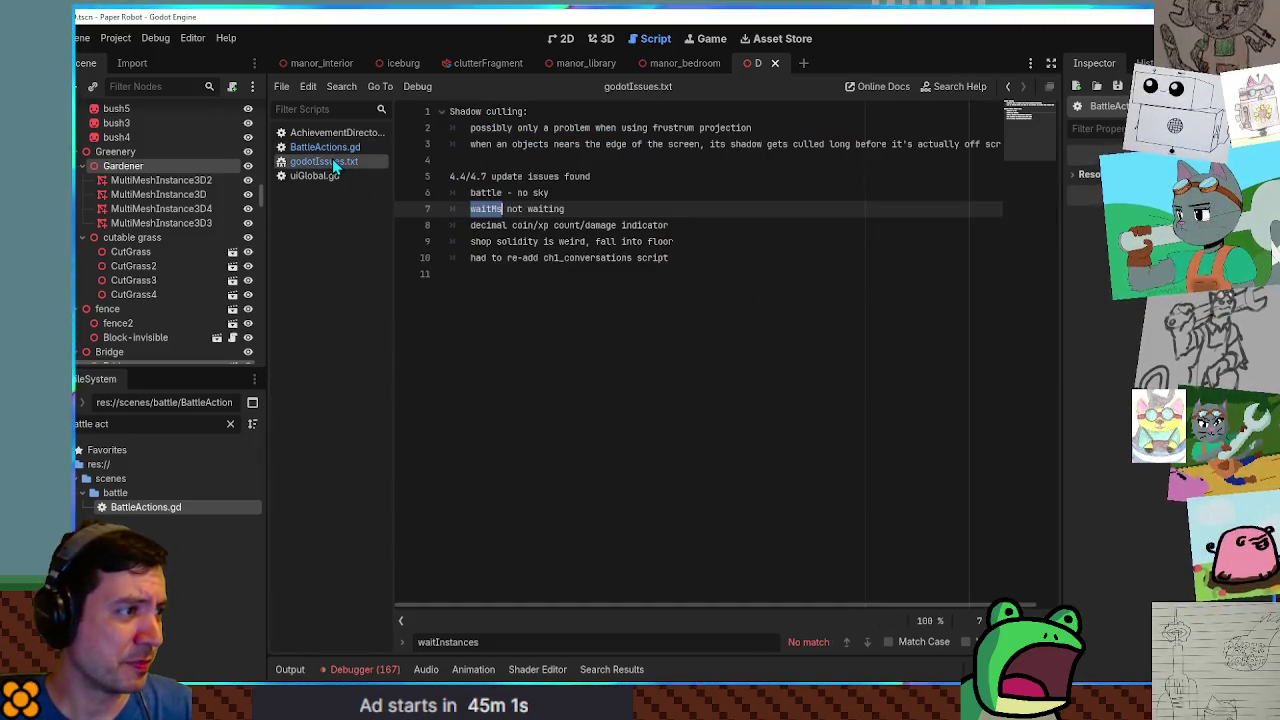
pyautogui.click(653, 212)
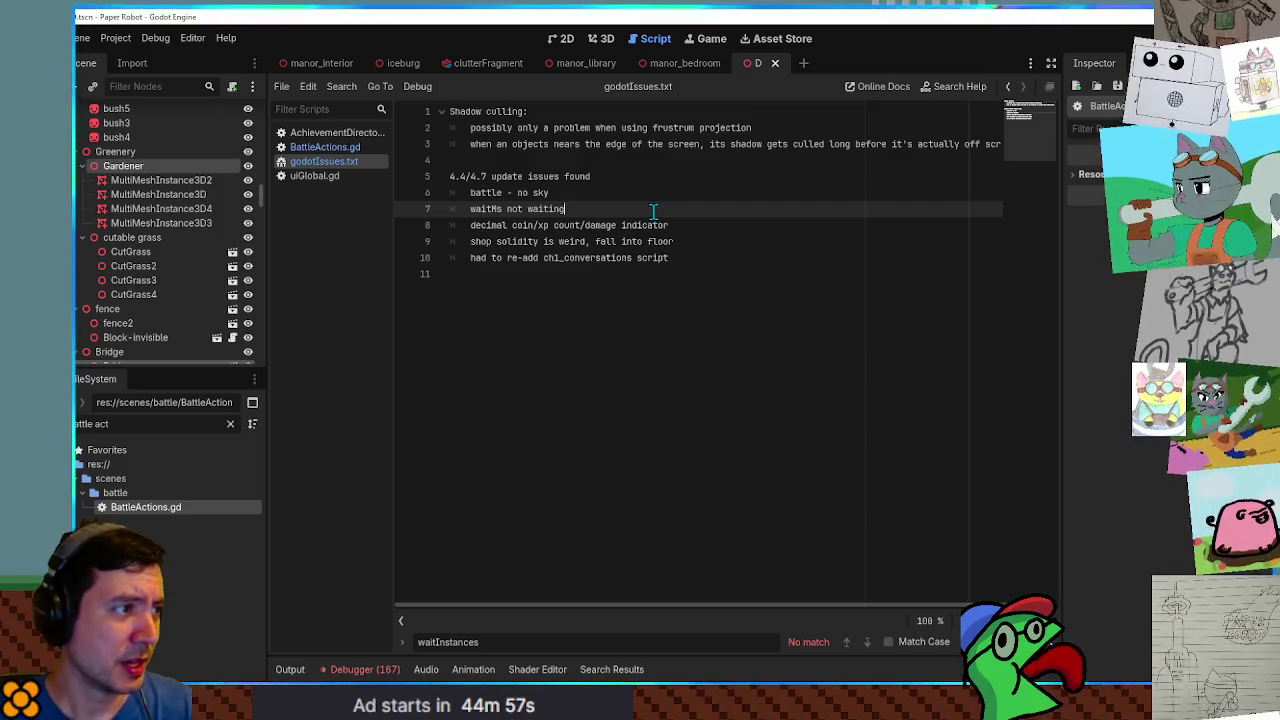
pyautogui.doubleClick(499, 192)
pyautogui.moveTo(595, 192); pyautogui.dragTo(472, 190)
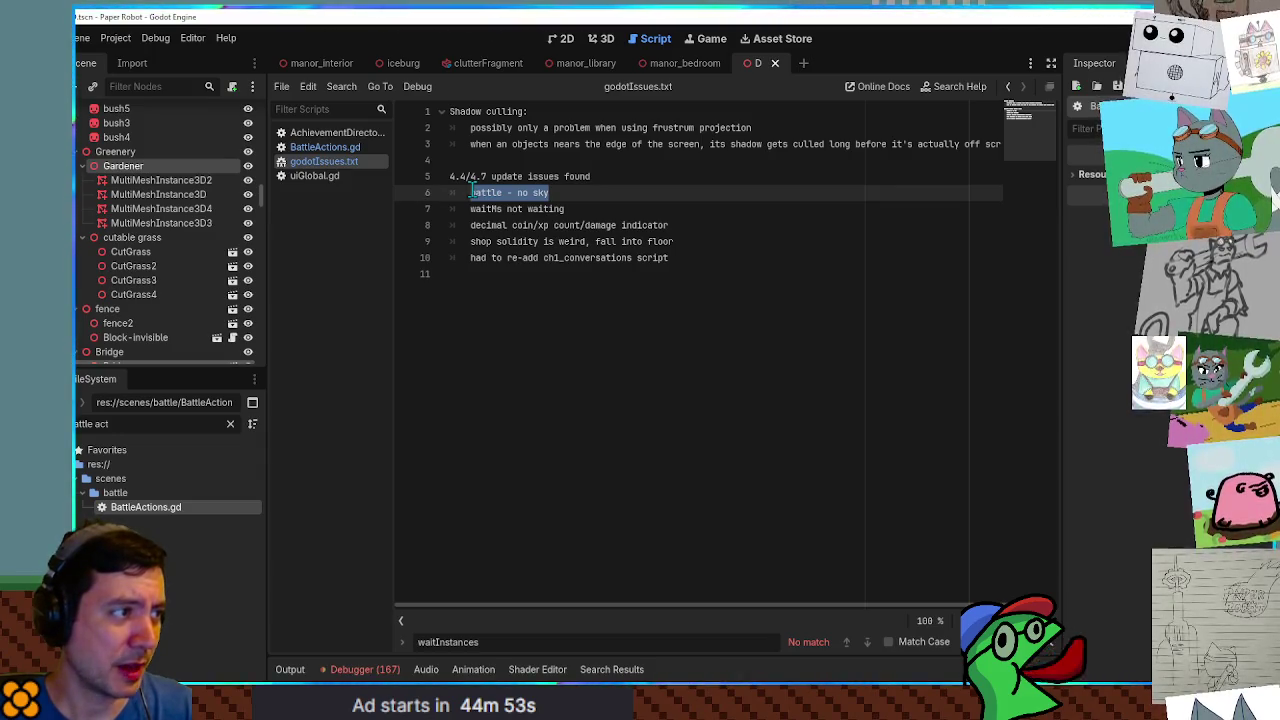
pyautogui.click(472, 192)
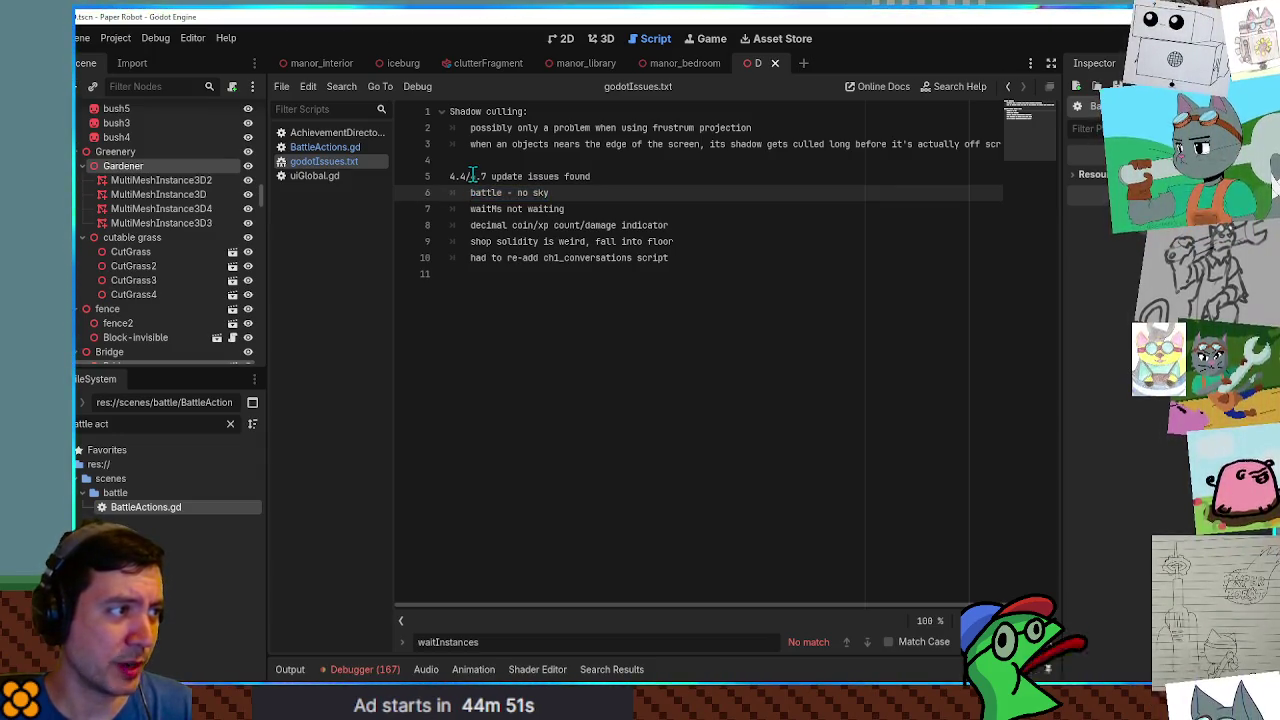
pyautogui.click(469, 176)
pyautogui.moveTo(469, 176); pyautogui.dragTo(443, 178)
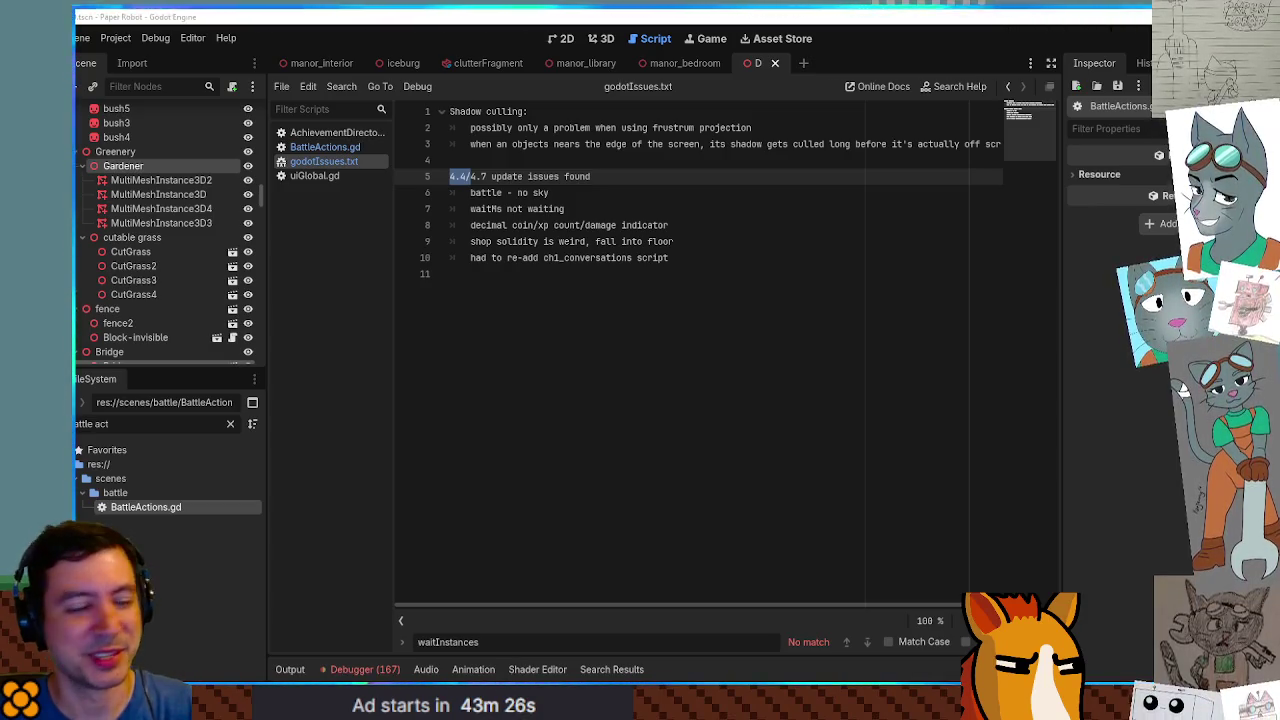
pyautogui.doubleClick(496, 208)
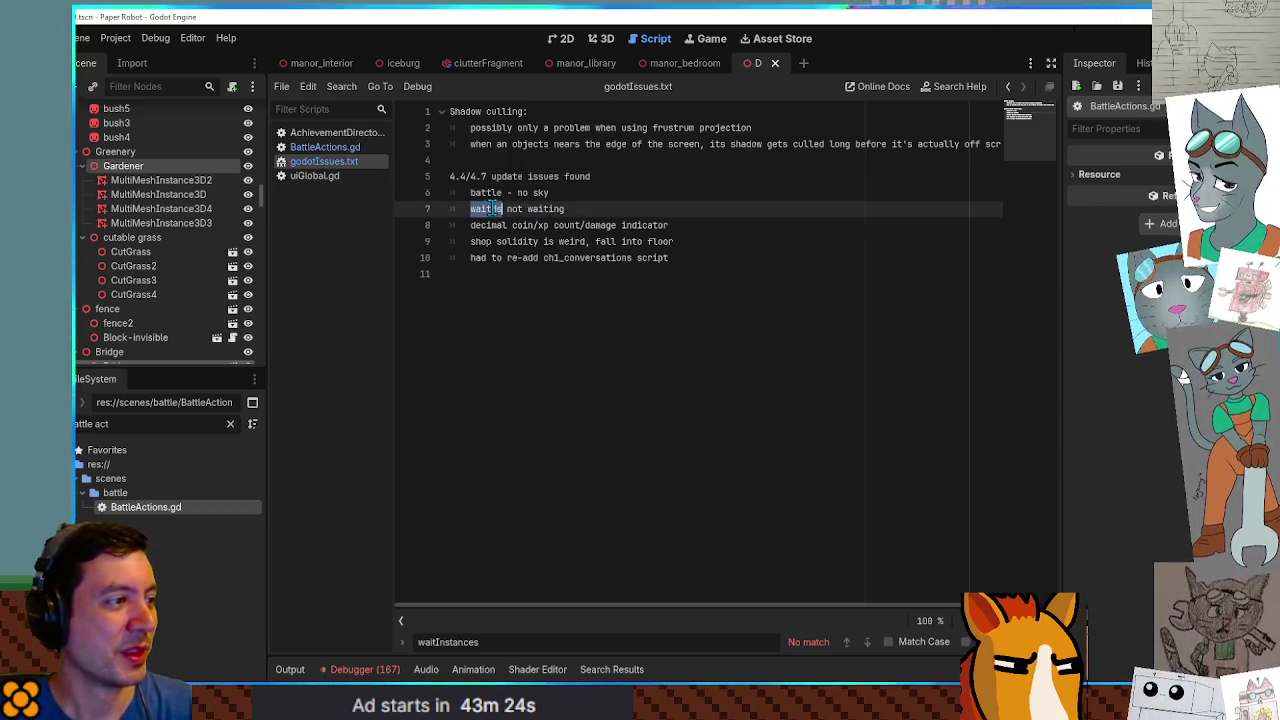
pyautogui.doubleClick(560, 208)
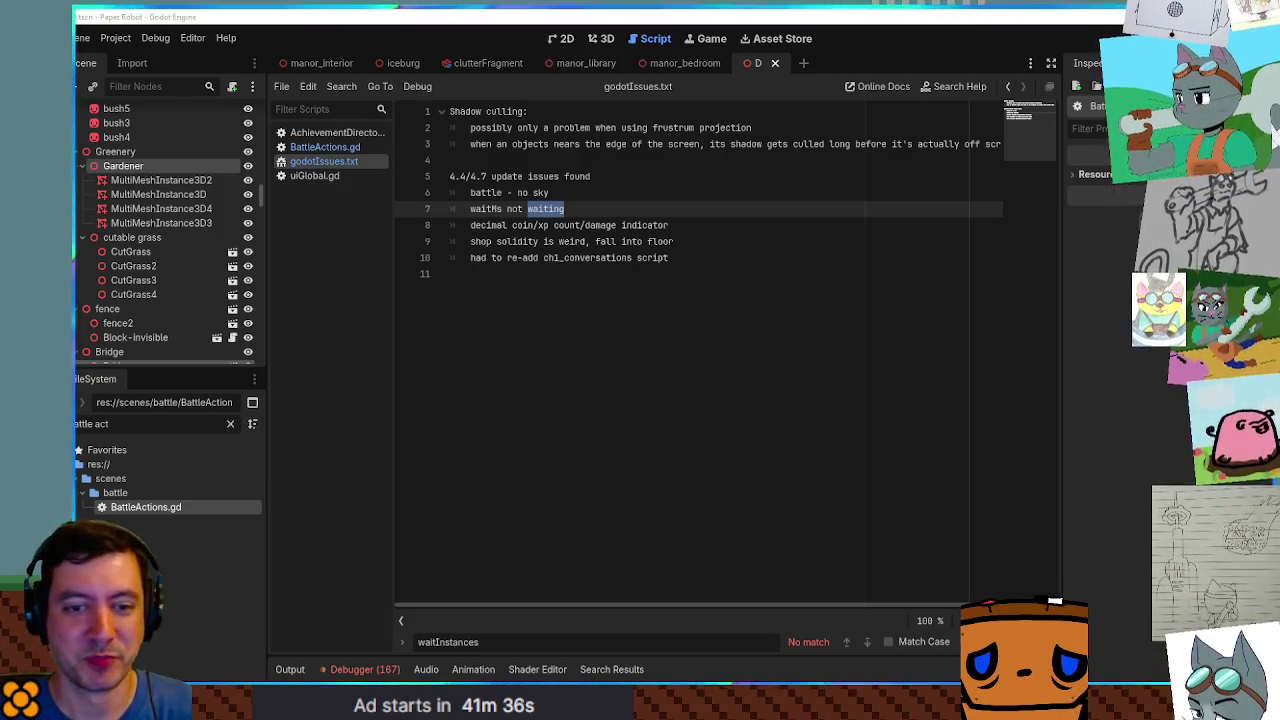
# Select the coin/xp count/damage indicator entry on line 8 of godotIssues.txt.
pyautogui.click(660, 281)
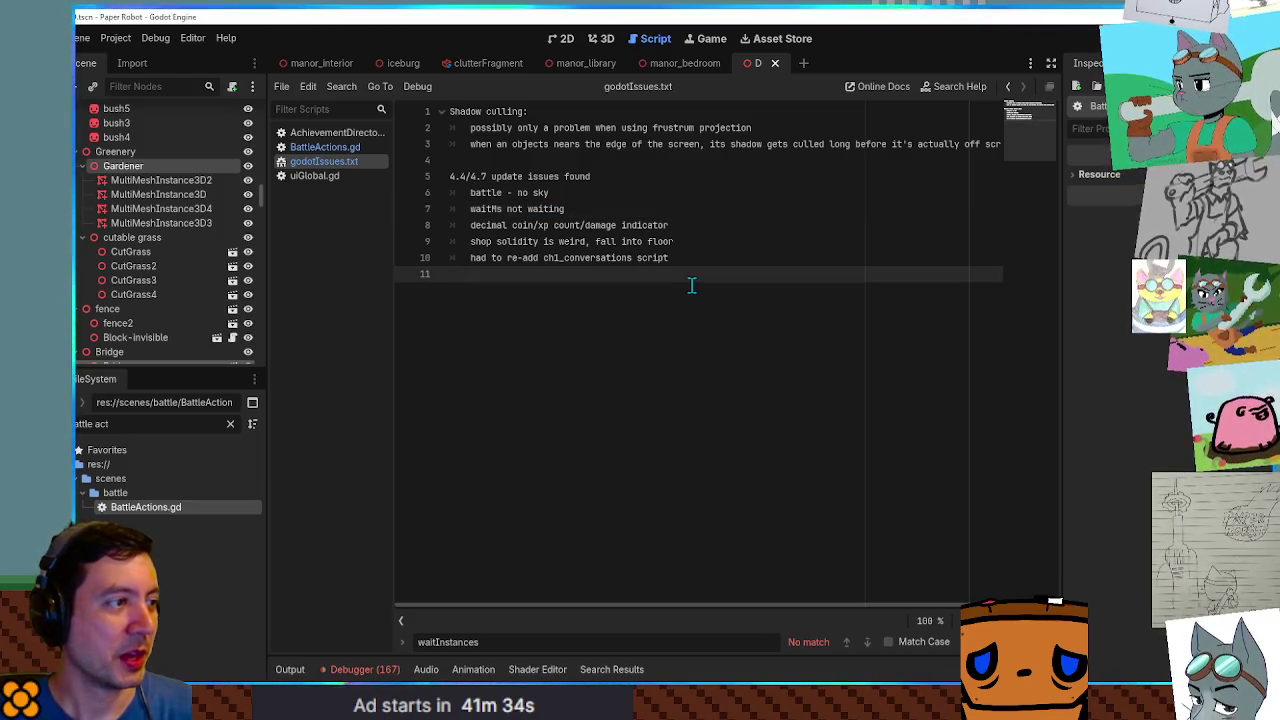
pyautogui.moveTo(686, 231)
pyautogui.mouseDown()
pyautogui.moveTo(452, 226)
pyautogui.moveTo(698, 226)
pyautogui.moveTo(456, 225)
pyautogui.mouseUp()
pyautogui.click(687, 225)
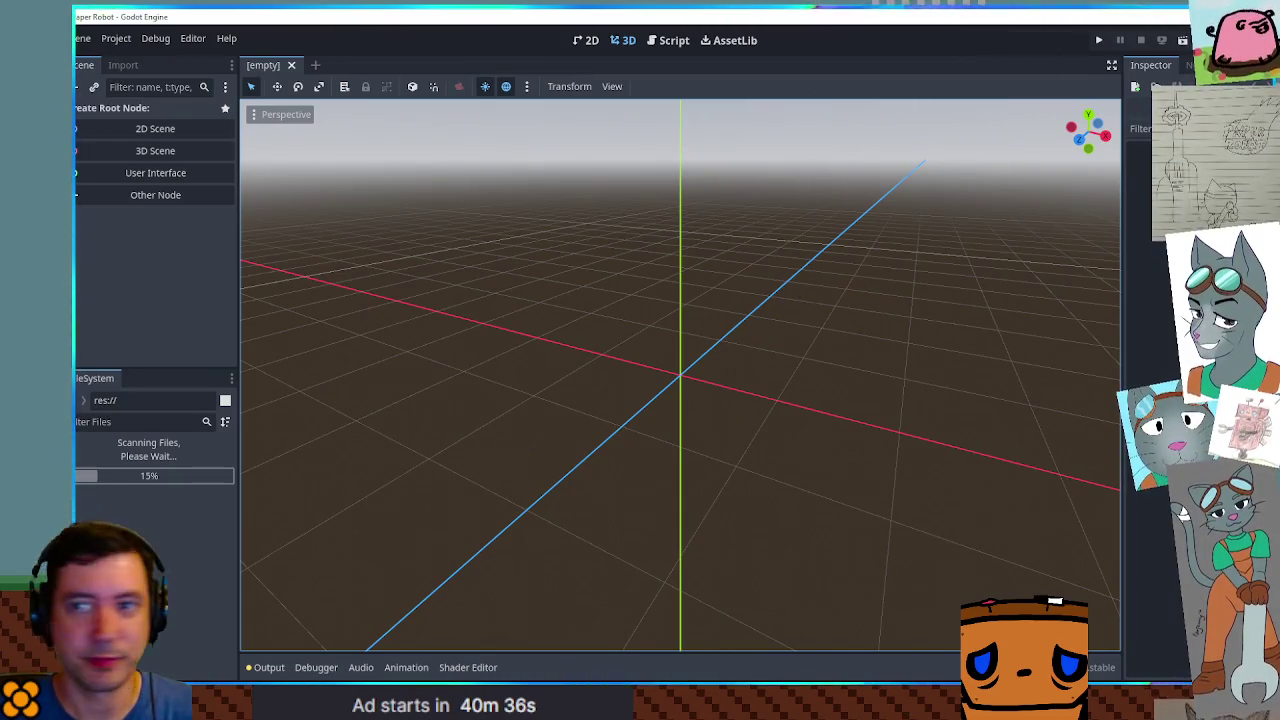
# Shrink the empty-scene editor window and switch over to the Test43 editor.
pyautogui.doubleClick(820, 20)
pyautogui.hotkey('alt', 'Tab')
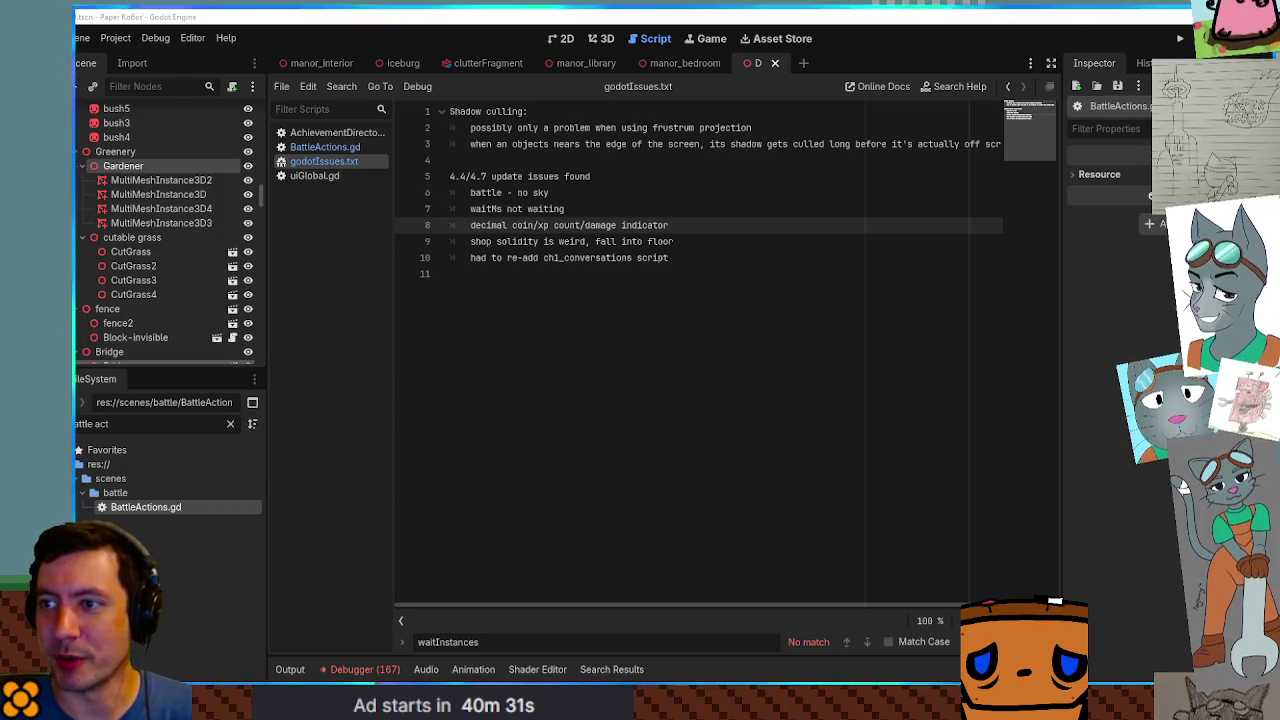
pyautogui.hotkey('alt', 'Tab')
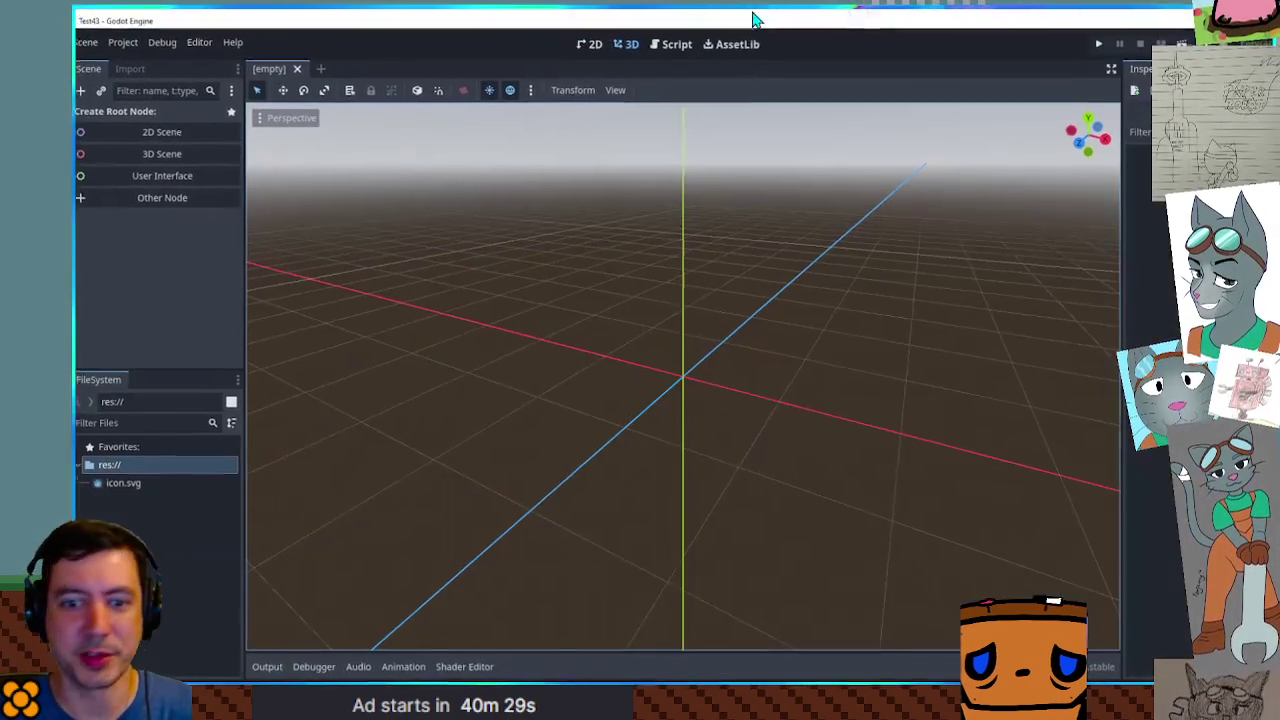
# Create a Node2D scene and attach a new script named test.gd.
pyautogui.click(145, 140)
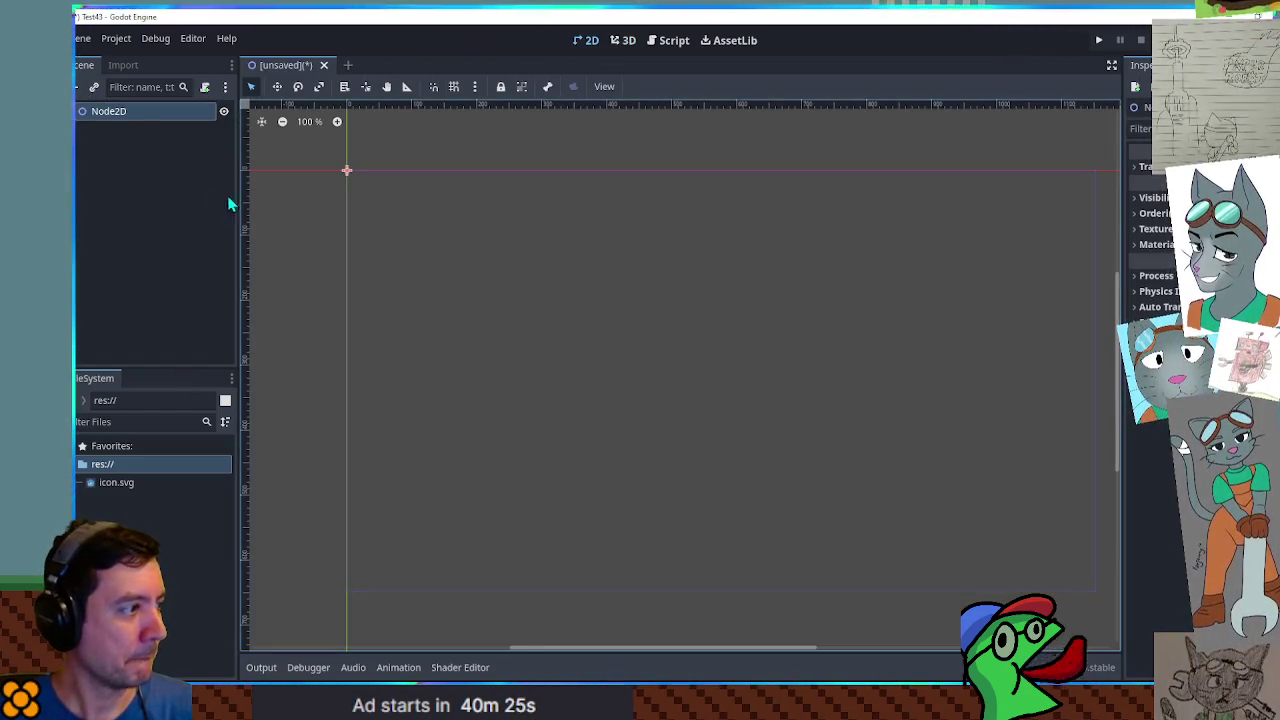
pyautogui.click(205, 87)
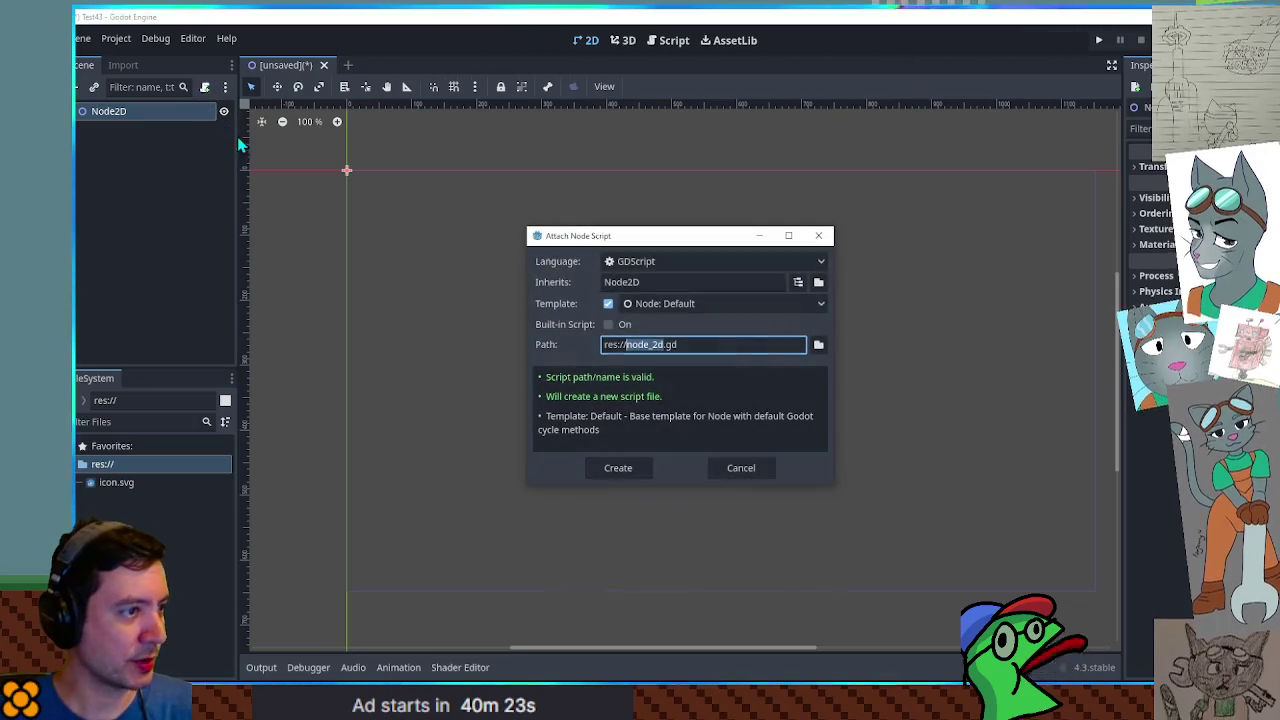
pyautogui.write('test')
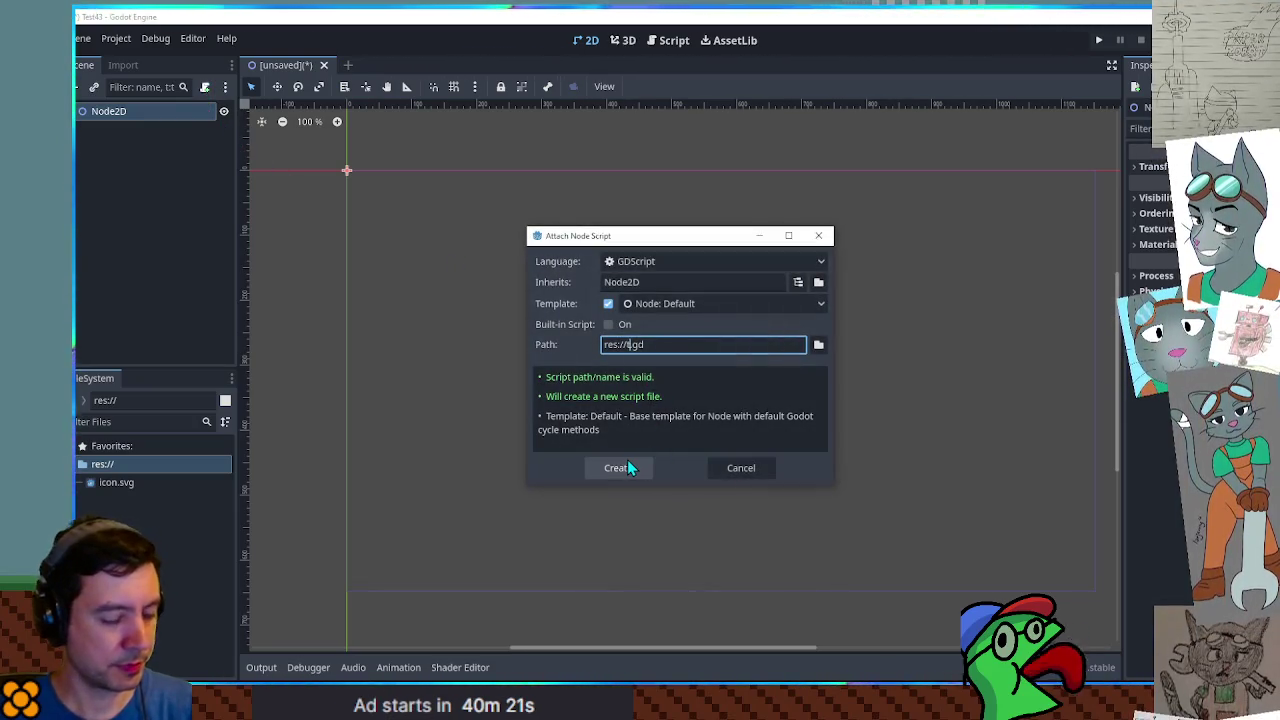
pyautogui.click(627, 461)
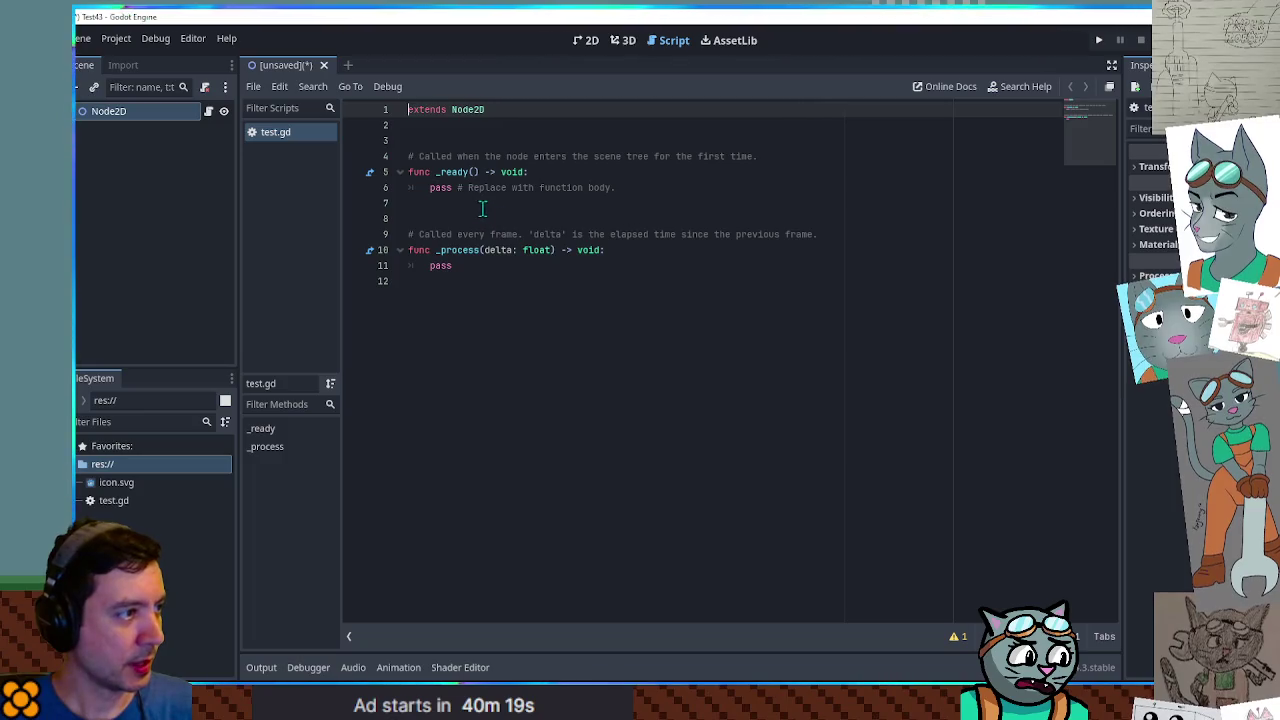
# Replace pass in _ready with print("########") and add a second print() call.
pyautogui.moveTo(428, 188); pyautogui.dragTo(616, 188)
pyautogui.press('BackSpace')
pyautogui.write('print("########"')
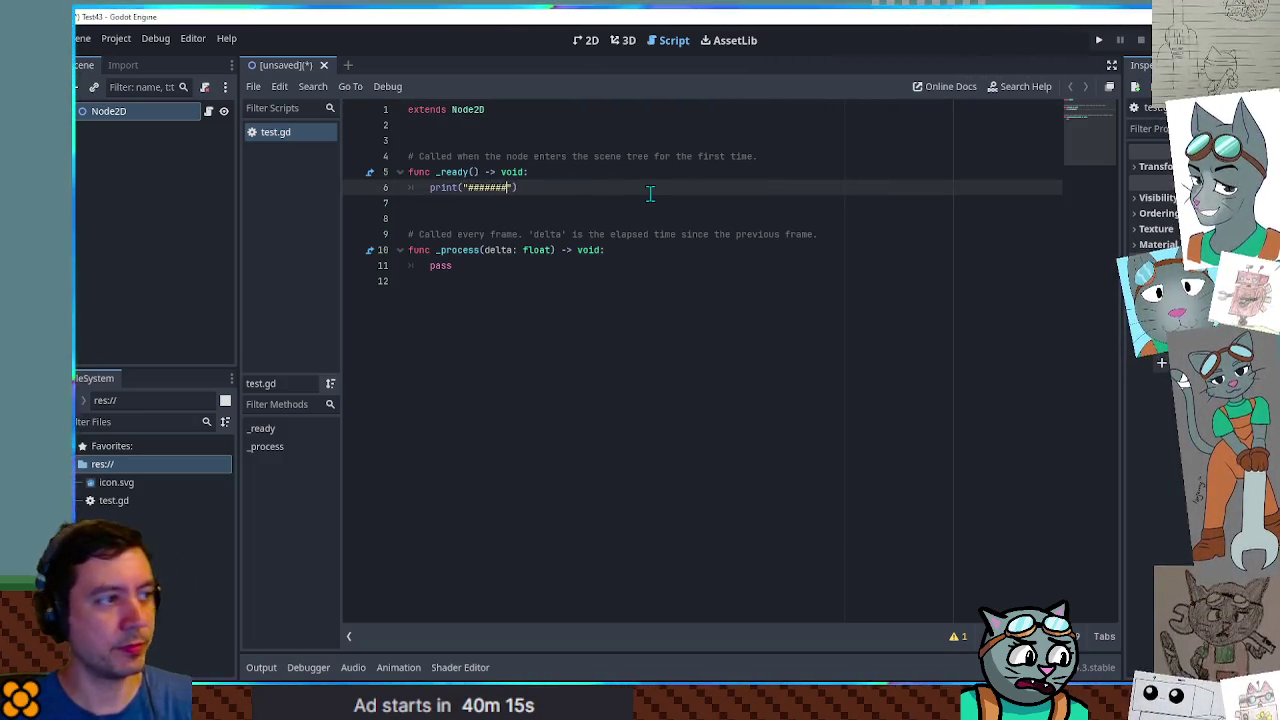
pyautogui.hotkey('ctrl', 'c')
pyautogui.hotkey('ctrl', 'v')
pyautogui.hotkey('ctrl', 'z')
pyautogui.hotkey('ctrl', 'v')
pyautogui.hotkey('shift', 'Home')
pyautogui.press('BackSpace')
pyautogui.write('pri')
pyautogui.press('Return')
# Insert var a = 4.0 below the # print line.
pyautogui.press('Up')
pyautogui.press('End')
pyautogui.press('Return')
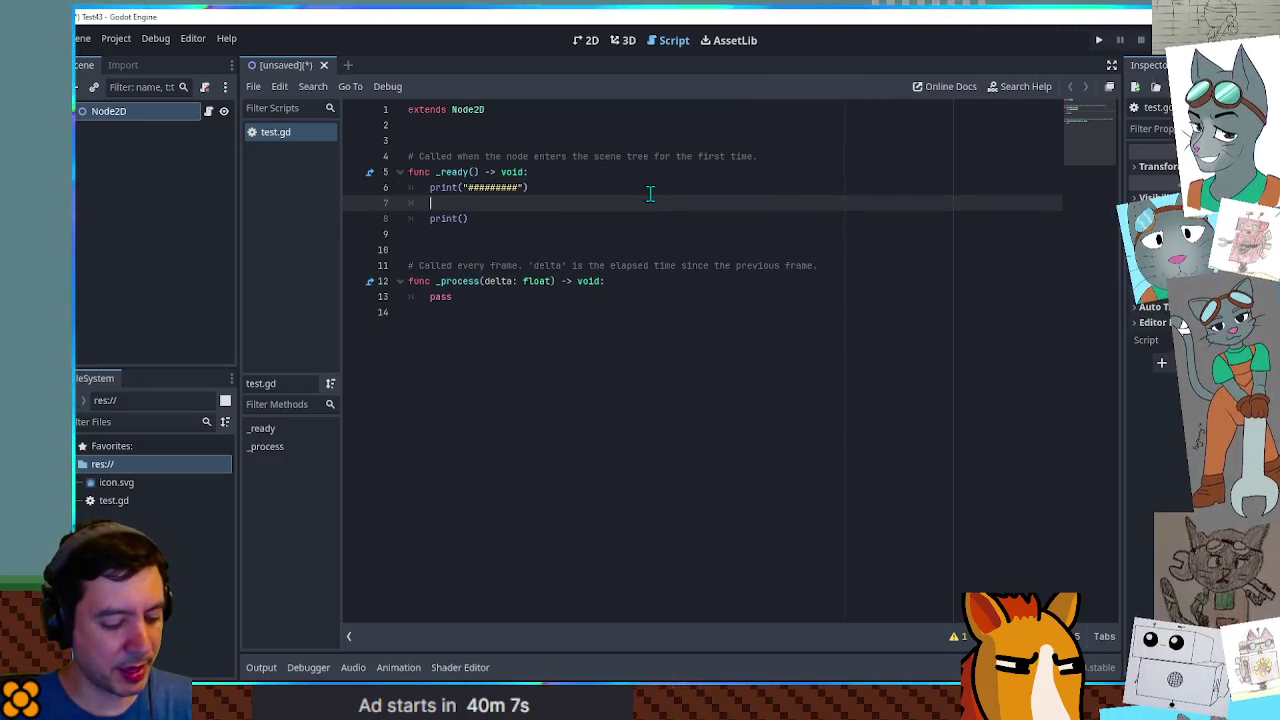
pyautogui.write('var ')
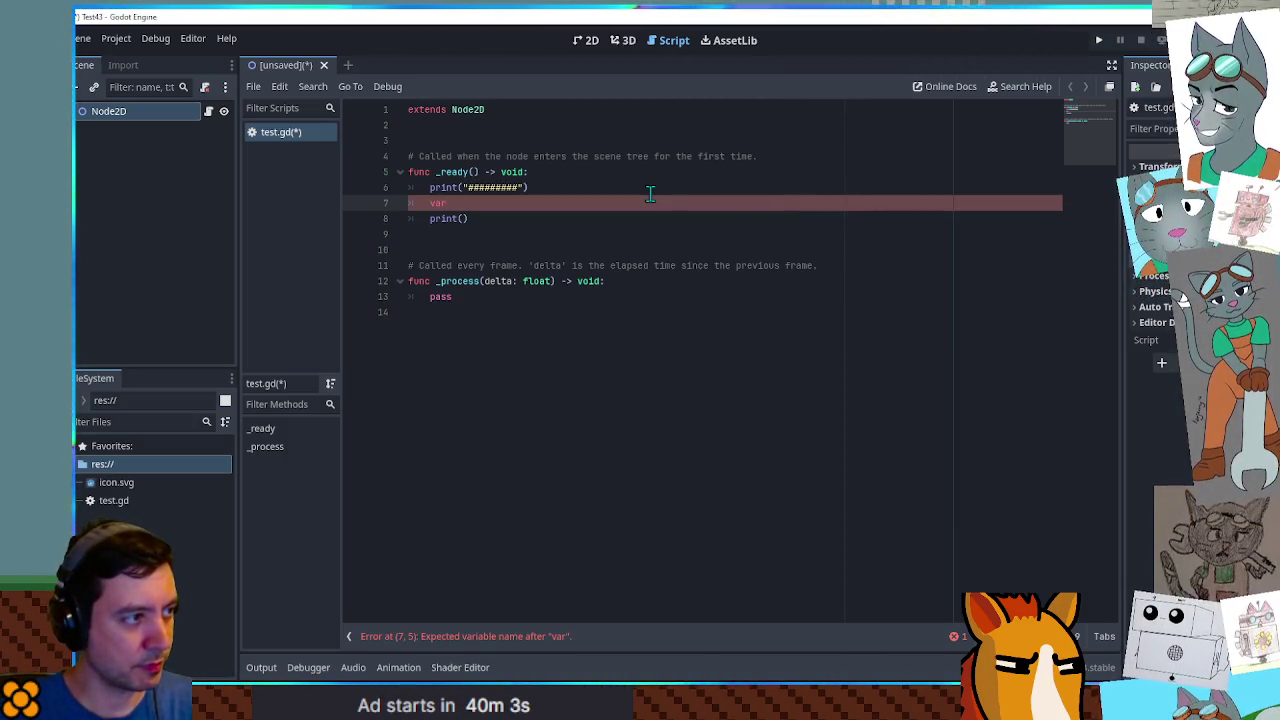
pyautogui.write('a')
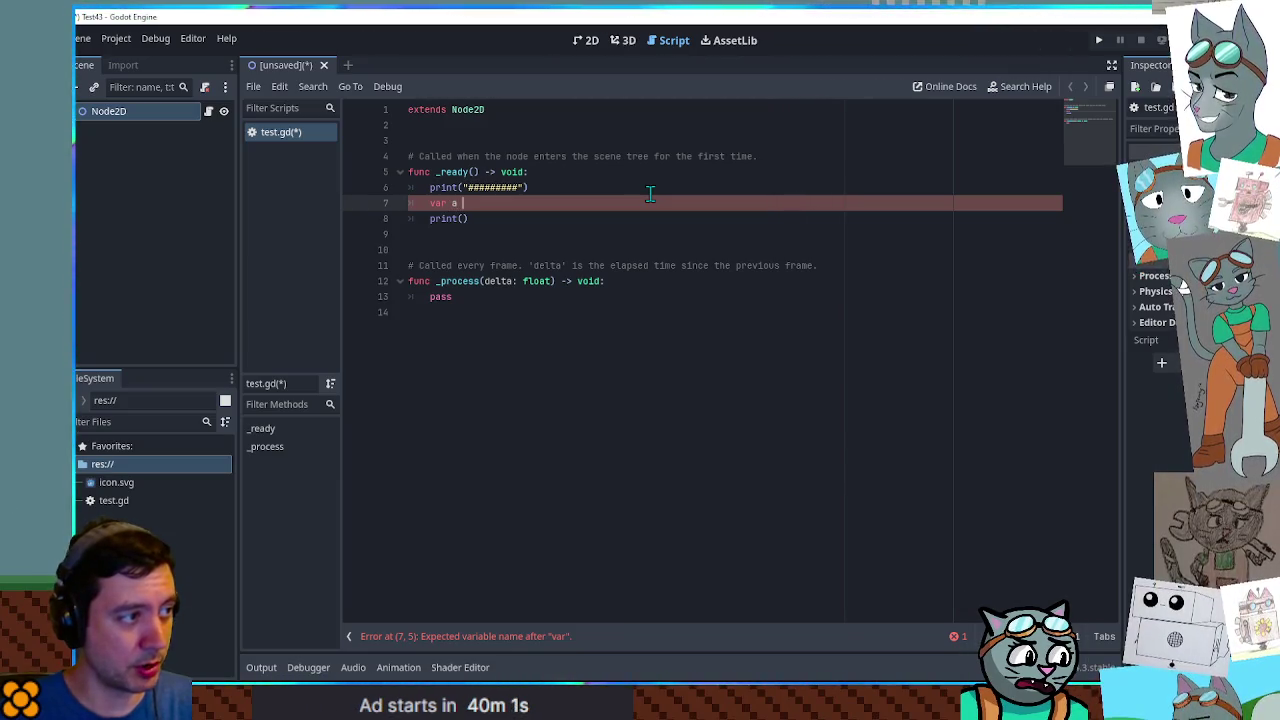
pyautogui.write(' = 4.0')
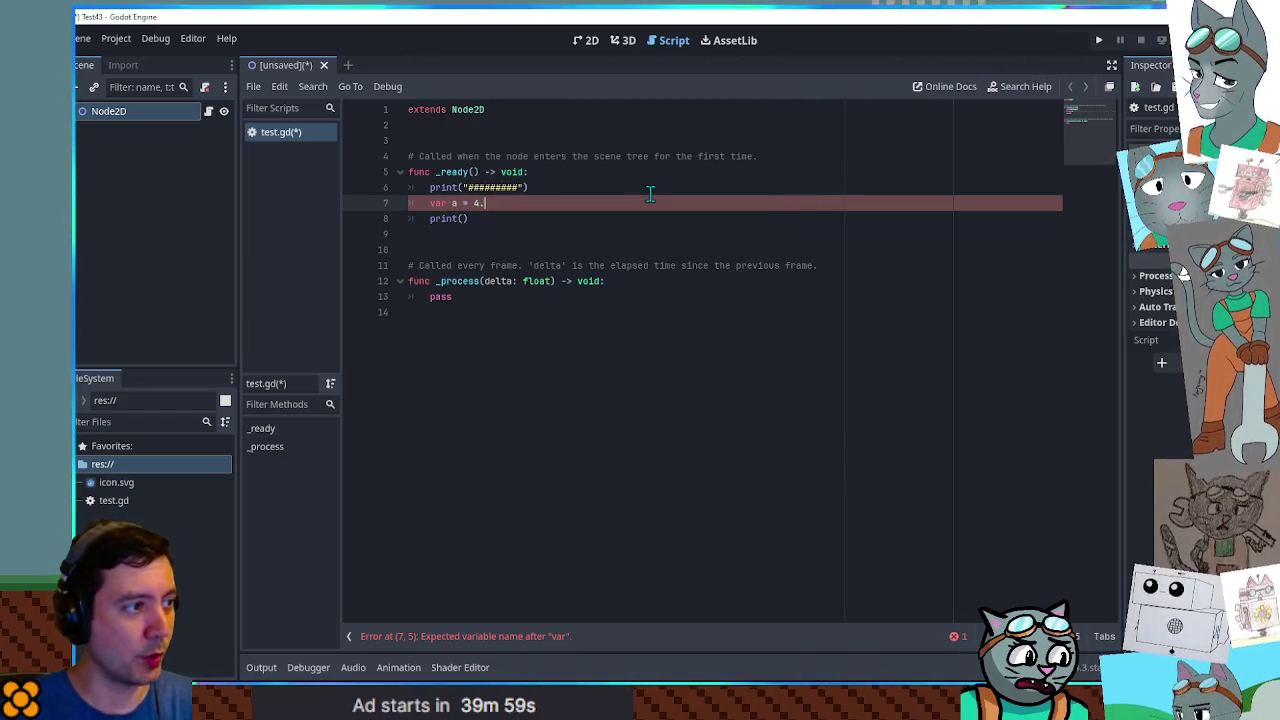
# Complete the second call as print(str(a)) and save with Ctrl+S.
pyautogui.press('Down')
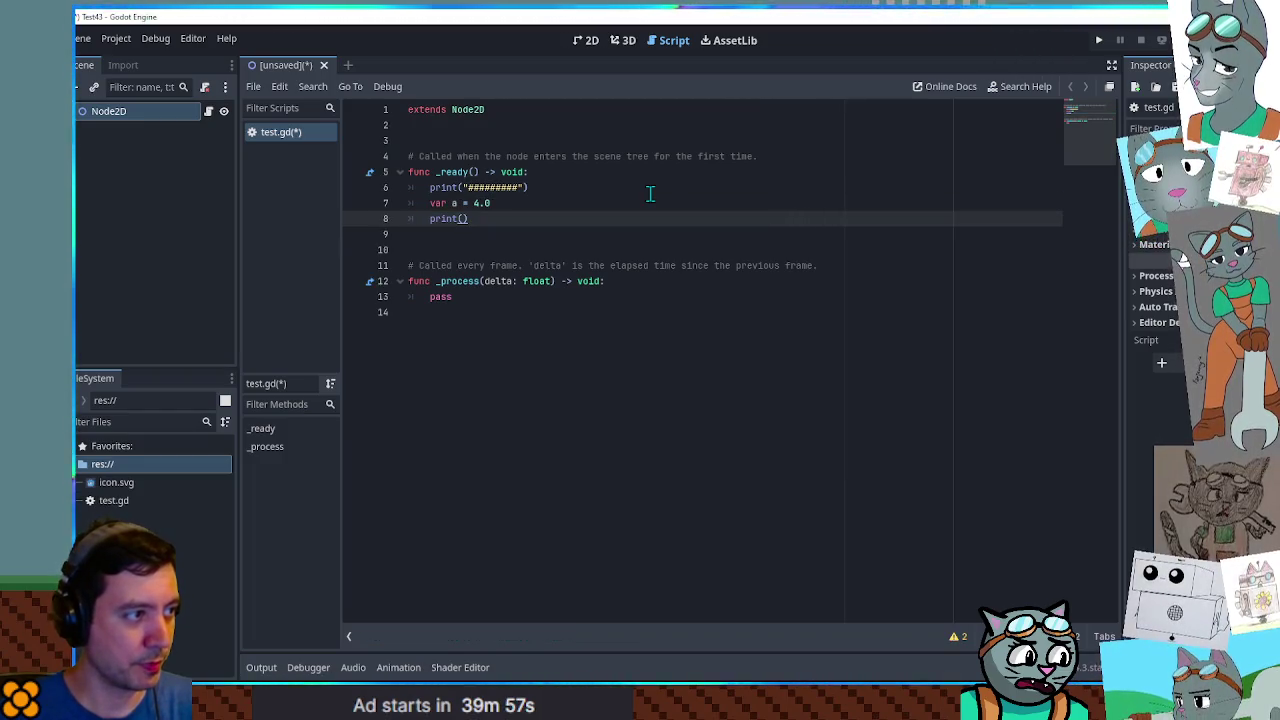
pyautogui.press('Up')
pyautogui.press('Down')
pyautogui.press('Left')
pyautogui.write('str')
pyautogui.press('Return')
pyautogui.write('a')
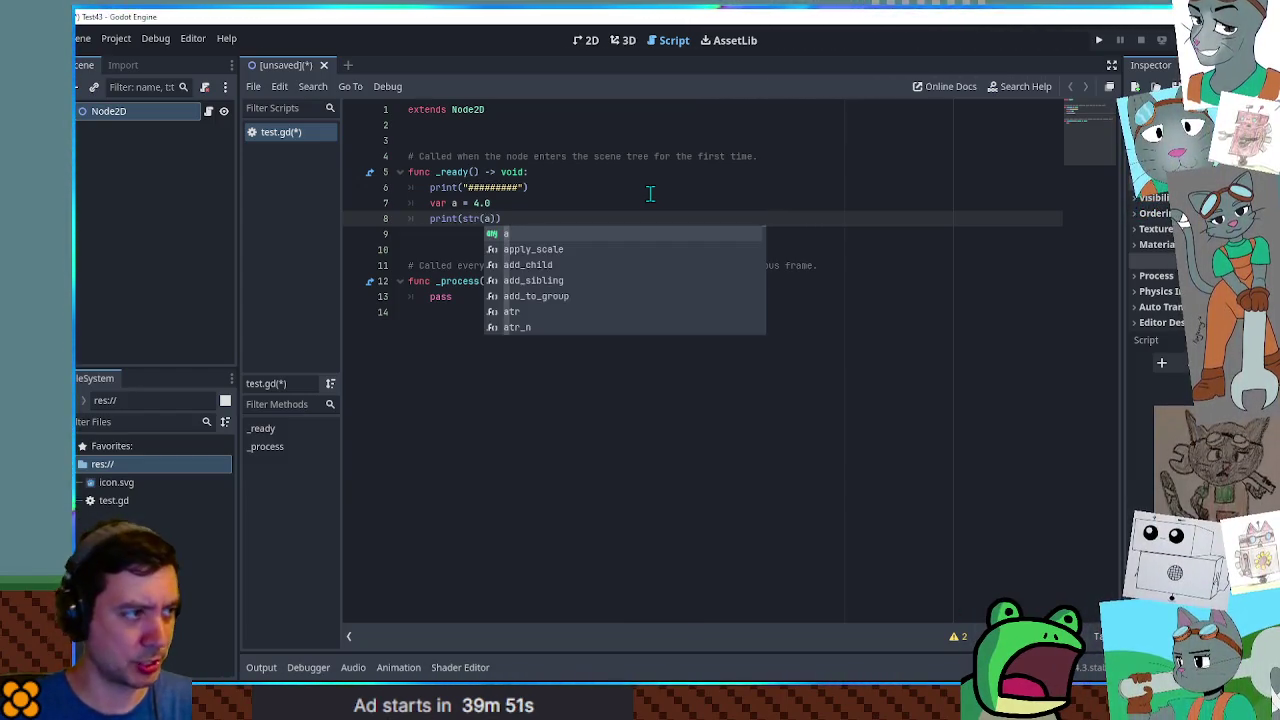
pyautogui.click(550, 187)
pyautogui.hotkey('ctrl', 's')
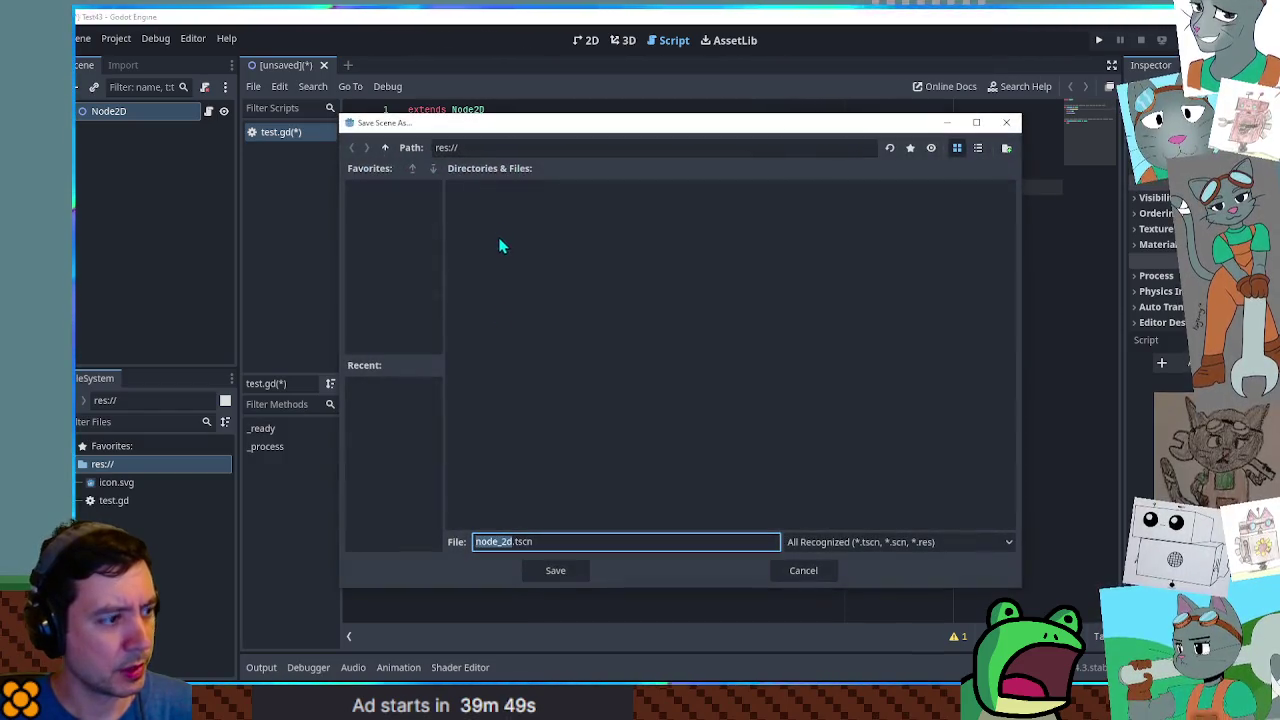
# Save the scene as test.tscn in res://.
pyautogui.write('test')
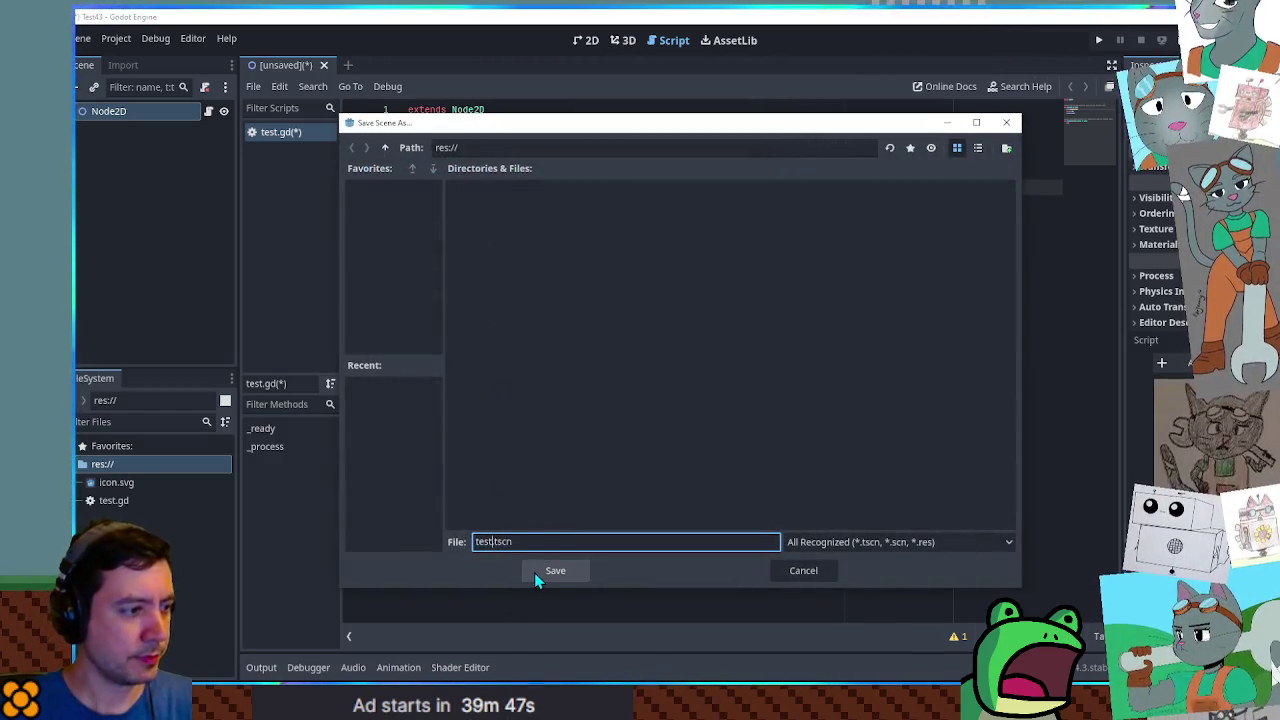
pyautogui.click(534, 572)
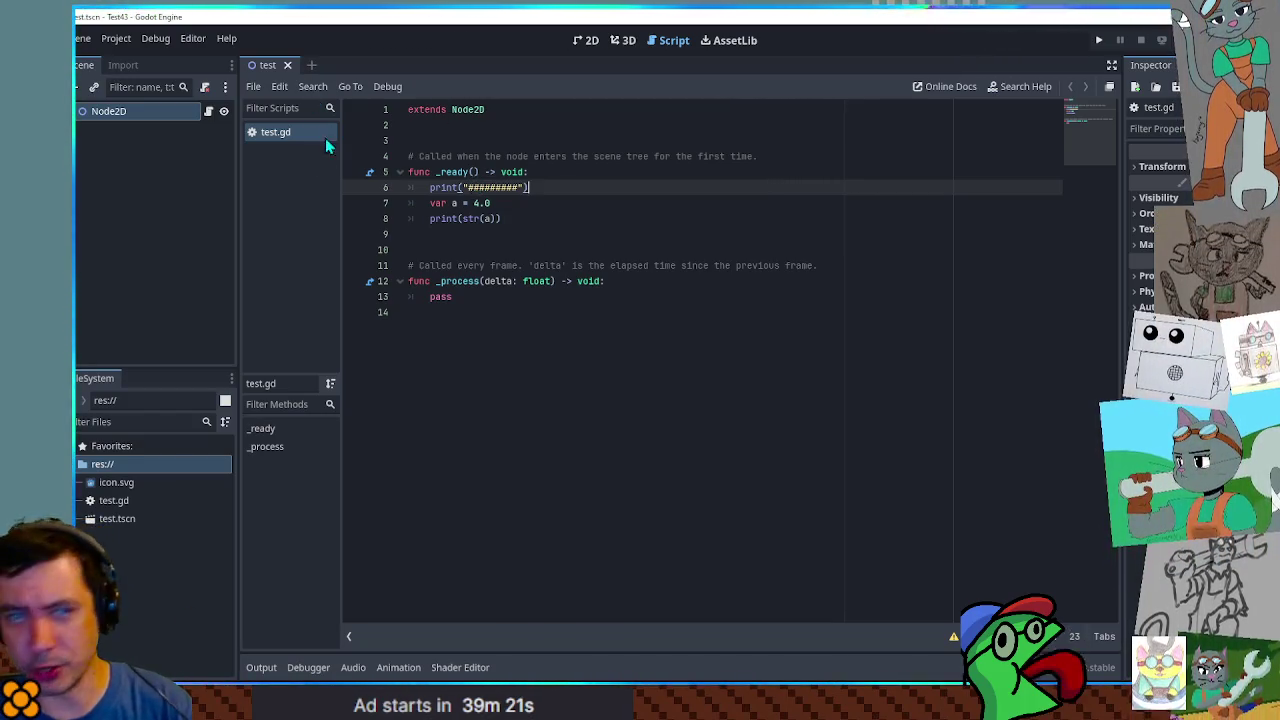
# Review the var a = 4.0 and str(a) lines, then run the project with F5.
pyautogui.doubleClick(454, 203)
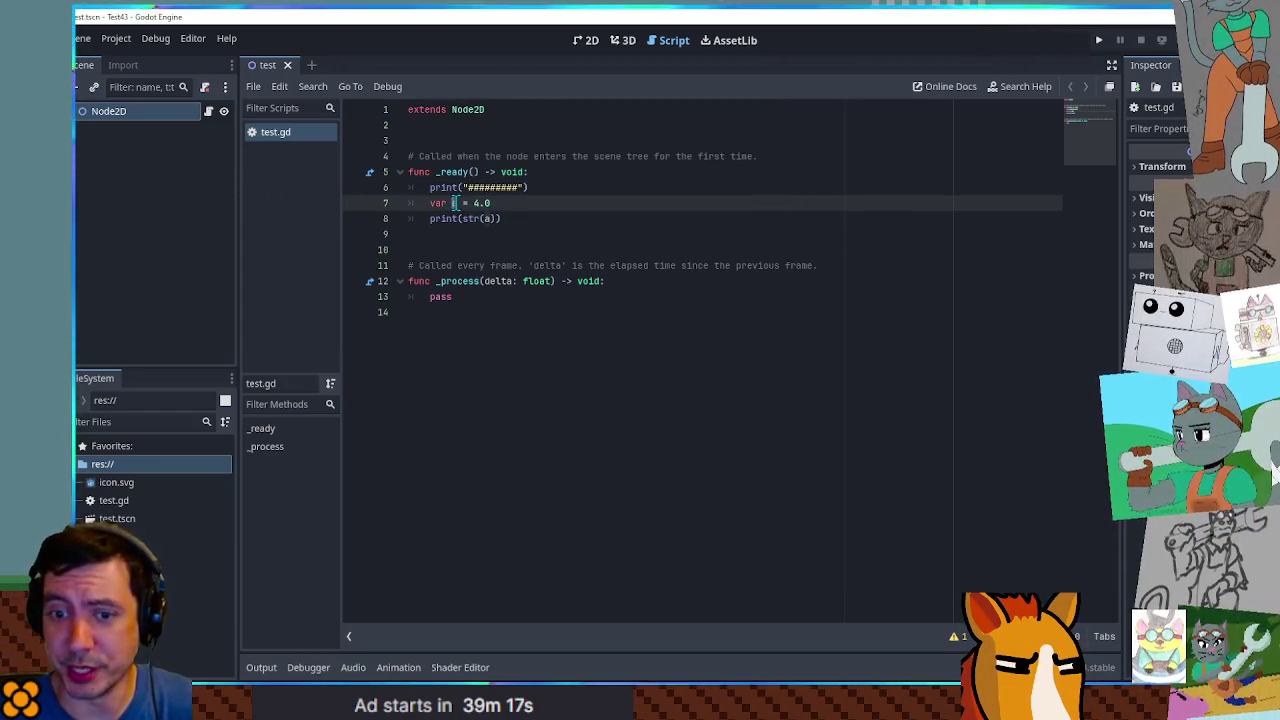
pyautogui.doubleClick(481, 203)
pyautogui.click(482, 205)
pyautogui.doubleClick(467, 219)
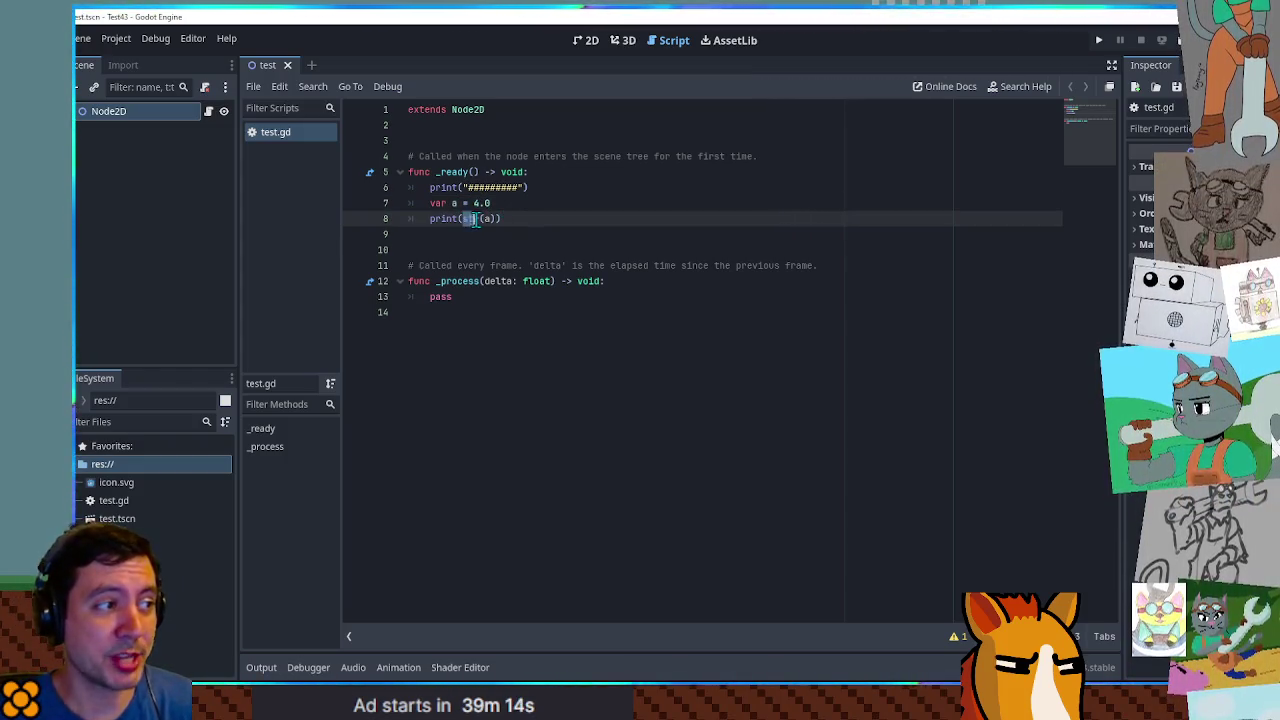
pyautogui.click(512, 221)
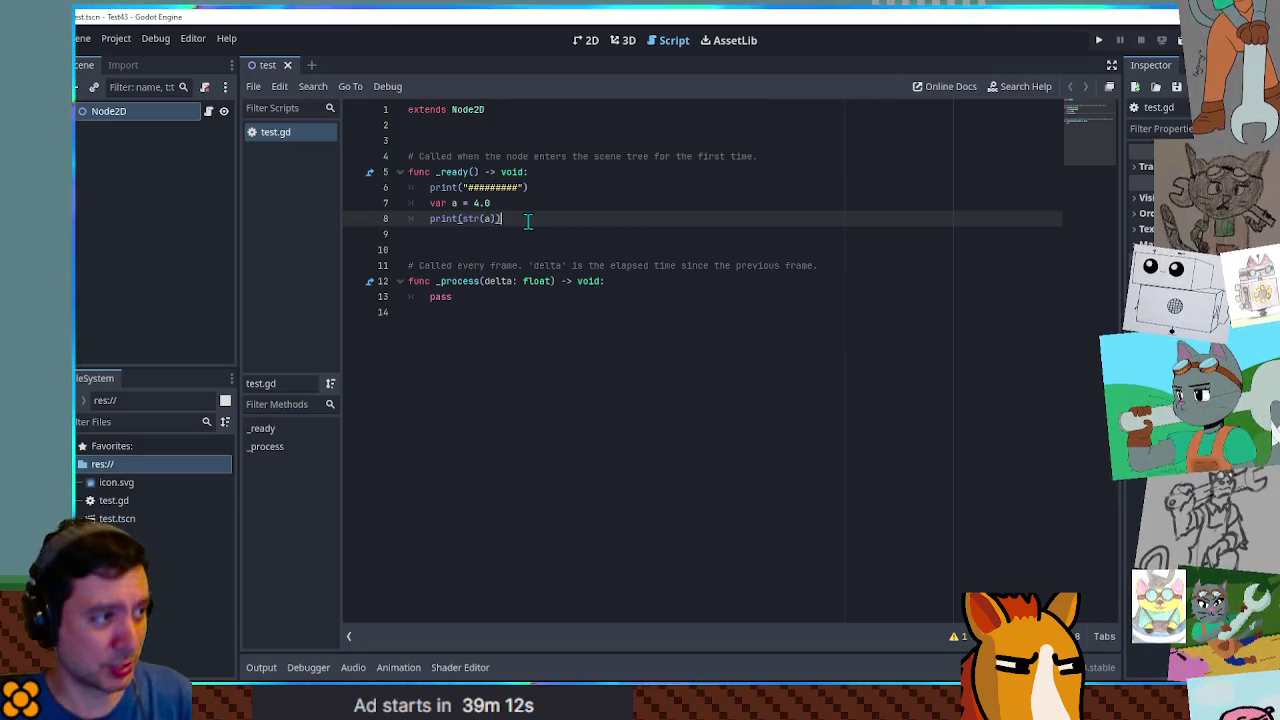
pyautogui.press('F5')
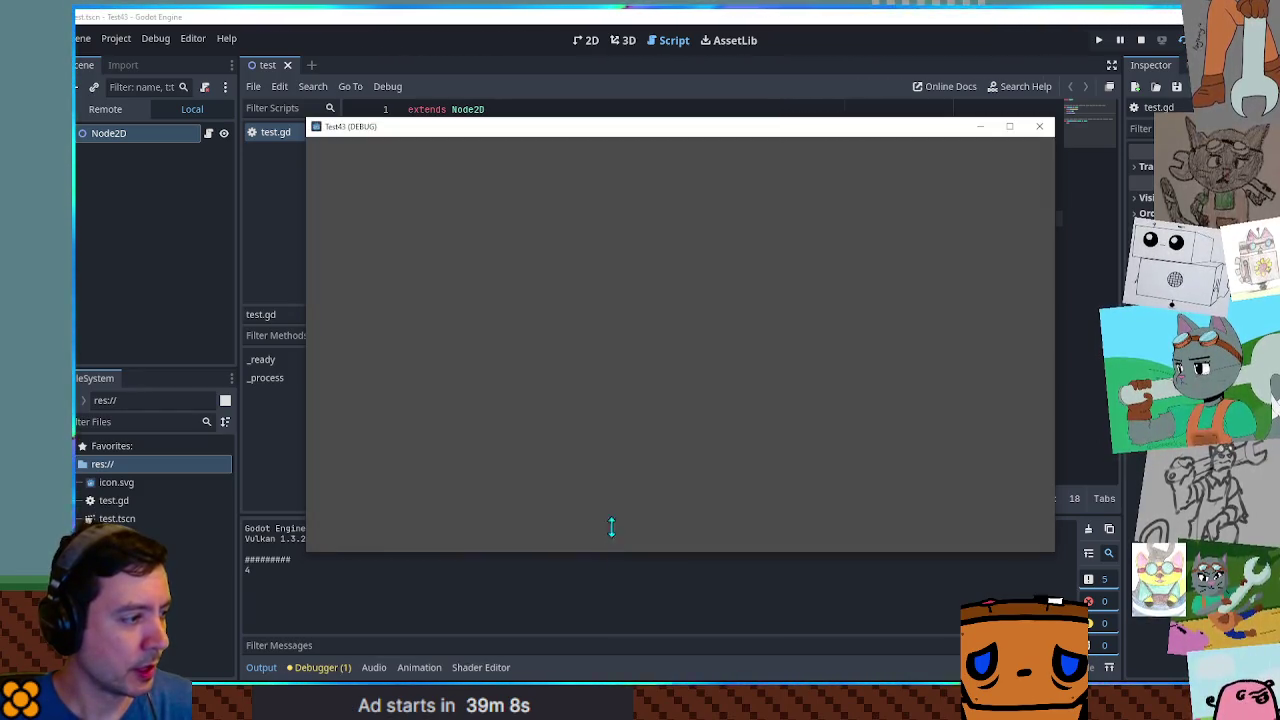
# Enlarge the Output panel to read the # line and 4, then shrink the Test43 window.
pyautogui.click(240, 582)
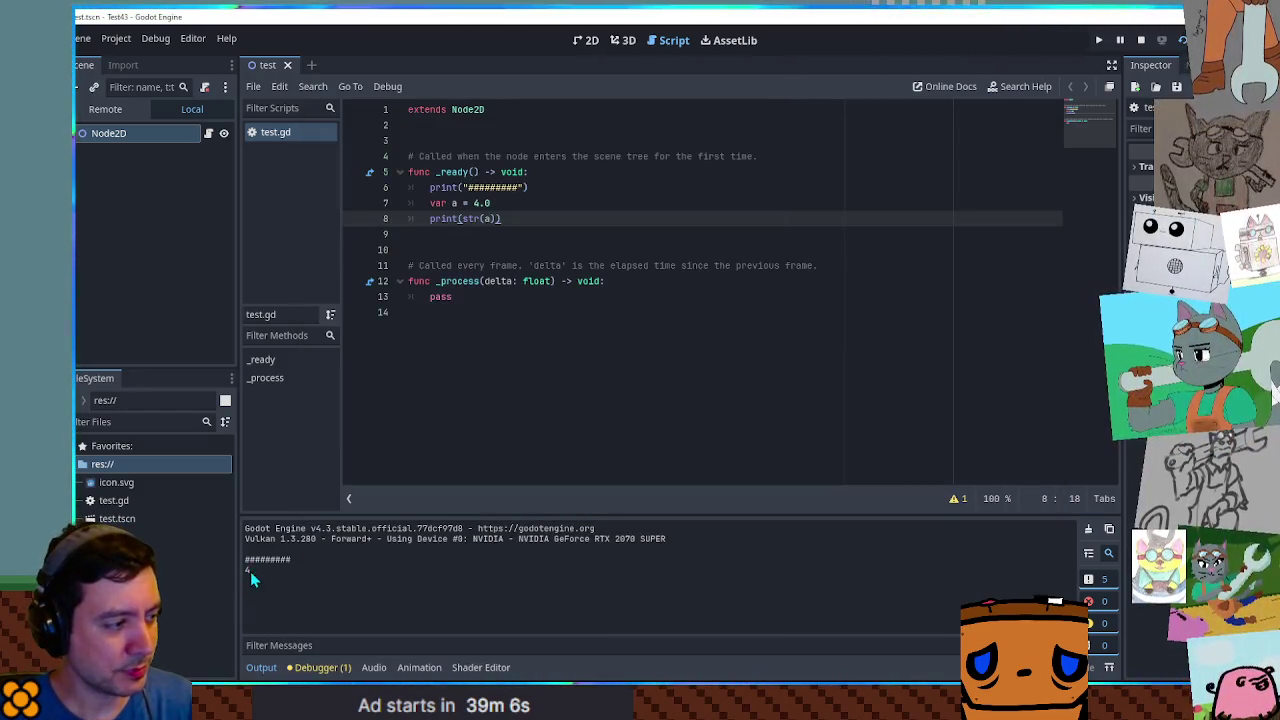
pyautogui.moveTo(402, 518)
pyautogui.mouseDown()
pyautogui.moveTo(406, 414)
pyautogui.moveTo(380, 338)
pyautogui.mouseUp()
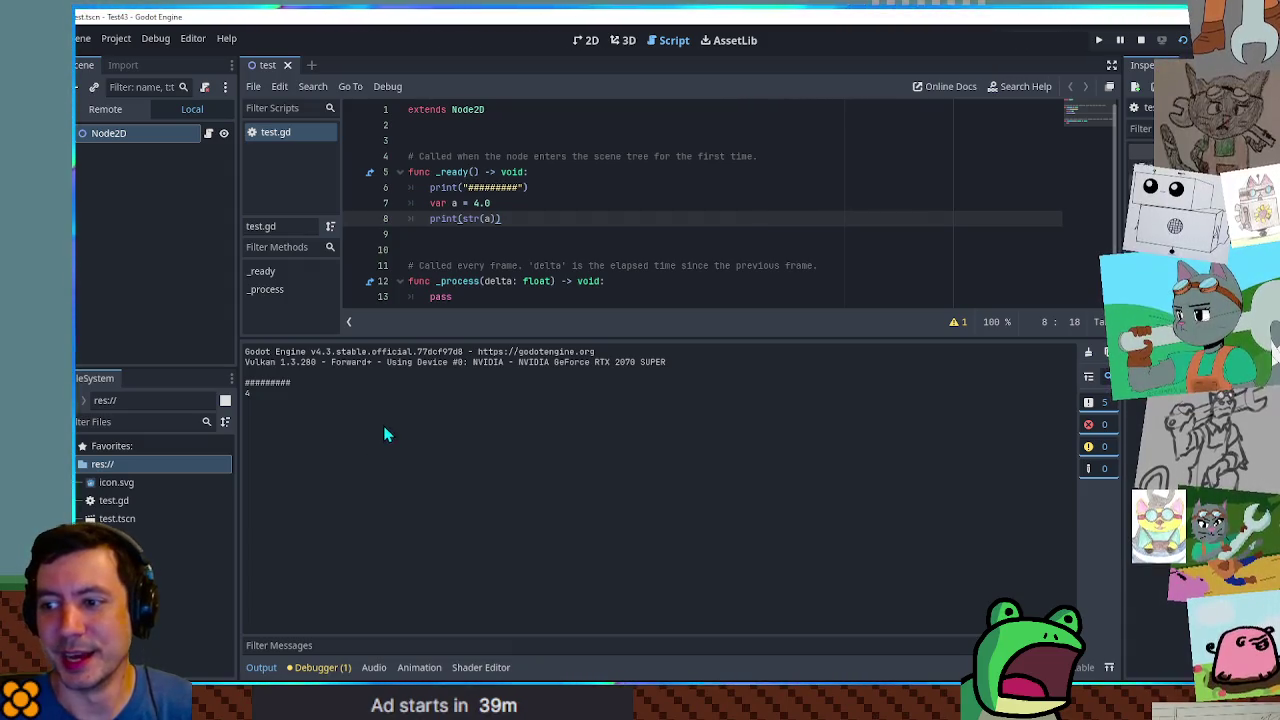
pyautogui.moveTo(420, 14)
pyautogui.mouseDown()
pyautogui.moveTo(590, 48)
pyautogui.moveTo(878, 36)
pyautogui.moveTo(857, 22)
pyautogui.mouseUp()
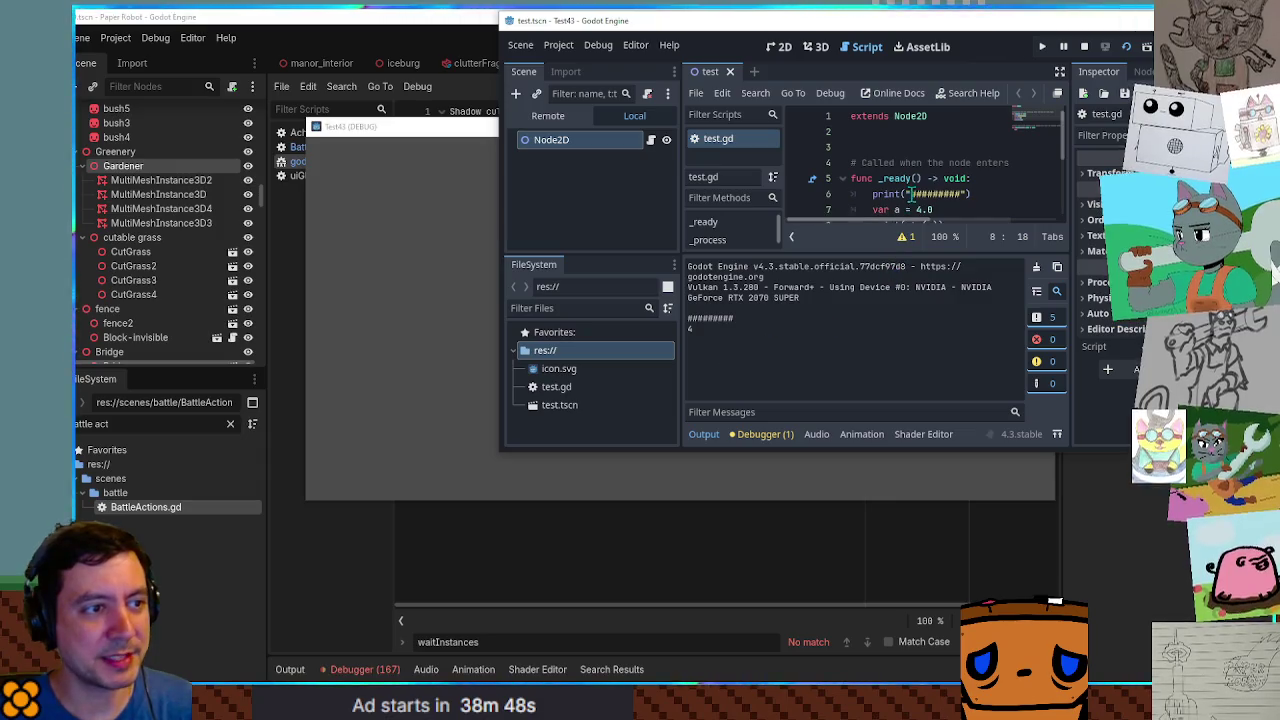
# Highlight the 4.0 value and the a in str(a), then return to the Paper Robot editor.
pyautogui.scroll(-1, 913, 193)
pyautogui.moveTo(896, 162); pyautogui.dragTo(962, 165)
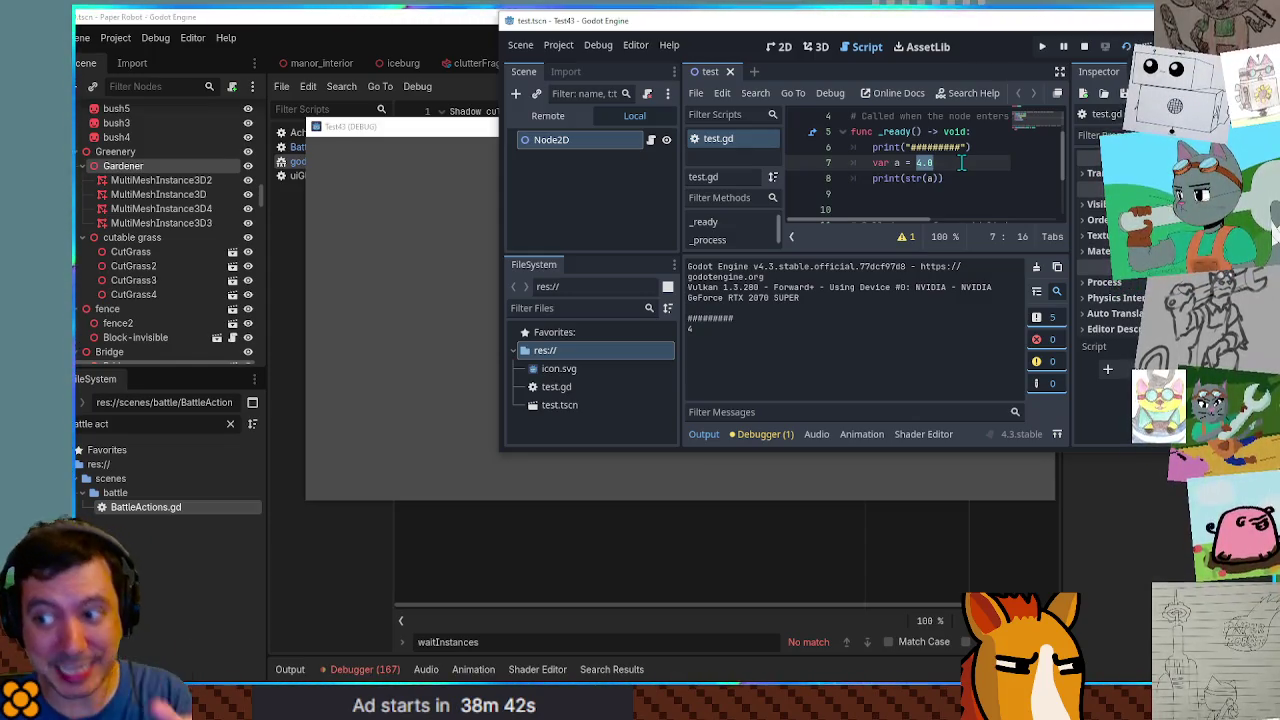
pyautogui.doubleClick(930, 178)
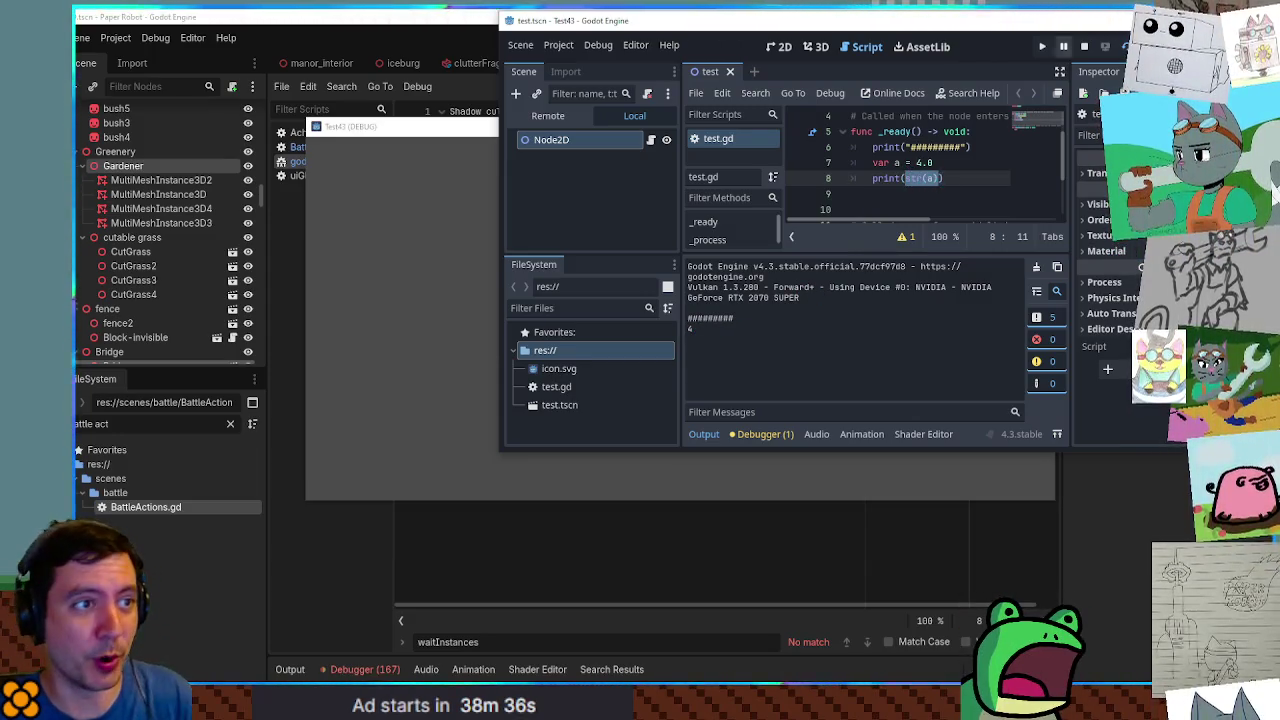
pyautogui.hotkey('alt', 'Tab')
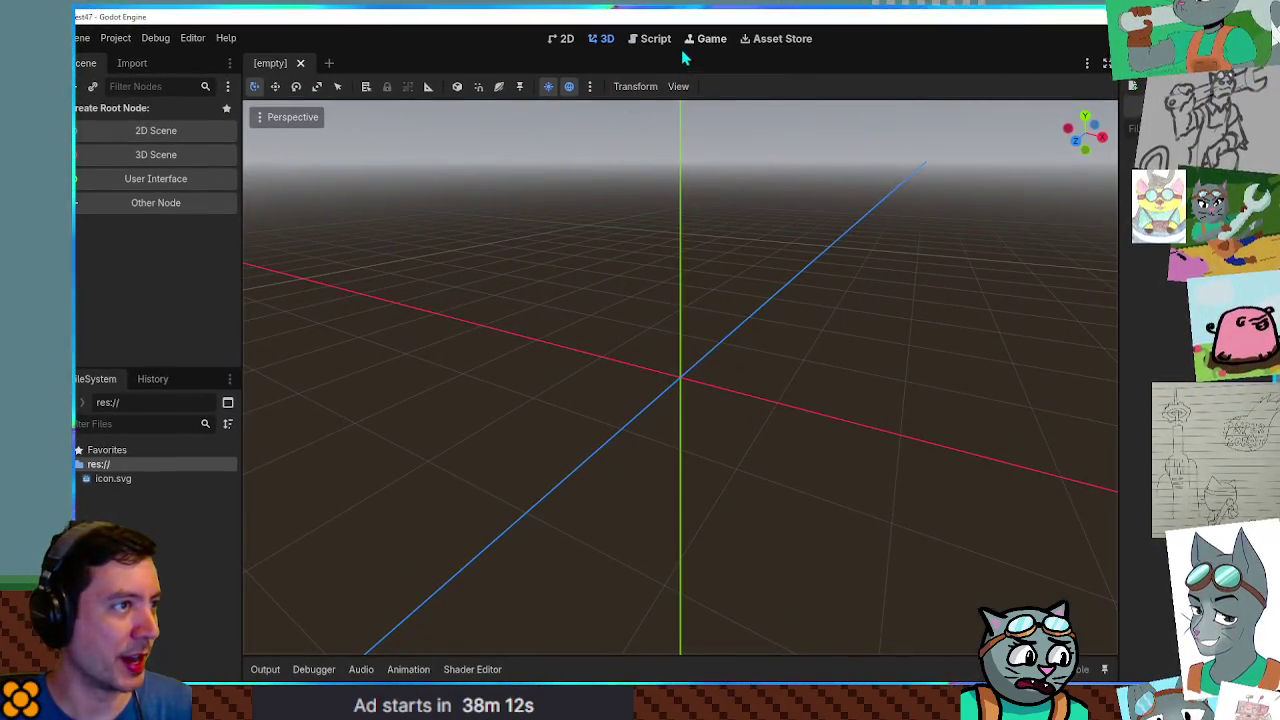
# Create a Node2D scene and save it as test.tscn.
pyautogui.click(125, 128)
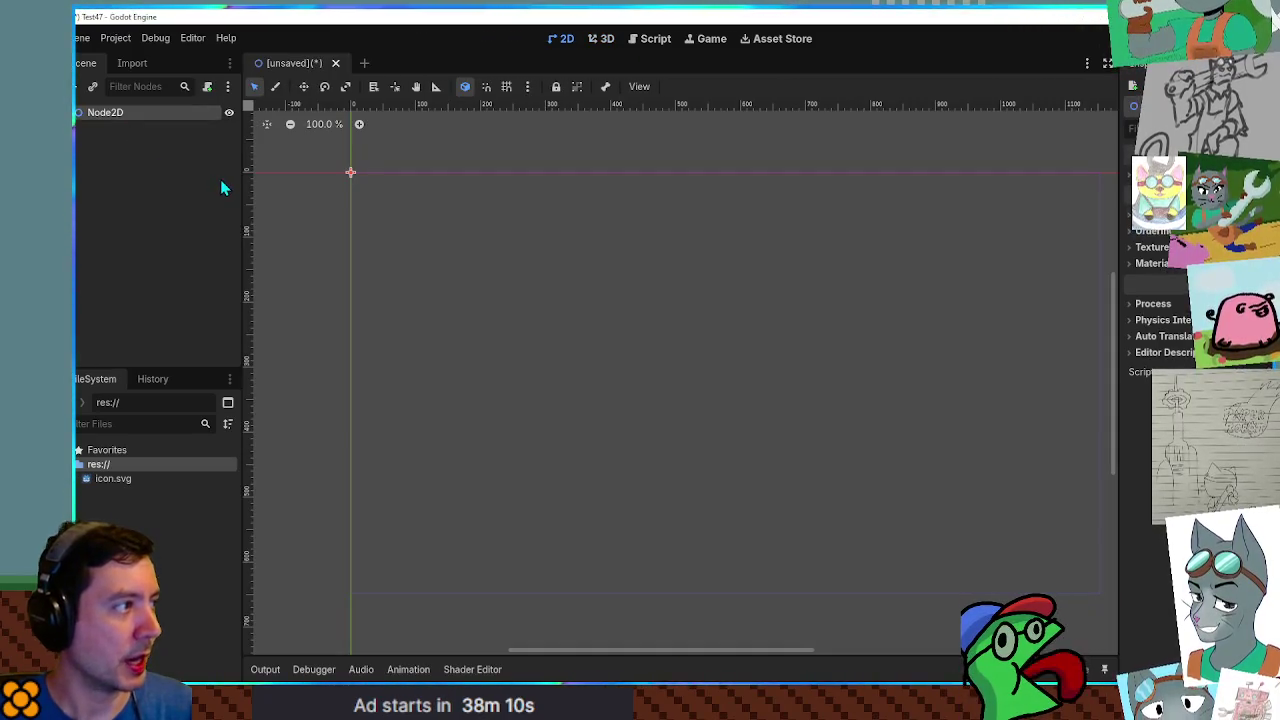
pyautogui.hotkey('ctrl', 's')
pyautogui.write('test')
pyautogui.click(555, 565)
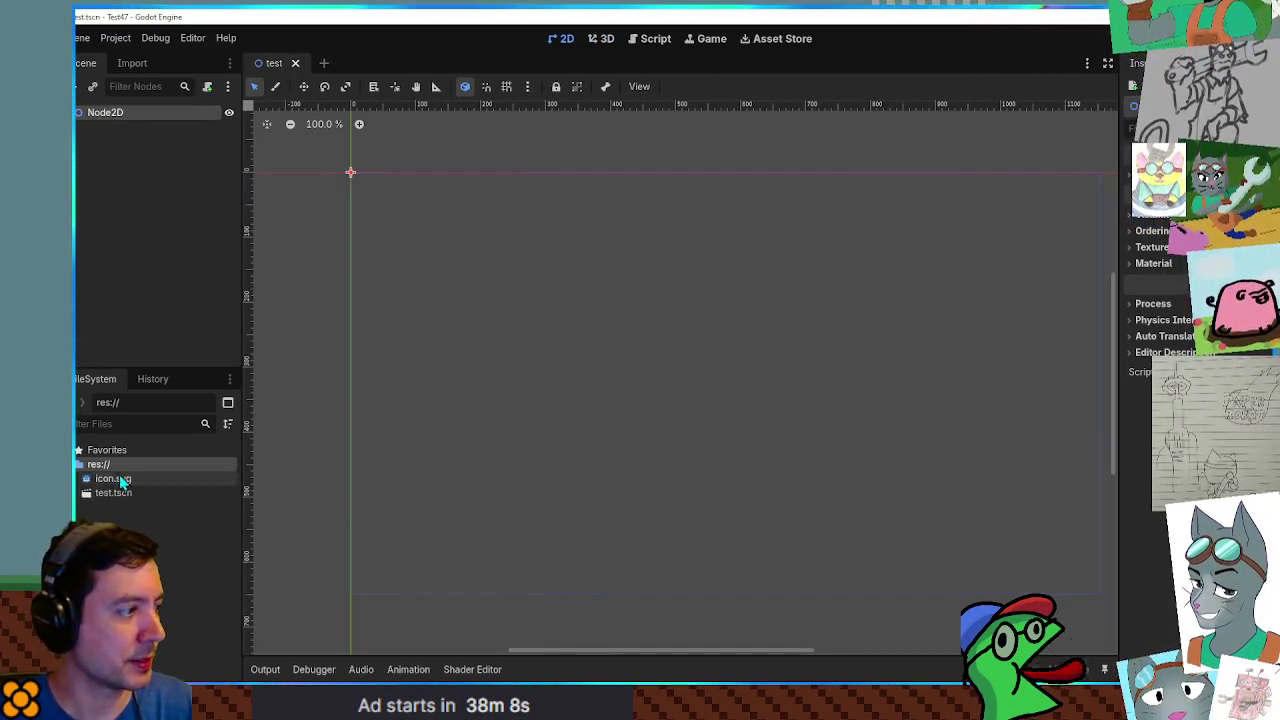
# Create a new test.gd script for Node2D and add an empty line.
pyautogui.click(207, 86)
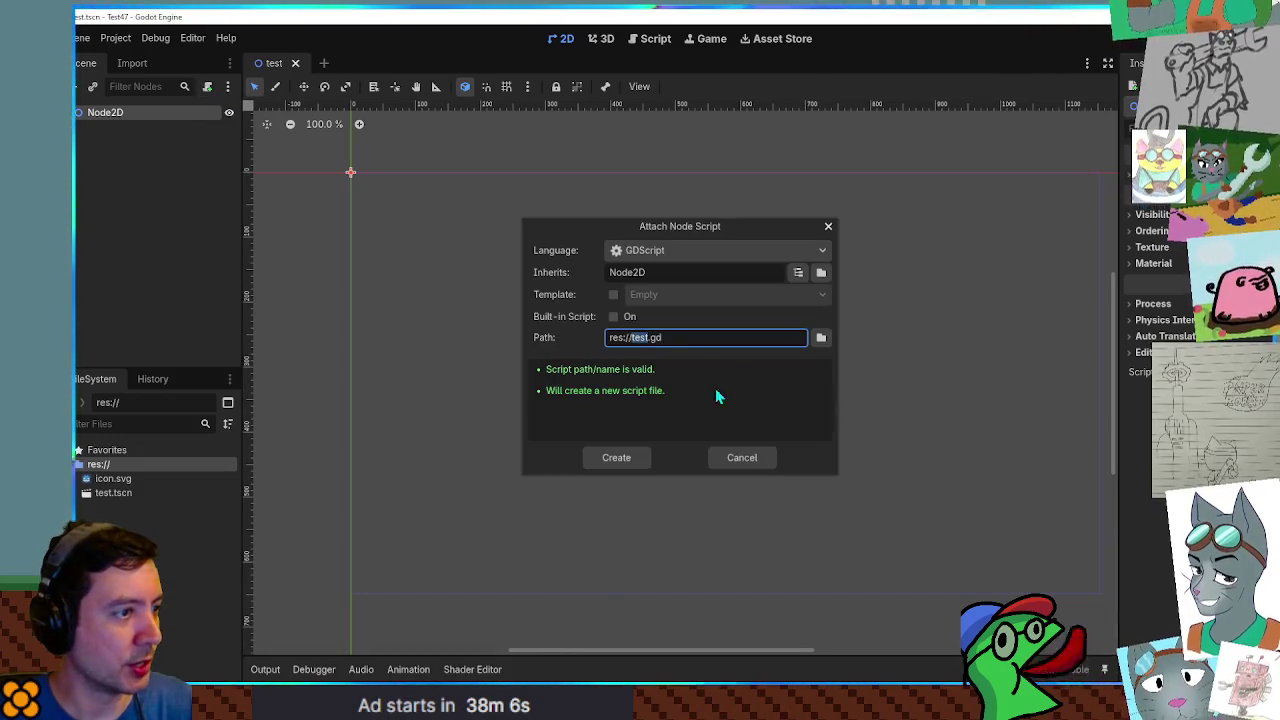
pyautogui.click(617, 457)
pyautogui.click(540, 171)
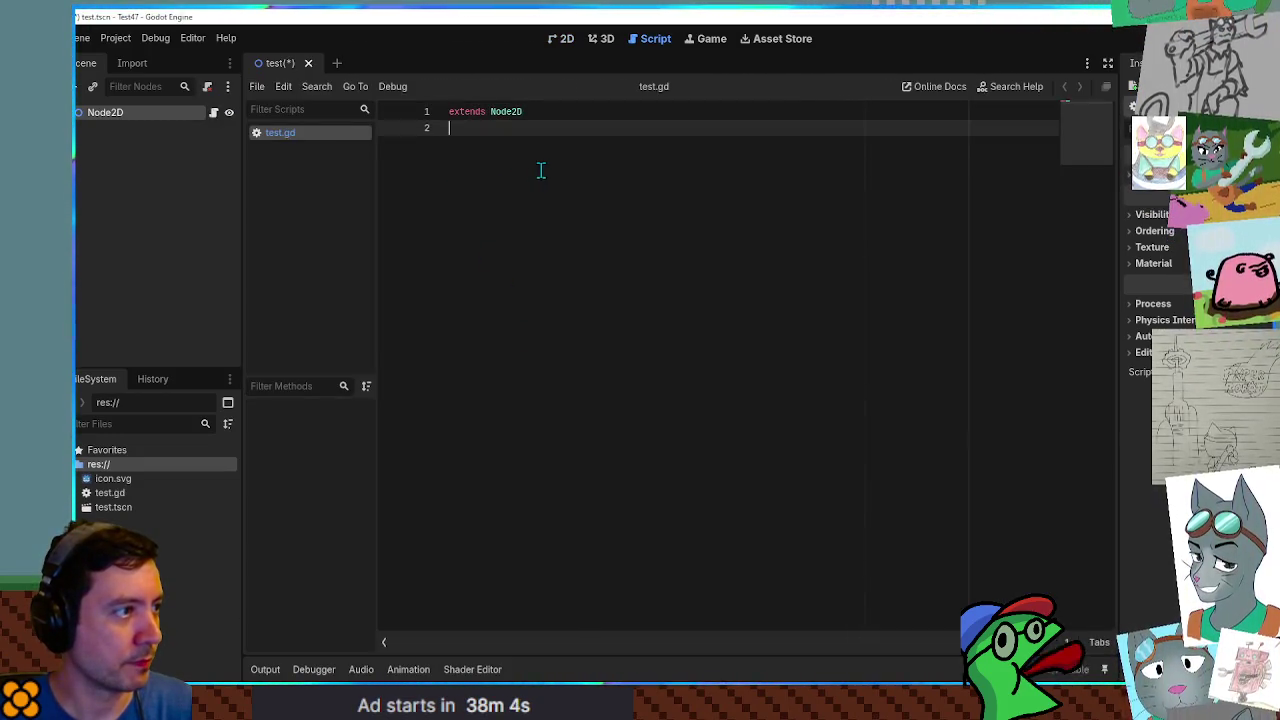
pyautogui.press('Return')
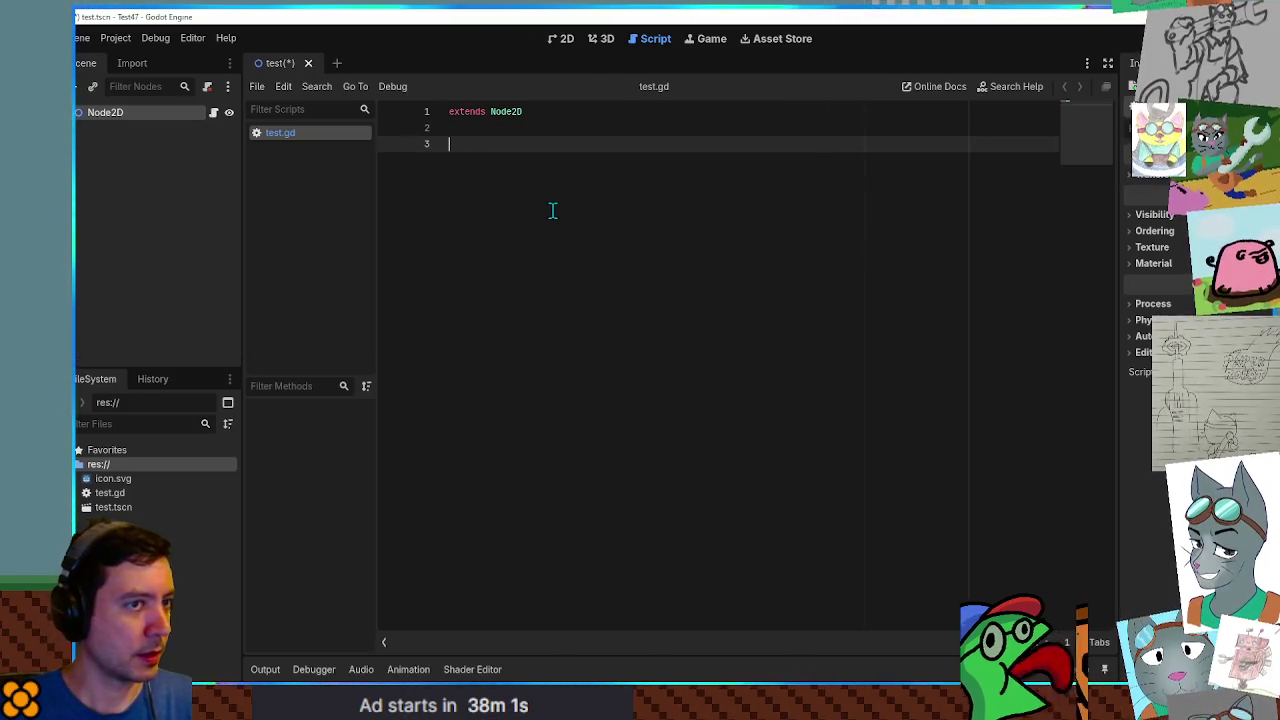
# Turn off the script template option, then drag test.gd onto the Node2D root.
pyautogui.click(208, 87)
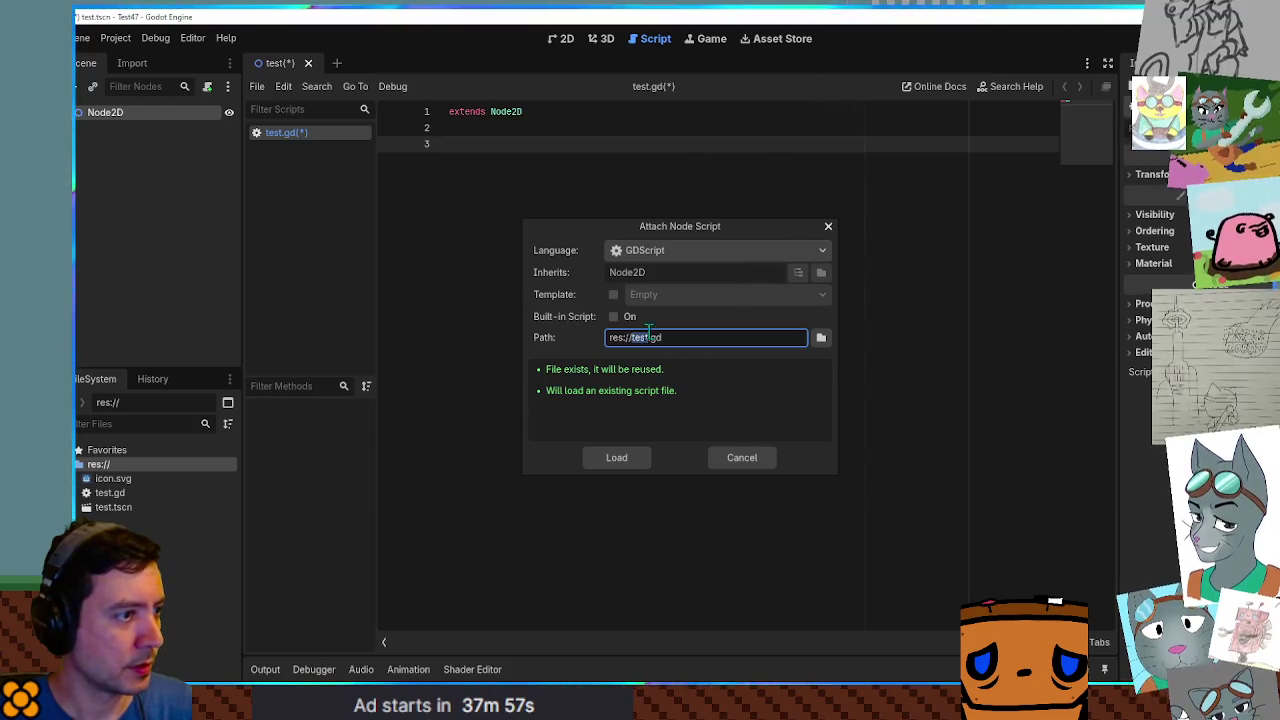
pyautogui.click(614, 292)
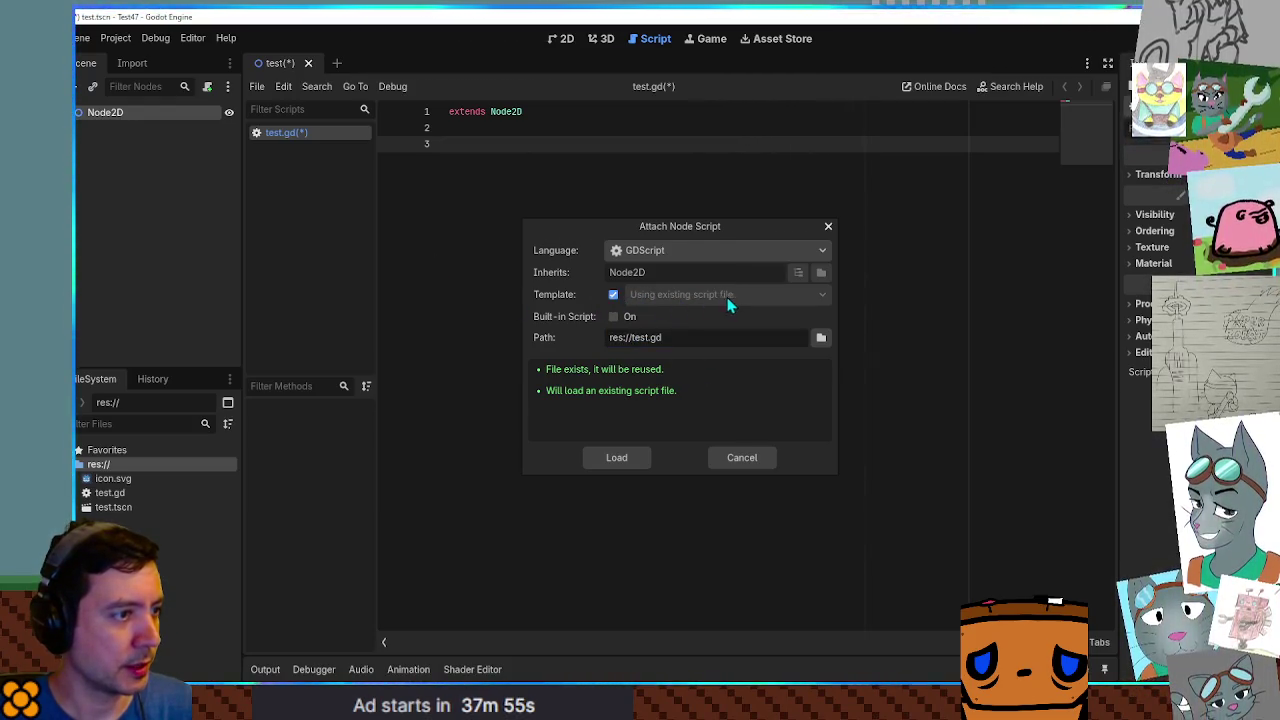
pyautogui.click(614, 295)
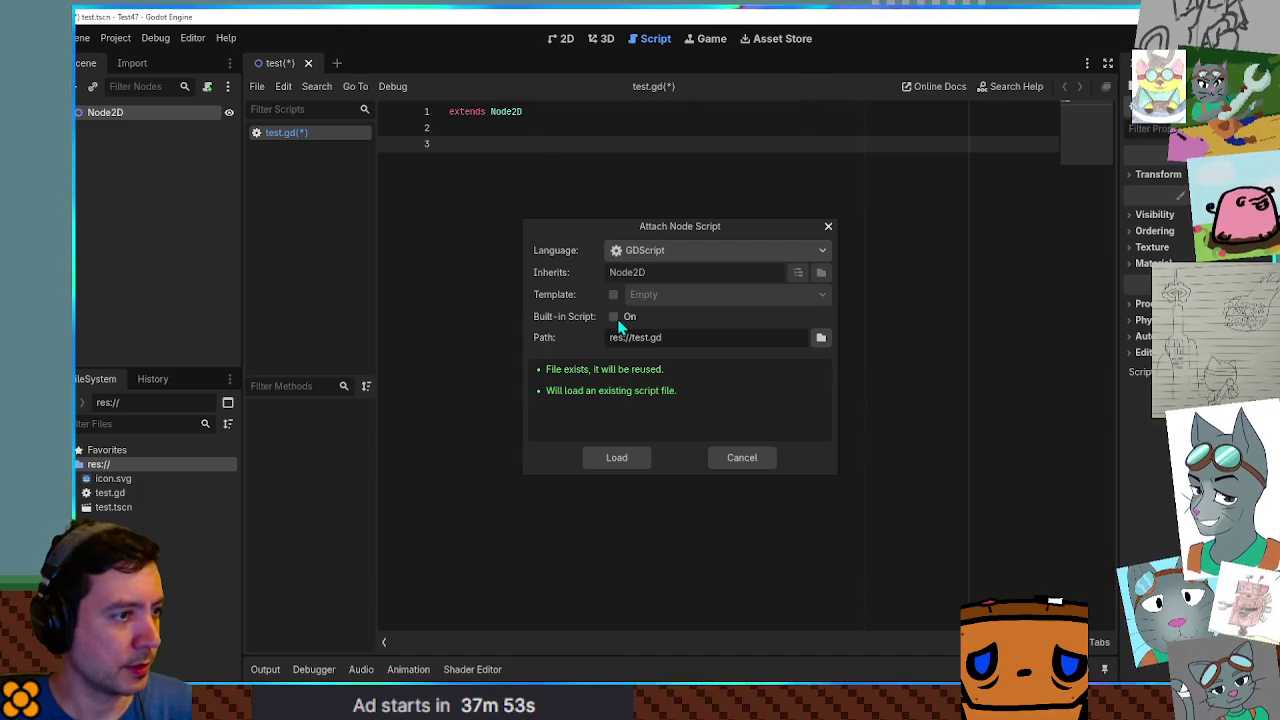
pyautogui.click(745, 460)
pyautogui.moveTo(210, 495); pyautogui.dragTo(100, 115)
pyautogui.click(613, 192)
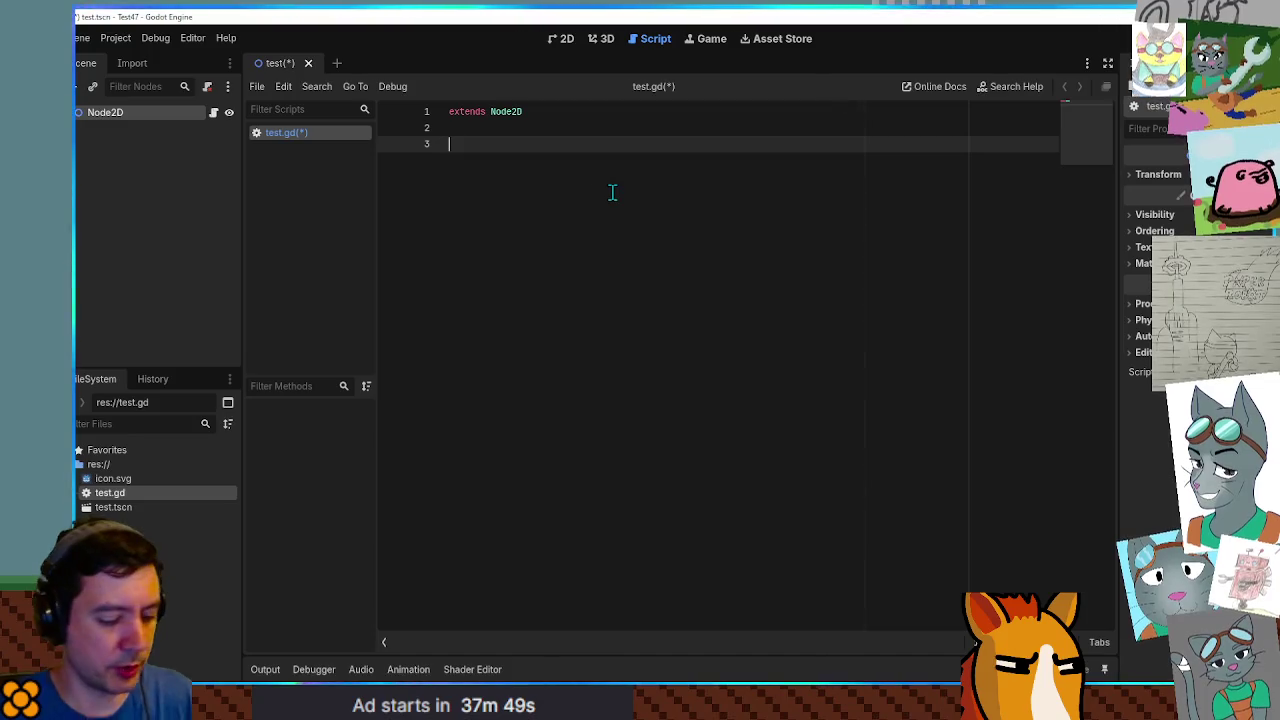
# Add func _ready() to test.gd and test-run the scene with F6.
pyautogui.write('func _ready()')
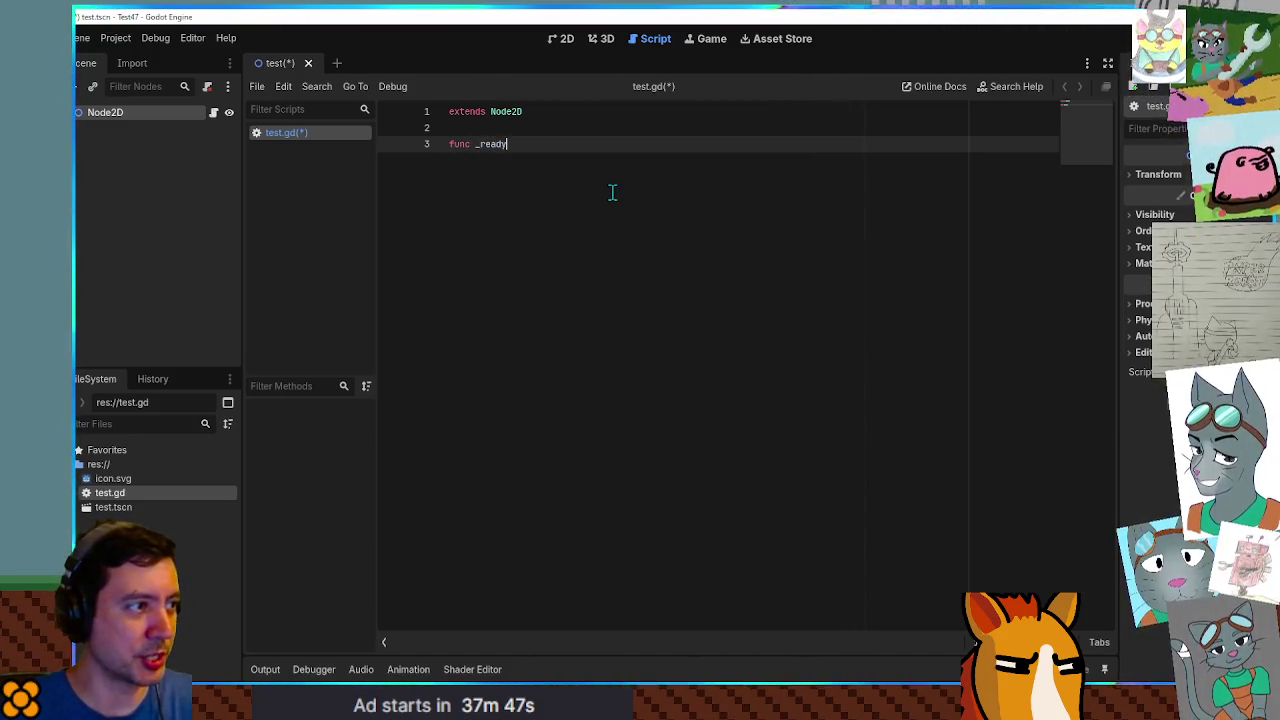
pyautogui.press('BackSpace')
pyautogui.press('BackSpace')
pyautogui.press('BackSpace')
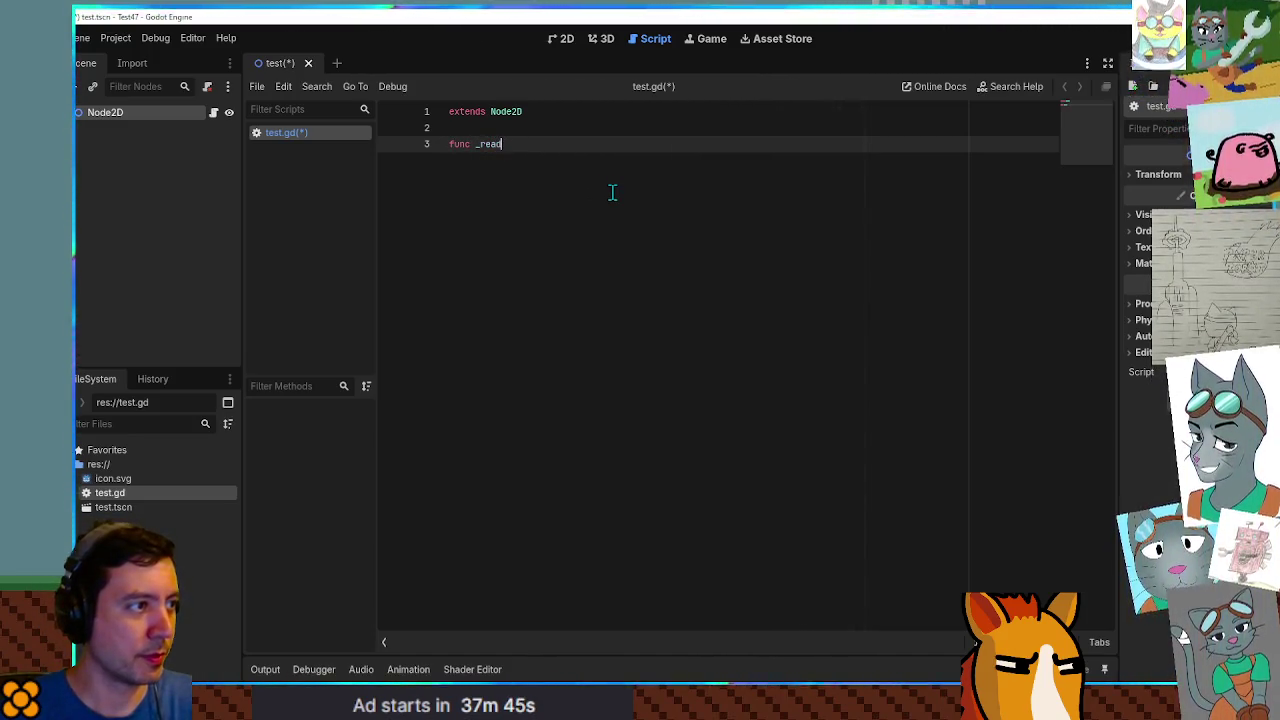
pyautogui.press('Return')
pyautogui.press('Return')
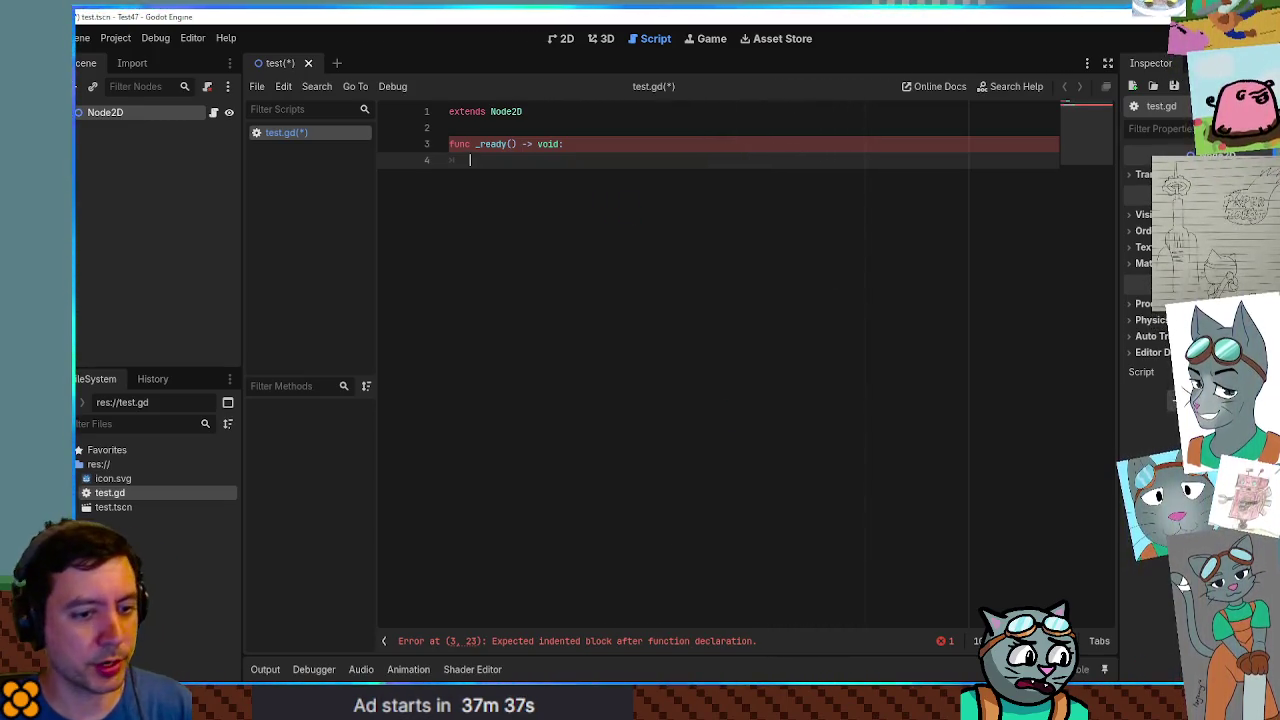
pyautogui.press('F6')
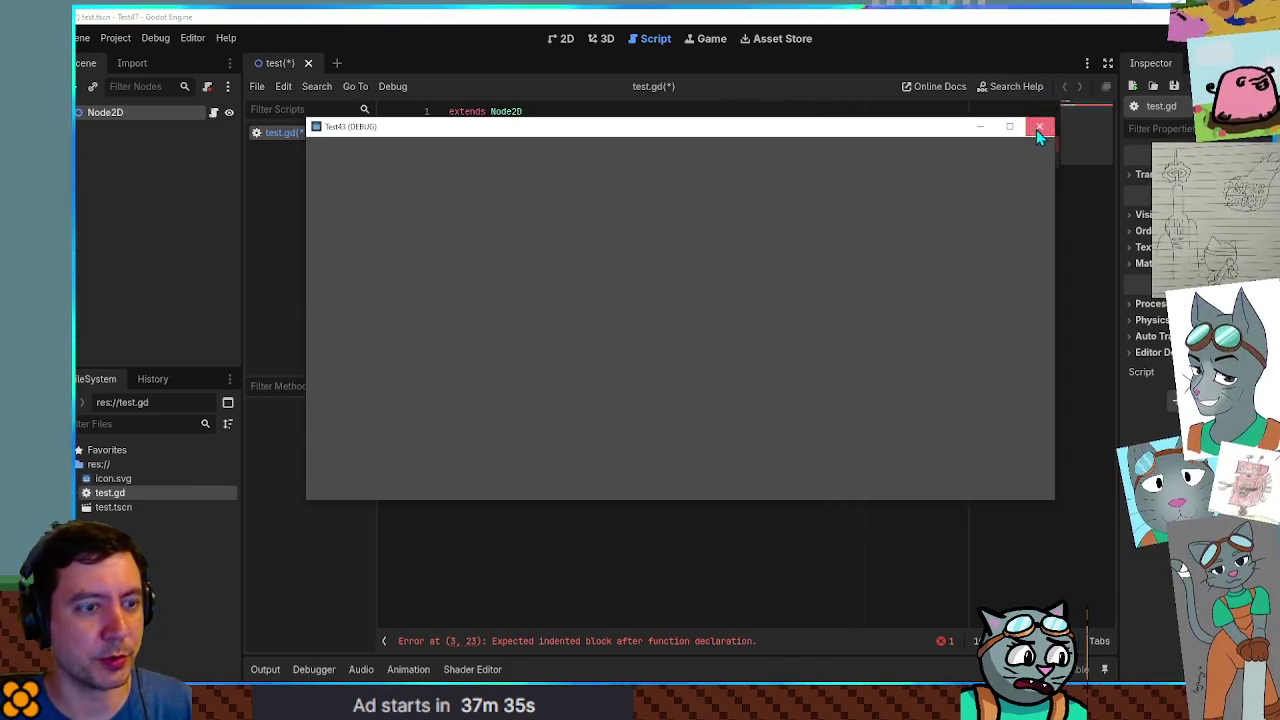
pyautogui.click(1040, 126)
# Copy the _ready body lines from Test43's script and paste them under func _ready.
pyautogui.hotkey('alt', 'Tab')
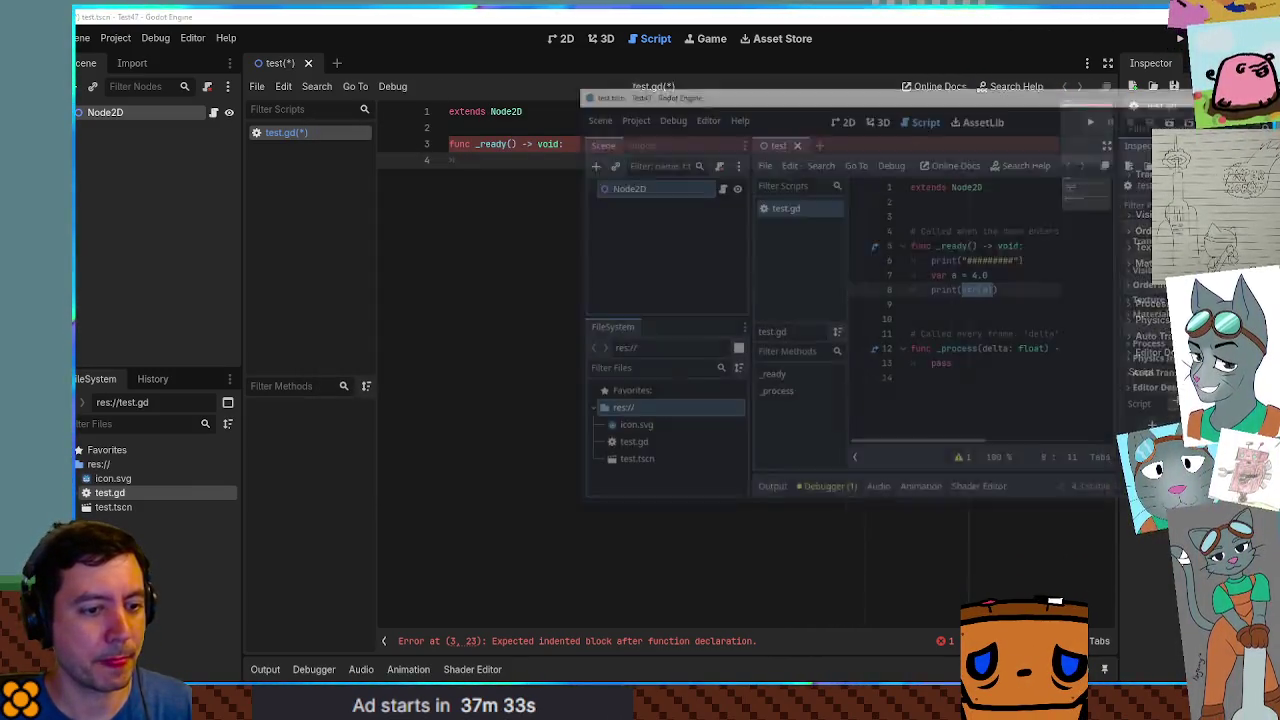
pyautogui.click(958, 258)
pyautogui.click(963, 226)
pyautogui.moveTo(963, 226); pyautogui.dragTo(987, 186)
pyautogui.hotkey('ctrl', 'c')
pyautogui.hotkey('alt', 'Tab')
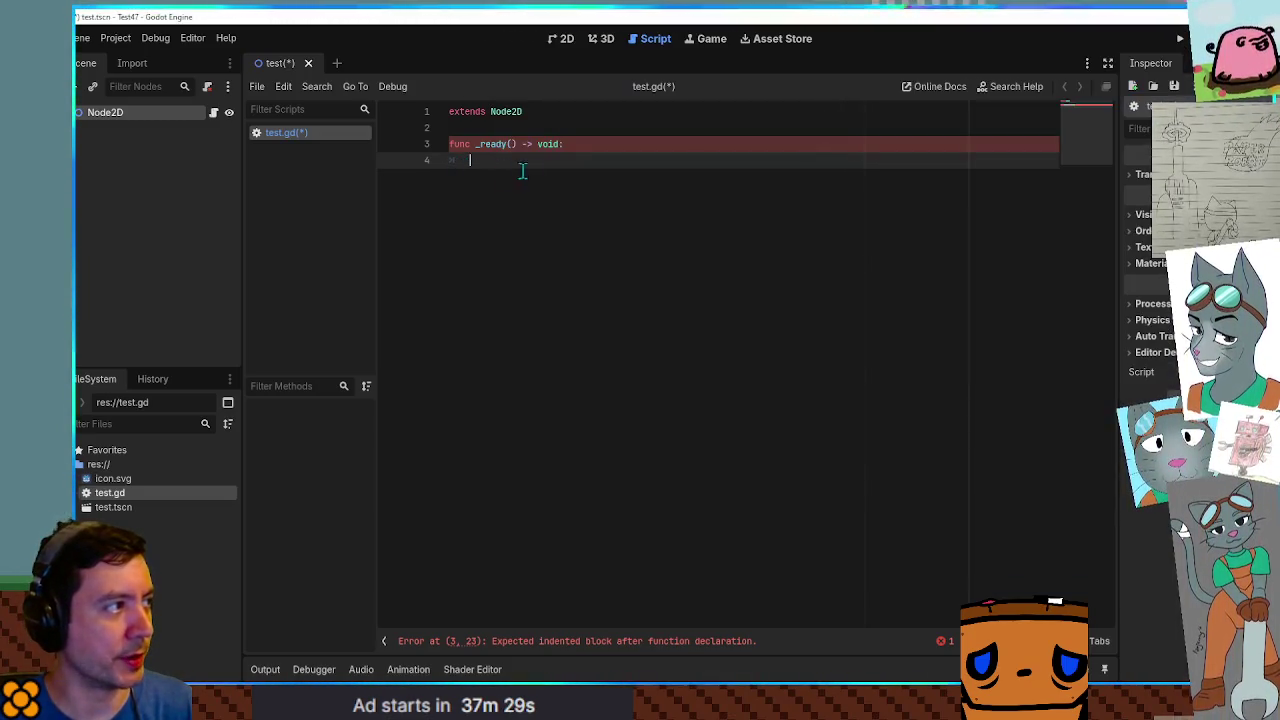
pyautogui.click(582, 150)
pyautogui.hotkey('ctrl', 'v')
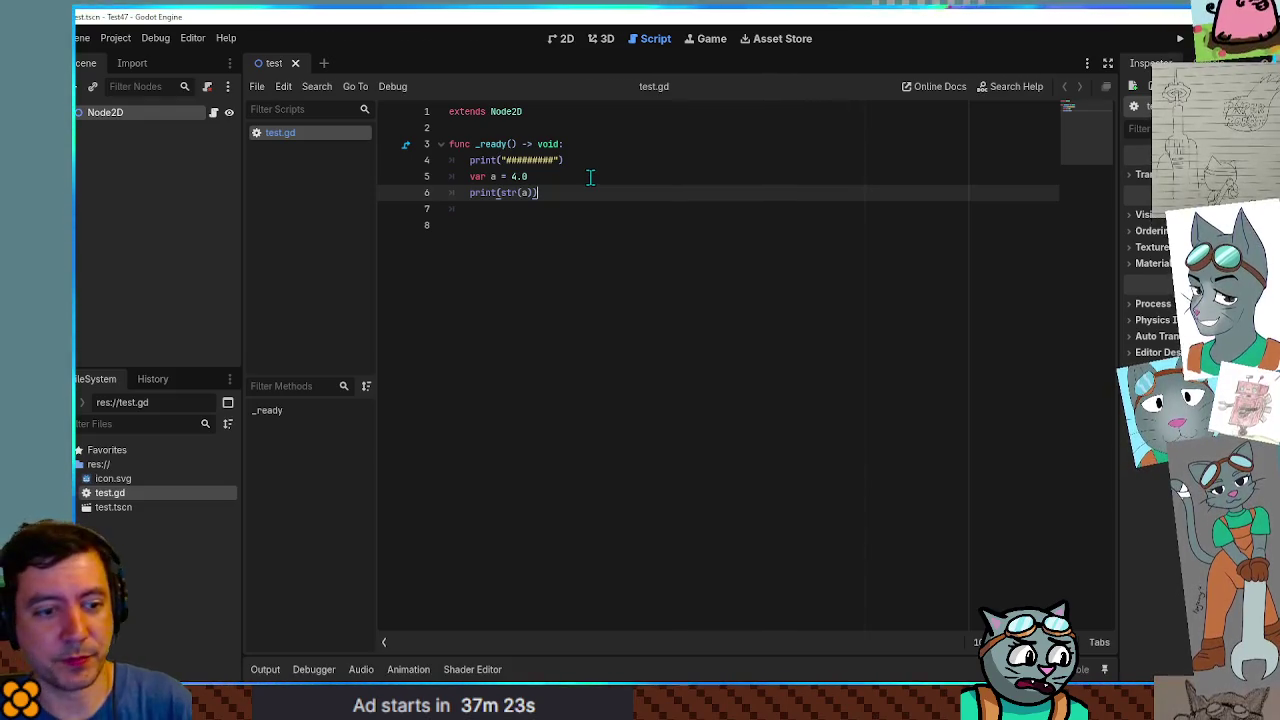
pyautogui.hotkey('alt', 'Tab')
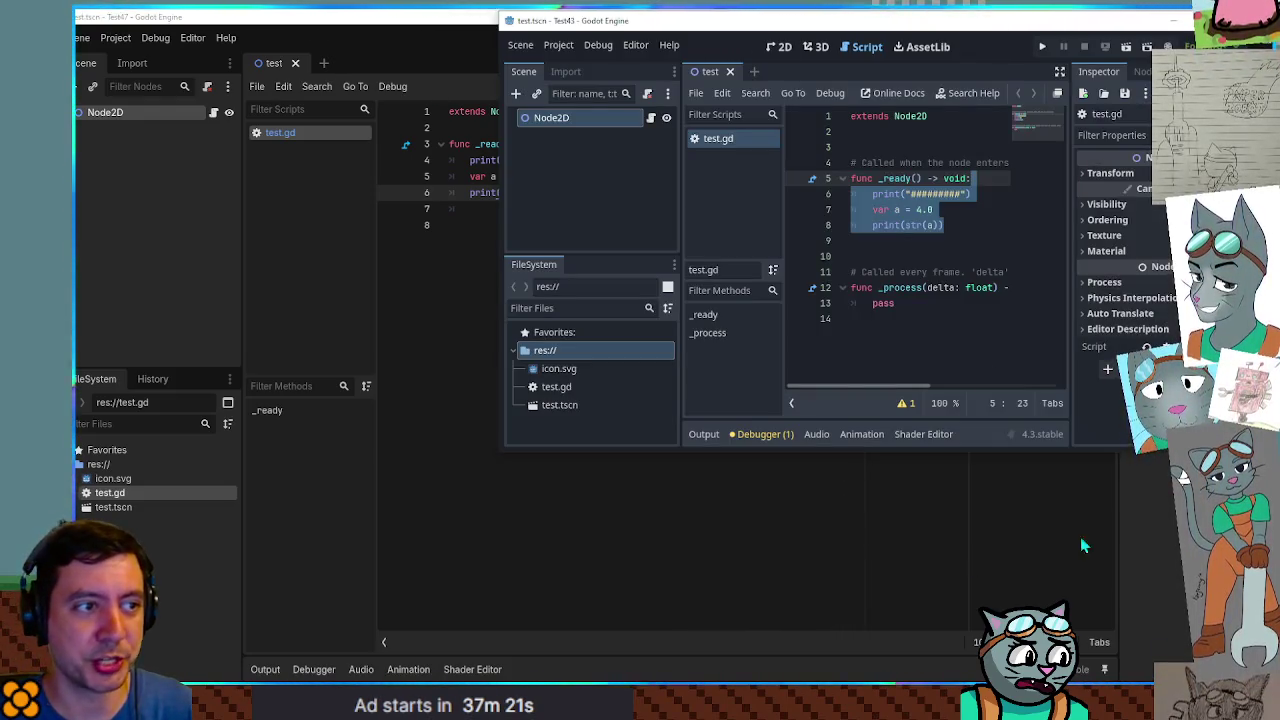
# Widen the Test43 script editor and open a new line above print(str(a)).
pyautogui.click(934, 256)
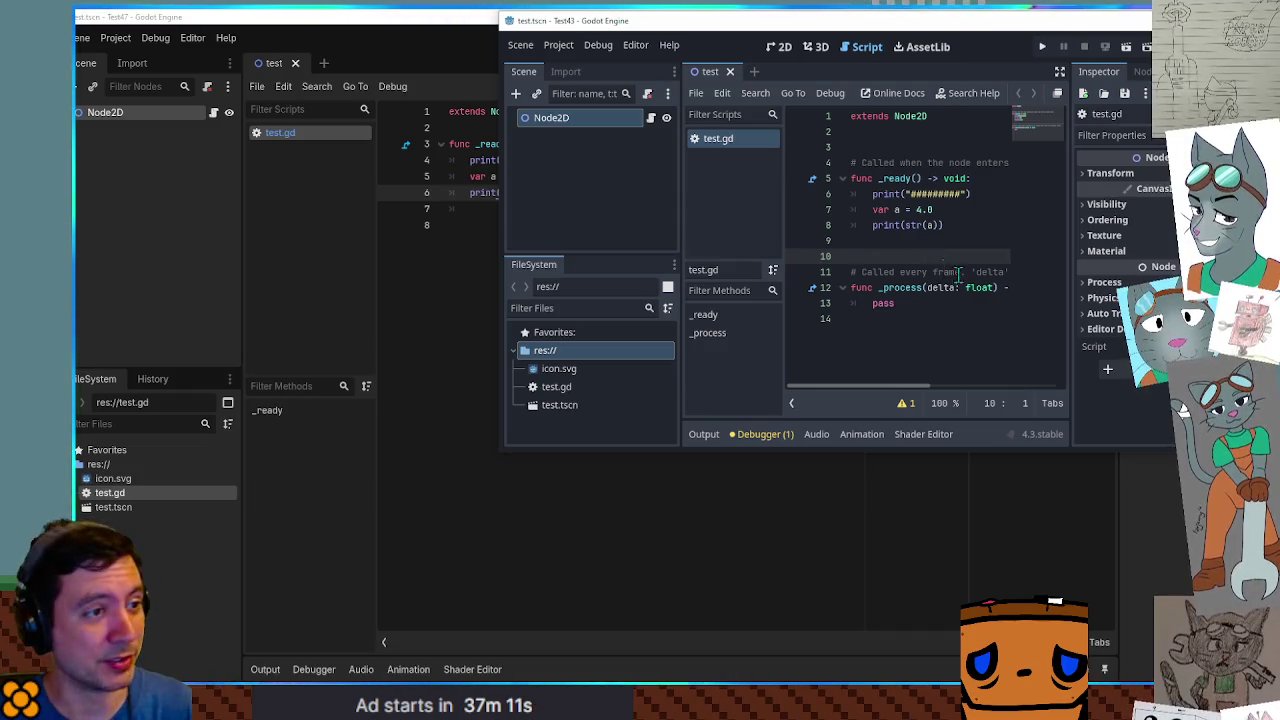
pyautogui.click(952, 240)
pyautogui.click(957, 225)
pyautogui.scroll(2, 957, 225)
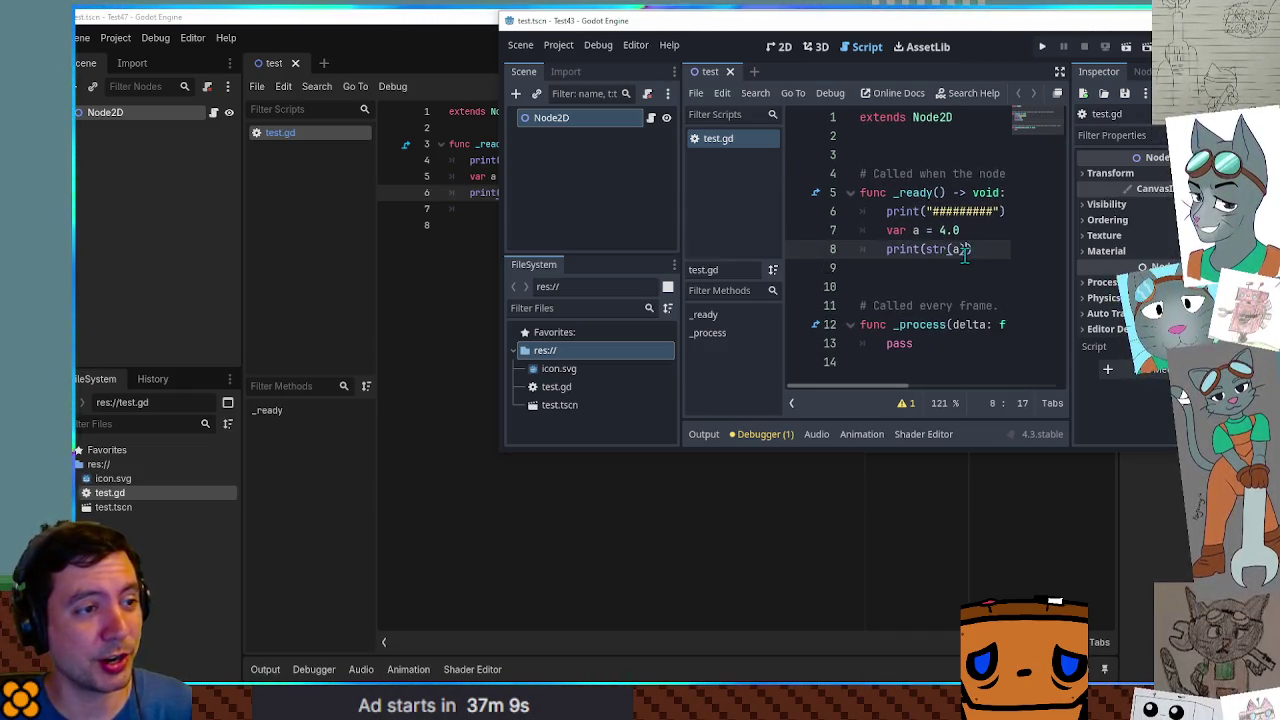
pyautogui.moveTo(495, 211); pyautogui.dragTo(225, 222)
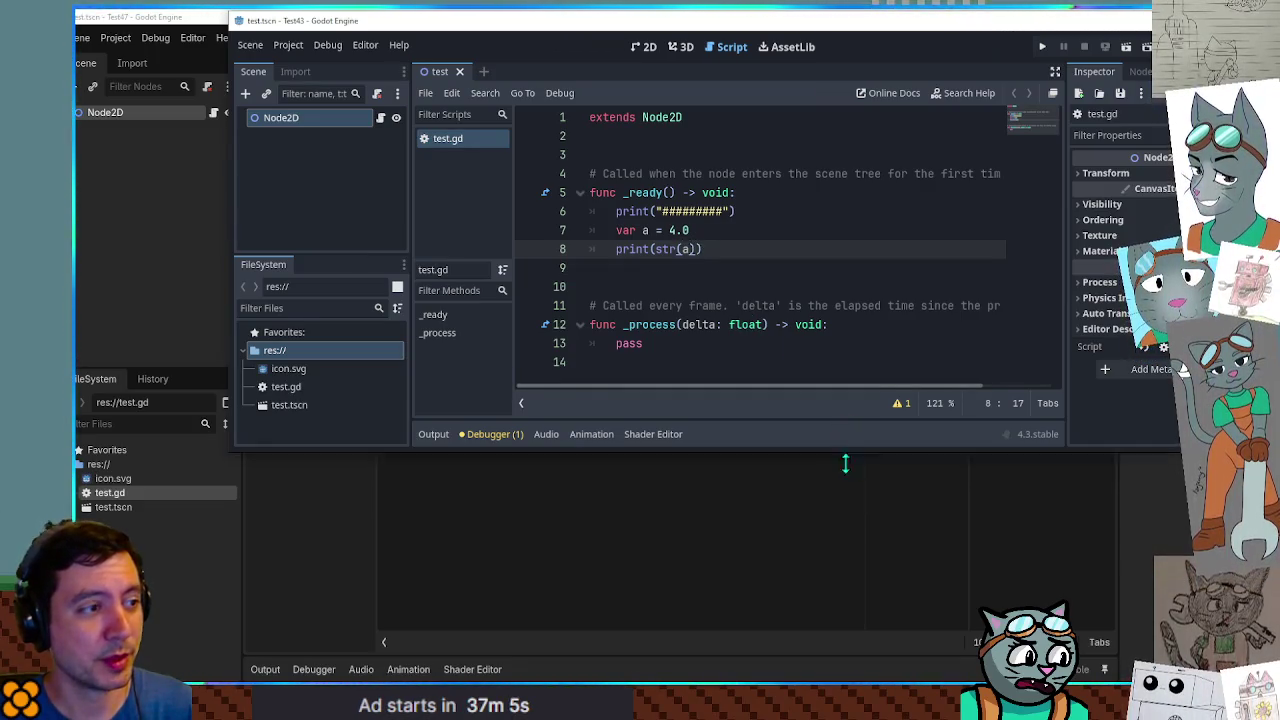
pyautogui.hotkey('ctrl', 'j')
pyautogui.click(784, 231)
pyautogui.press('Return')
# Rename a to myFloat, declare myString, print myString instead of str(a), and save test.gd.
pyautogui.write('var')
pyautogui.press('Up')
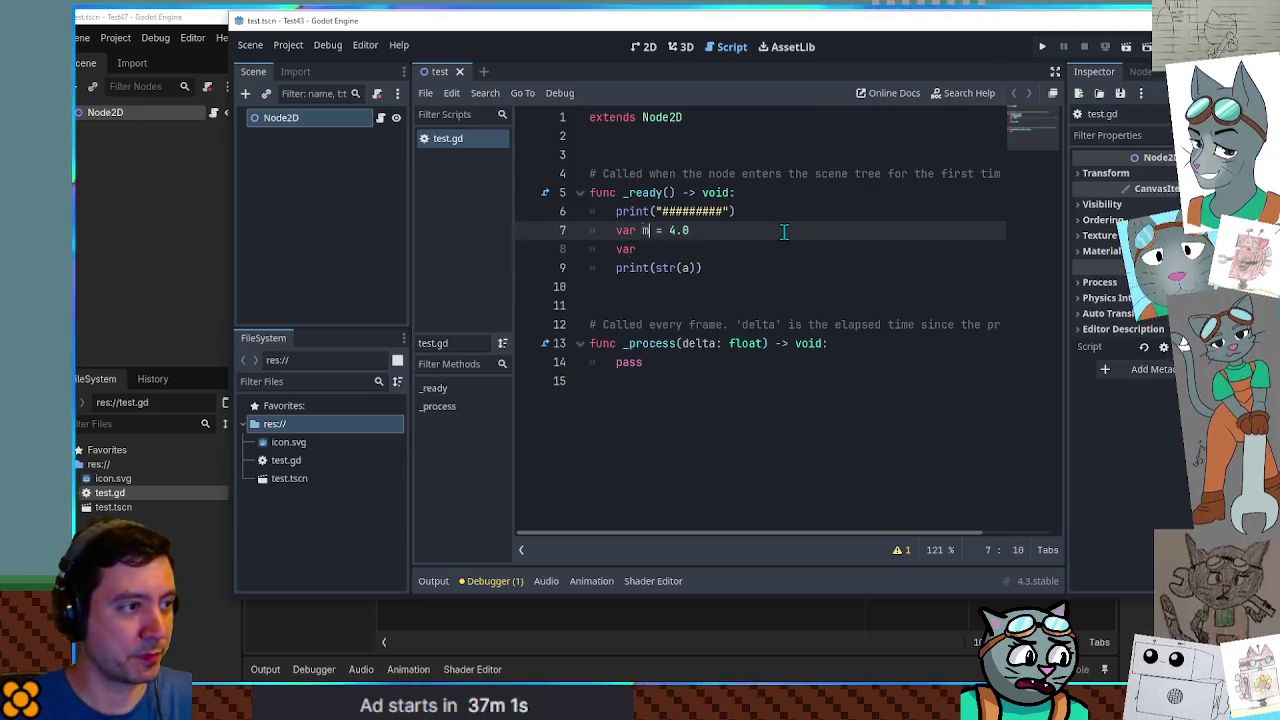
pyautogui.write('yFloat')
pyautogui.press('Down')
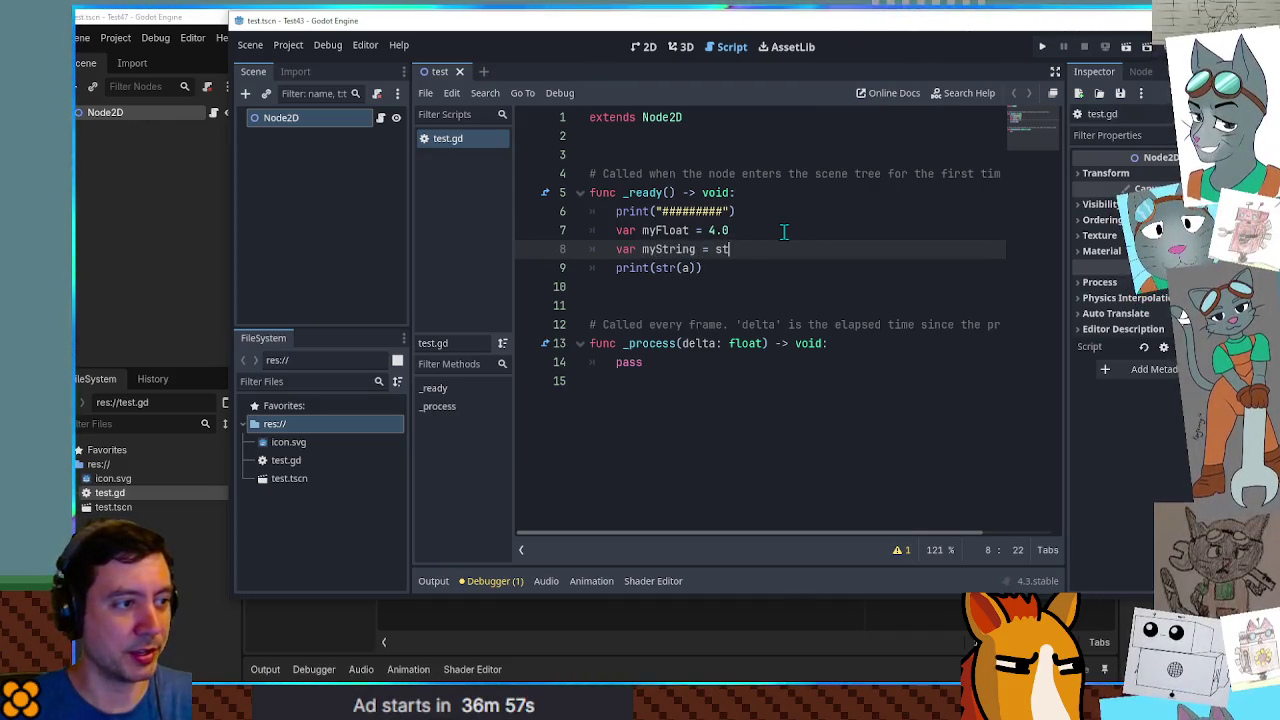
pyautogui.write('oat')
pyautogui.doubleClick(668, 249)
pyautogui.moveTo(658, 268); pyautogui.dragTo(695, 268)
pyautogui.hotkey('ctrl', 'v')
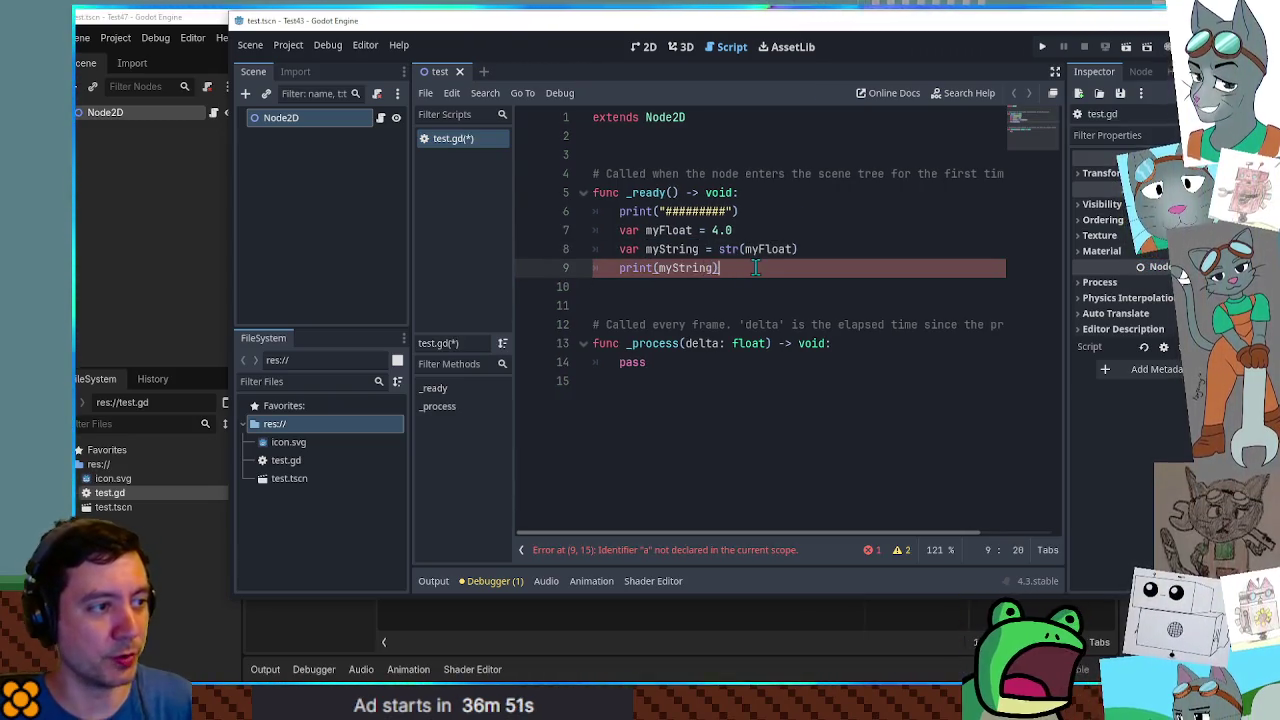
pyautogui.hotkey('ctrl', 's')
# Run the Test43 project to check the printed output, then stop it.
pyautogui.click(766, 249)
pyautogui.press('F5')
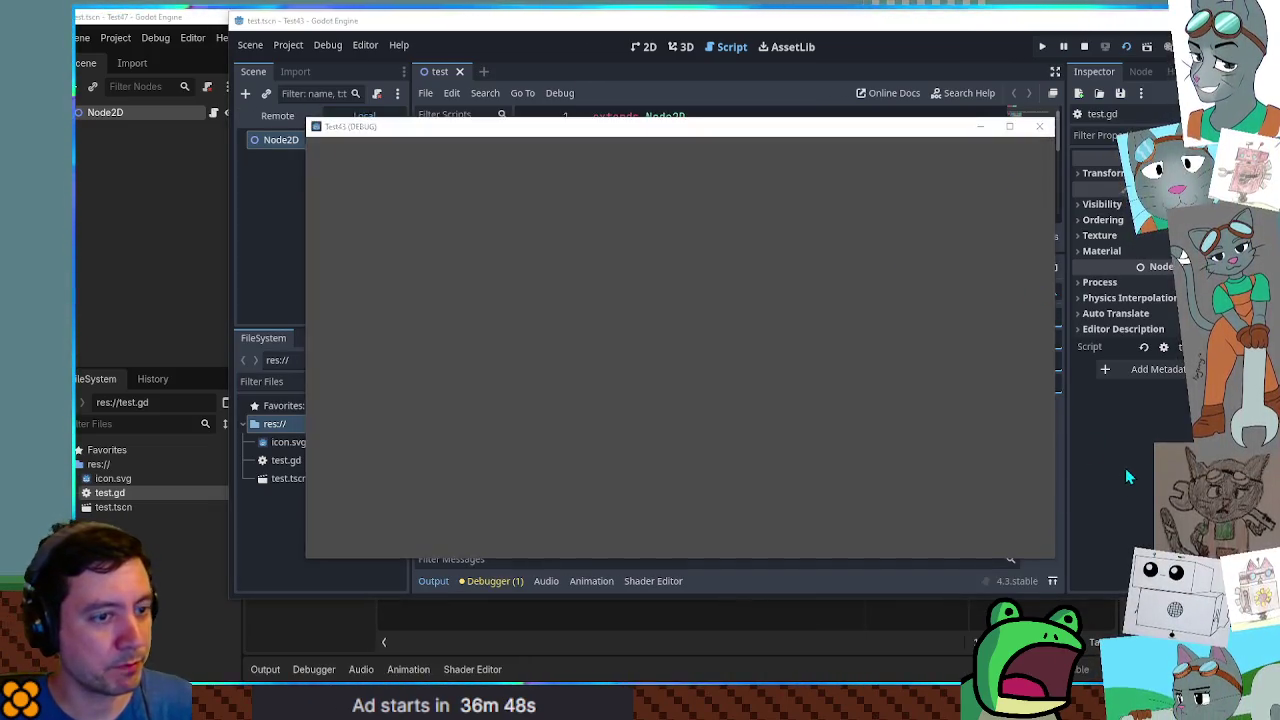
pyautogui.click(1128, 477)
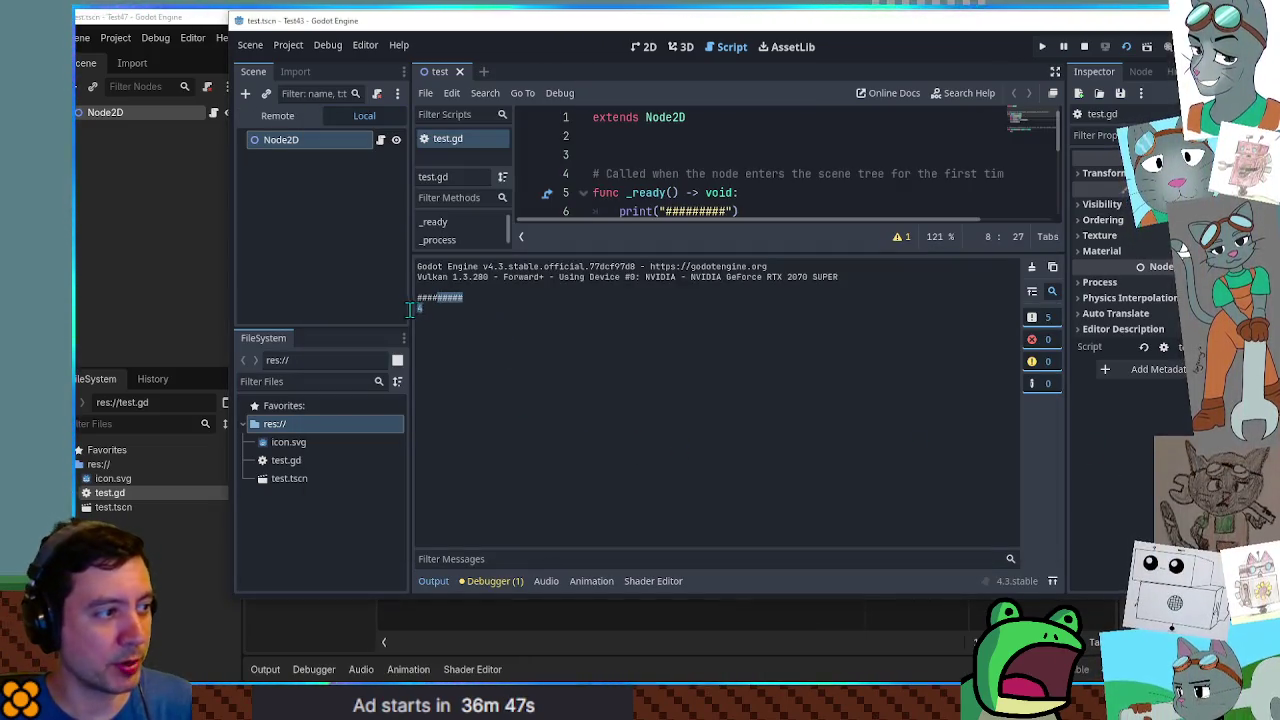
pyautogui.click(1084, 46)
# Start a # Prints " comment on line 10 and save the script.
pyautogui.click(866, 173)
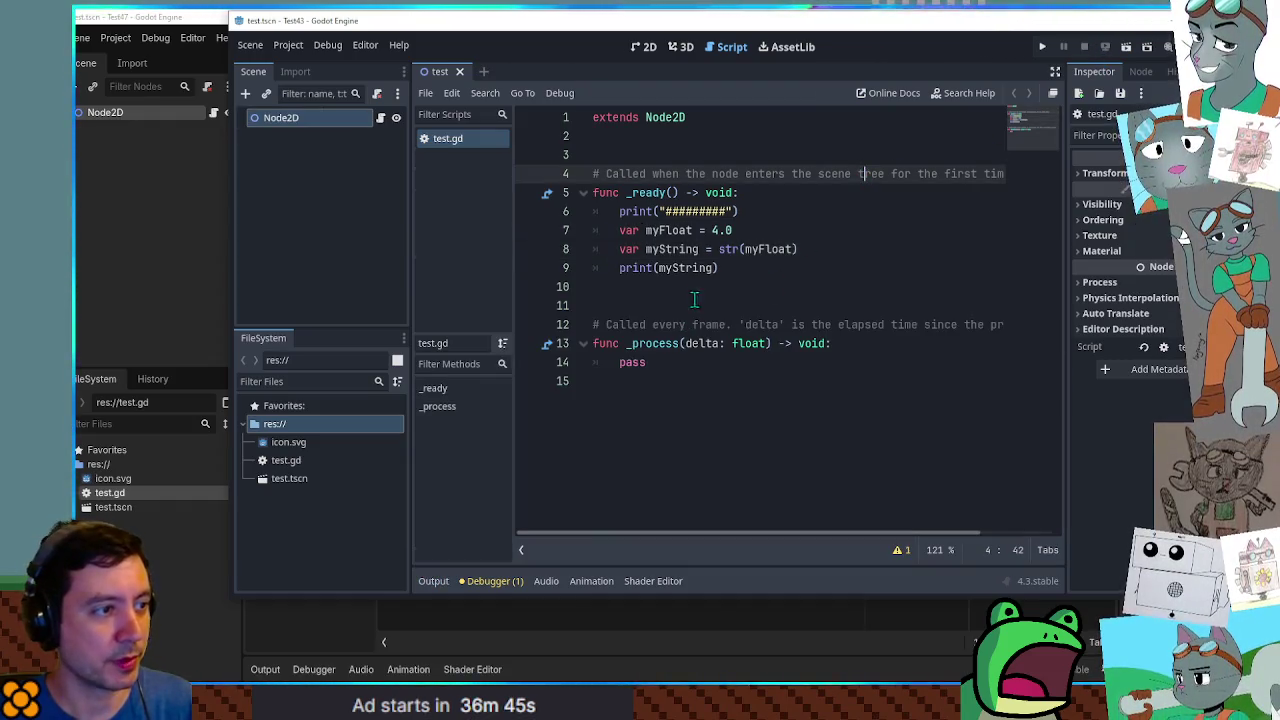
pyautogui.click(696, 287)
pyautogui.write('Princts "4')
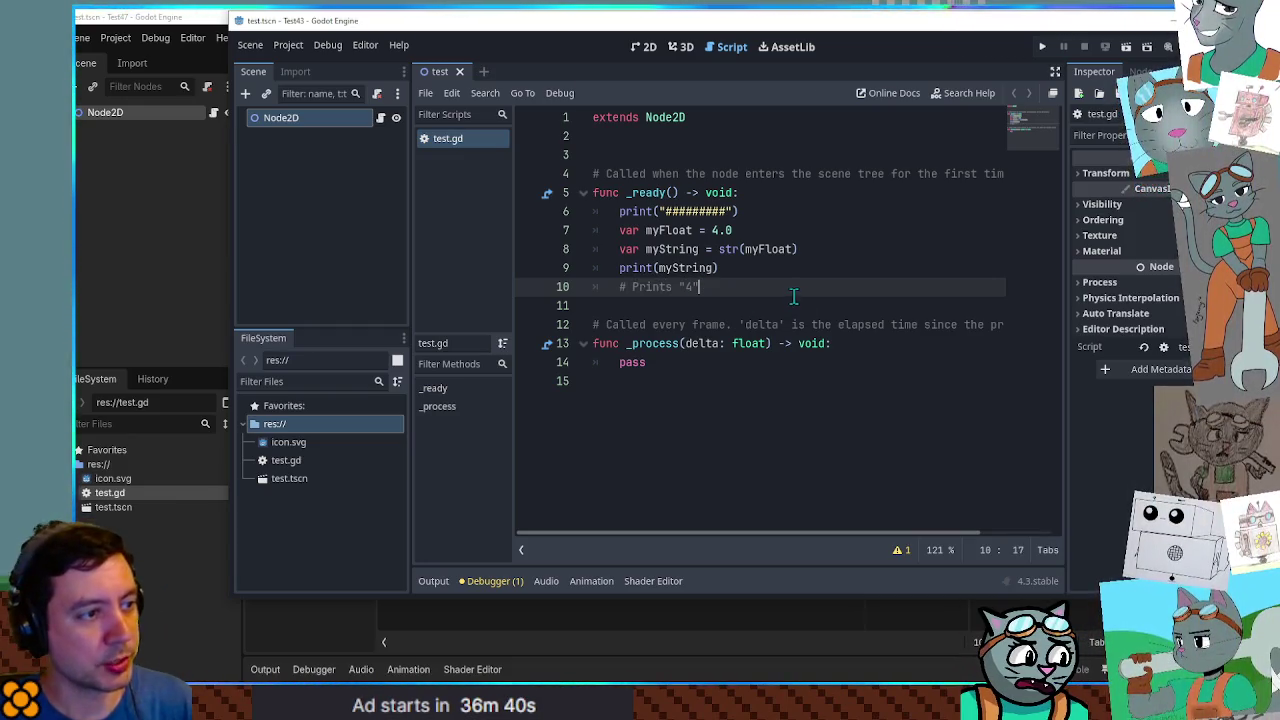
pyautogui.moveTo(795, 292); pyautogui.dragTo(806, 192)
pyautogui.hotkey('ctrl', 's')
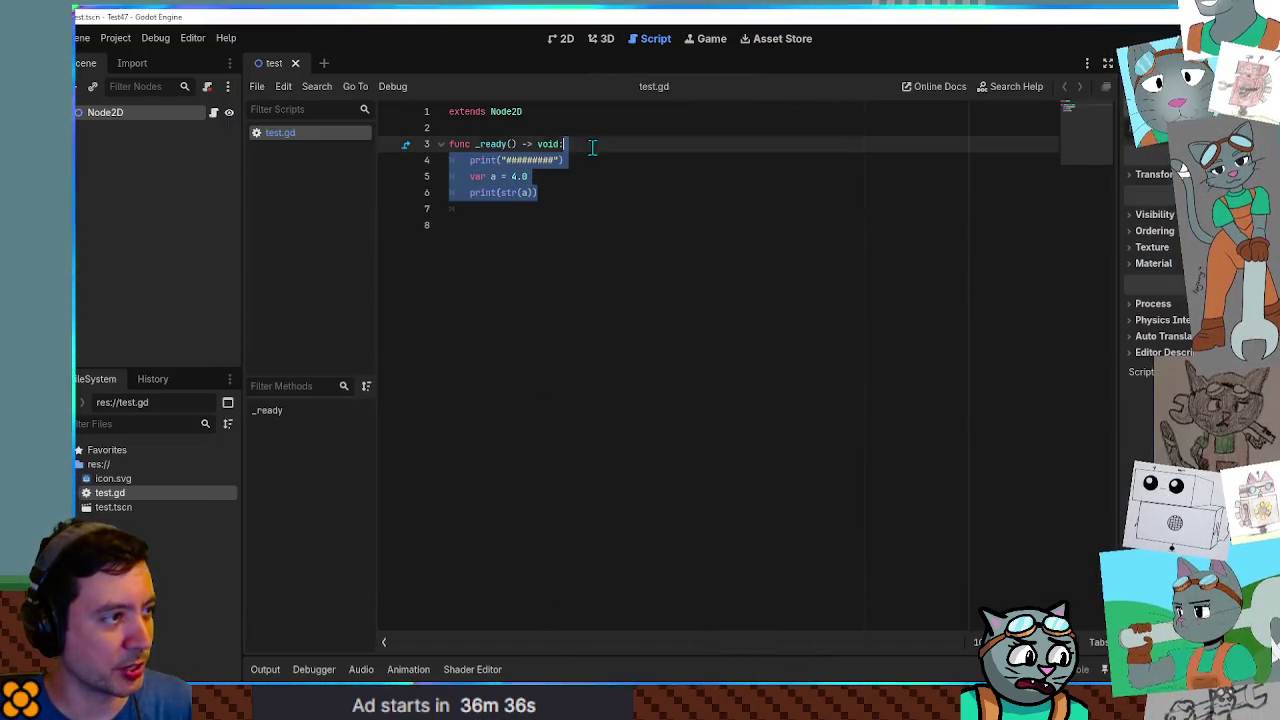
# Run the Test47 test, then rerun it with myFloat set to 4 to compare the output.
pyautogui.press('BackSpace')
pyautogui.press('BackSpace')
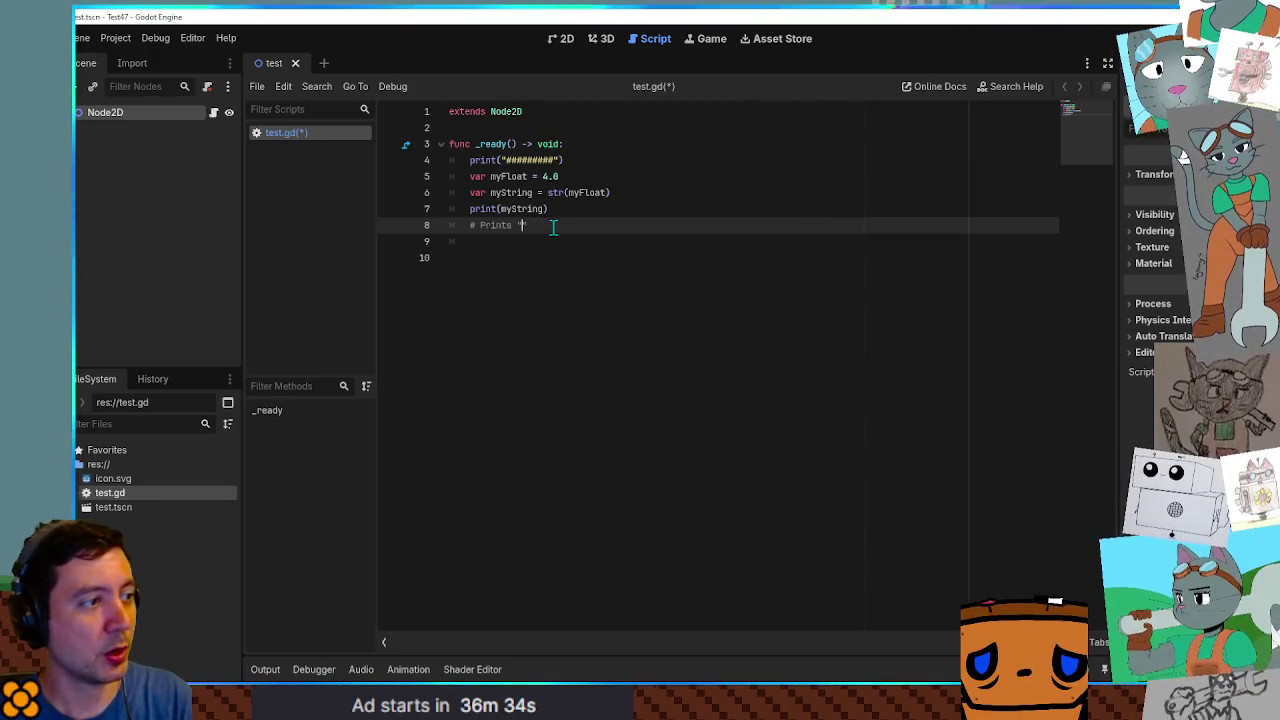
pyautogui.press('F5')
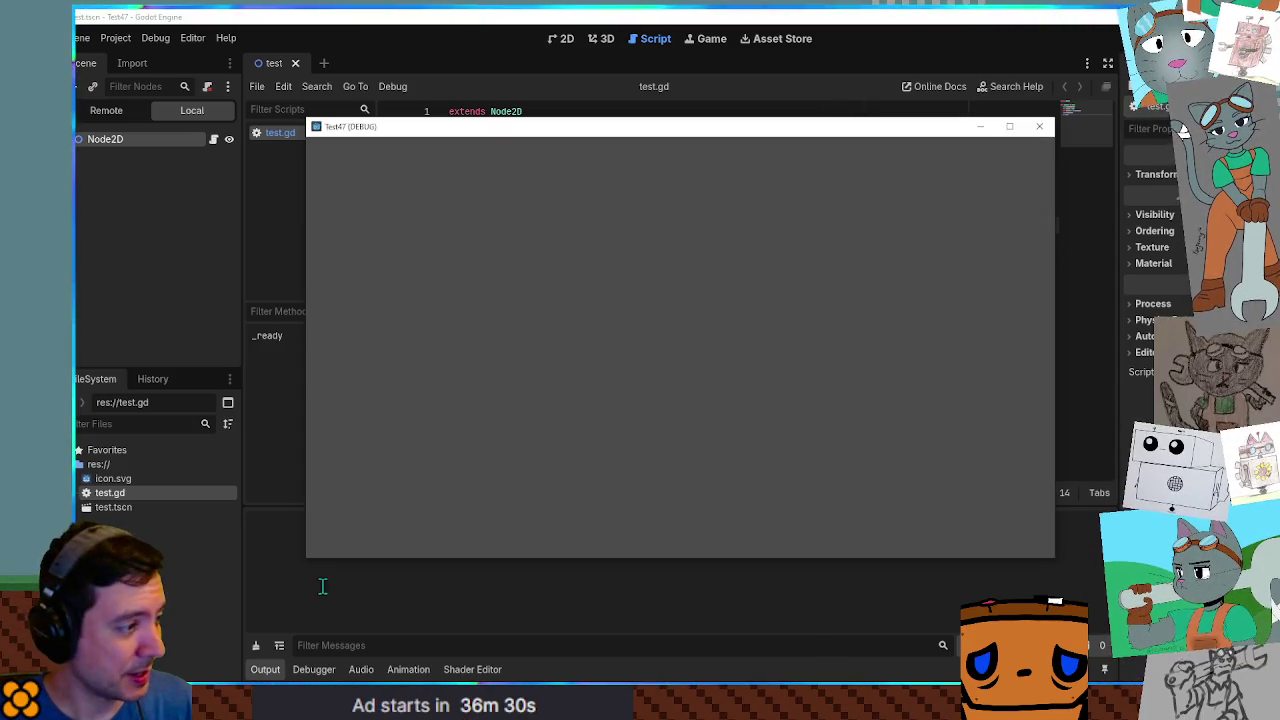
pyautogui.click(288, 582)
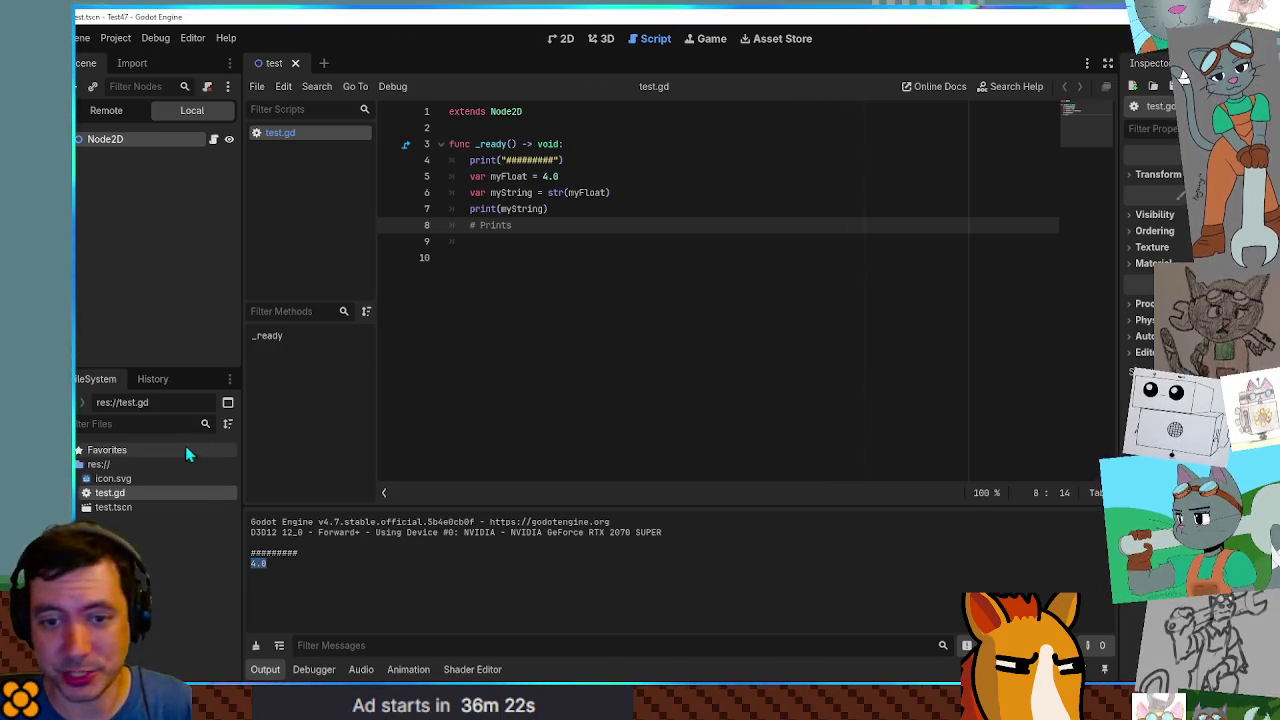
pyautogui.click(567, 176)
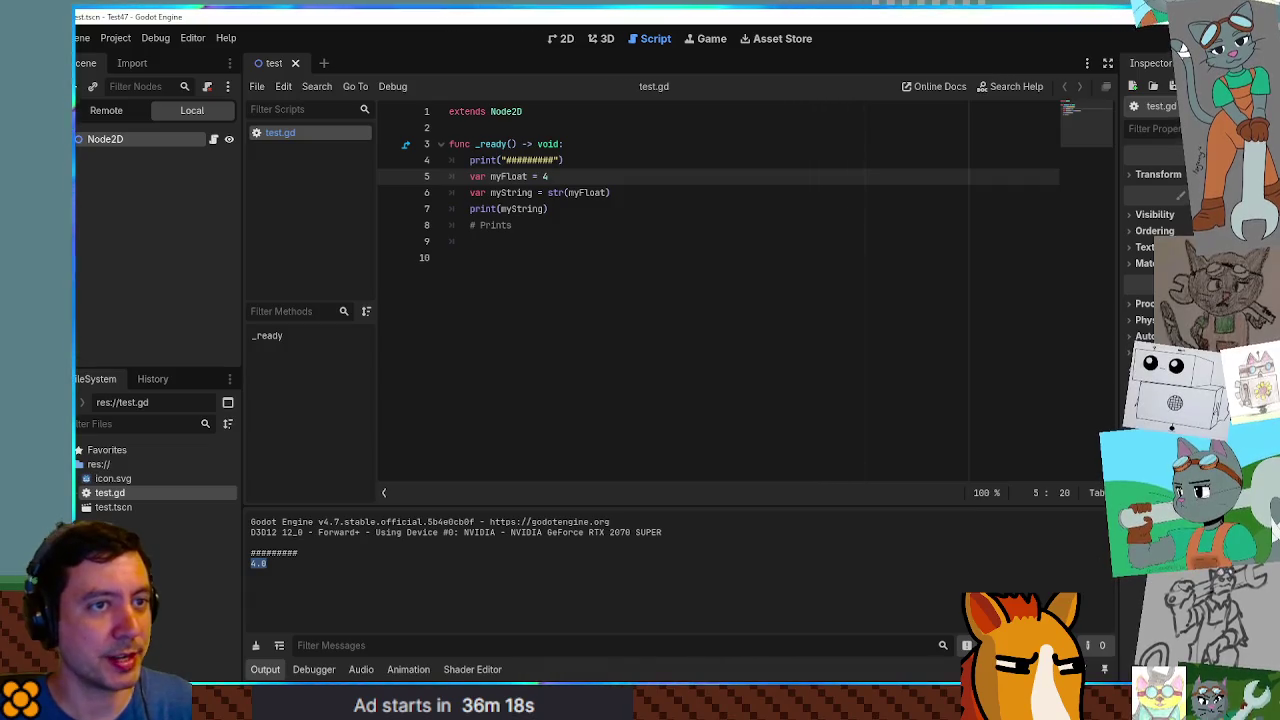
pyautogui.press('F5')
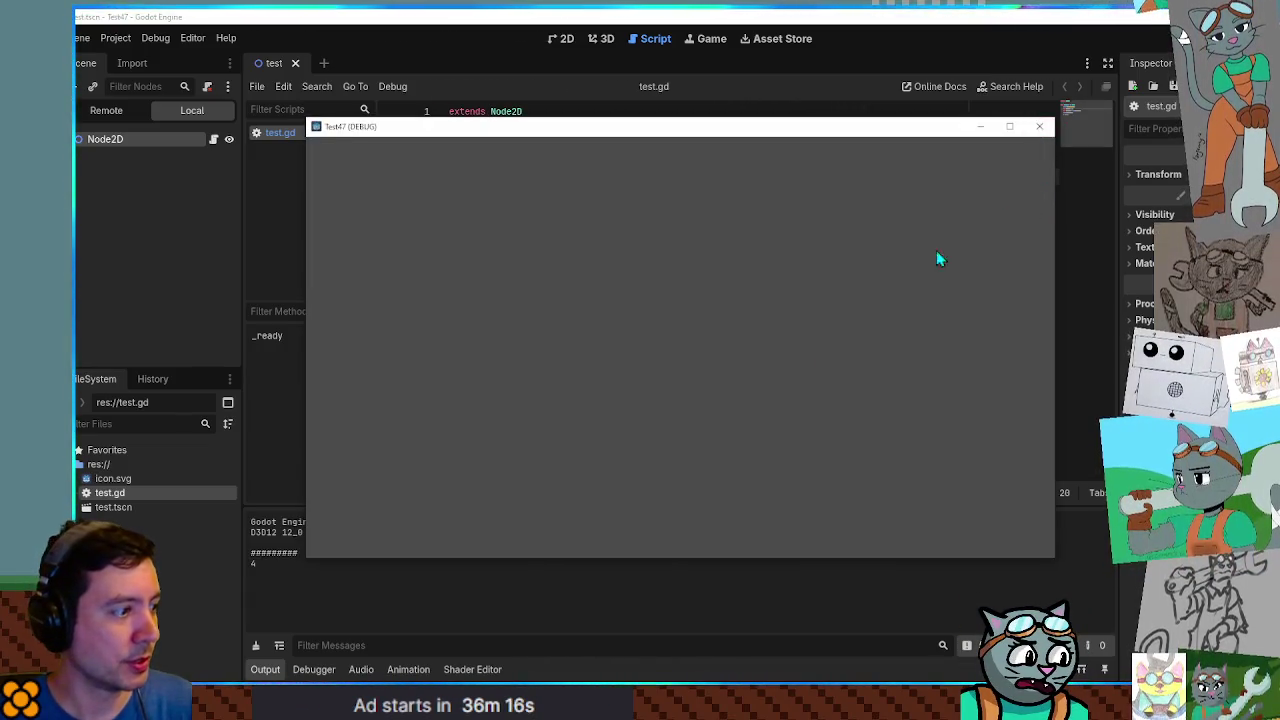
pyautogui.click(1039, 126)
# Restore myFloat to 4.0, complete the comment as # Prints "4.0", and save.
pyautogui.write('.0')
pyautogui.click(527, 224)
pyautogui.write('"4.0"')
pyautogui.hotkey('ctrl', 's')
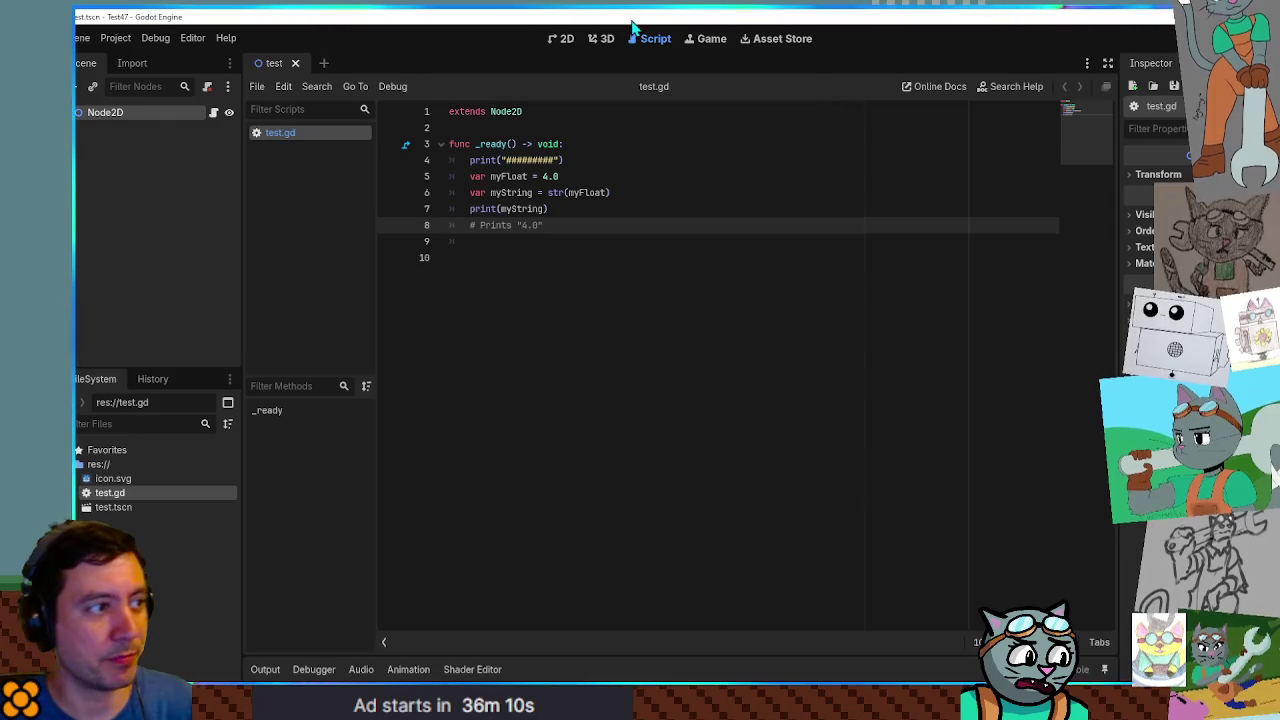
pyautogui.hotkey('alt', 'Tab')
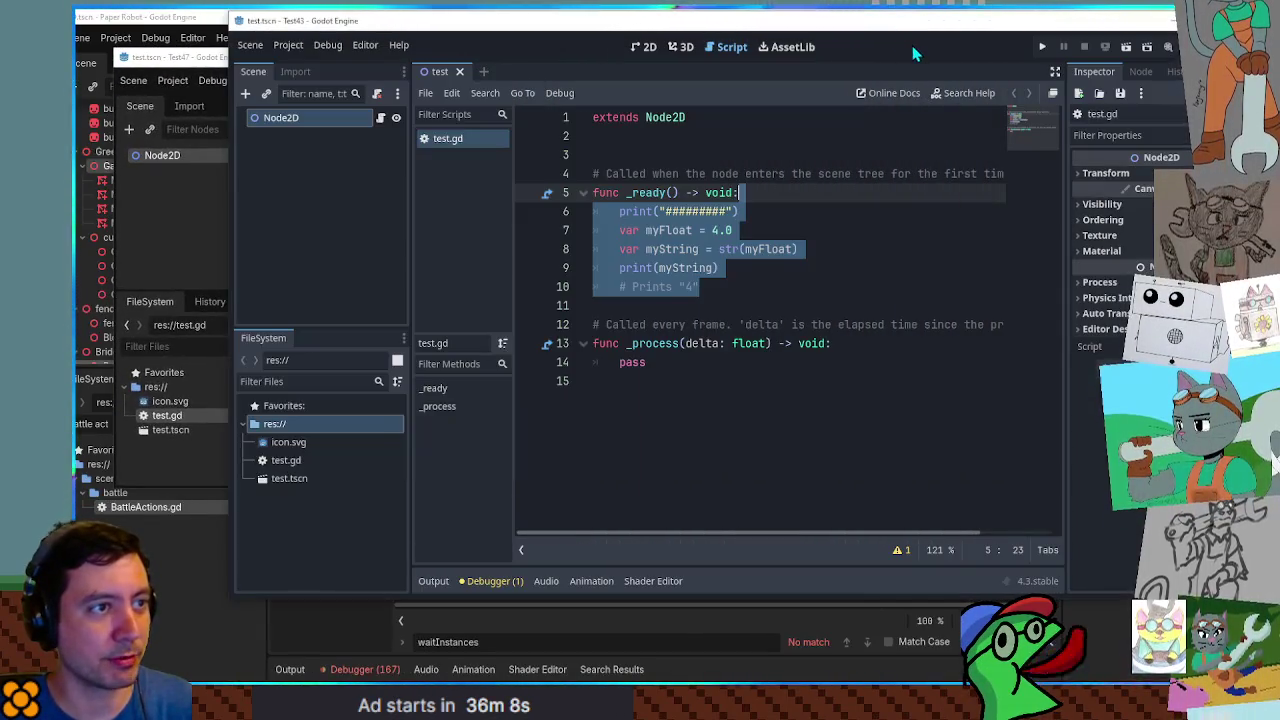
# In Test43, inspect the 4.0 value and the str(myFloat) call on lines 7–8.
pyautogui.moveTo(912, 45); pyautogui.dragTo(990, 79)
pyautogui.click(808, 325)
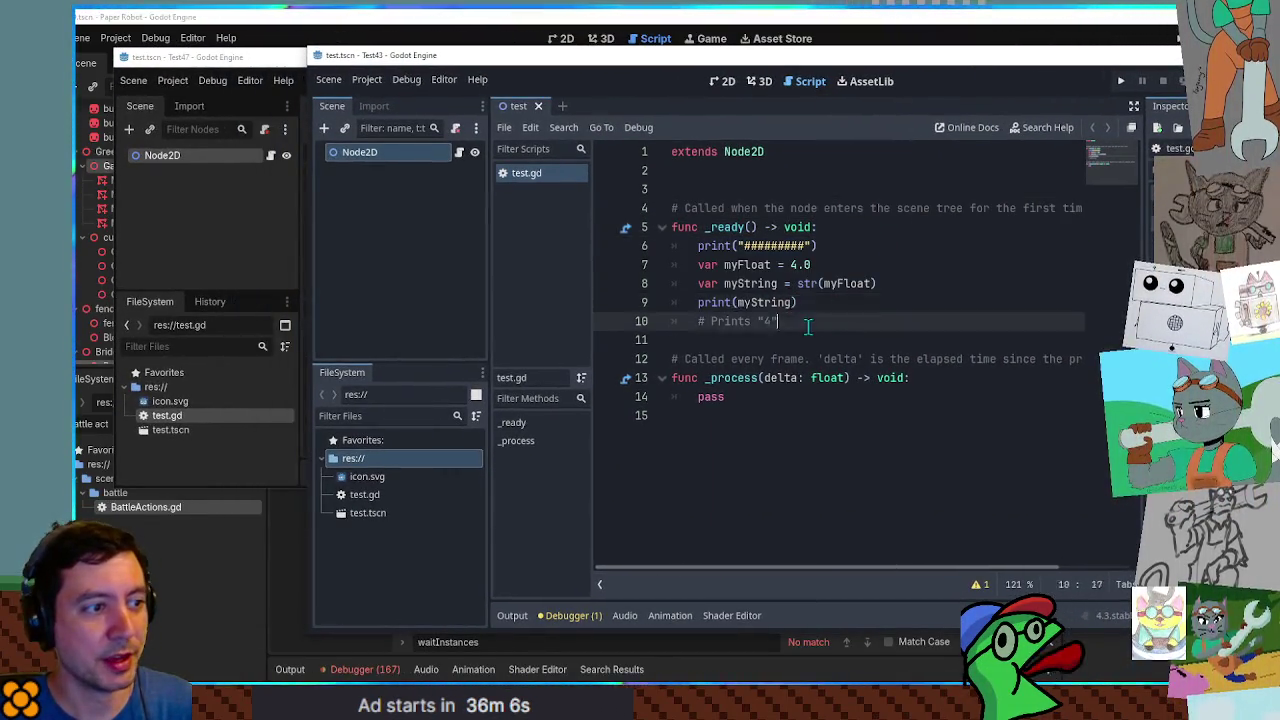
pyautogui.click(808, 265)
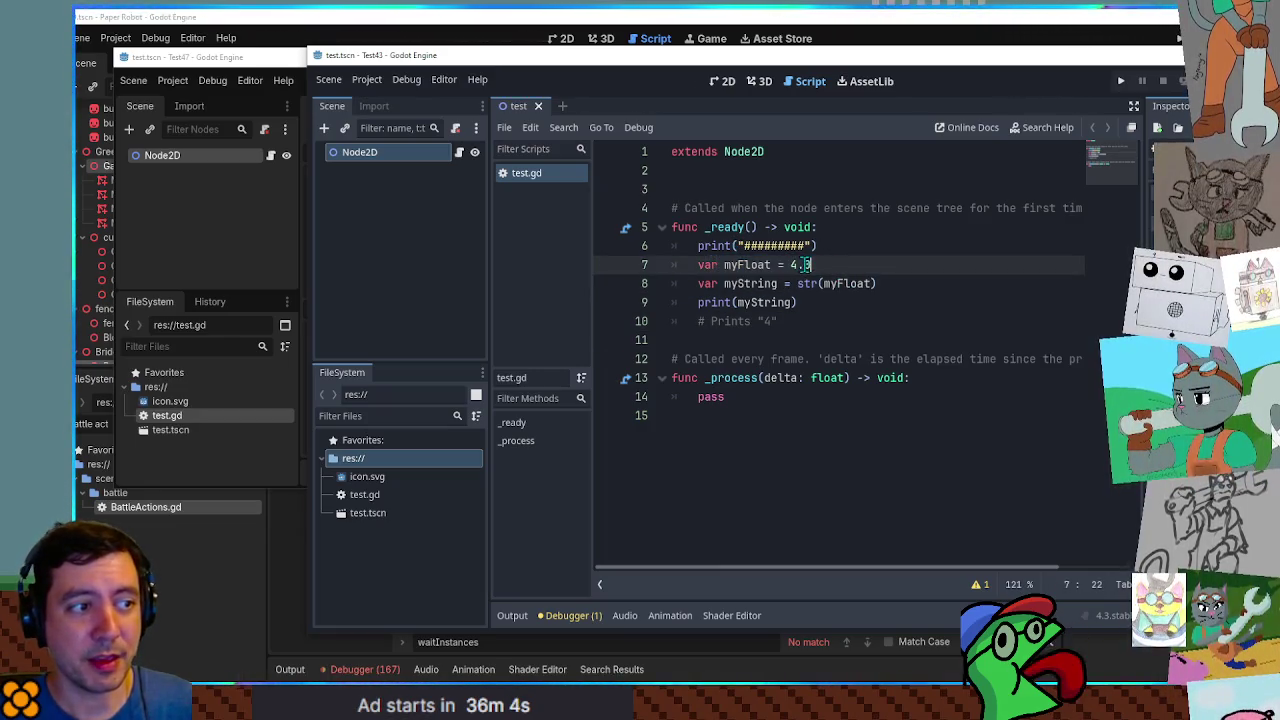
pyautogui.press('Left')
pyautogui.press('Left')
pyautogui.press('Left')
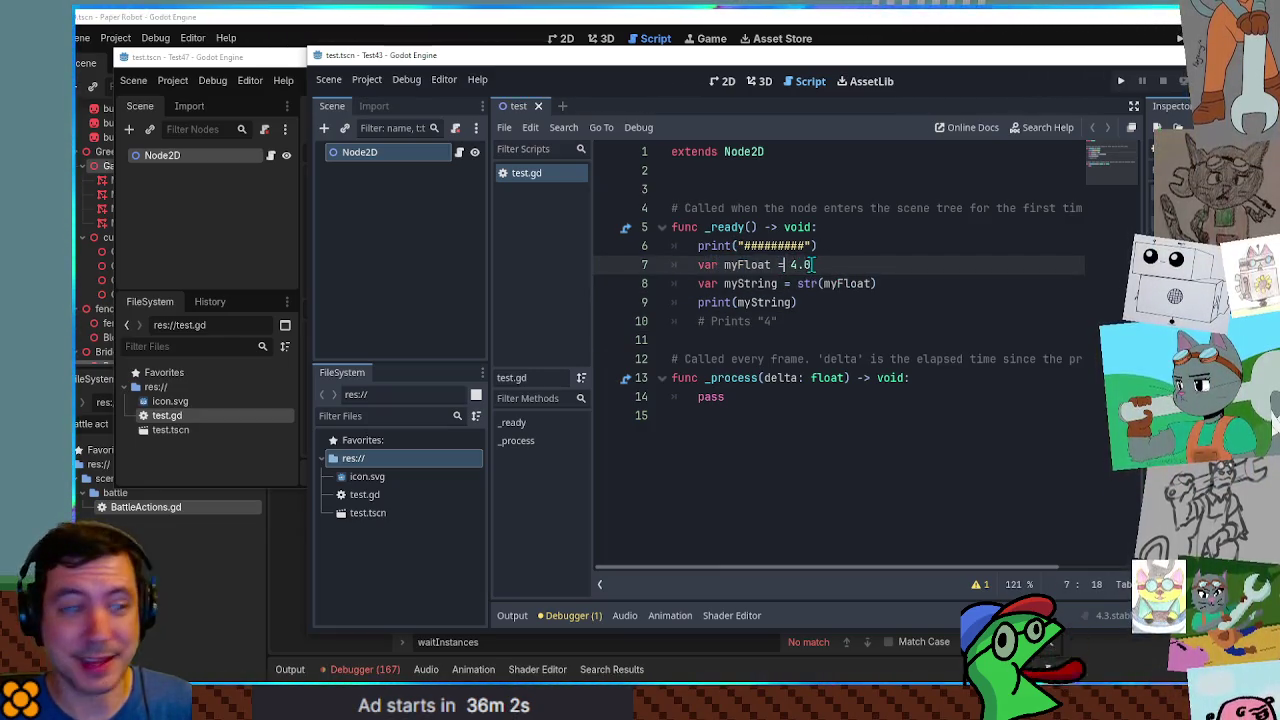
pyautogui.hotkey('shift', 'Left')
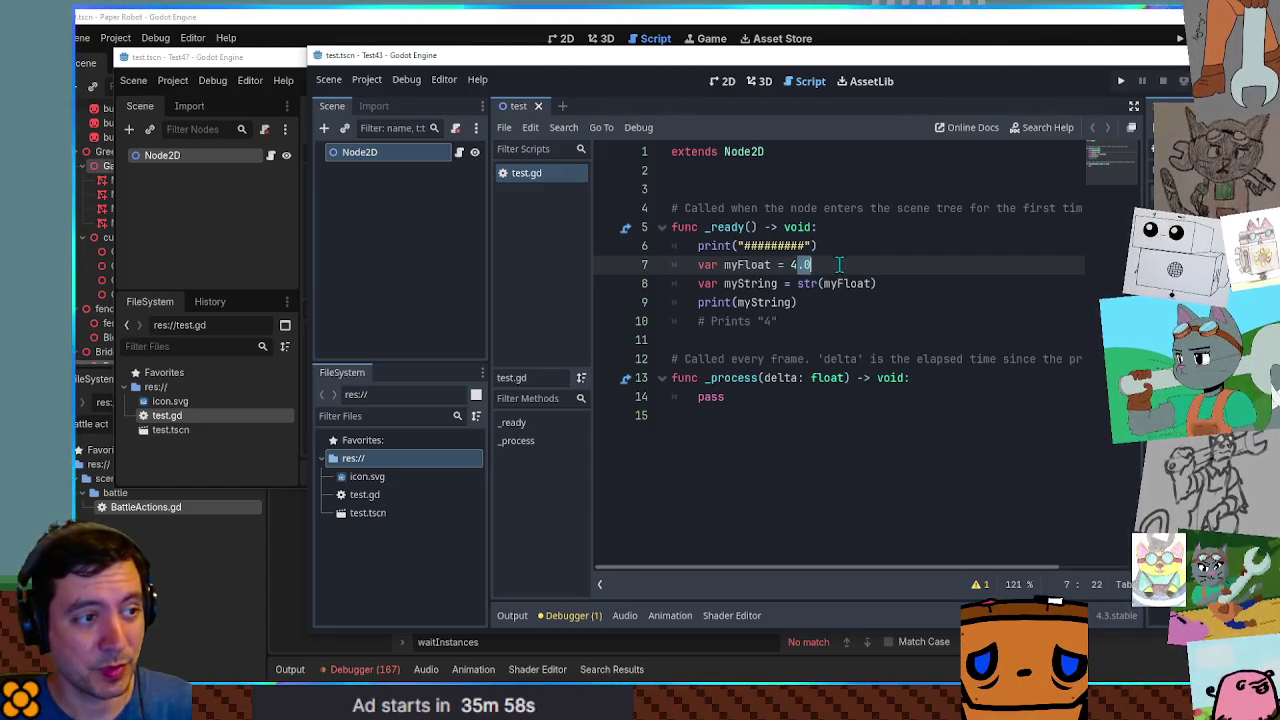
pyautogui.click(799, 284)
pyautogui.moveTo(799, 284); pyautogui.dragTo(903, 279)
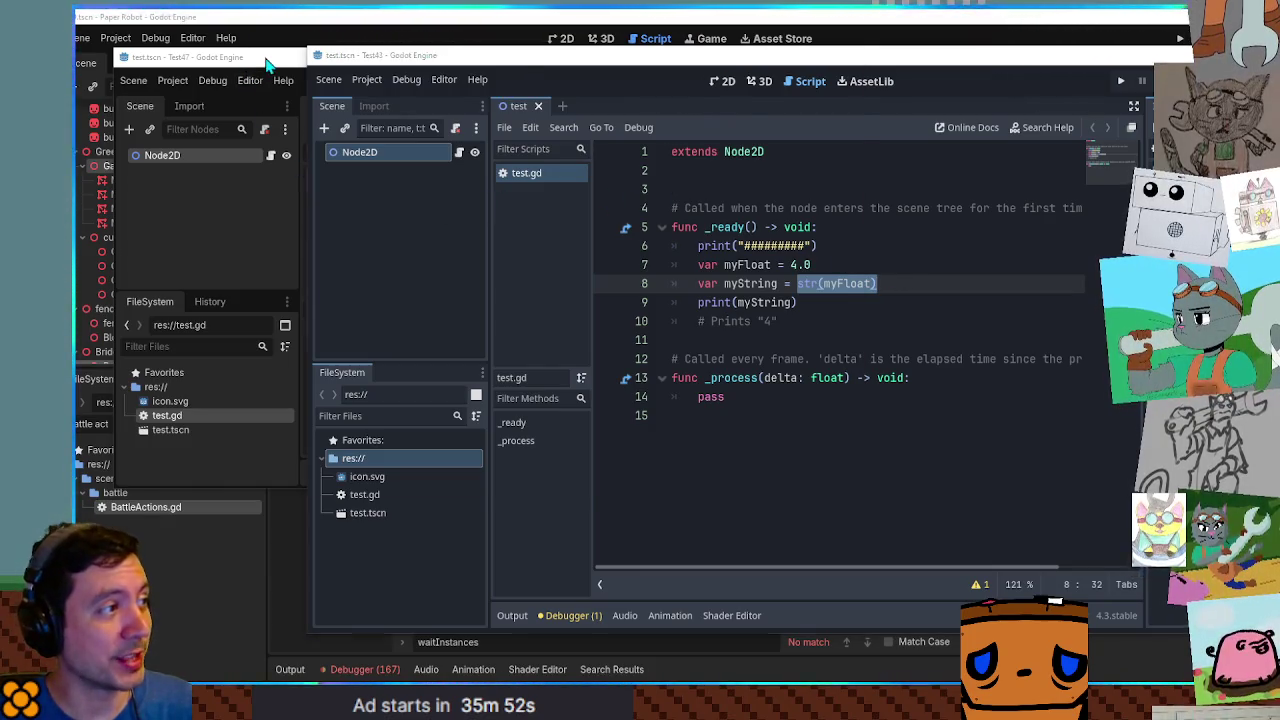
# Minimise the Test47 and Test43 project windows to reveal the Paper Robot editor.
pyautogui.click(295, 56)
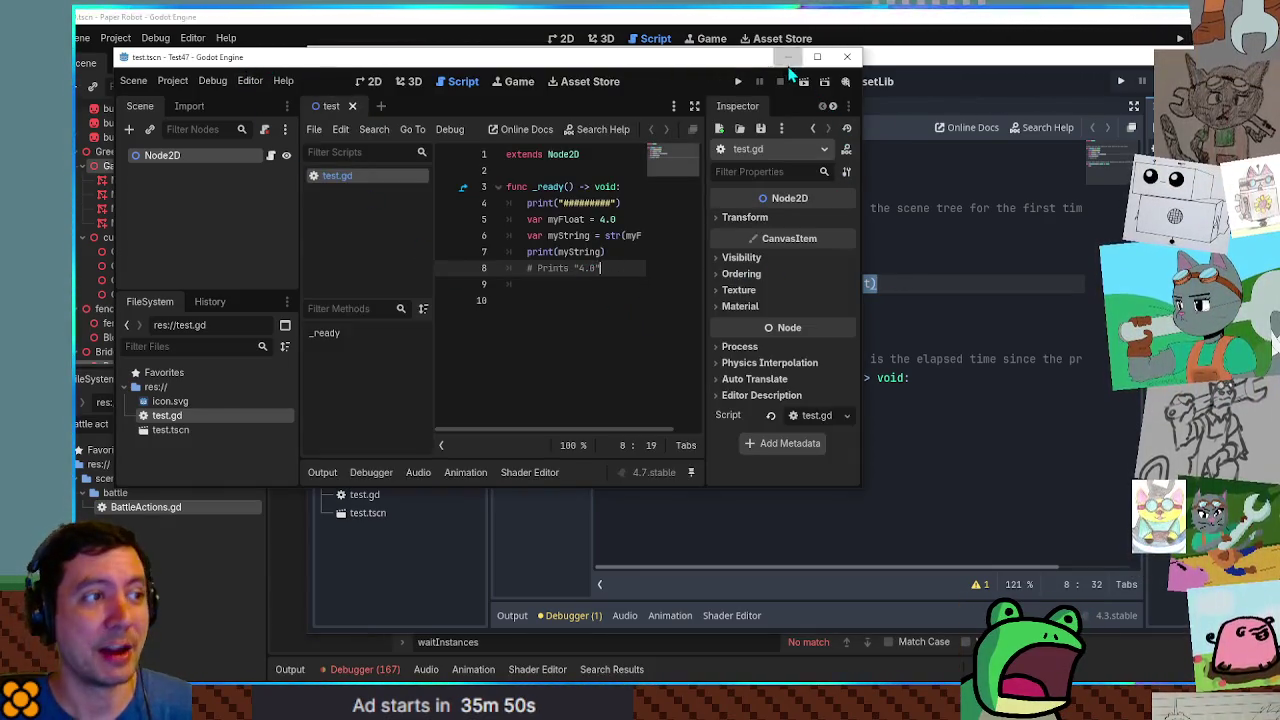
pyautogui.click(787, 56)
pyautogui.click(1013, 36)
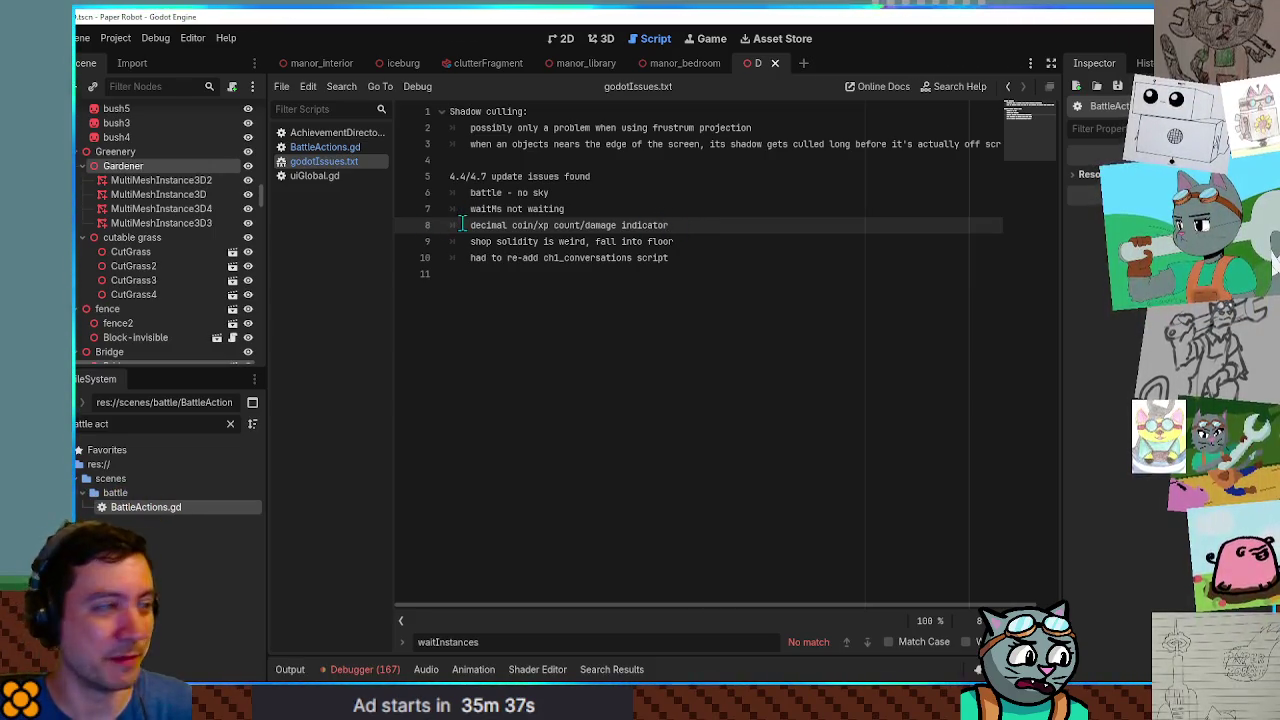
# Review the decimal coin/xp, shop solidity and ch1_conversations issue lines in godotIssues.txt.
pyautogui.moveTo(472, 225); pyautogui.dragTo(672, 226)
pyautogui.click(686, 230)
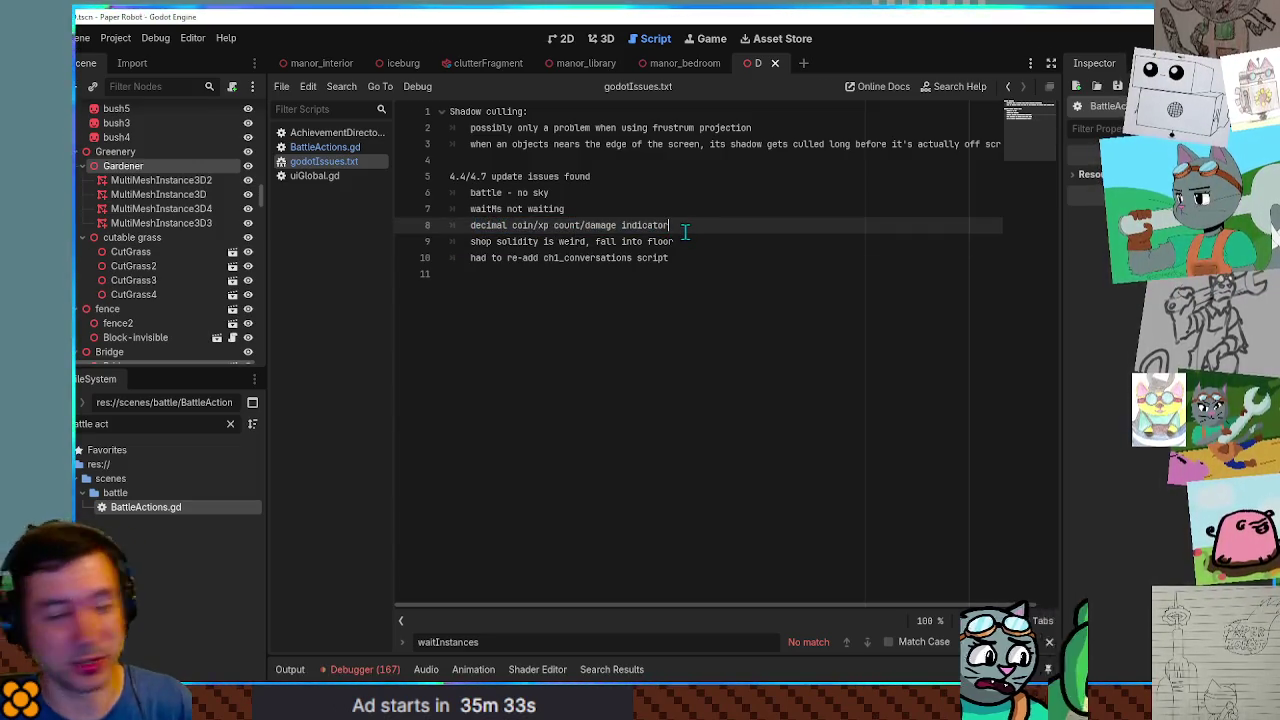
pyautogui.moveTo(472, 241); pyautogui.dragTo(688, 246)
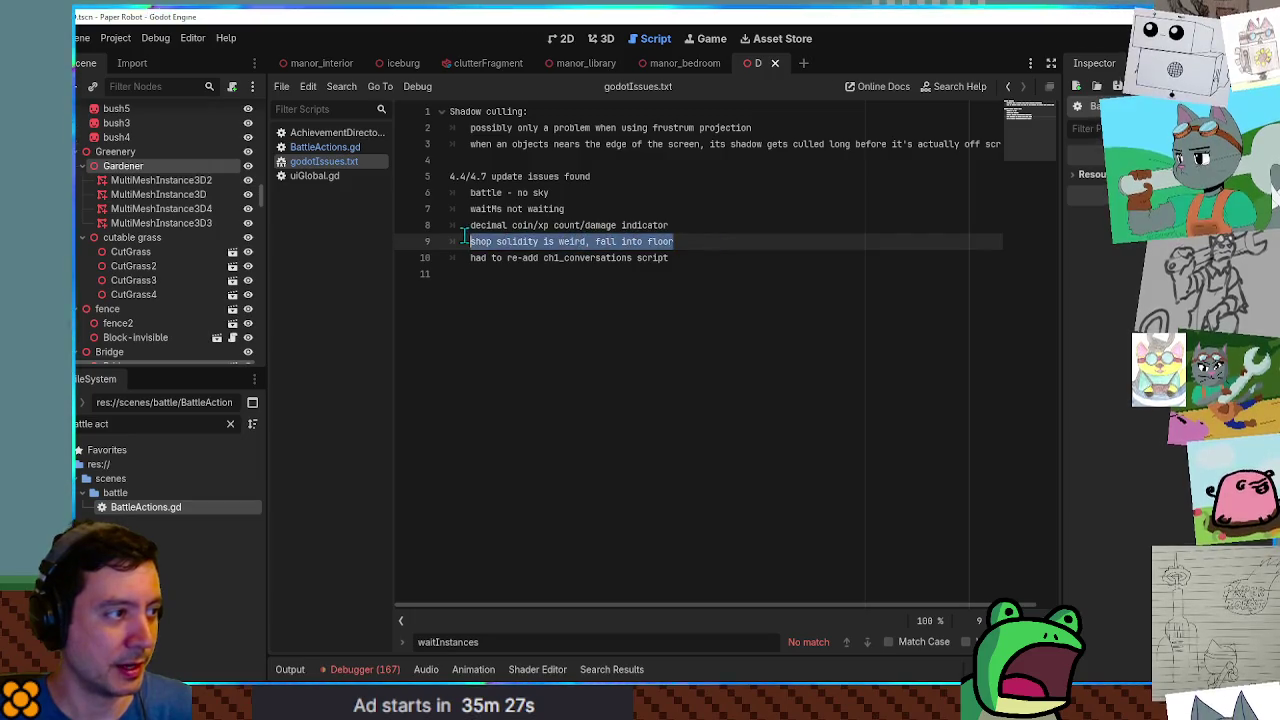
pyautogui.moveTo(464, 241); pyautogui.dragTo(469, 225)
pyautogui.click(670, 241)
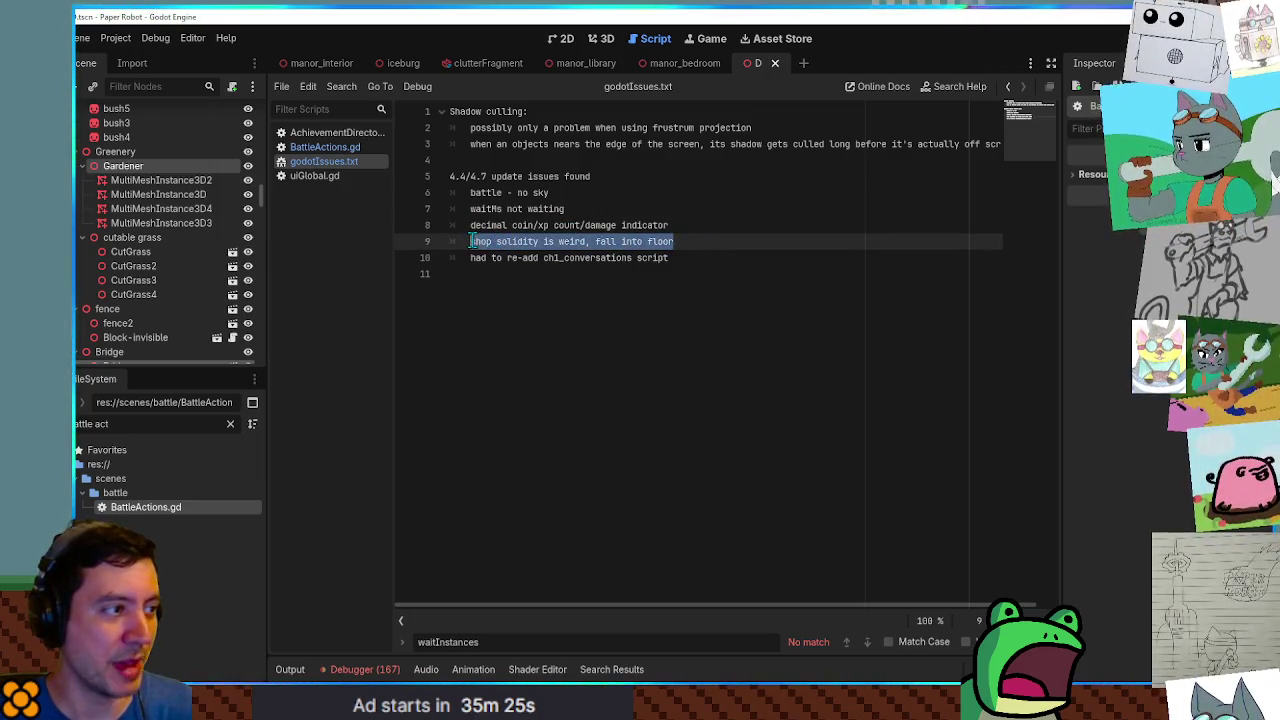
pyautogui.moveTo(469, 257); pyautogui.dragTo(743, 253)
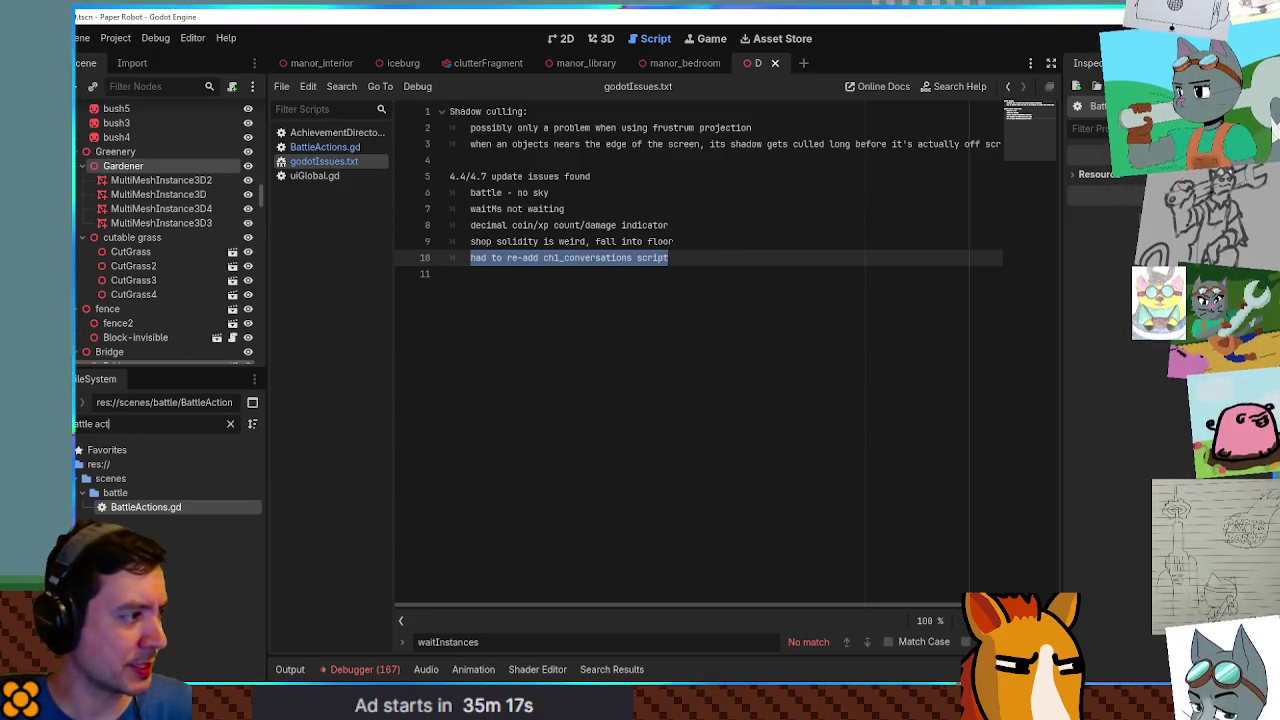
# Open bird_town.tscn via a 'bird town' filter, collapse backdrop2, Geometry and Transitions, and run.
pyautogui.write('rd')
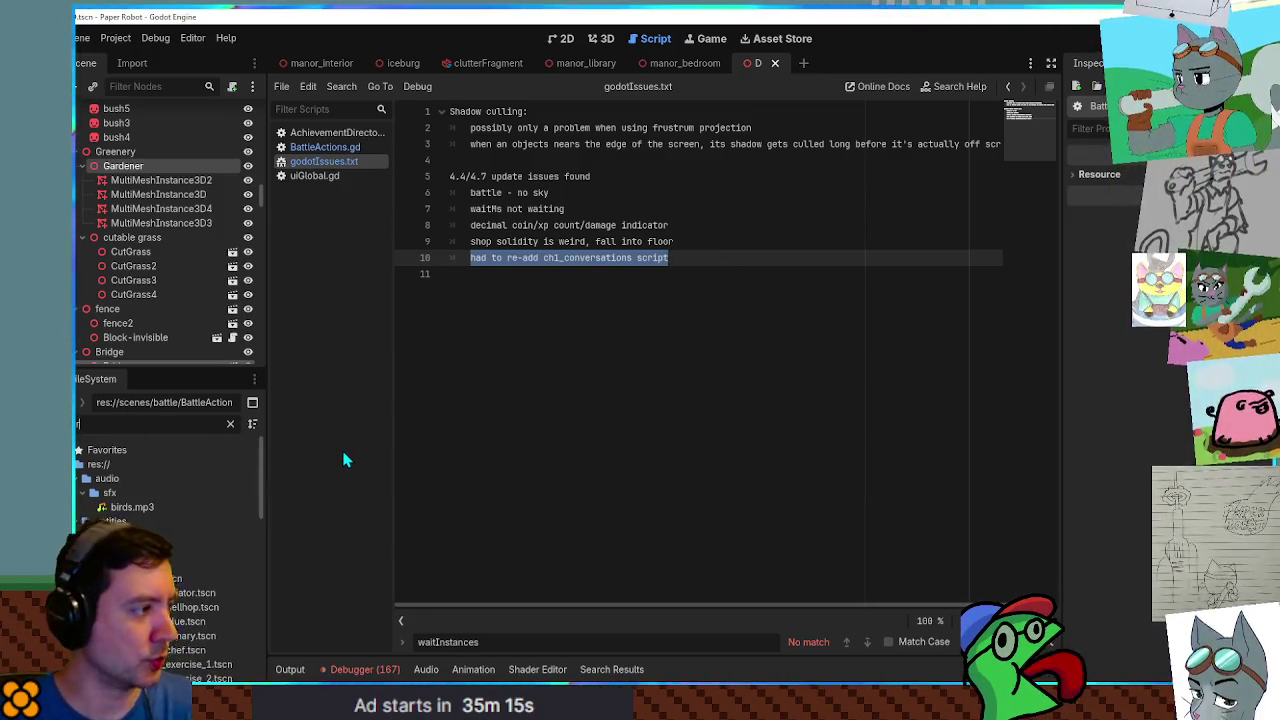
pyautogui.write(' town')
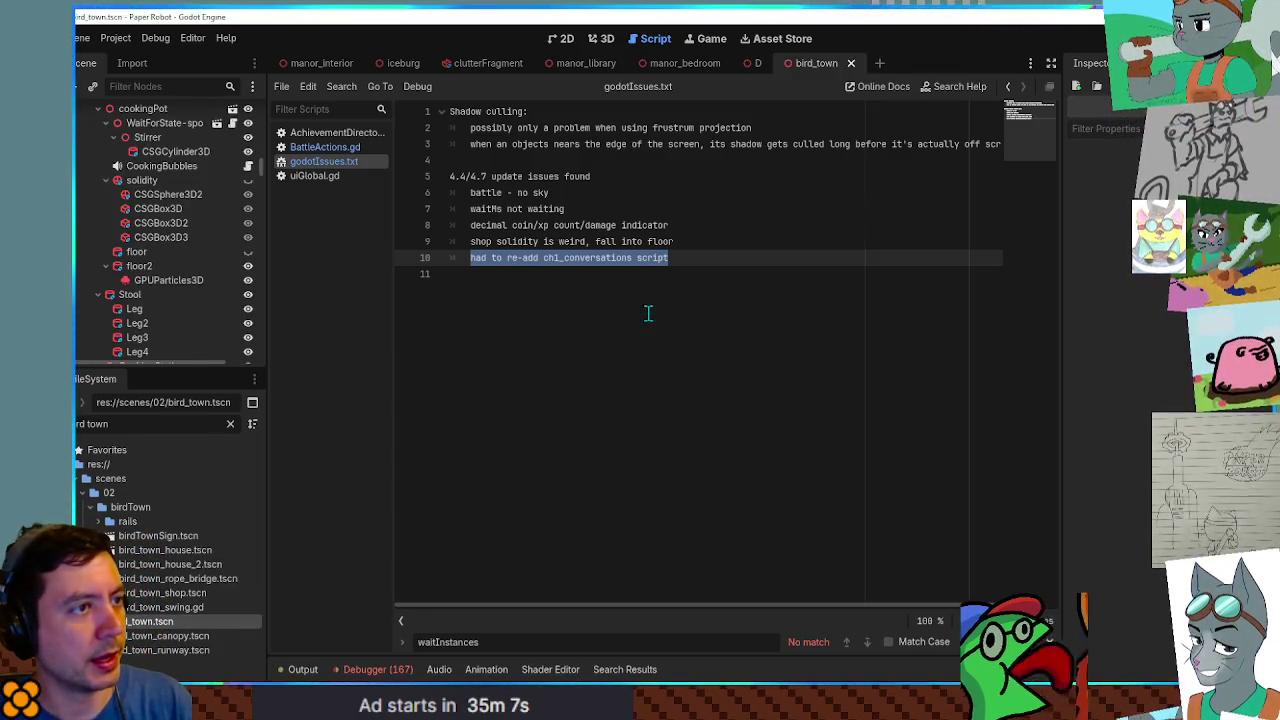
pyautogui.click(701, 293)
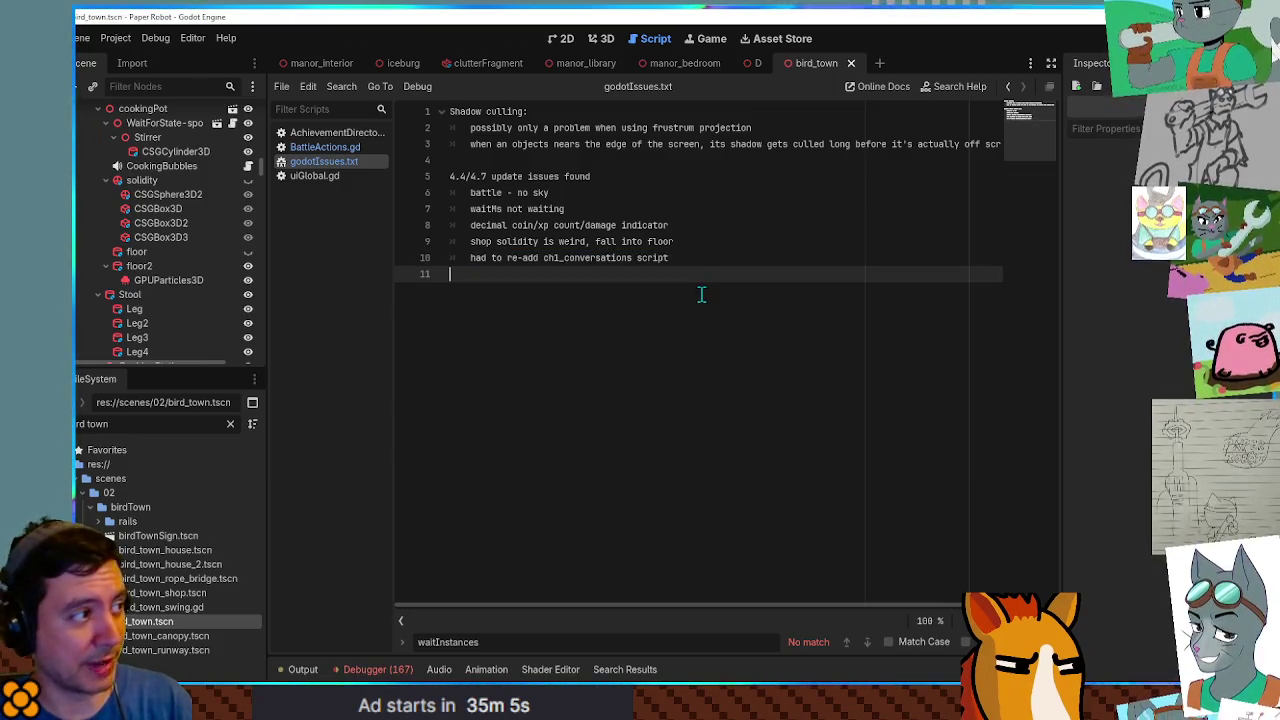
pyautogui.scroll(5, 215, 235)
pyautogui.moveTo(262, 156); pyautogui.dragTo(264, 108)
pyautogui.click(78, 170)
pyautogui.click(78, 184)
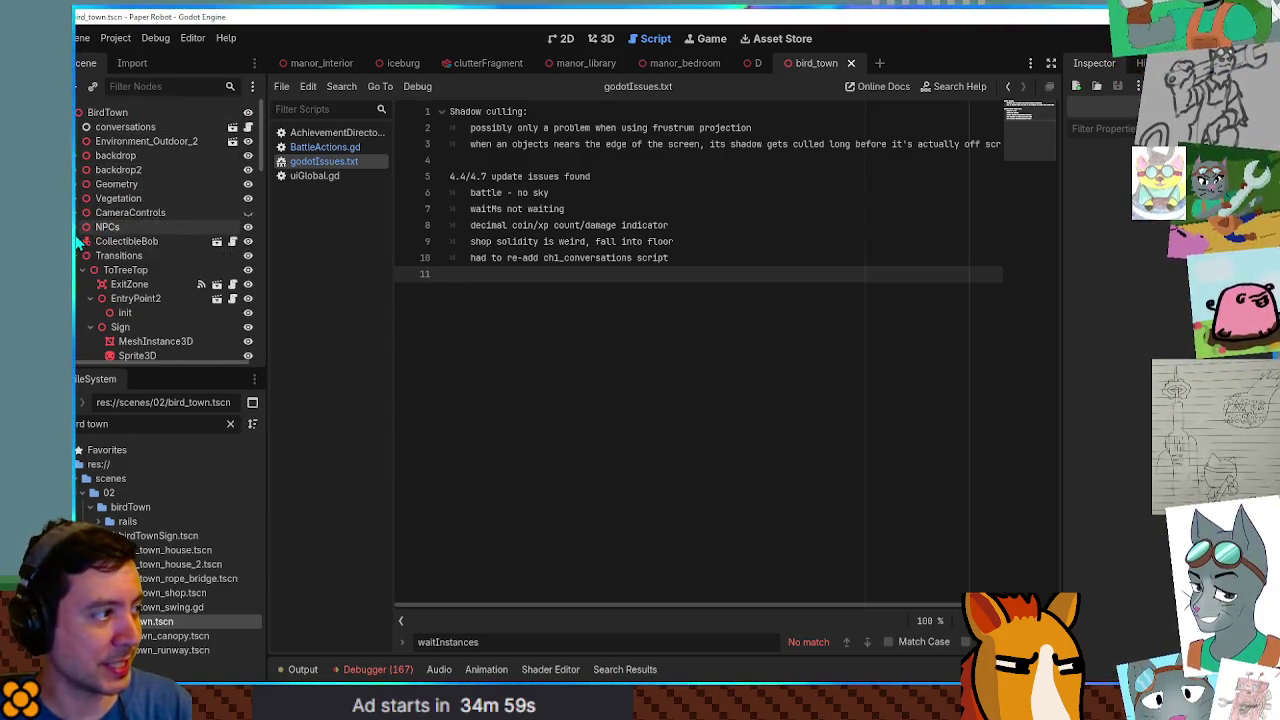
pyautogui.click(78, 256)
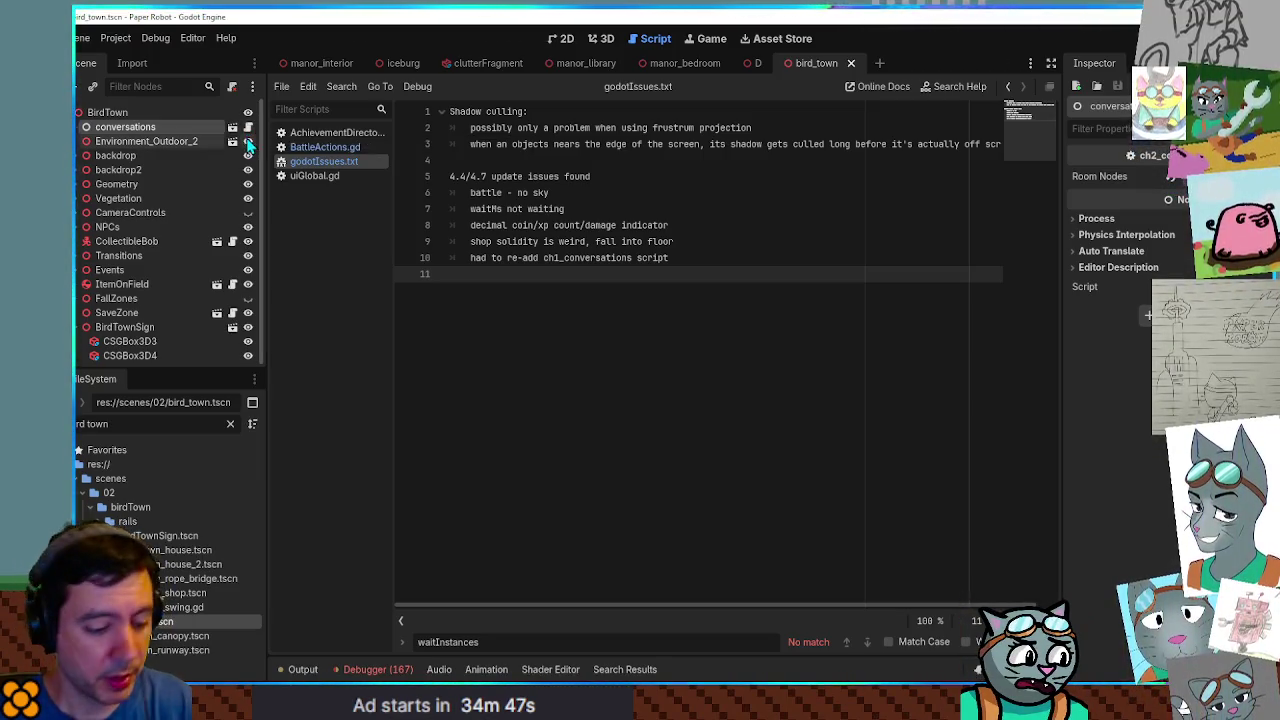
pyautogui.press('F5')
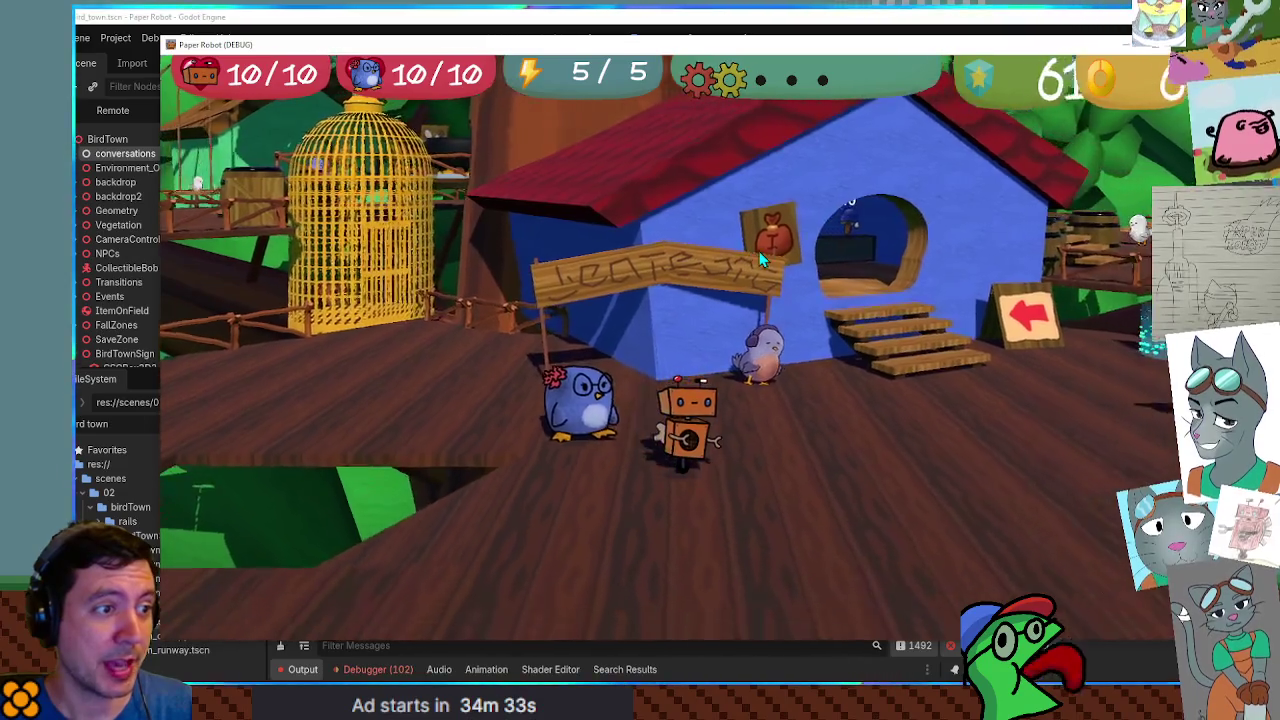
# Walk the robot forward to the bird to see its speech bubble, then stop the game with F8.
pyautogui.press('w')
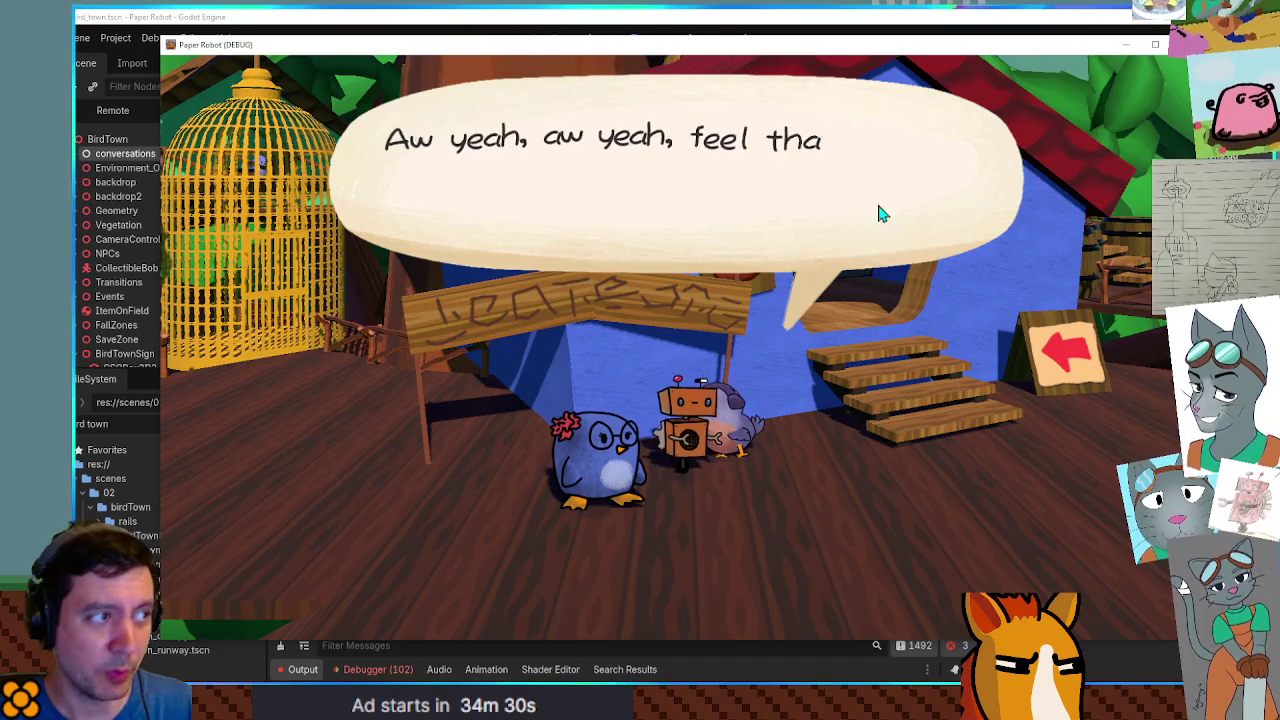
pyautogui.press('F8')
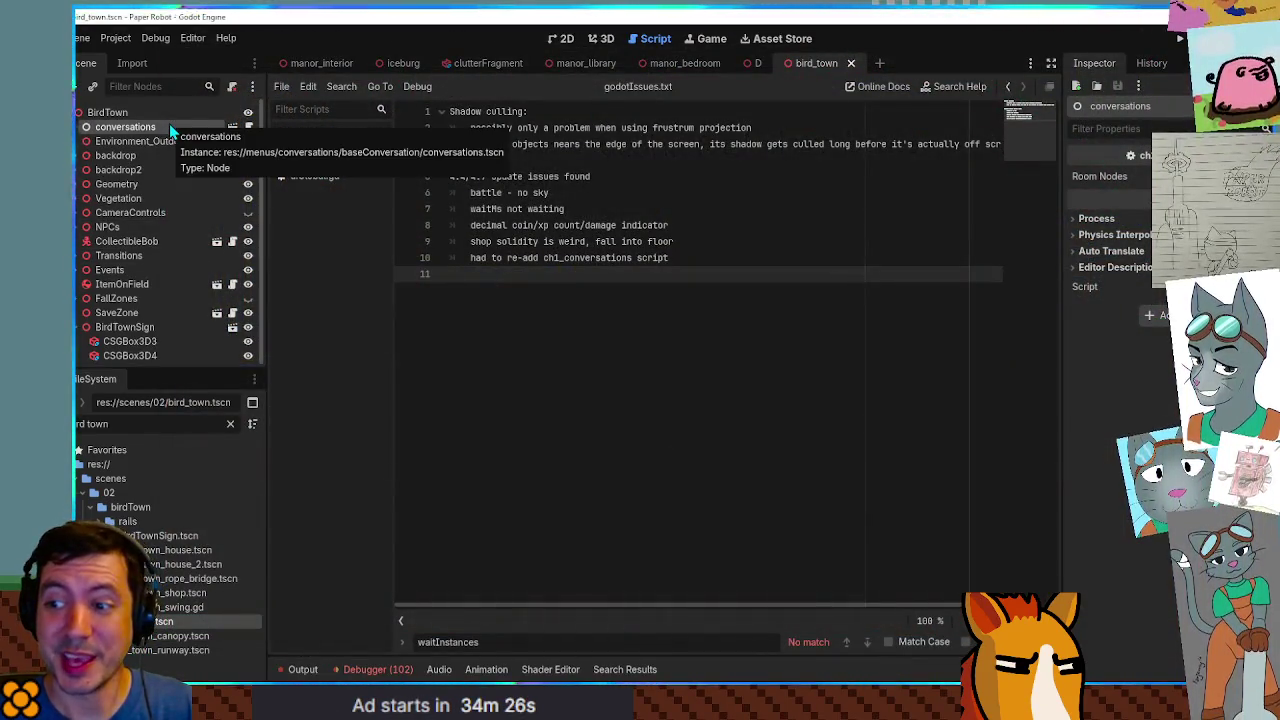
# Switch to the other scene and open the conversations node's script.
pyautogui.click(757, 65)
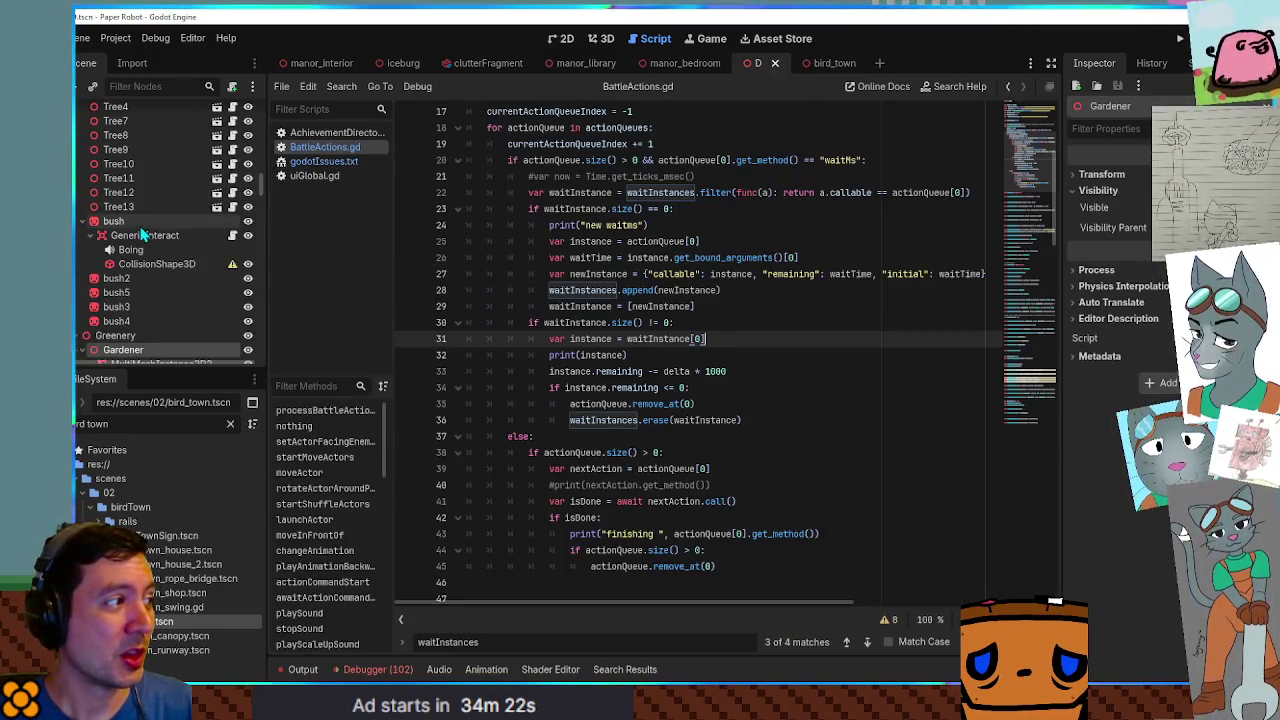
pyautogui.scroll(10, 167, 251)
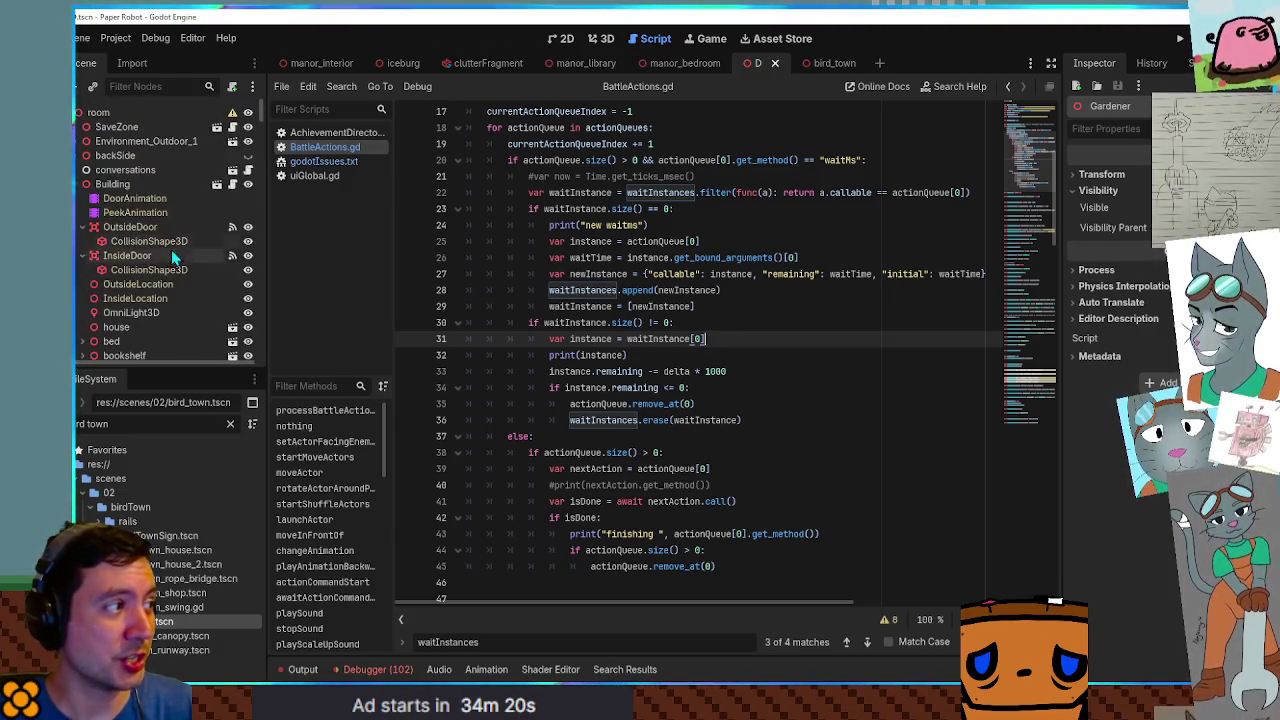
pyautogui.click(125, 170)
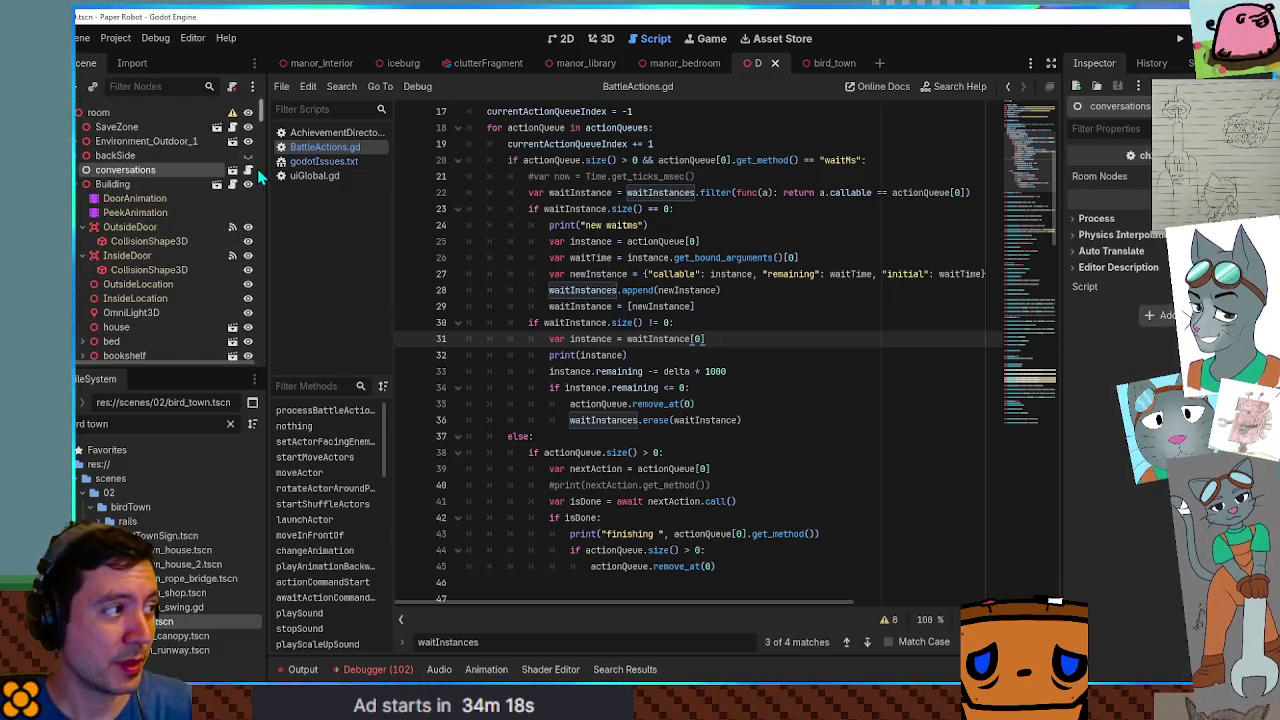
pyautogui.click(248, 171)
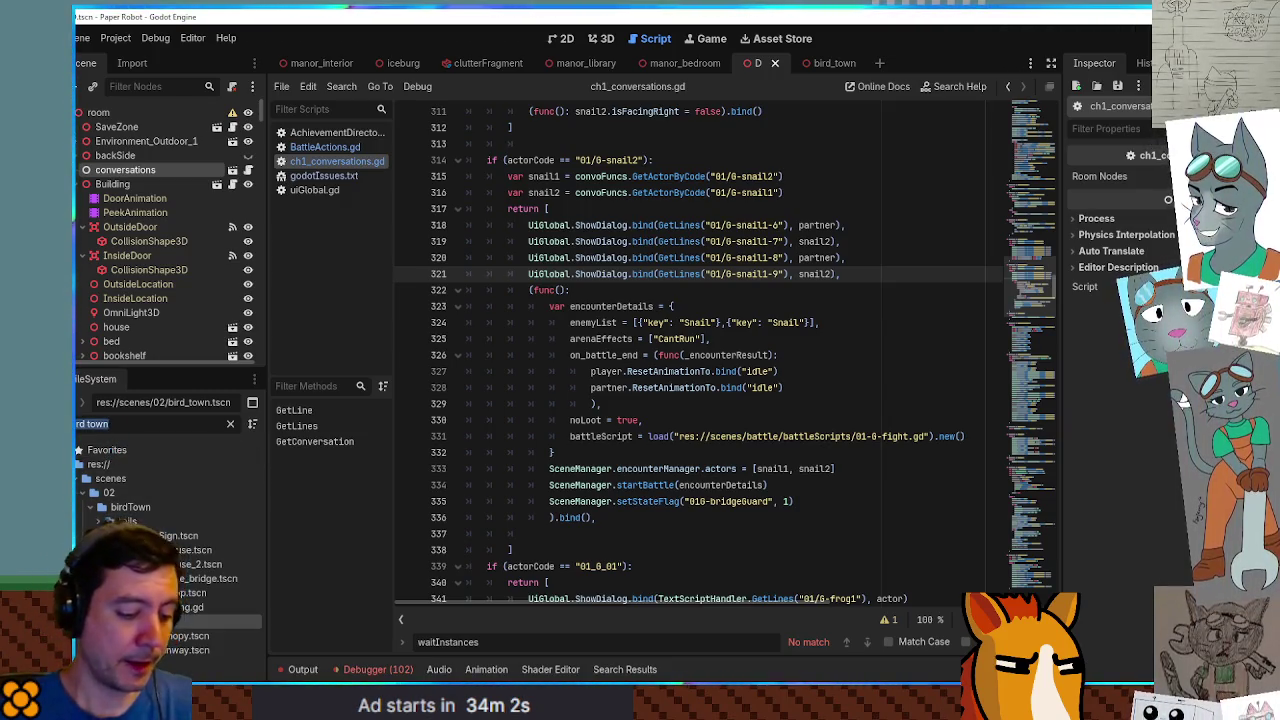
# Open BackA.tscn from the FileSystem, close the previous scene tab, and run BackA with F6.
pyautogui.write('acka')
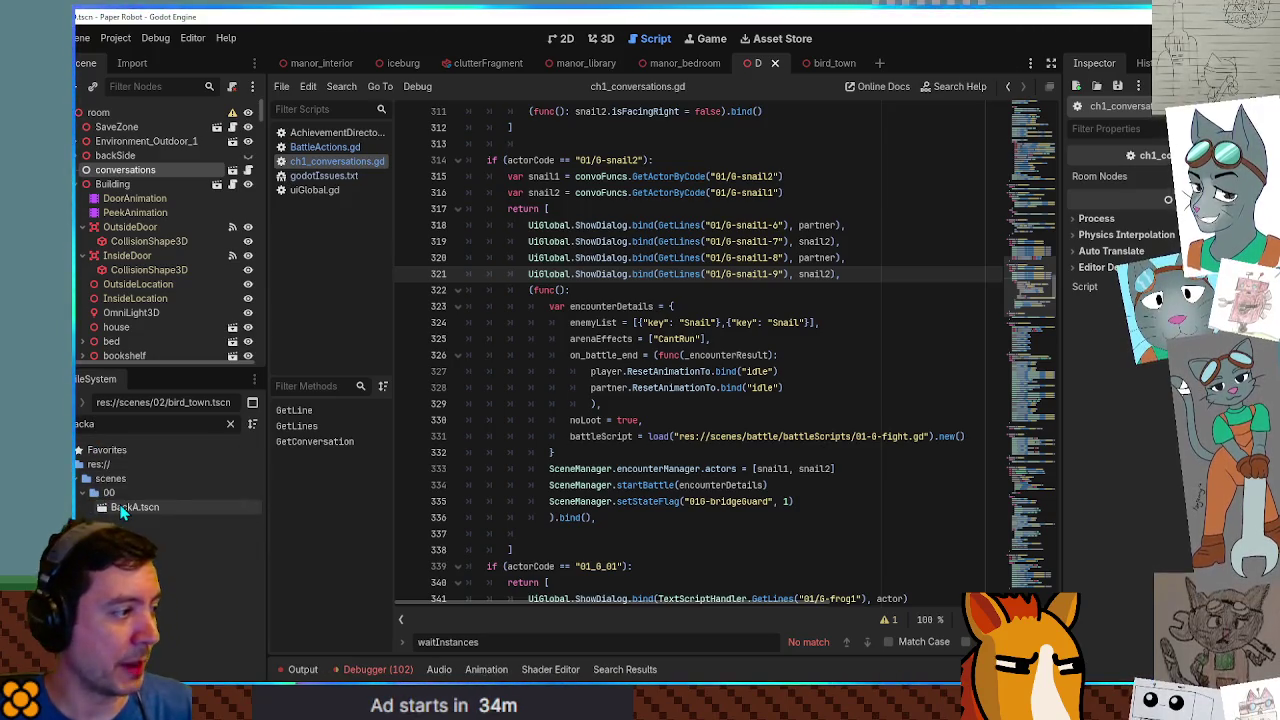
pyautogui.click(119, 507)
pyautogui.doubleClick(119, 507)
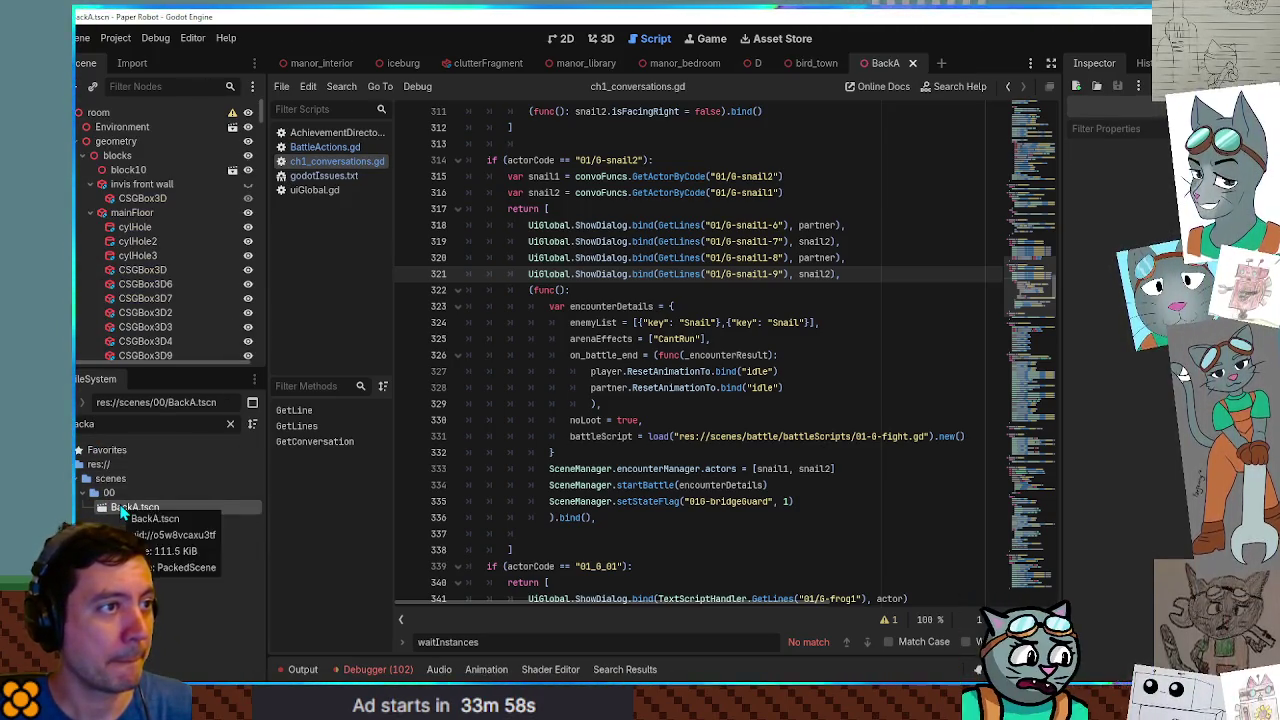
pyautogui.middleClick(760, 65)
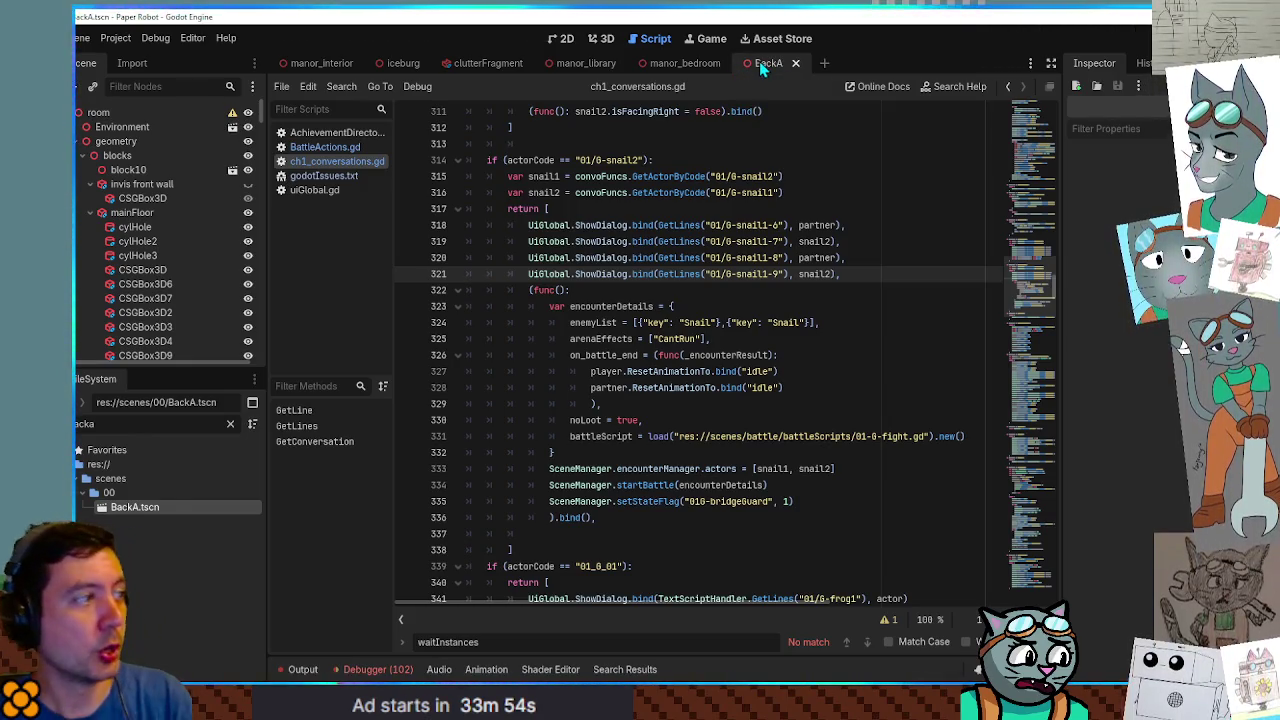
pyautogui.press('F6')
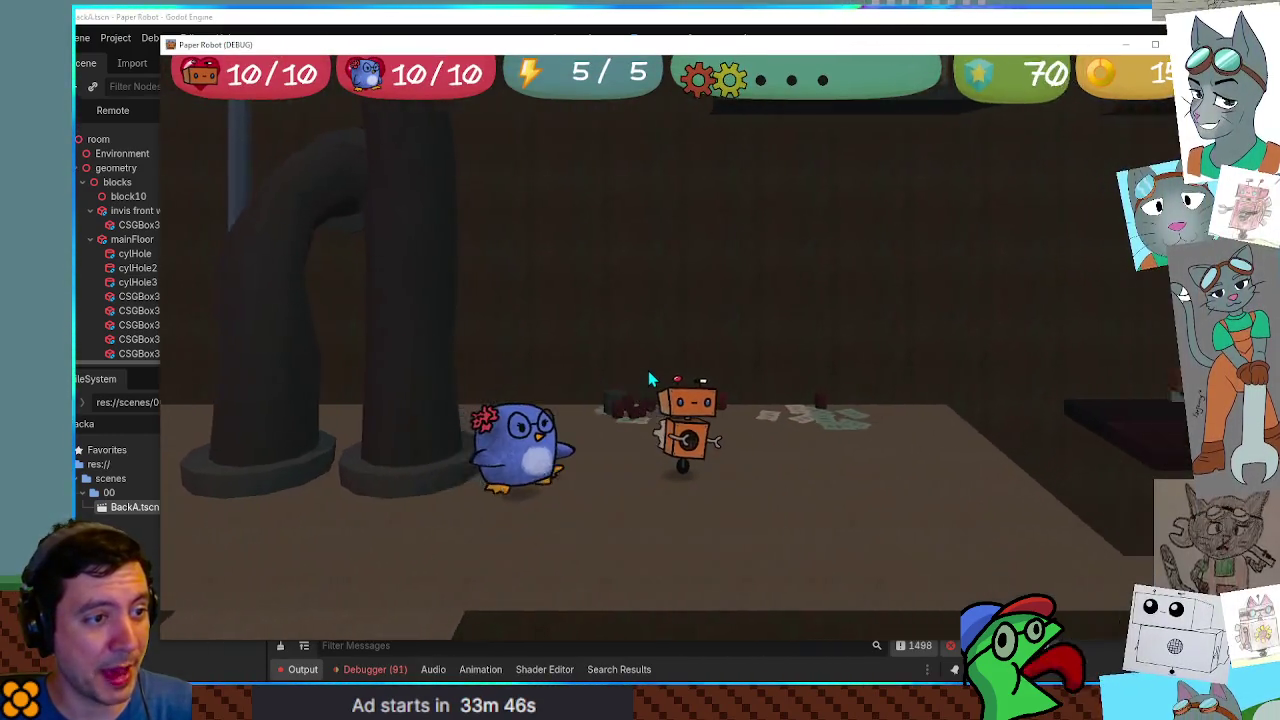
# Swap the penguin for the grey cat and walk left through the level into the enemies.
pyautogui.press('Tab')
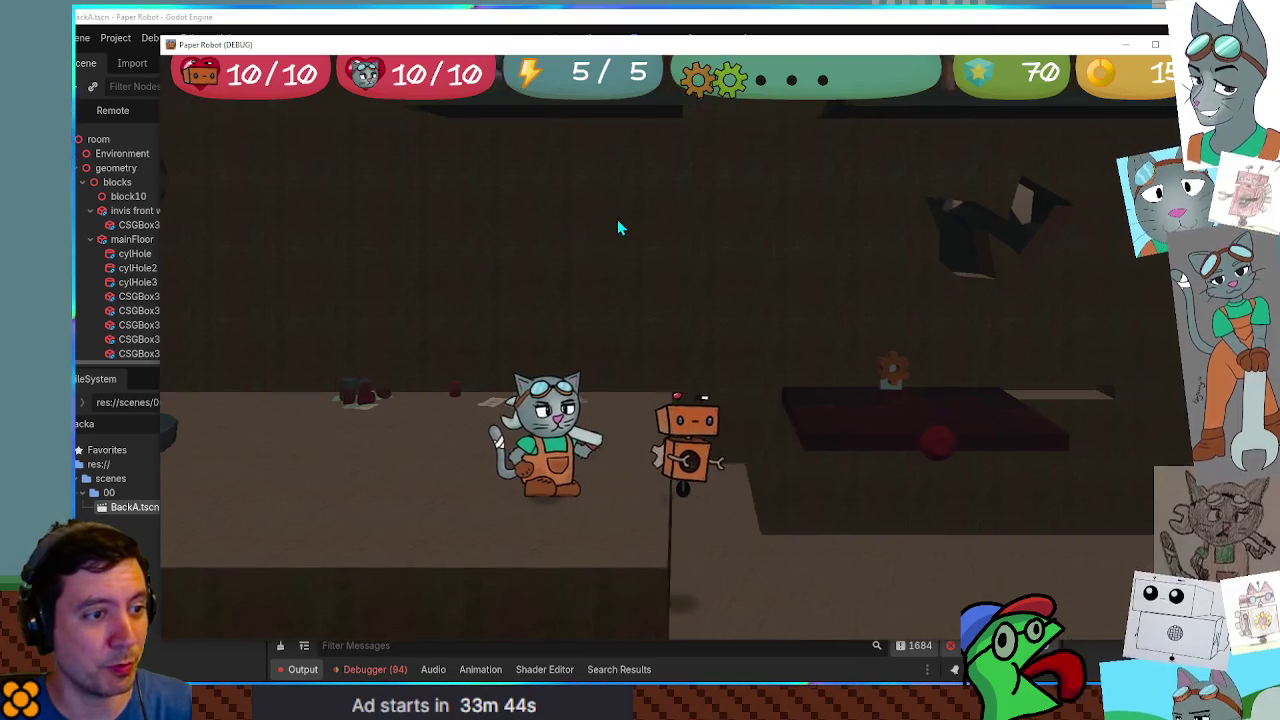
pyautogui.press('s')
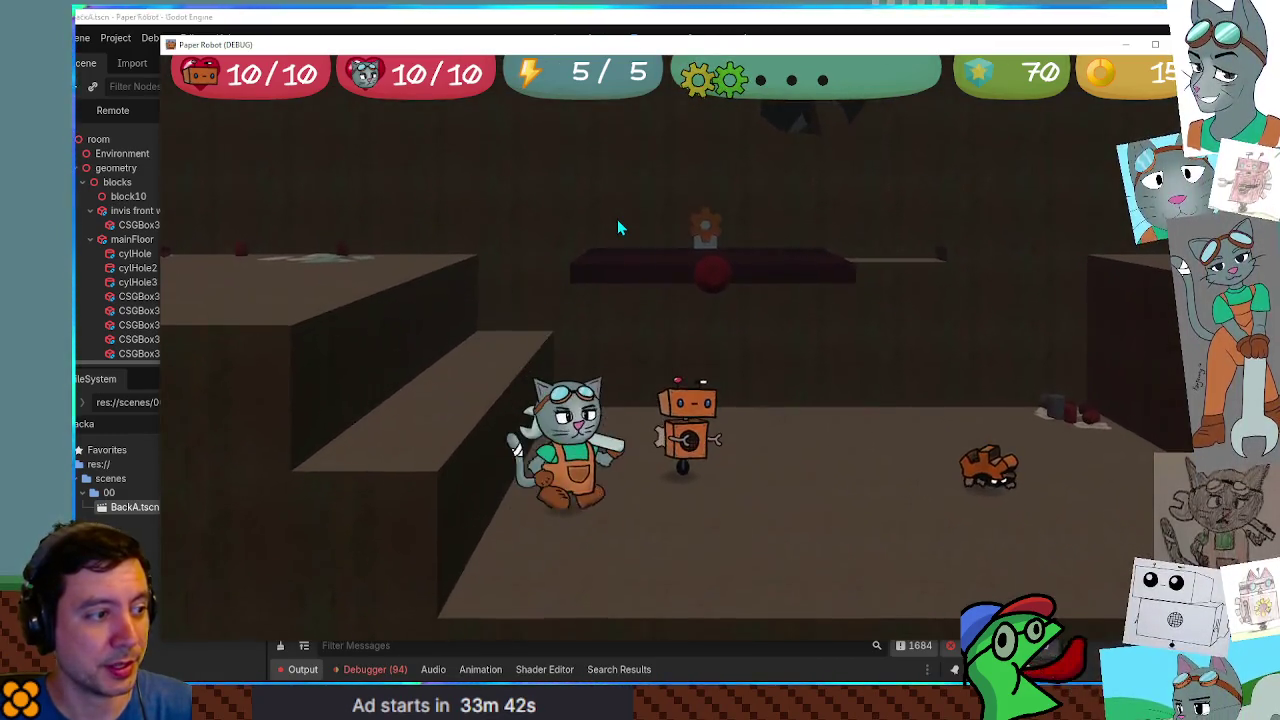
pyautogui.press('d')
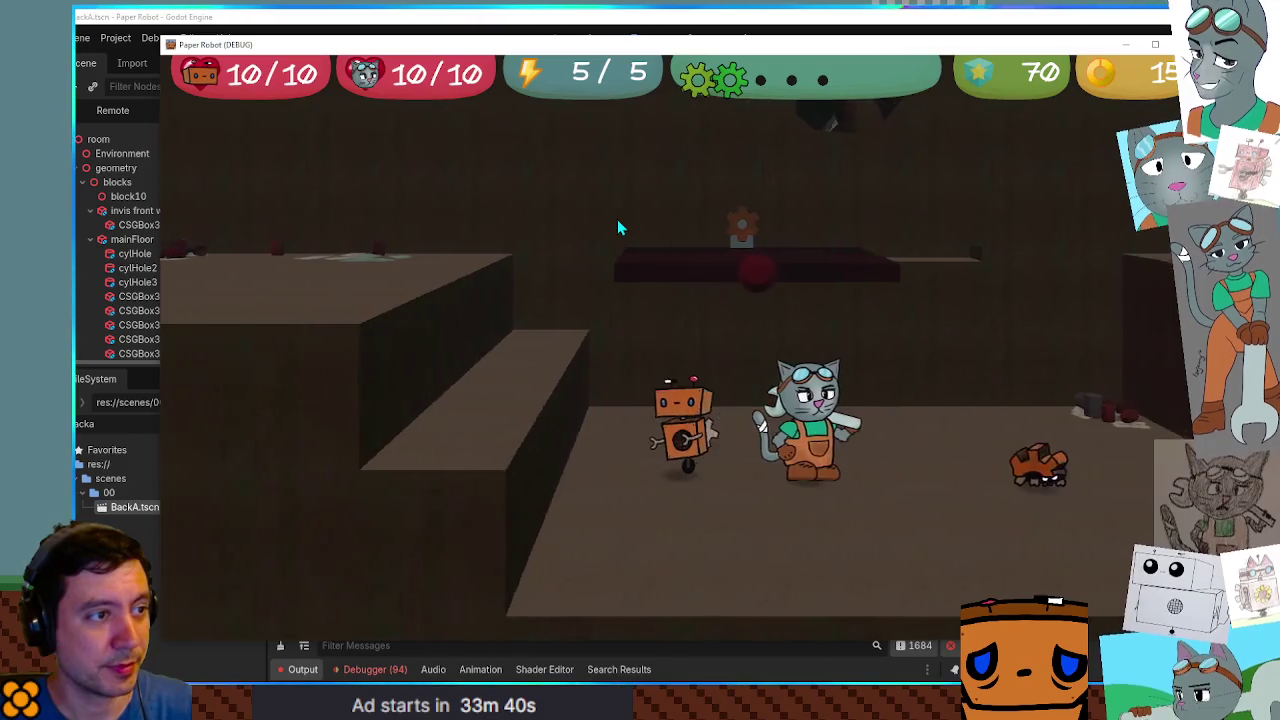
pyautogui.press('a')
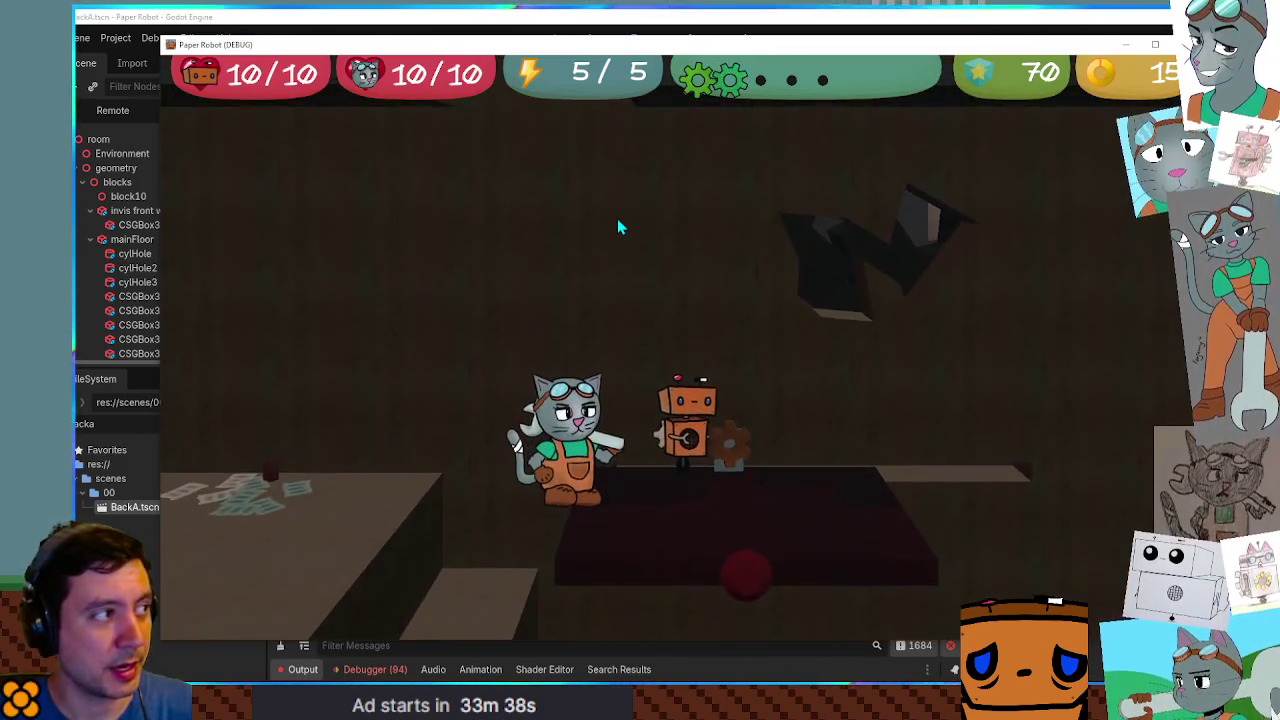
pyautogui.press('d')
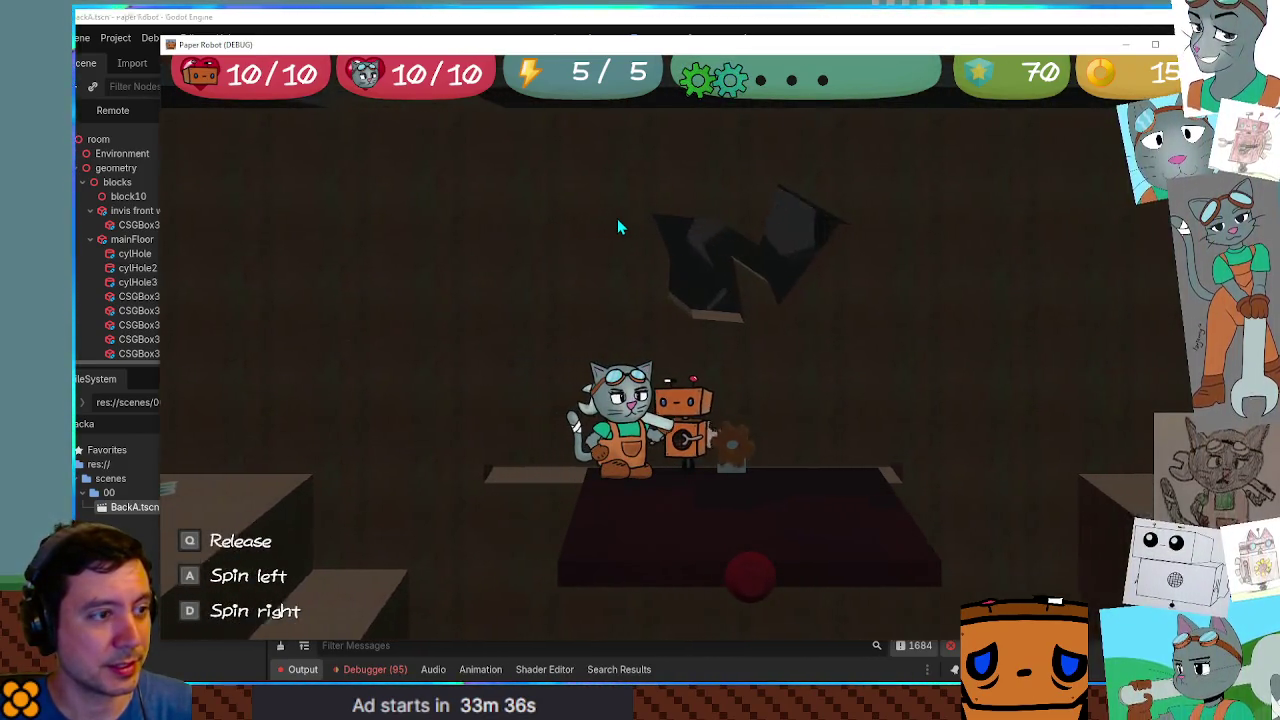
pyautogui.press('d')
pyautogui.press('space')
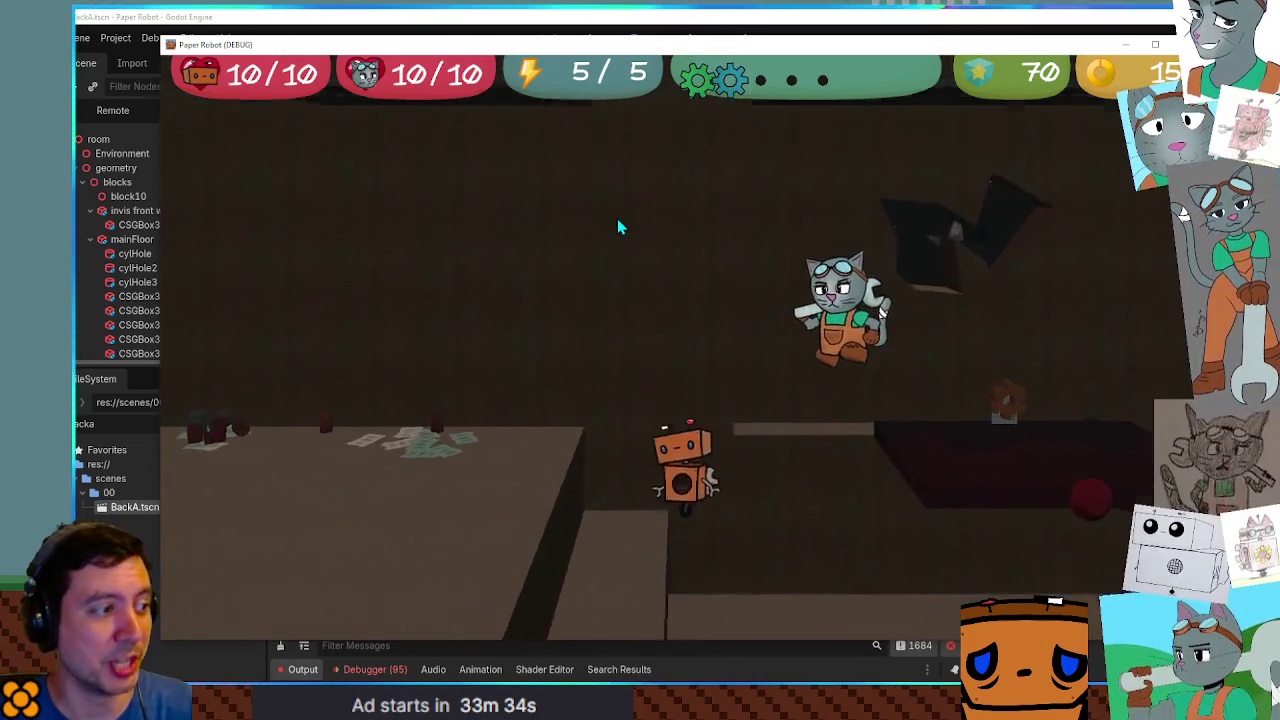
pyautogui.press('a')
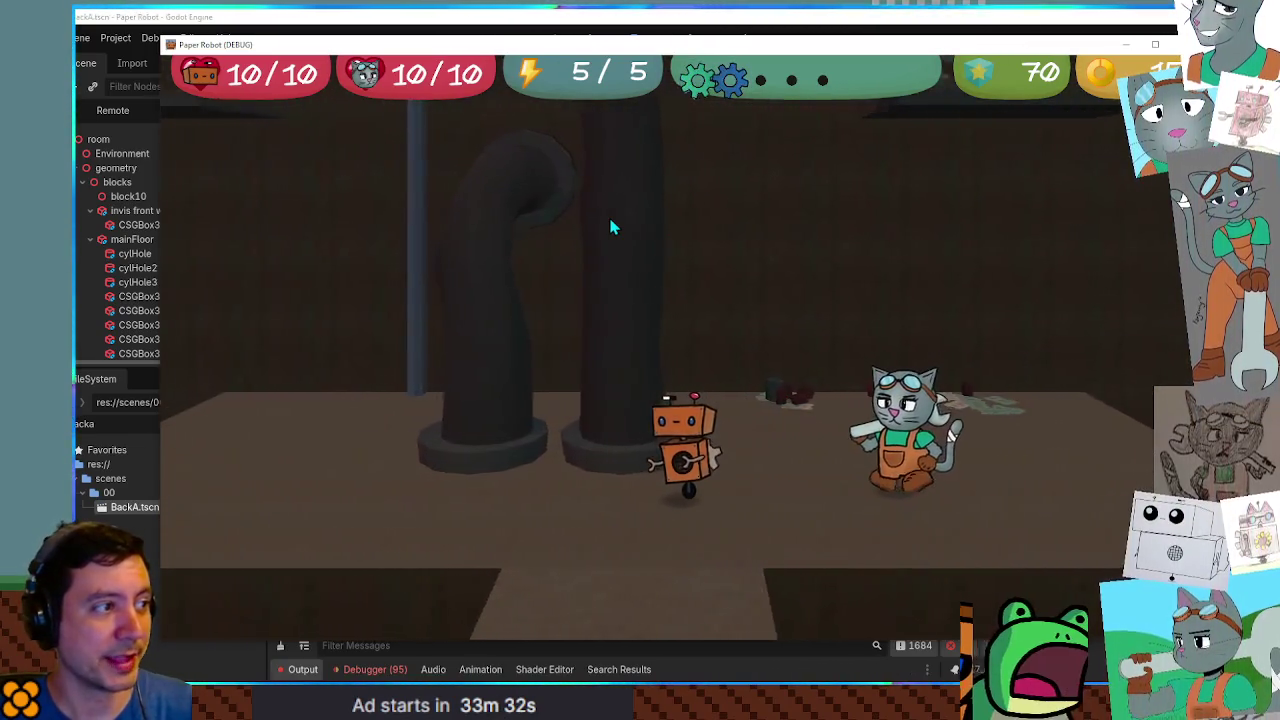
pyautogui.press('a')
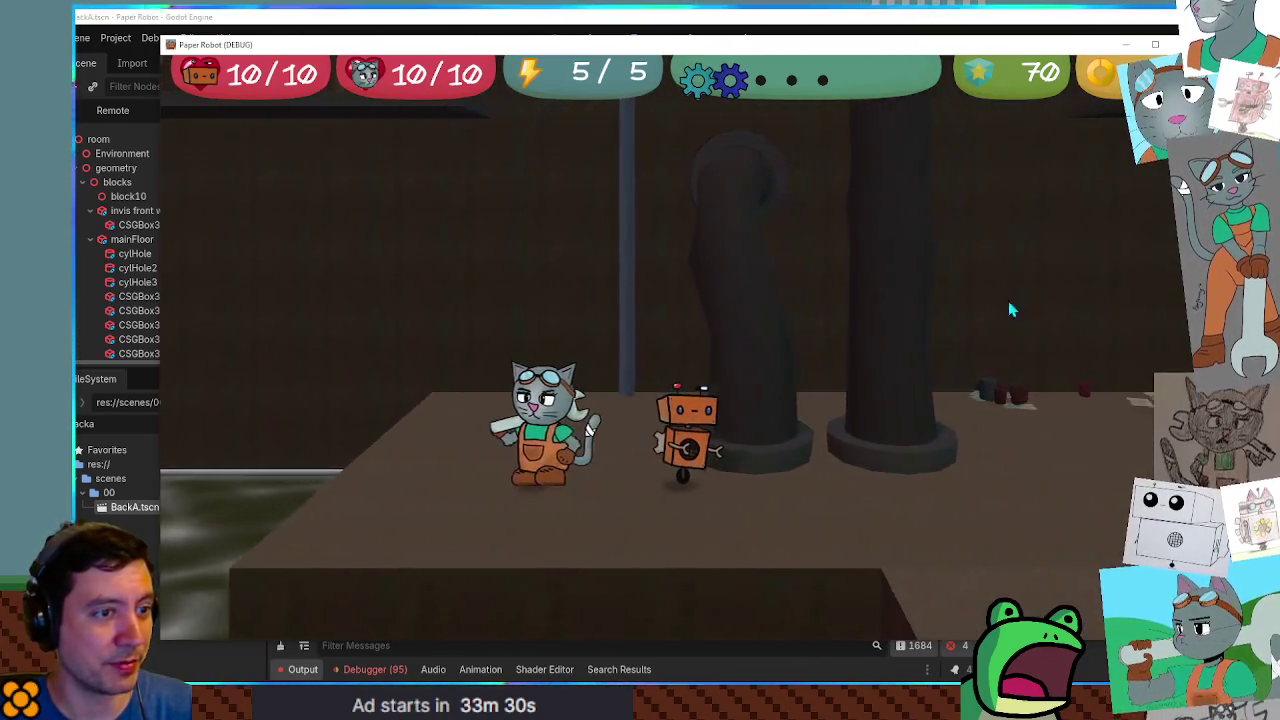
pyautogui.press('a')
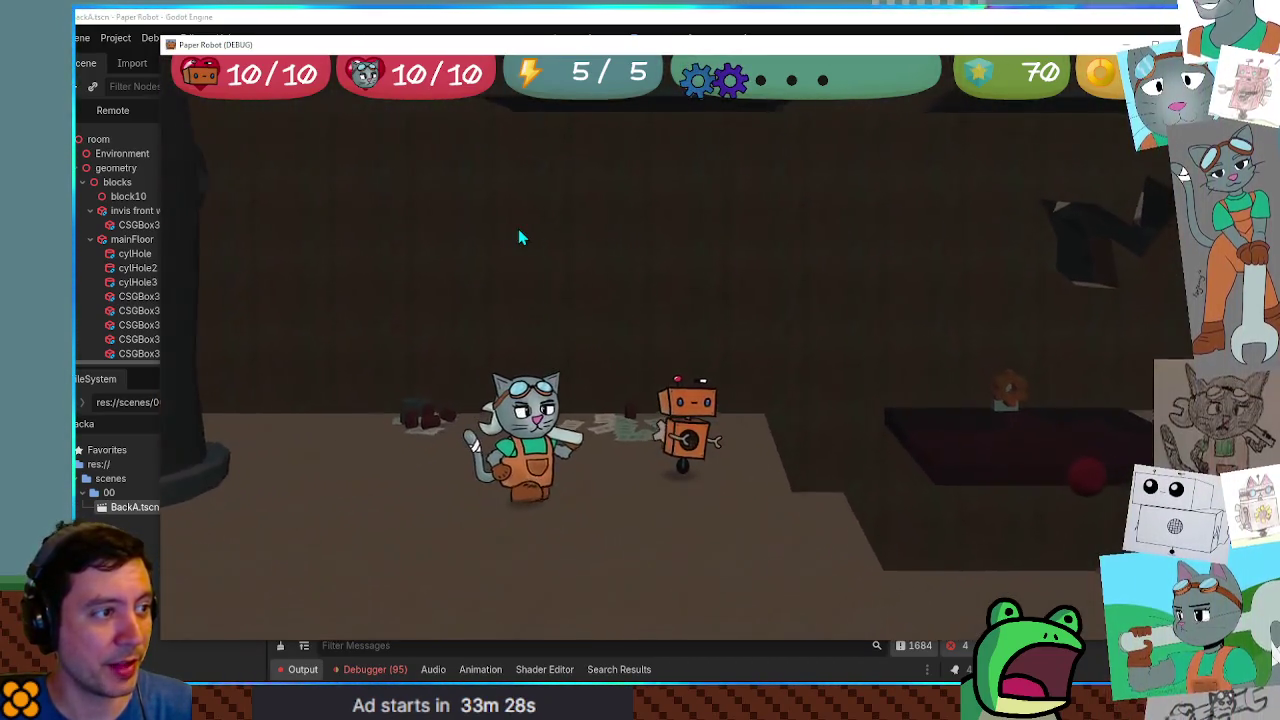
pyautogui.press('a')
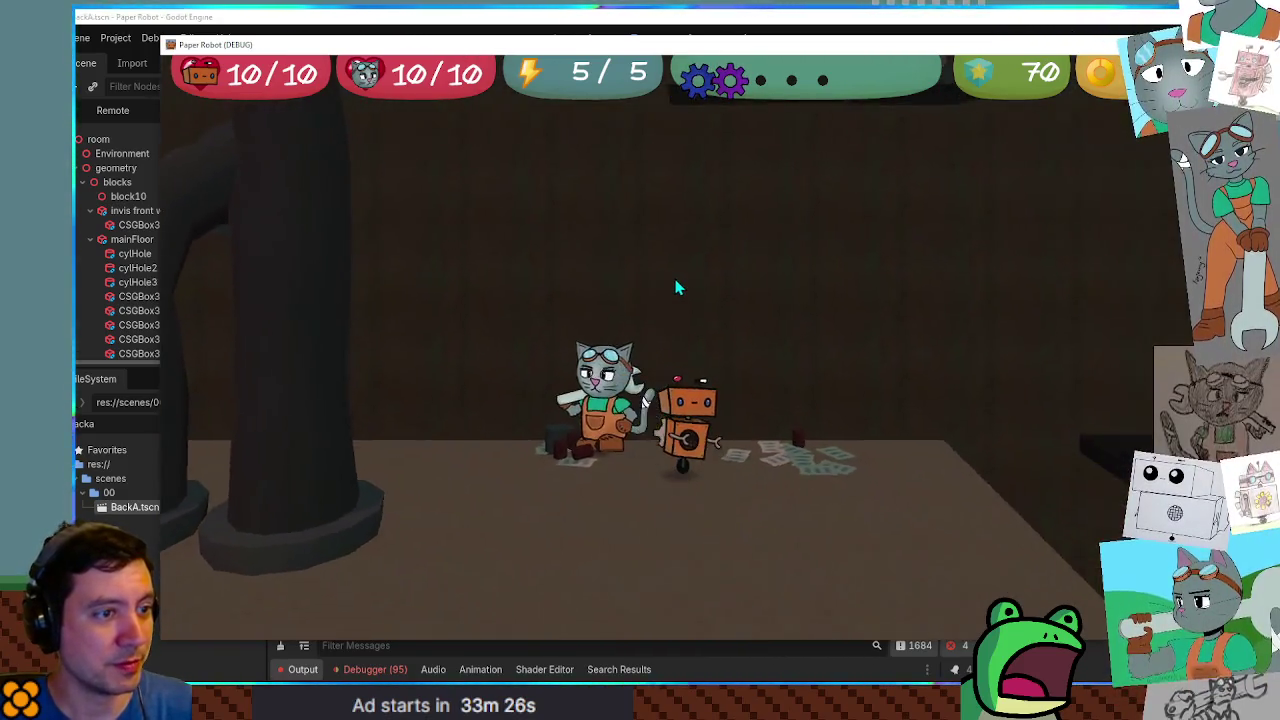
pyautogui.press('a')
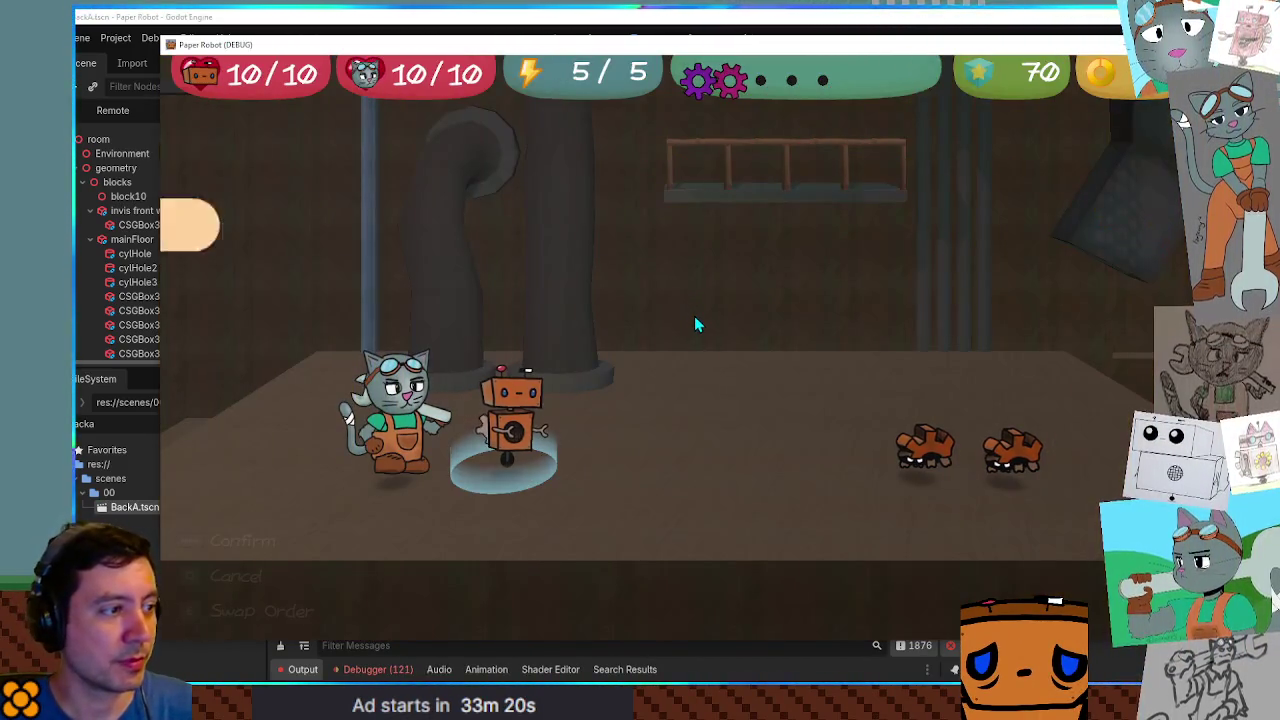
# Hit the first enemy with Gear Spin, timing the attack inputs, then return to the editor.
pyautogui.press('space')
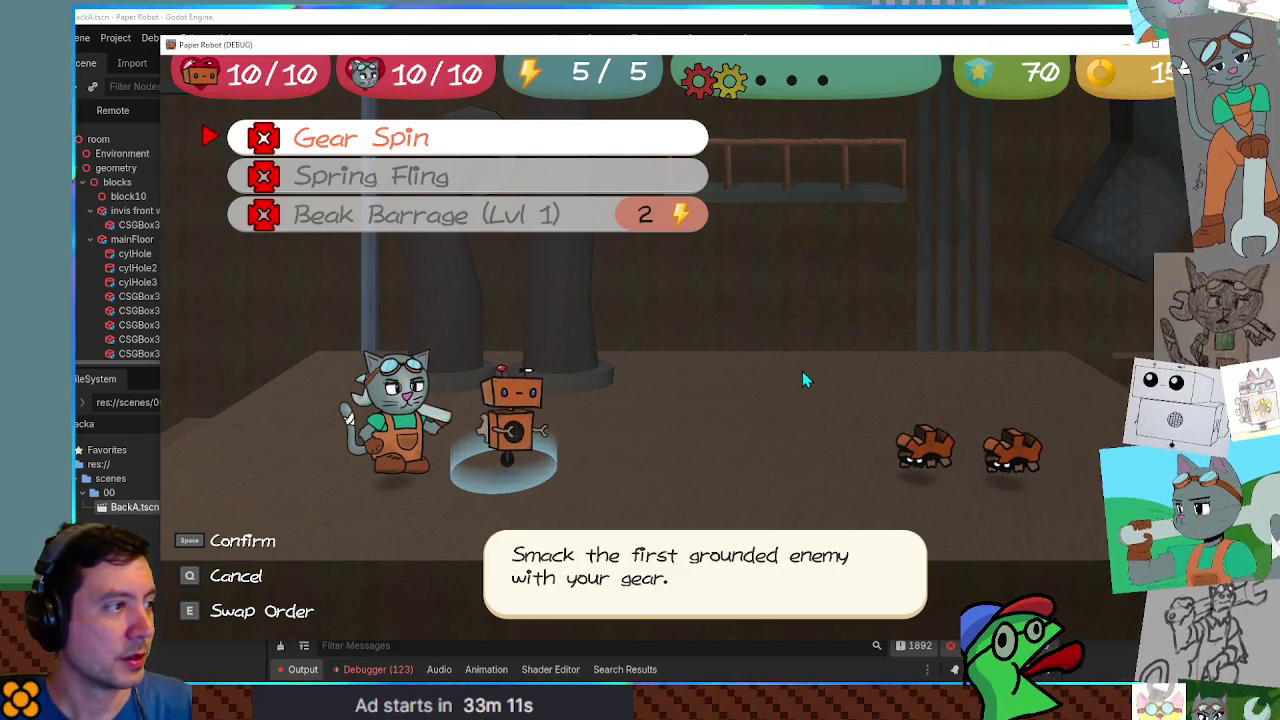
pyautogui.press('space')
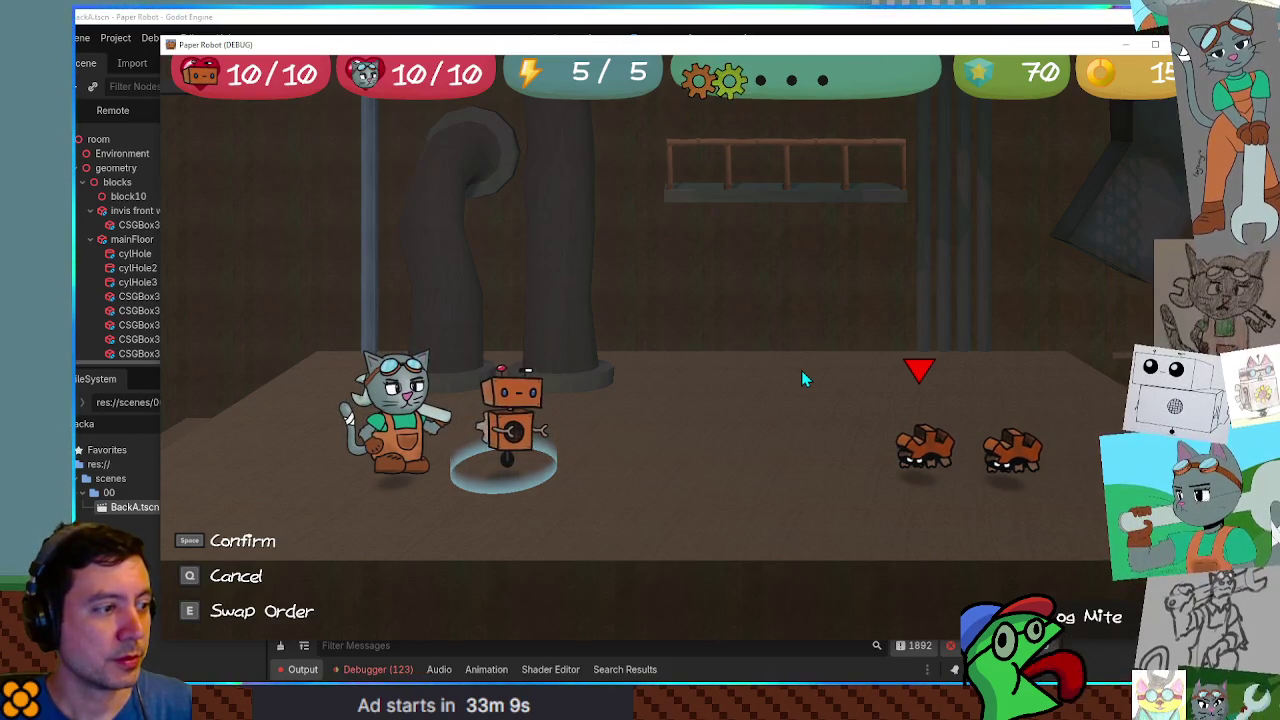
pyautogui.press('q')
pyautogui.press('q')
pyautogui.press('e')
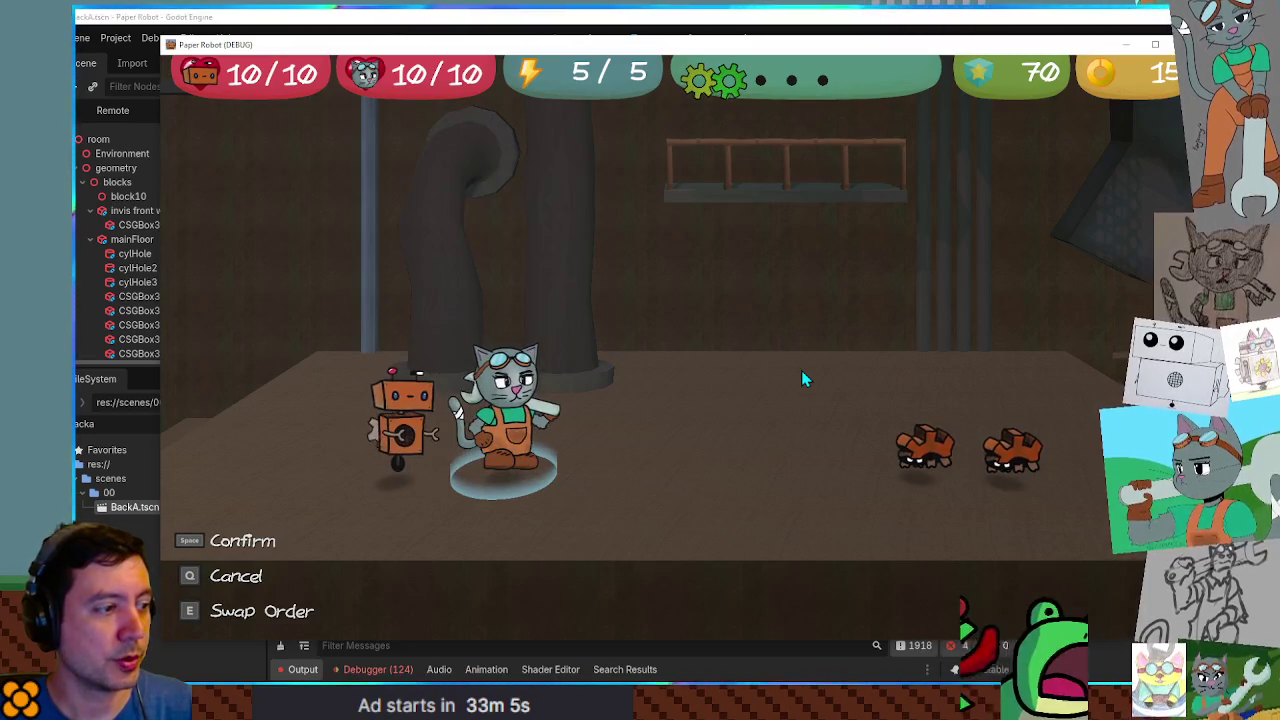
pyautogui.press('space')
pyautogui.press('space')
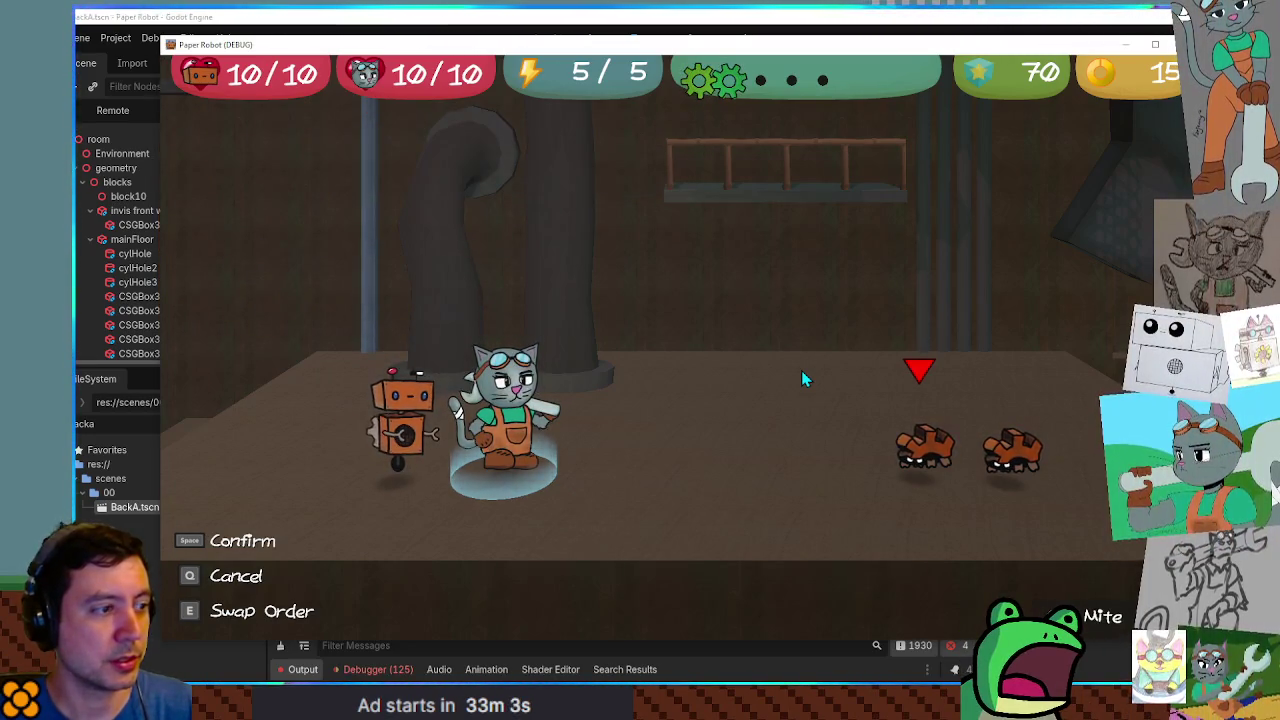
pyautogui.press('space')
pyautogui.press('a')
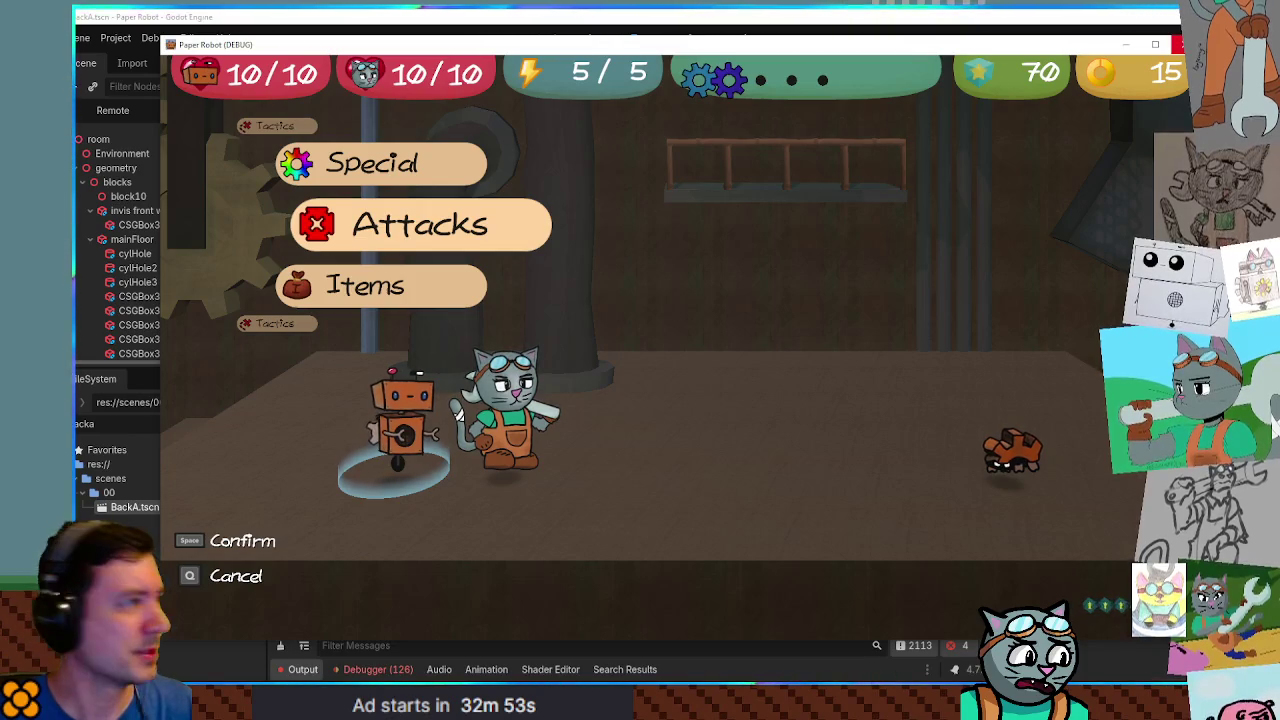
pyautogui.click(945, 20)
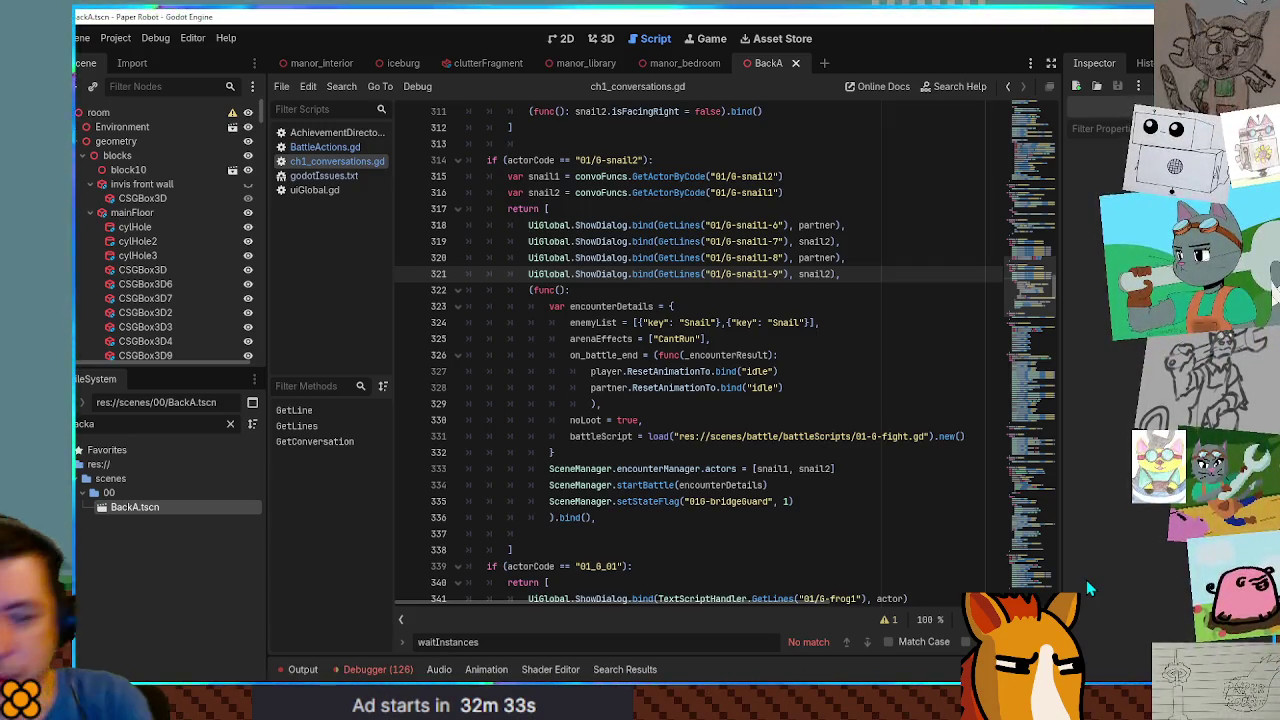
pyautogui.click(731, 387)
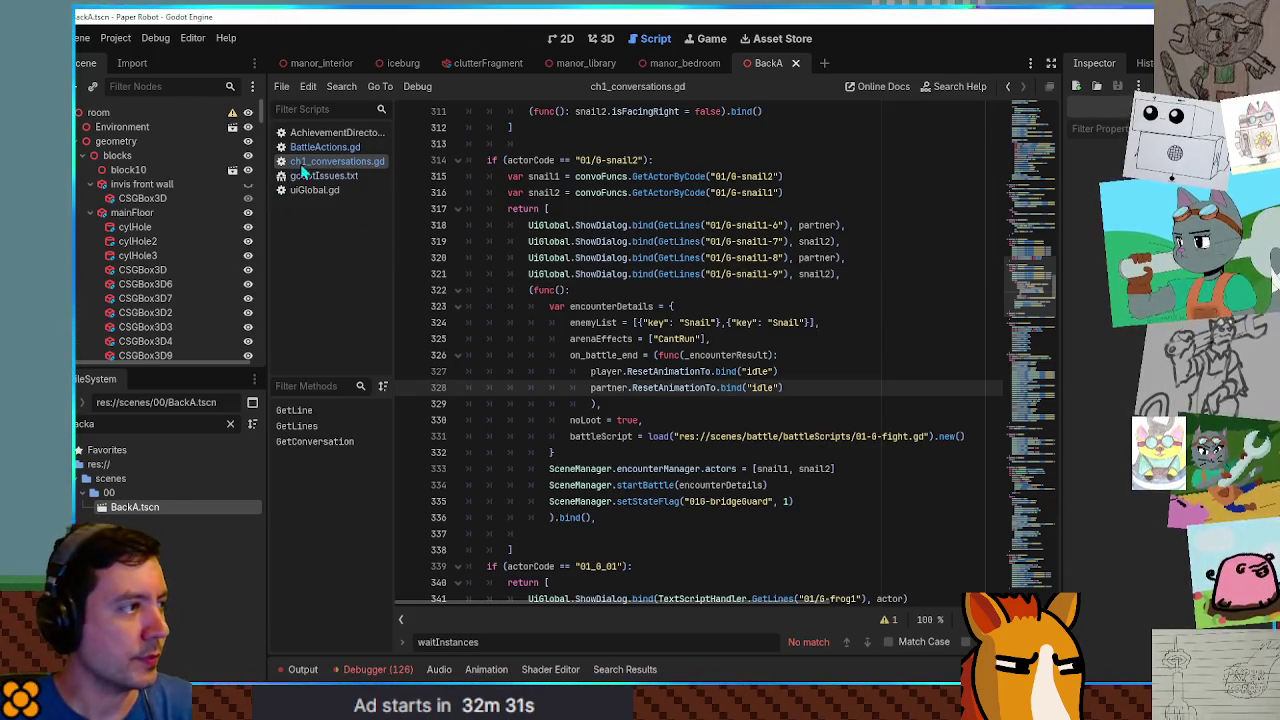
pyautogui.click(320, 147)
pyautogui.scroll(2, 743, 370)
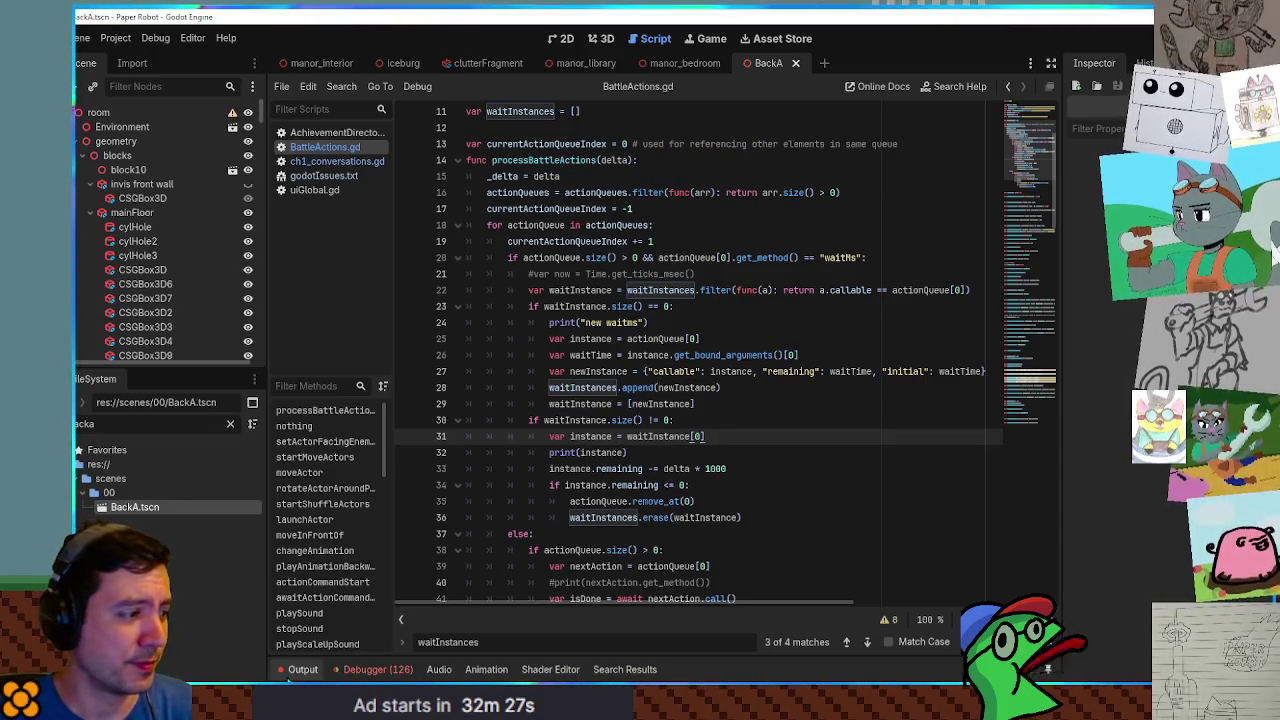
pyautogui.click(298, 672)
pyautogui.scroll(3, 506, 620)
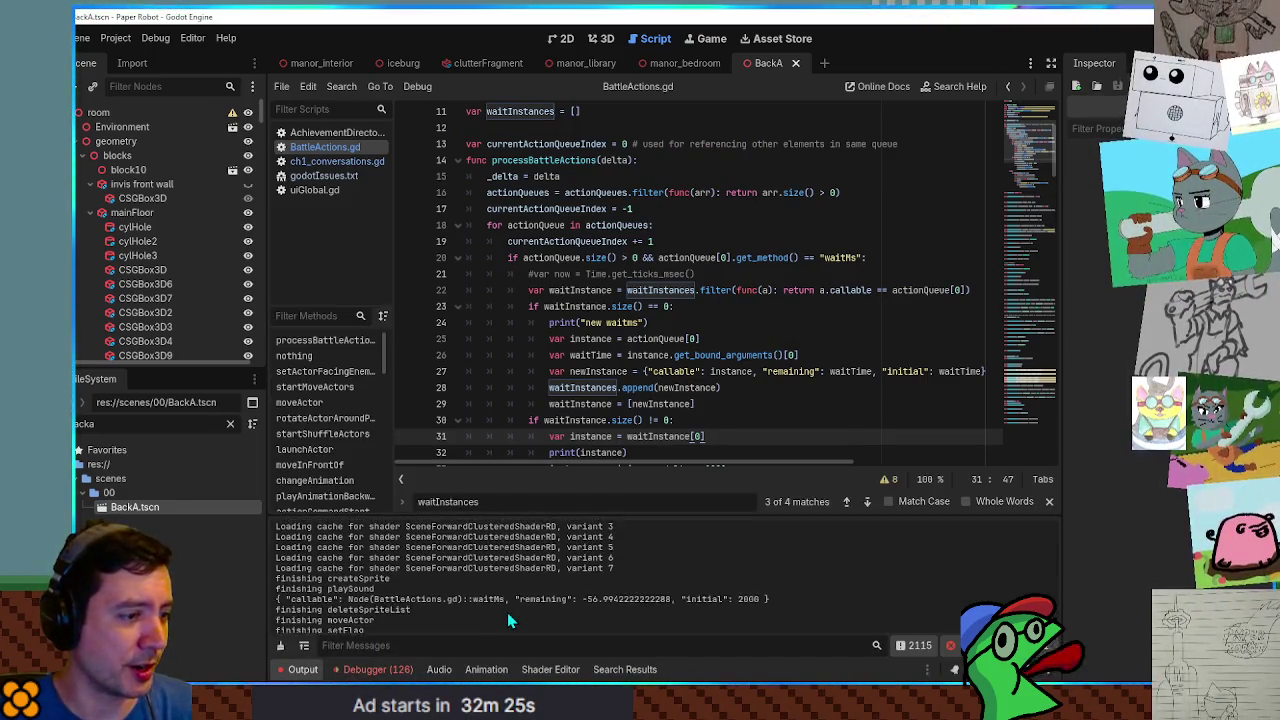
pyautogui.scroll(3, 575, 615)
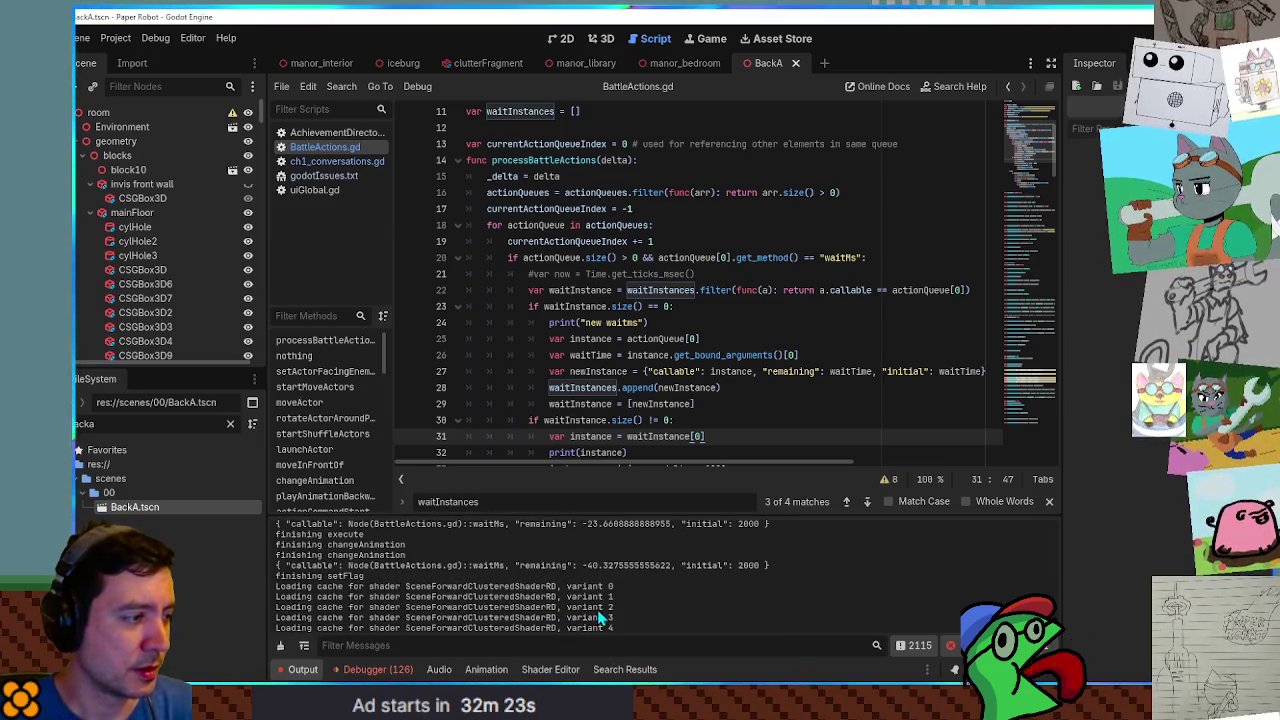
pyautogui.scroll(5, 600, 618)
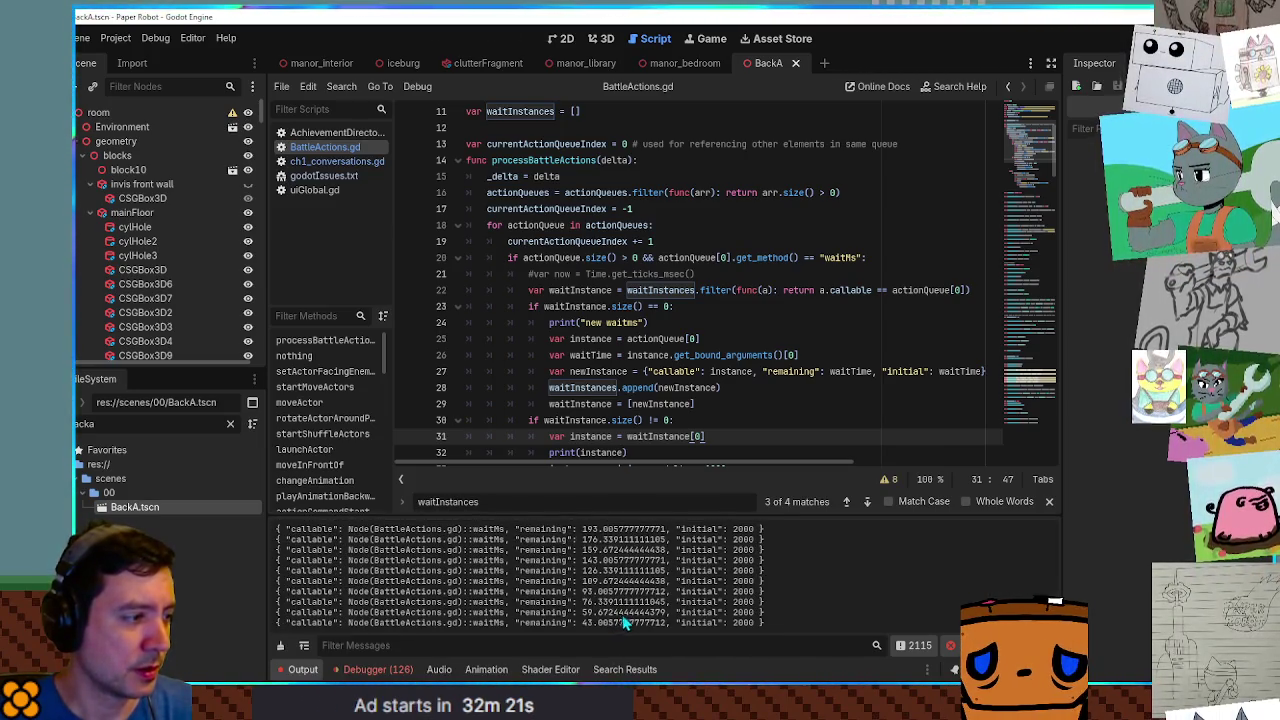
pyautogui.scroll(8, 629, 622)
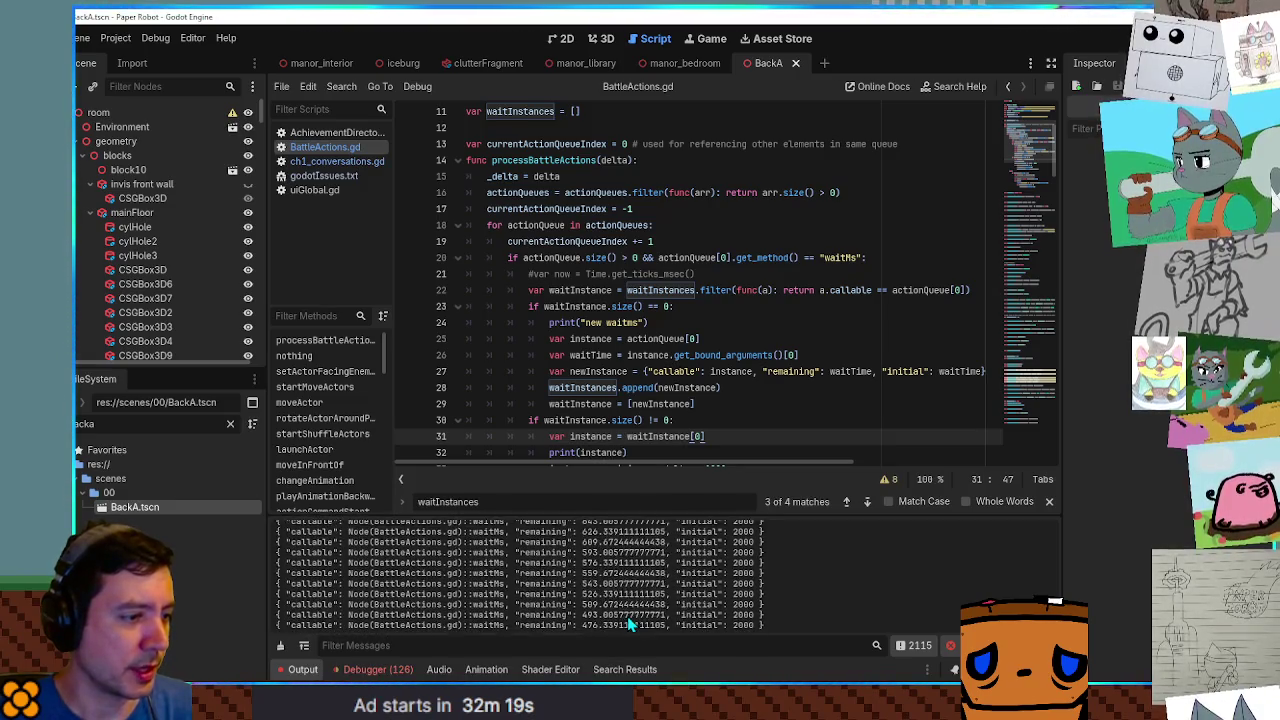
pyautogui.scroll(12, 632, 616)
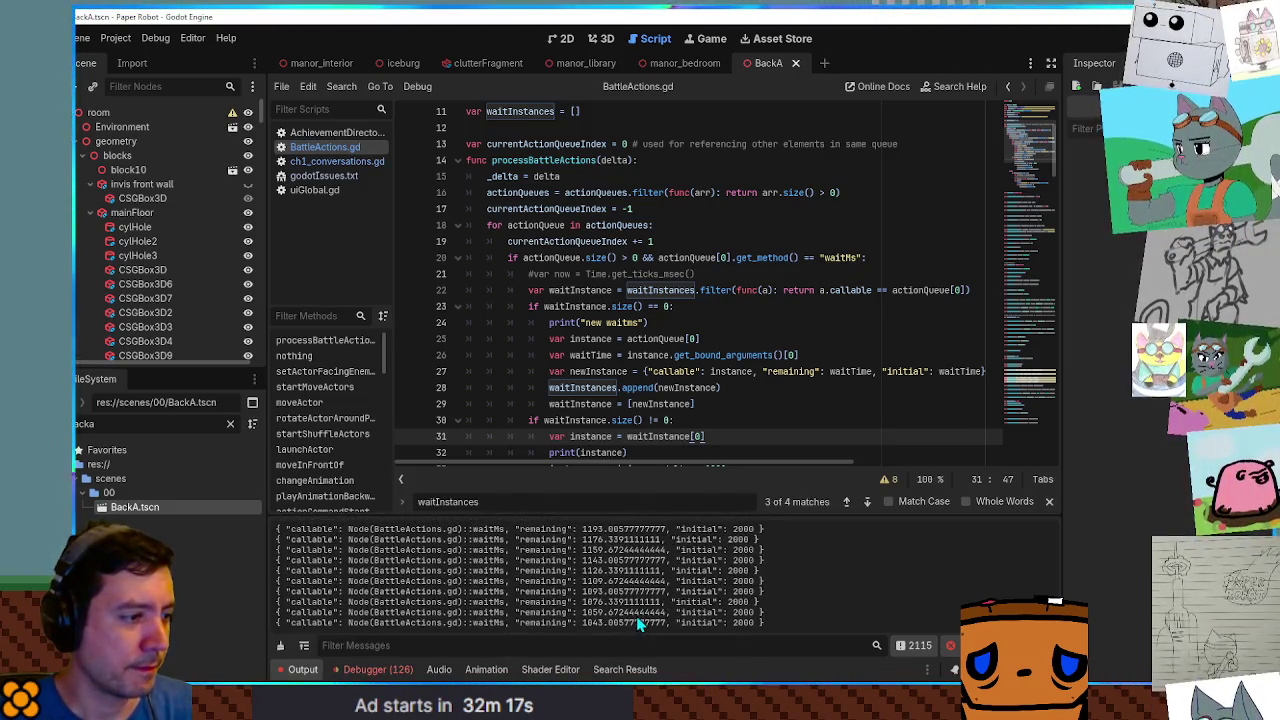
pyautogui.scroll(9, 637, 617)
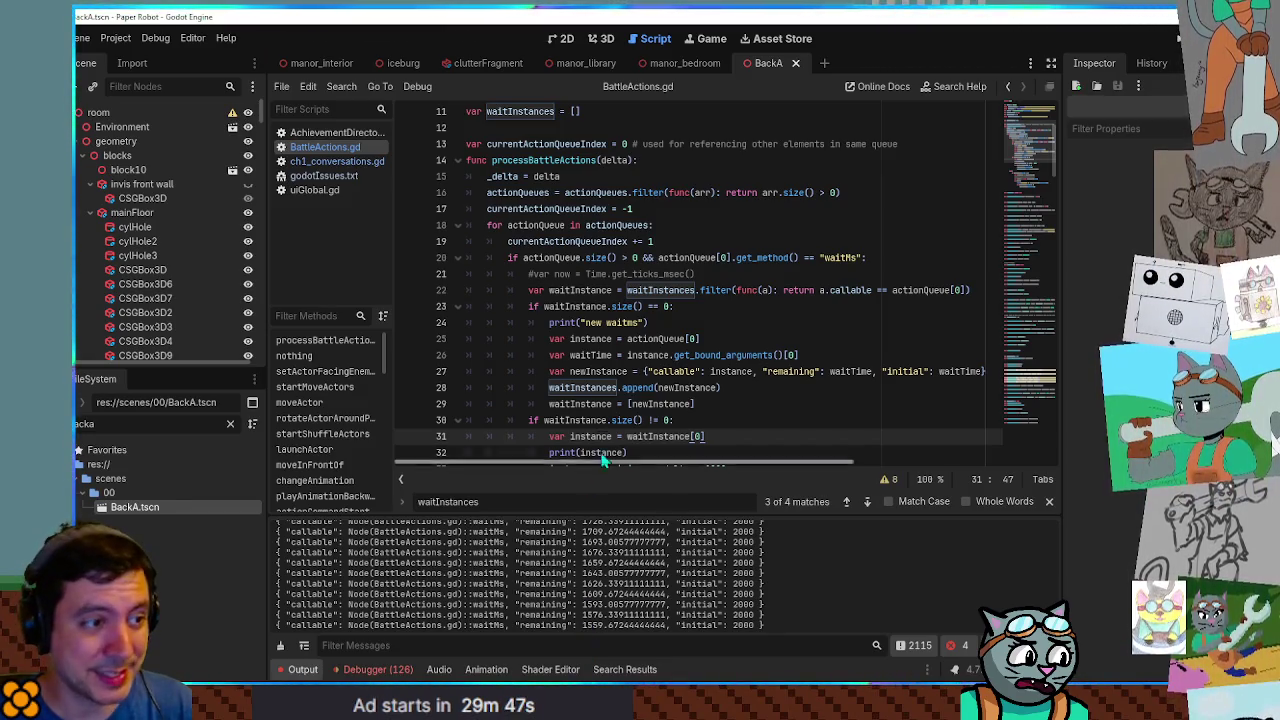
# Remove the new waitms, print(instance) and print('test') lines, save, and run the game.
pyautogui.click(662, 388)
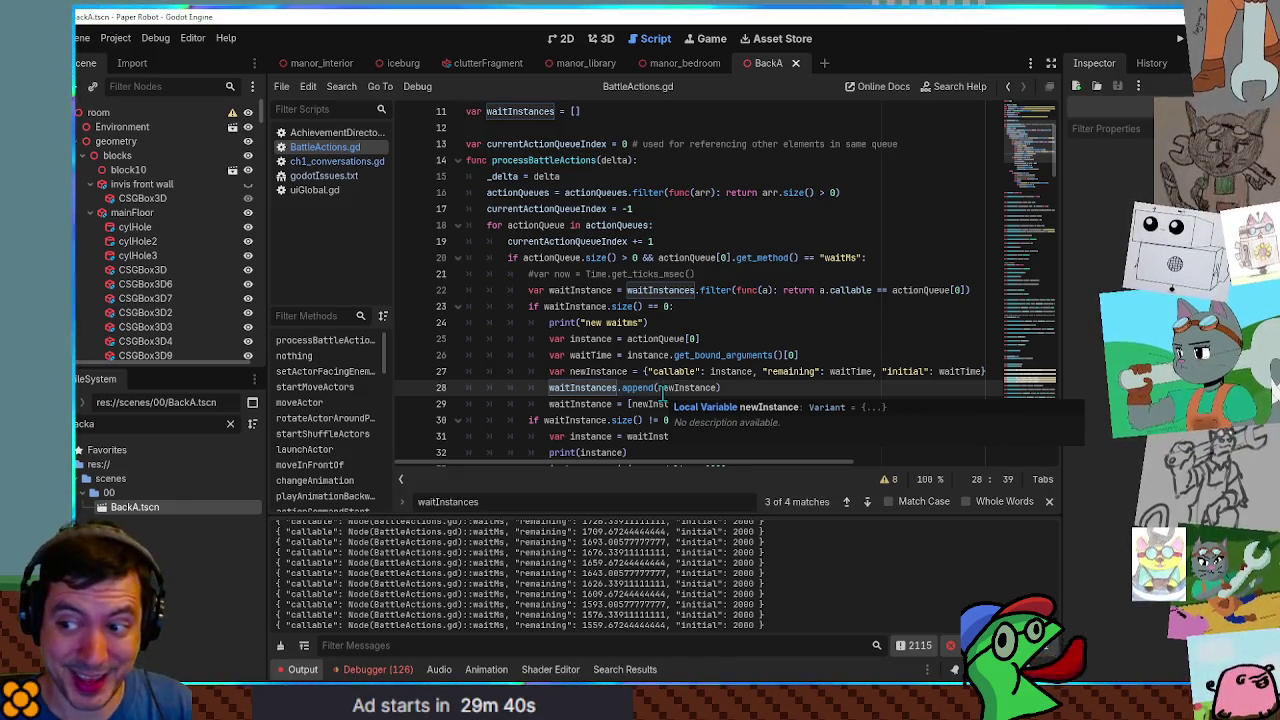
pyautogui.click(759, 306)
pyautogui.press('Return')
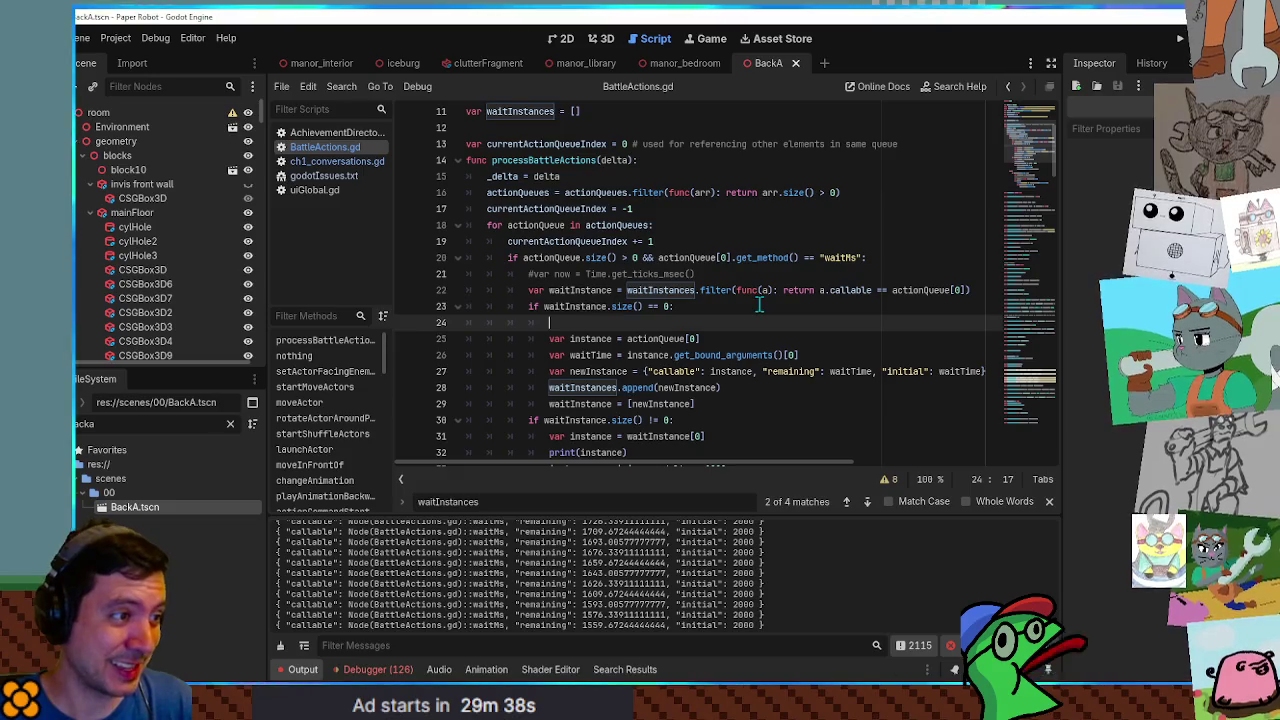
pyautogui.hotkey('ctrl', 'z')
pyautogui.hotkey('ctrl', 'z')
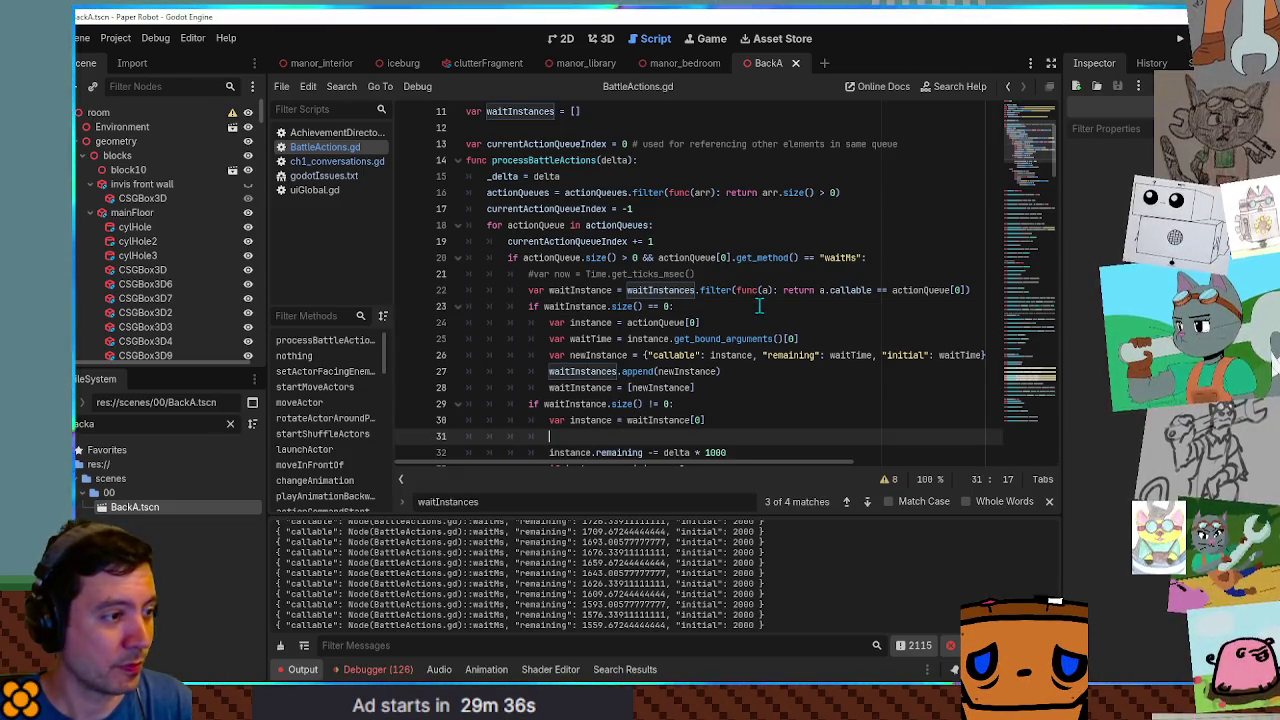
pyautogui.hotkey('ctrl', 'z')
pyautogui.hotkey('ctrl', 'z')
pyautogui.hotkey('ctrl', 'z')
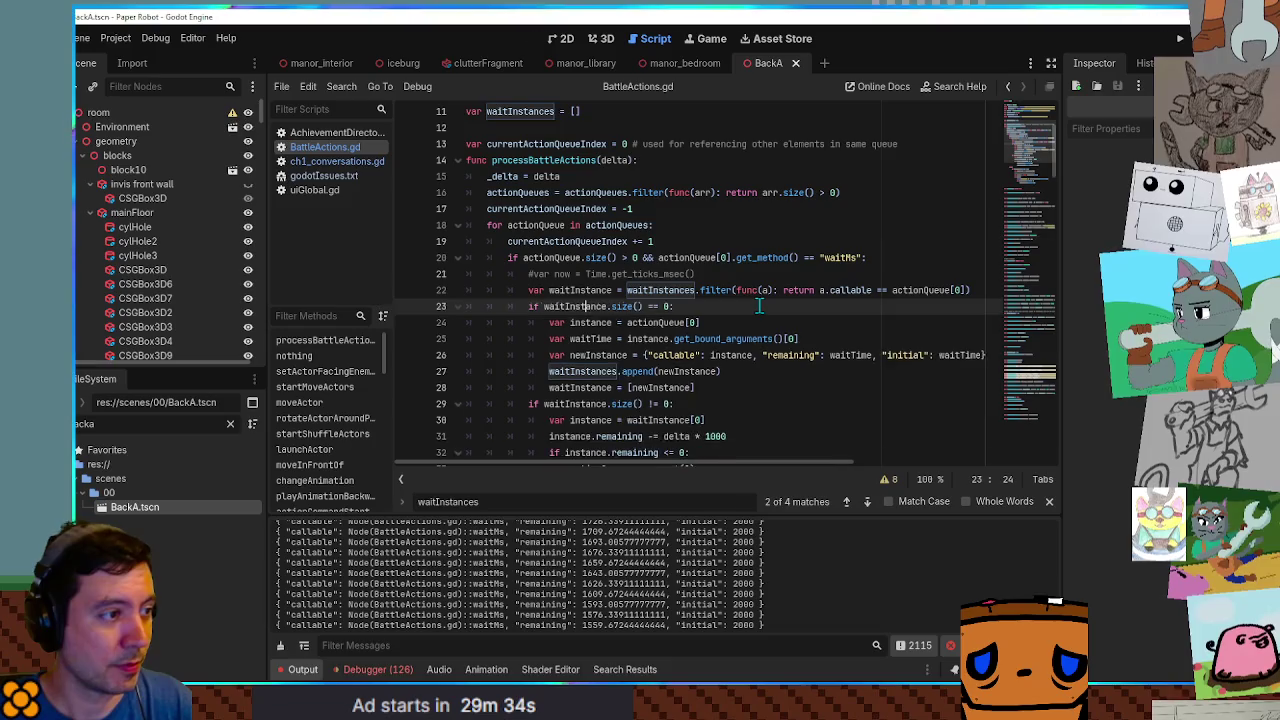
pyautogui.hotkey('ctrl', 'z')
pyautogui.hotkey('ctrl', 'z')
pyautogui.hotkey('ctrl', 'z')
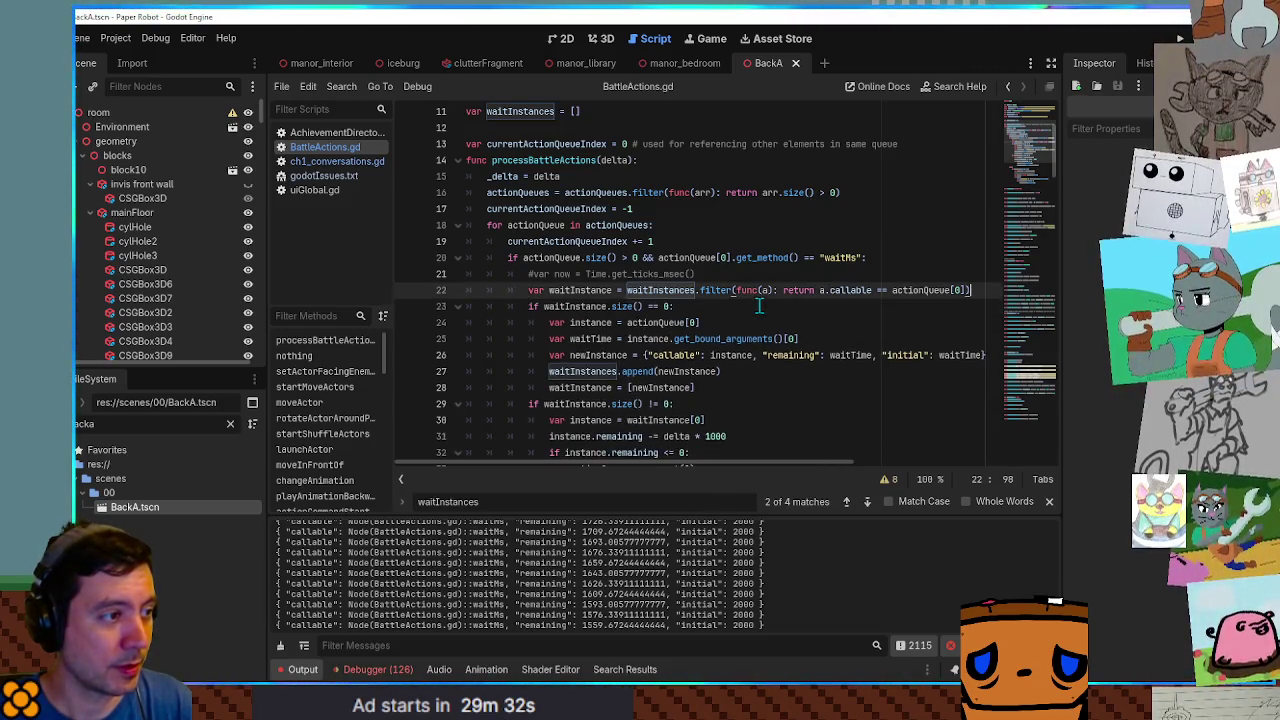
pyautogui.hotkey('ctrl', 'z')
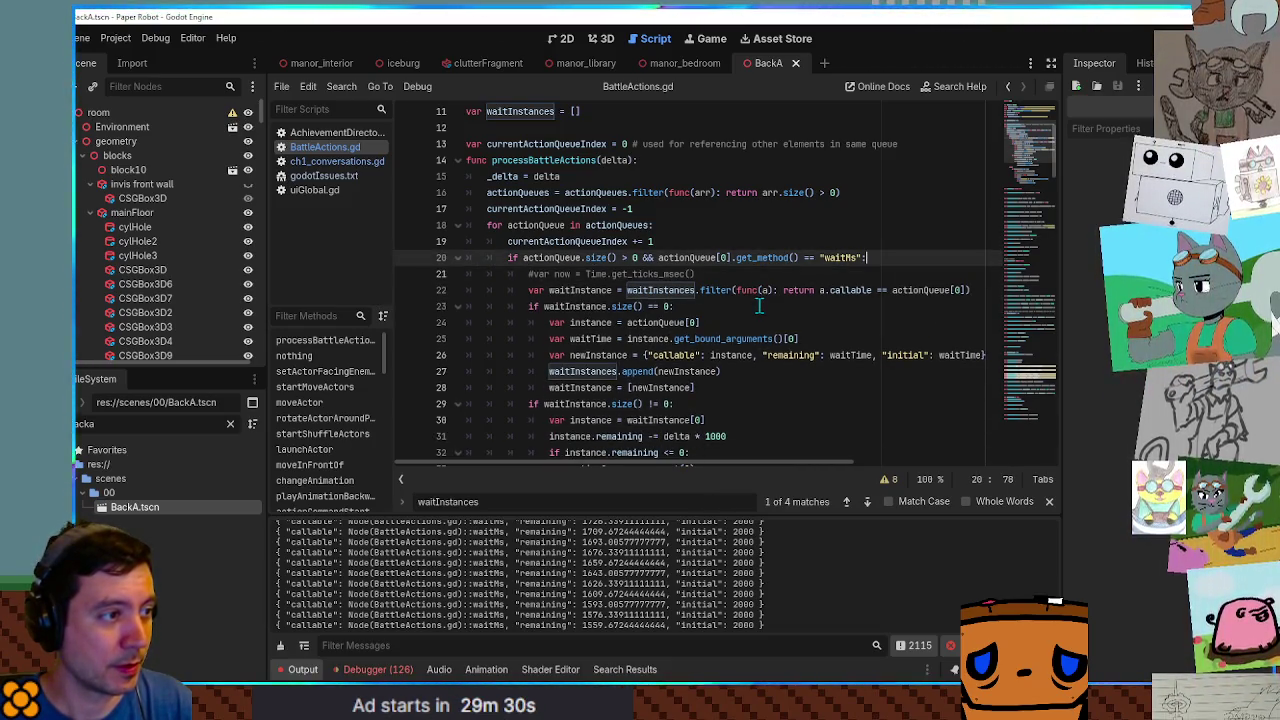
pyautogui.hotkey('ctrl', 's')
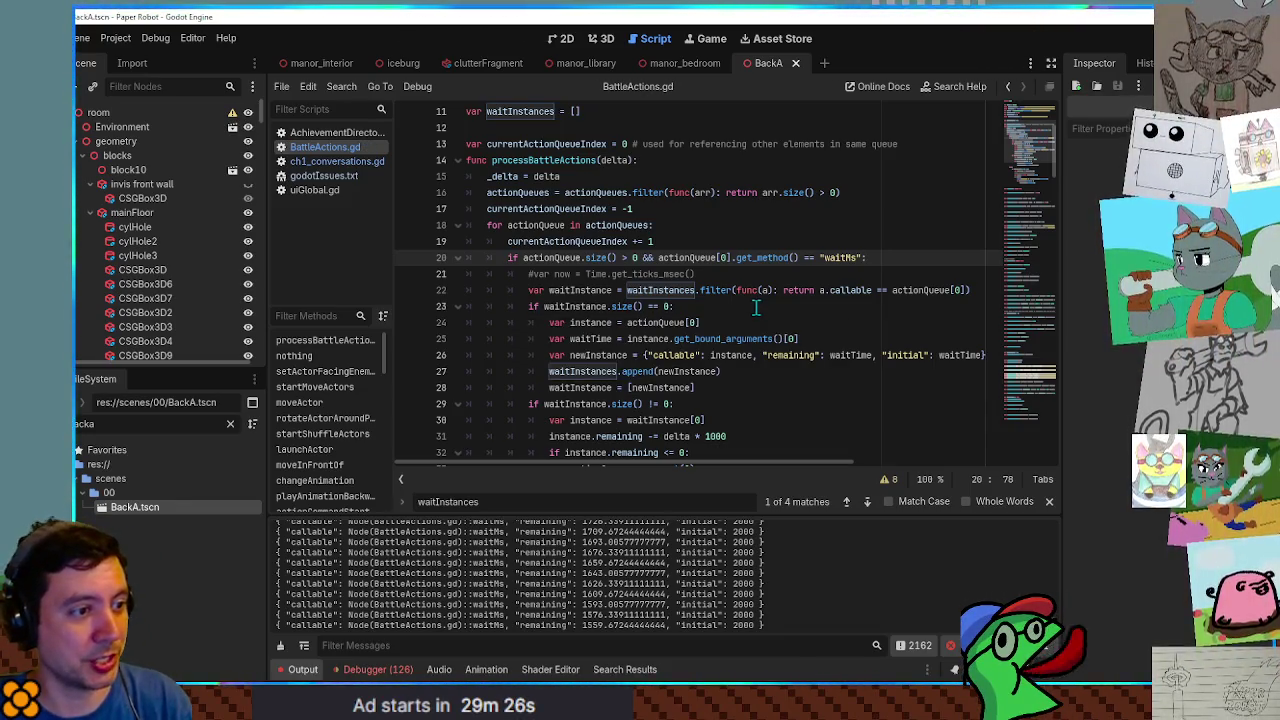
pyautogui.press('F5')
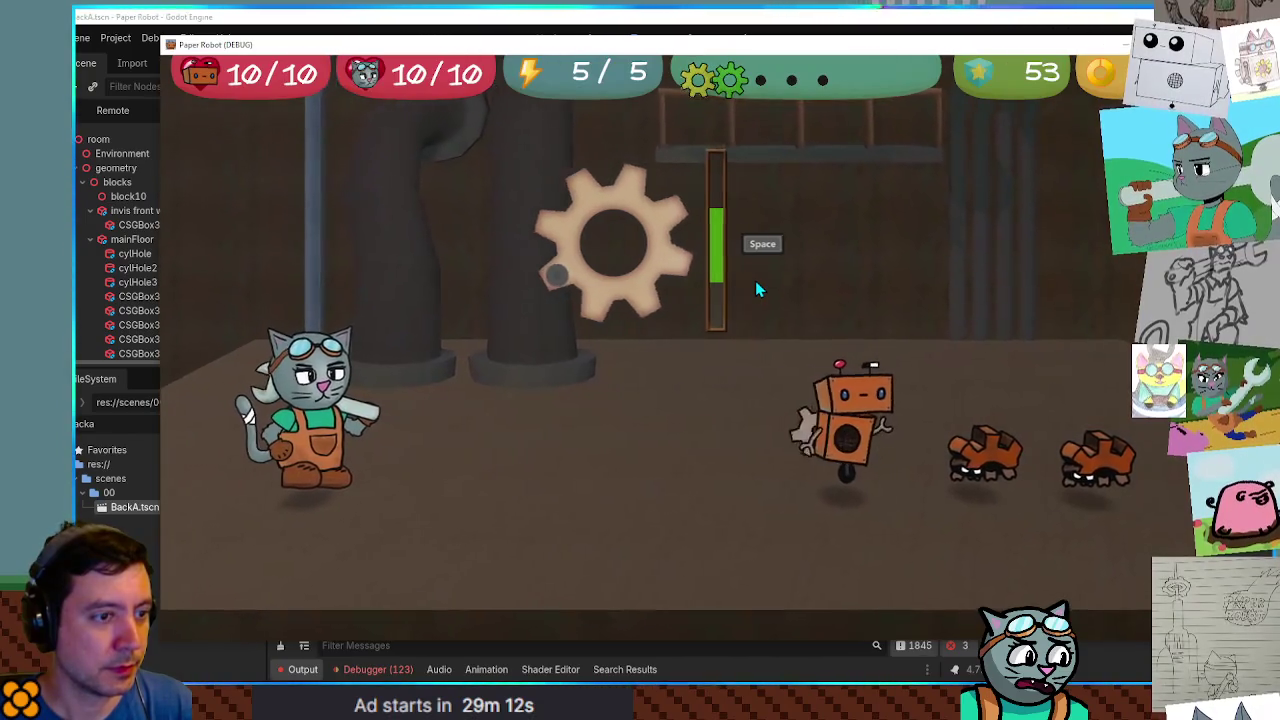
# Finish the robot's gear attack and the cat's wrench attack on the first enemy, then stop the game.
pyautogui.press('space')
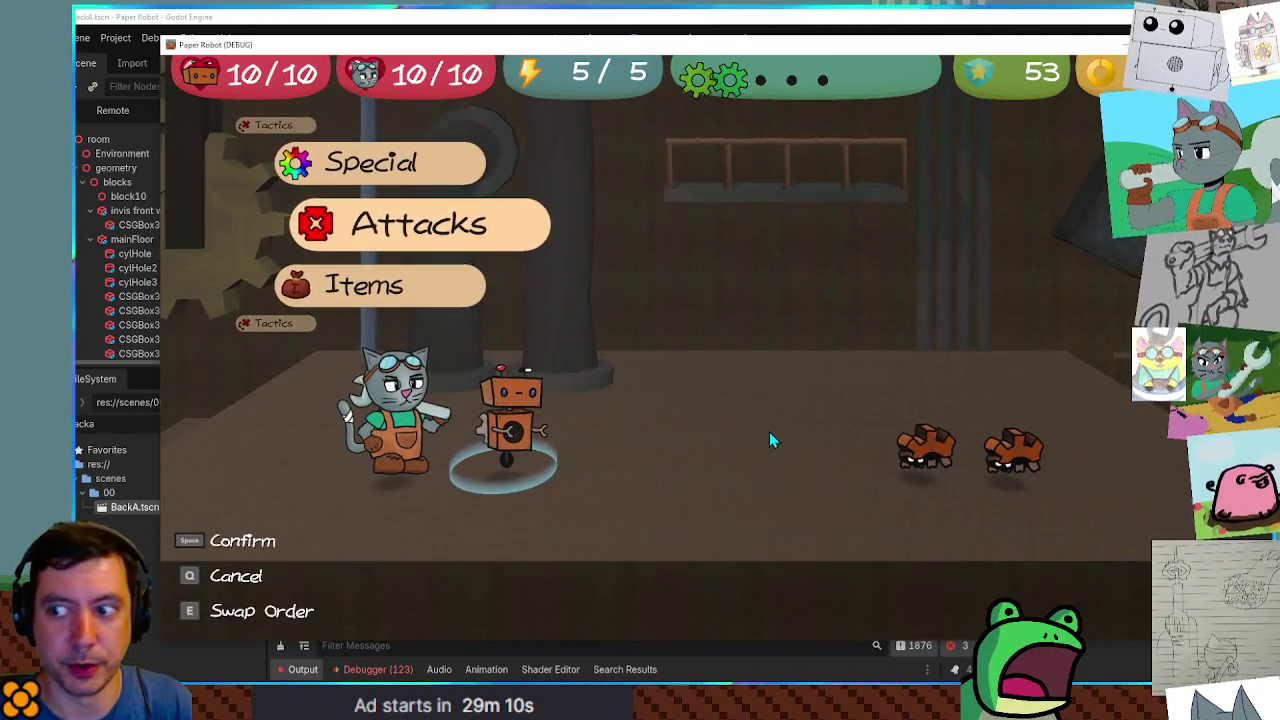
pyautogui.press('e')
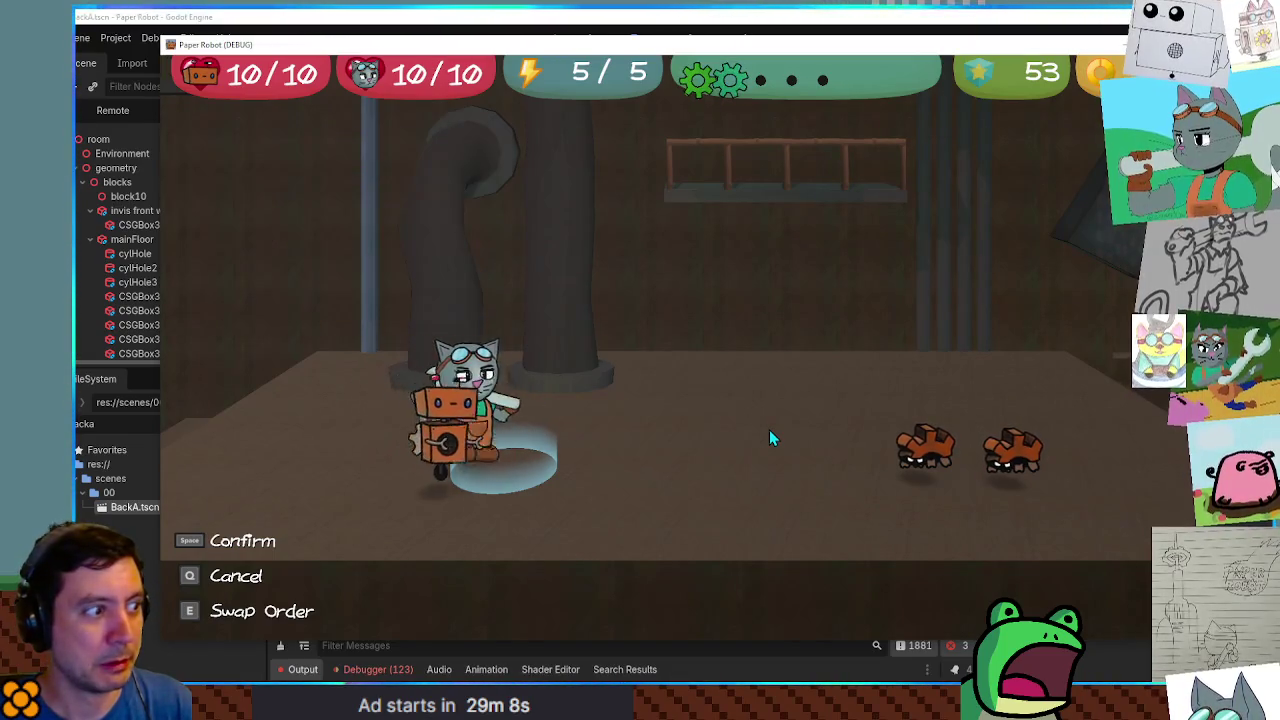
pyautogui.press('space')
pyautogui.press('space')
pyautogui.press('space')
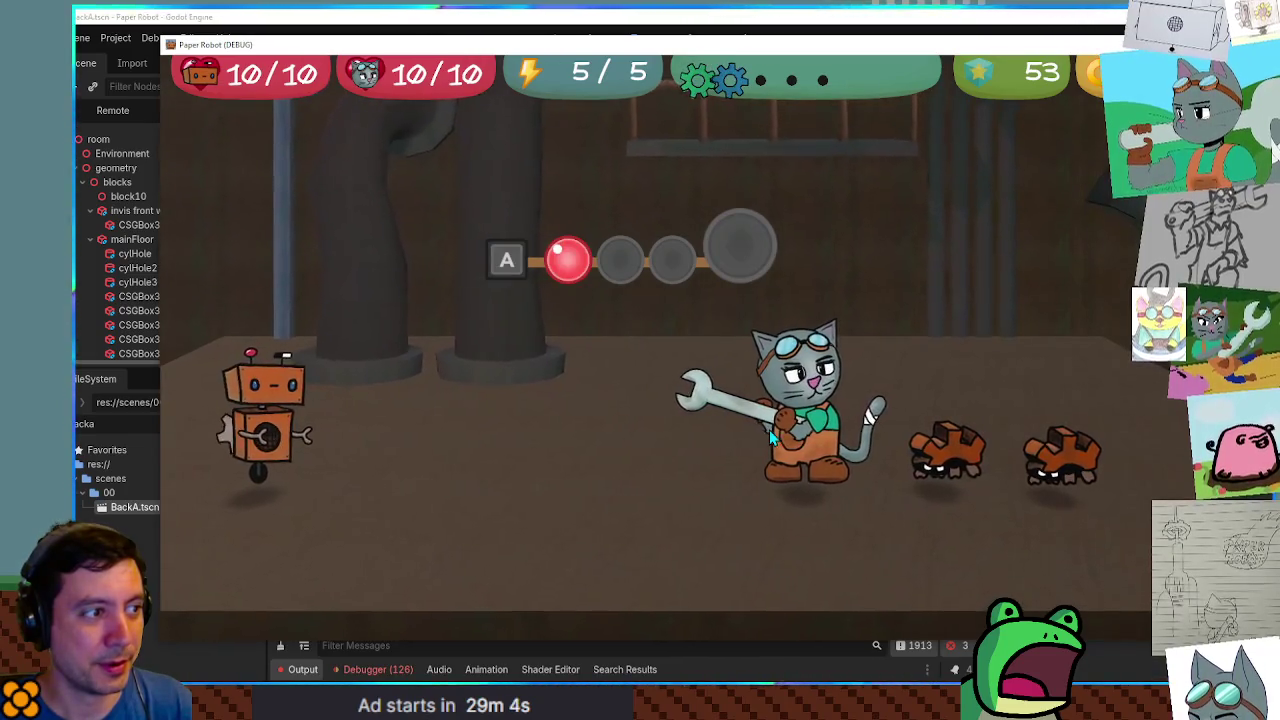
pyautogui.press('space')
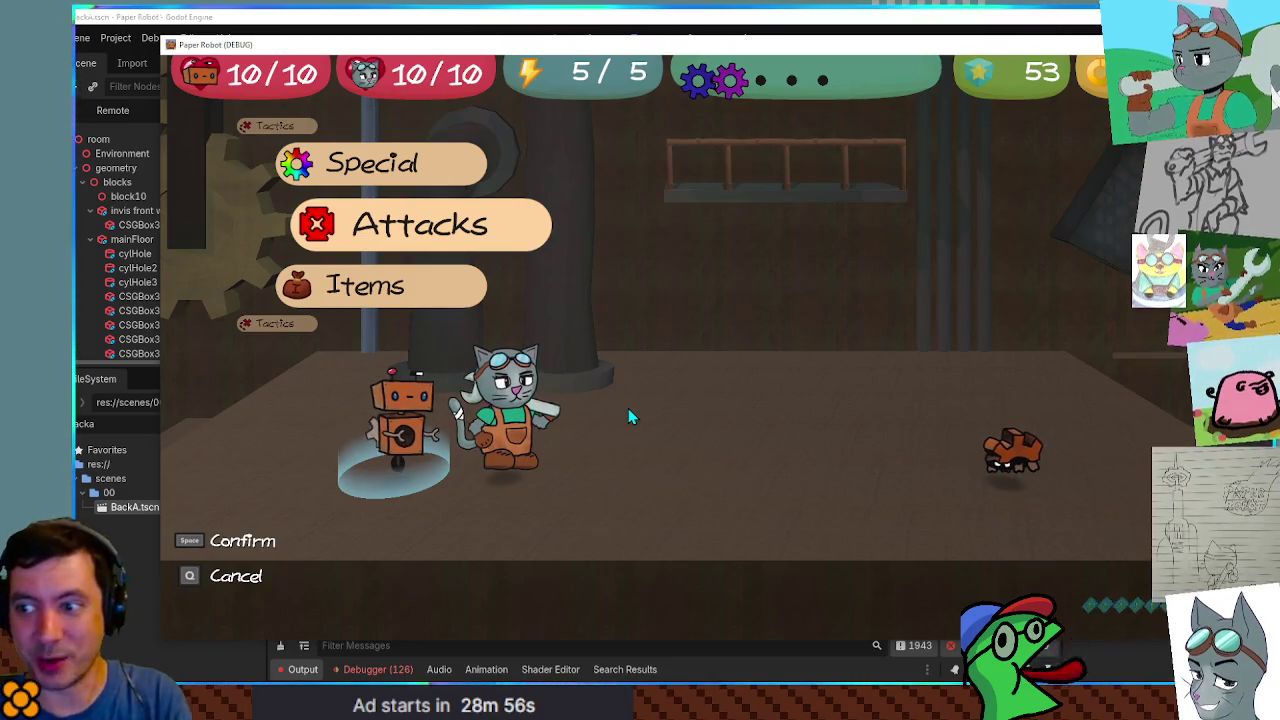
pyautogui.press('F8')
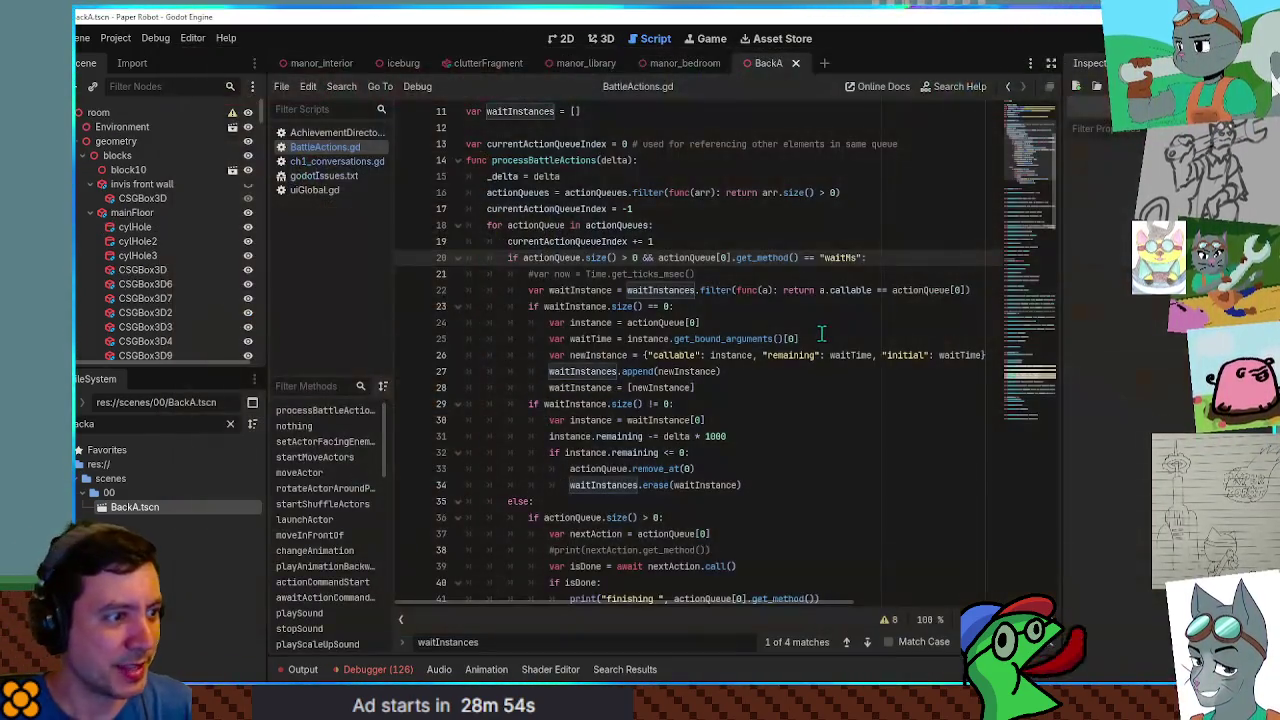
# Add print(instance) and print("new waitms") debug lines in processBattleActions and run the game.
pyautogui.hotkey('alt', 'Down')
pyautogui.hotkey('alt', 'Down')
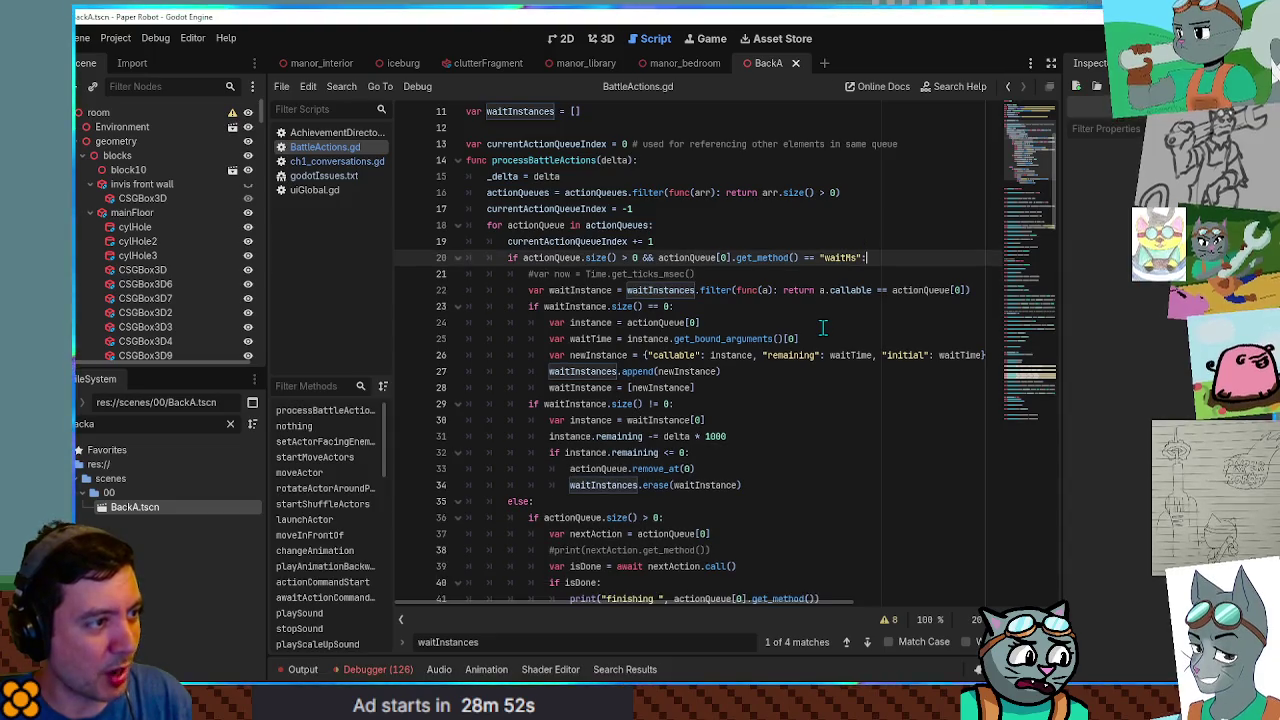
pyautogui.write('print(waitInstance')
pyautogui.hotkey('alt', 'Down')
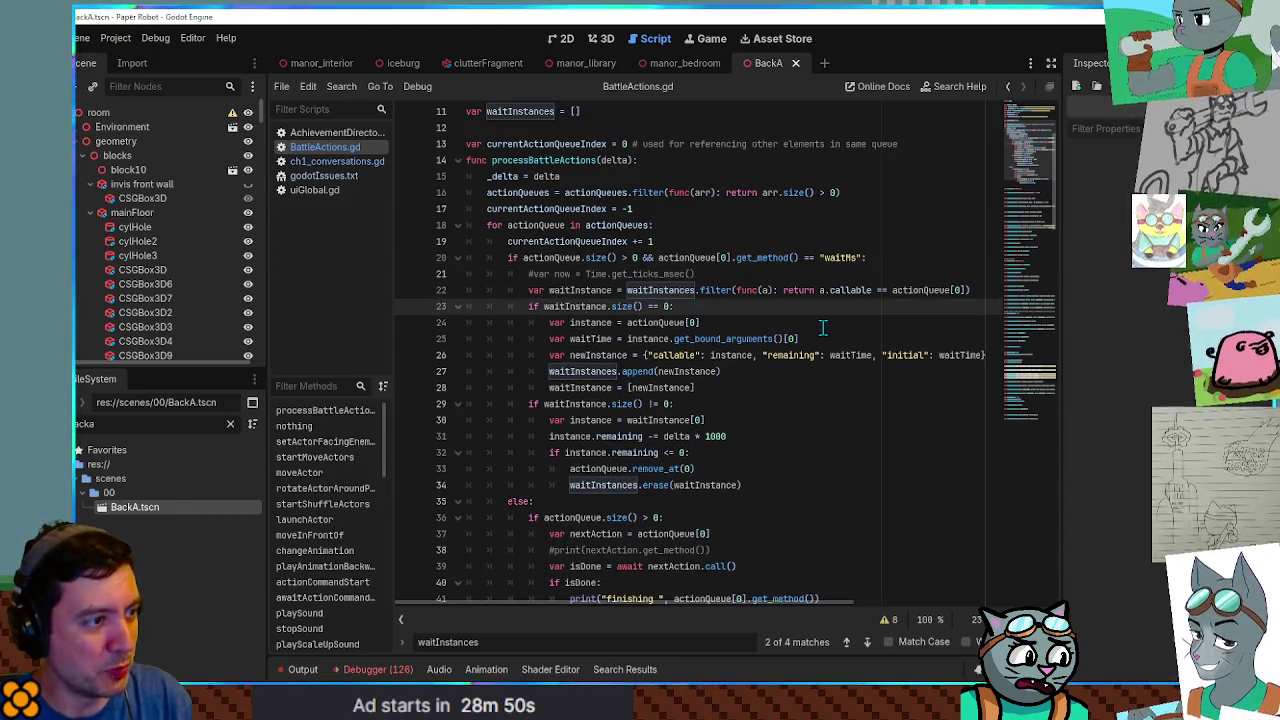
pyautogui.hotkey('shift', 'Home')
pyautogui.press('BackSpace')
pyautogui.click(549, 452)
pyautogui.write('print(instance')
pyautogui.press('Return')
pyautogui.write('print("new waitms')
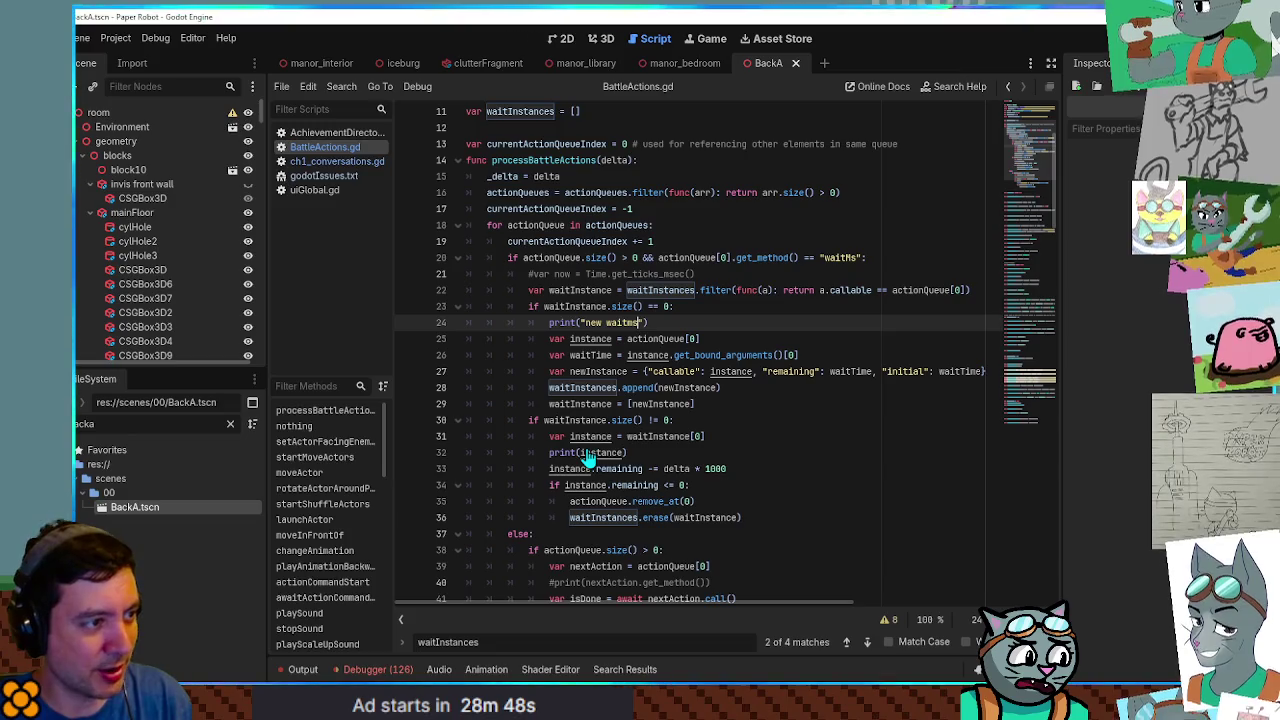
pyautogui.press('F5')
# Show the output log, play the cat's wrench and Spanner attacks, and close the game window.
pyautogui.click(773, 305)
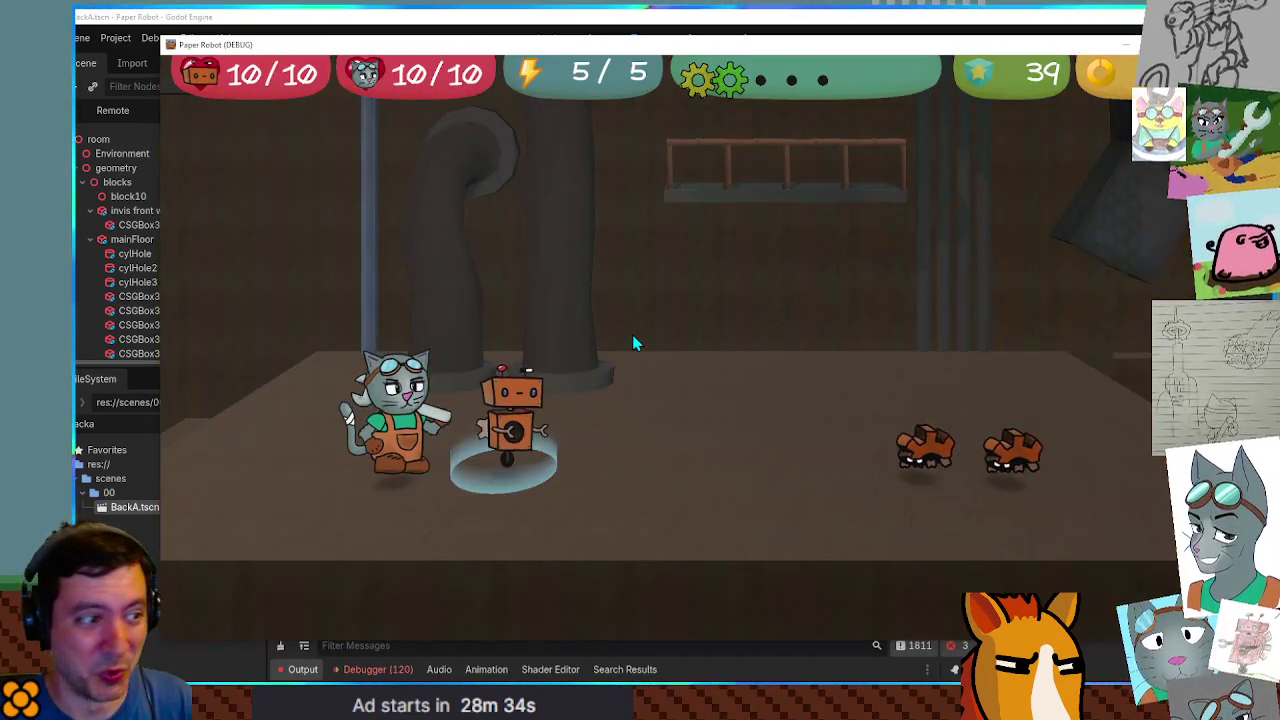
pyautogui.press('Return')
pyautogui.press('Return')
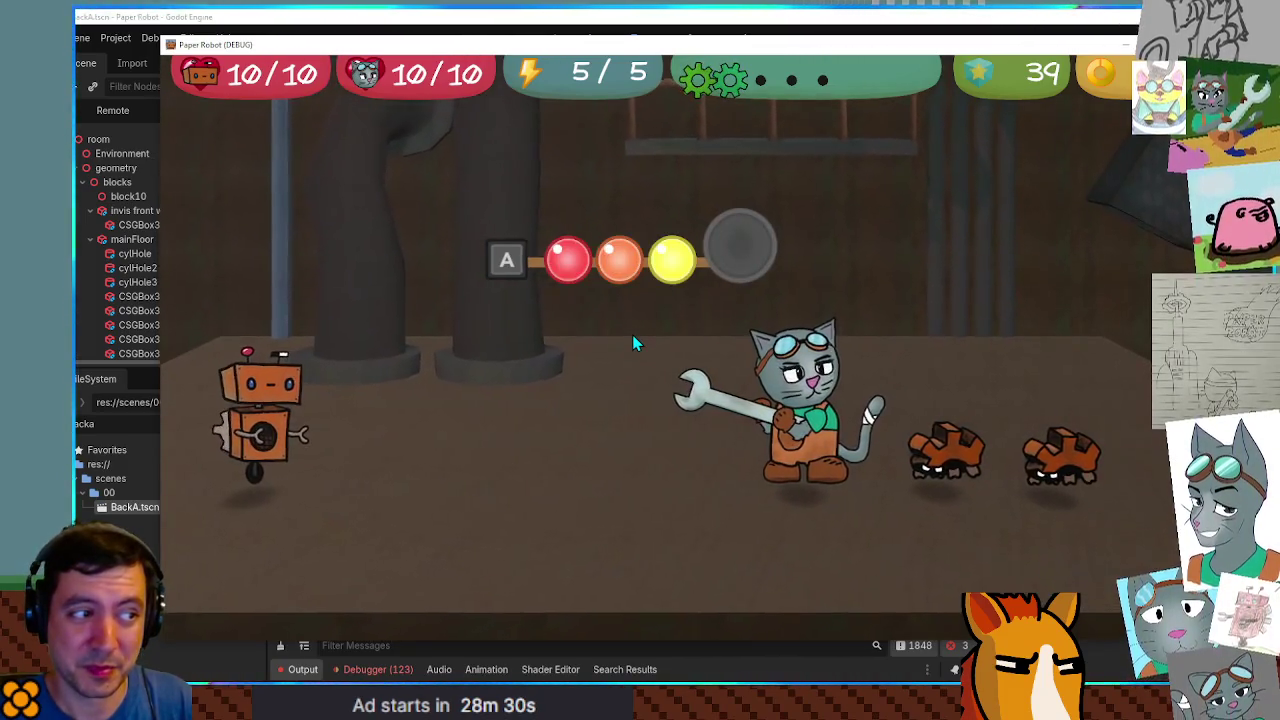
pyautogui.press('Return')
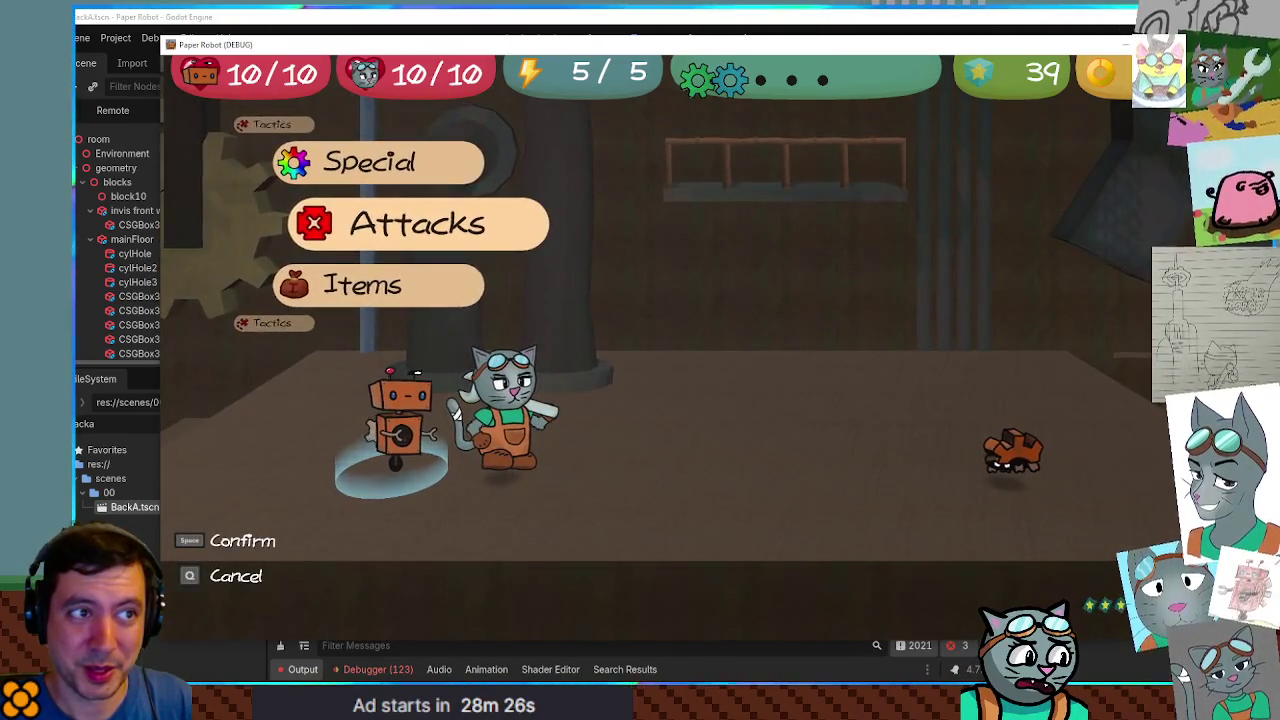
pyautogui.press('Down')
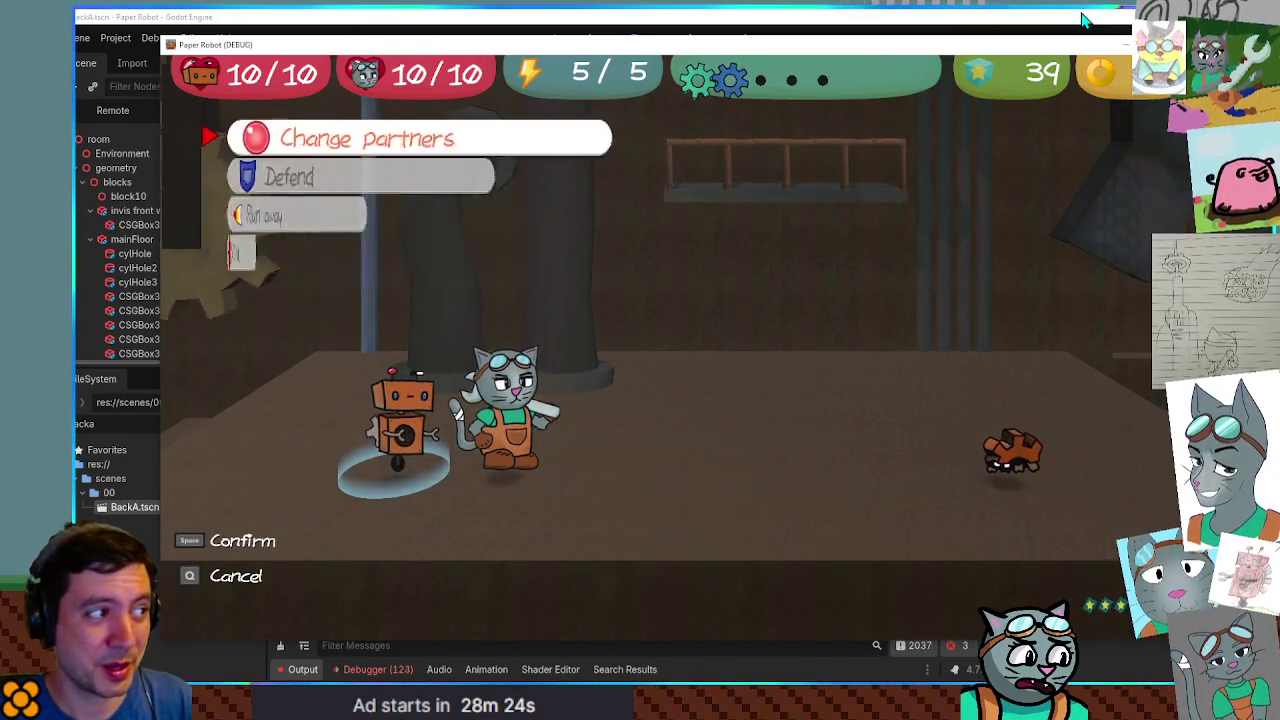
pyautogui.press('space')
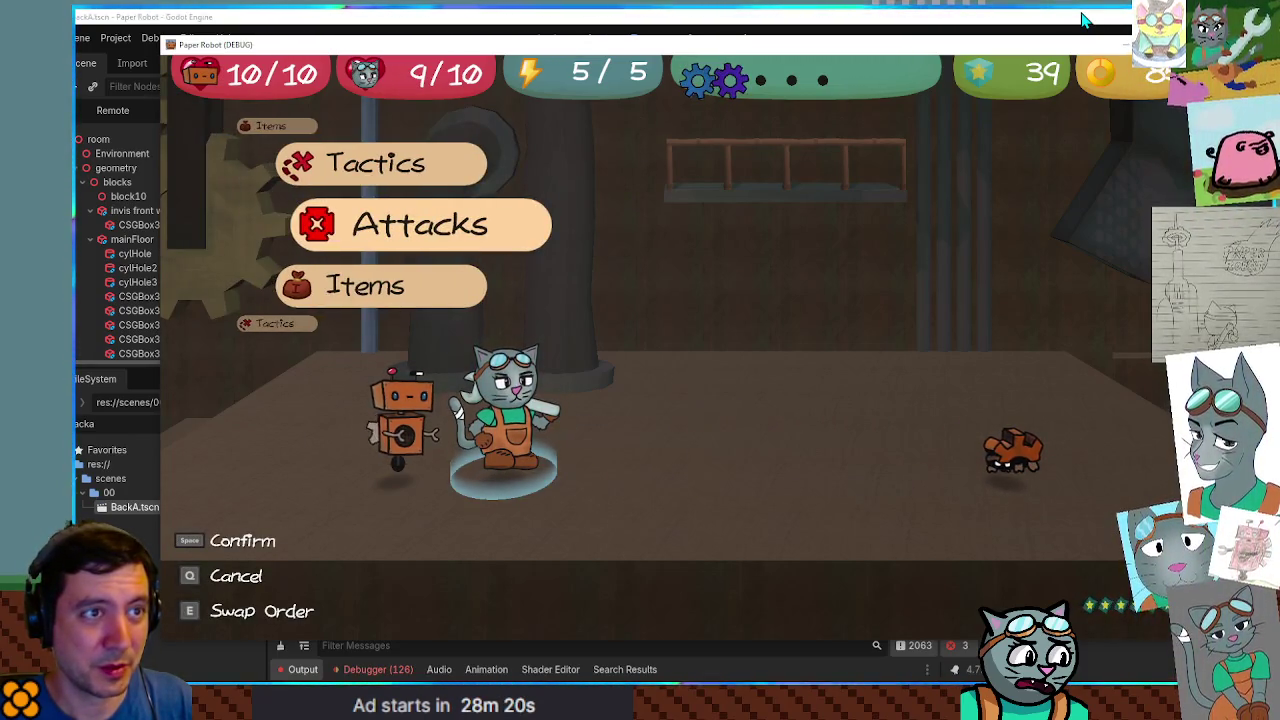
pyautogui.press('space')
pyautogui.press('space')
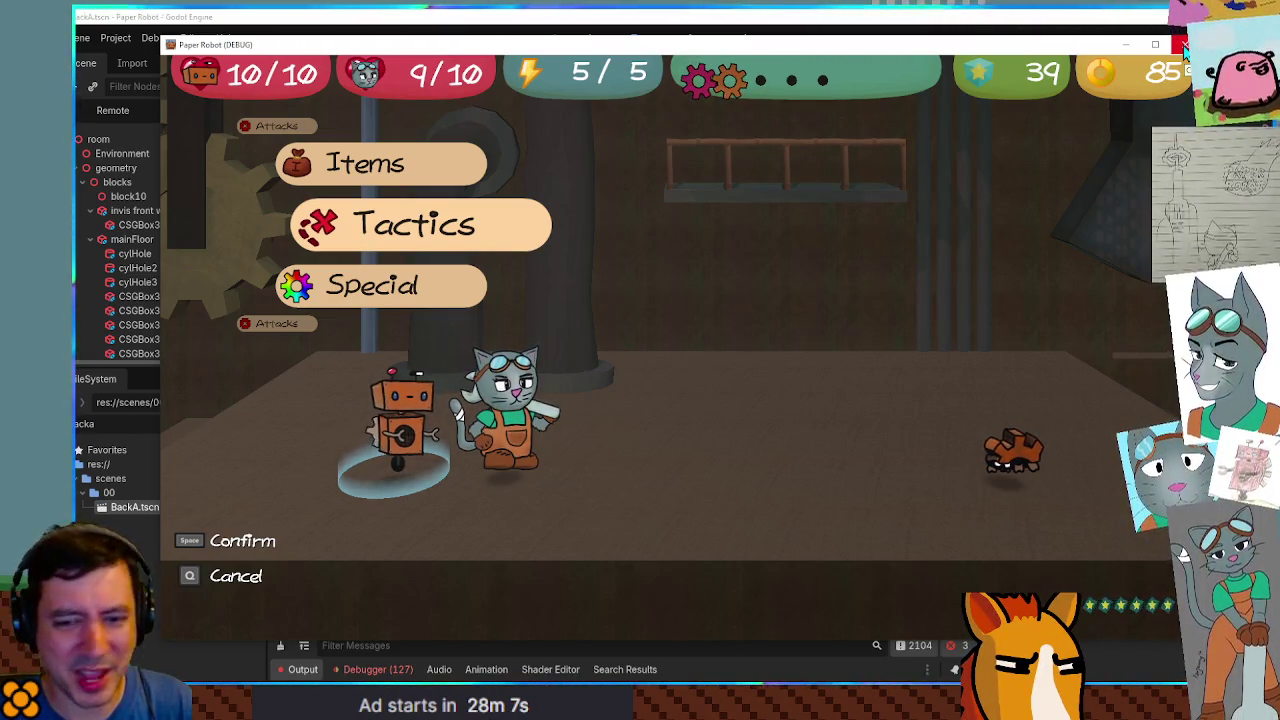
pyautogui.click(1181, 45)
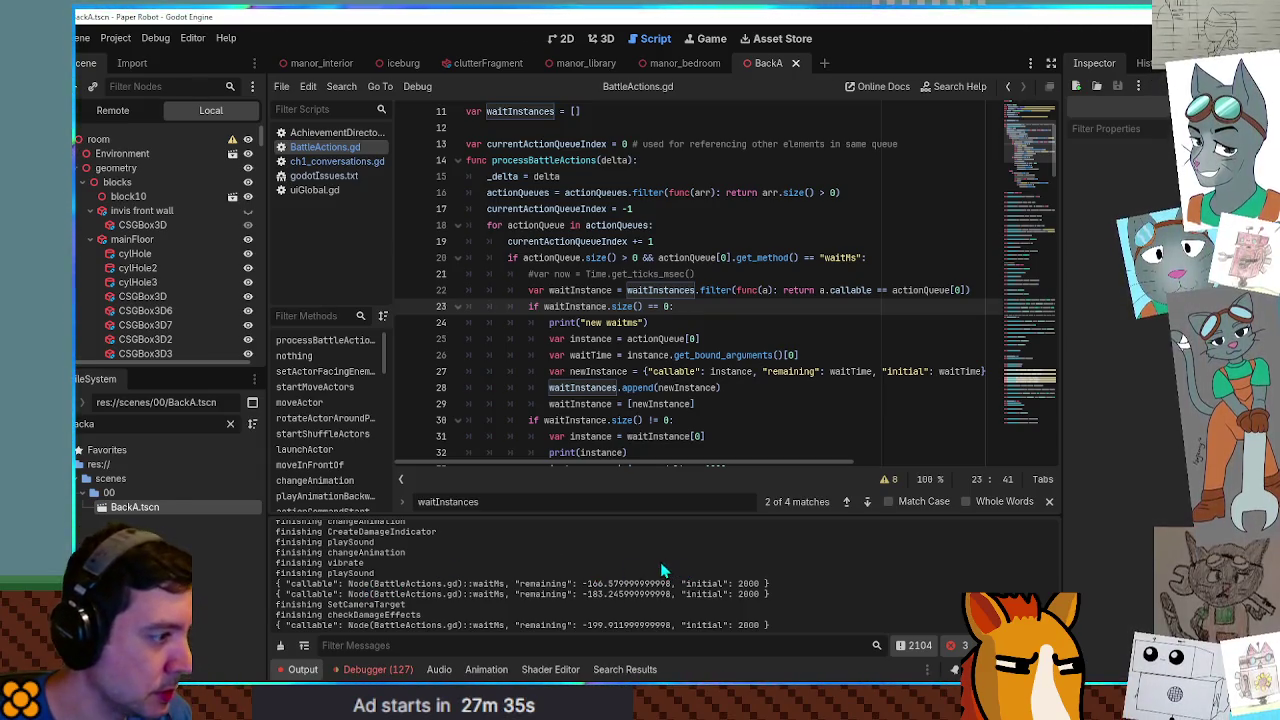
# Relaunch the Paper Robot game from line 43 and open the battle's Tactics/Attacks/Items menu.
pyautogui.scroll(-5, 657, 345)
pyautogui.scroll(3, 657, 345)
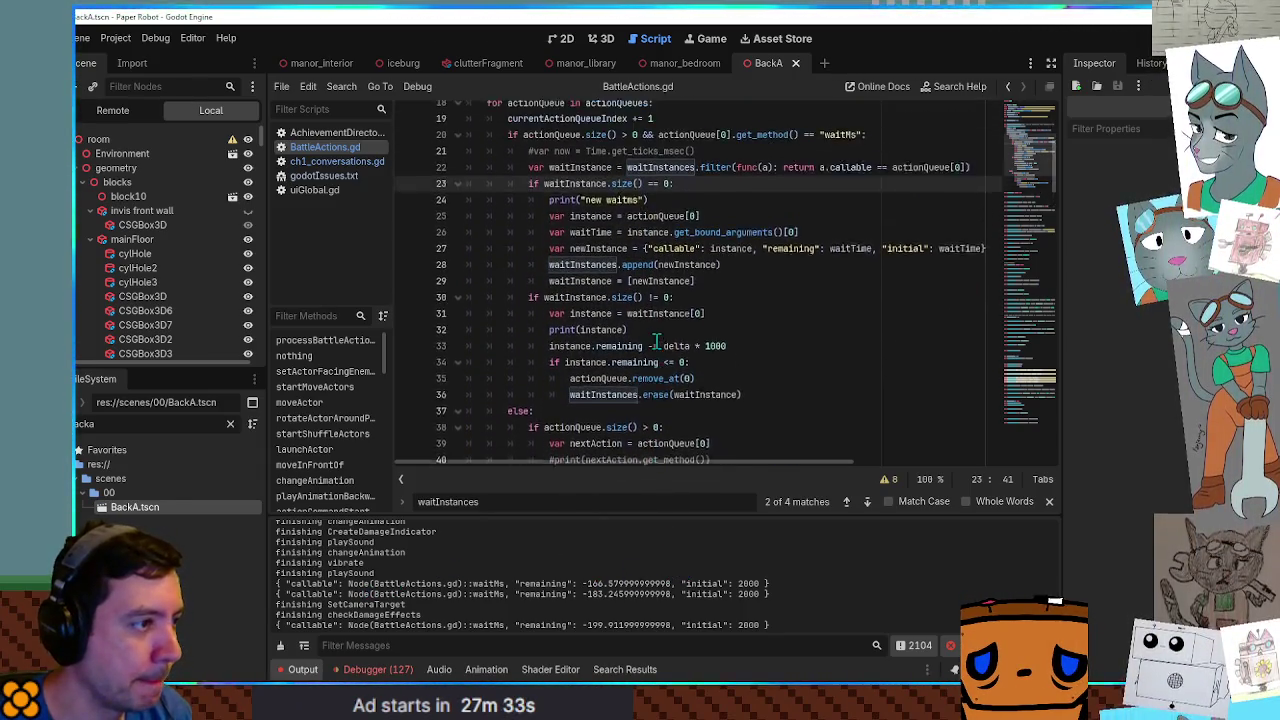
pyautogui.scroll(1, 657, 345)
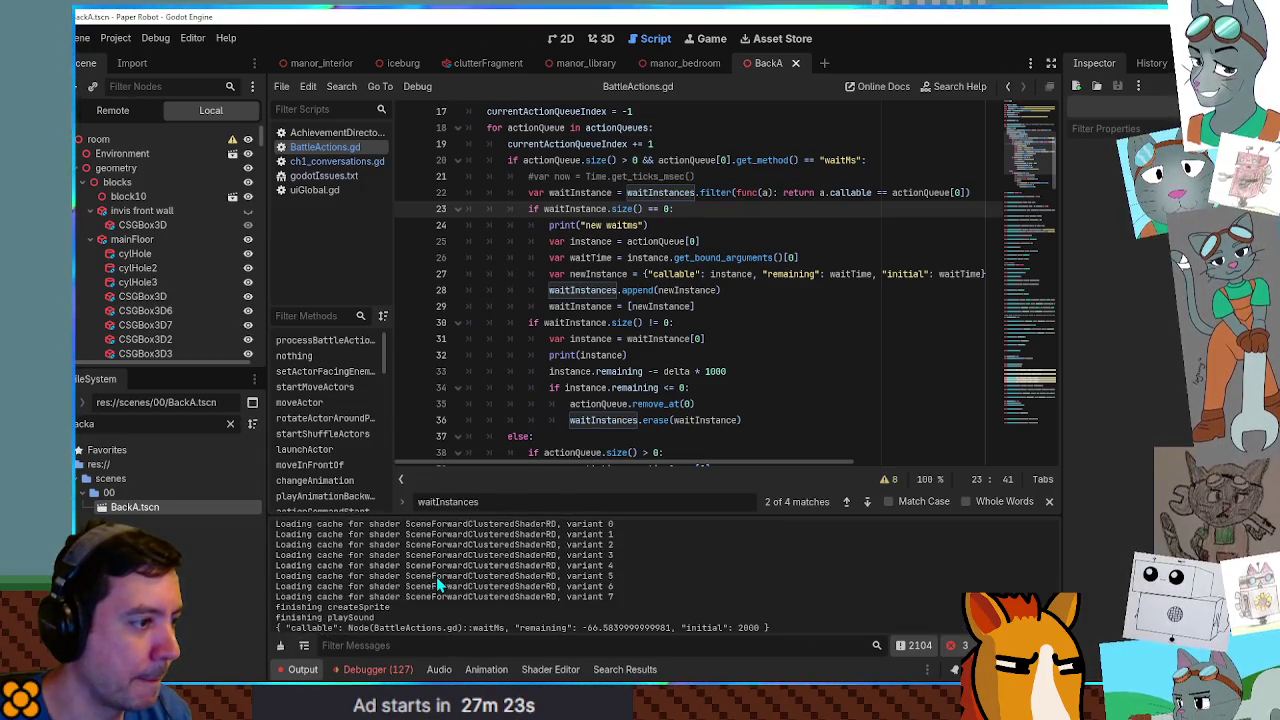
pyautogui.scroll(-2, 655, 290)
pyautogui.scroll(-1, 655, 292)
pyautogui.click(572, 389)
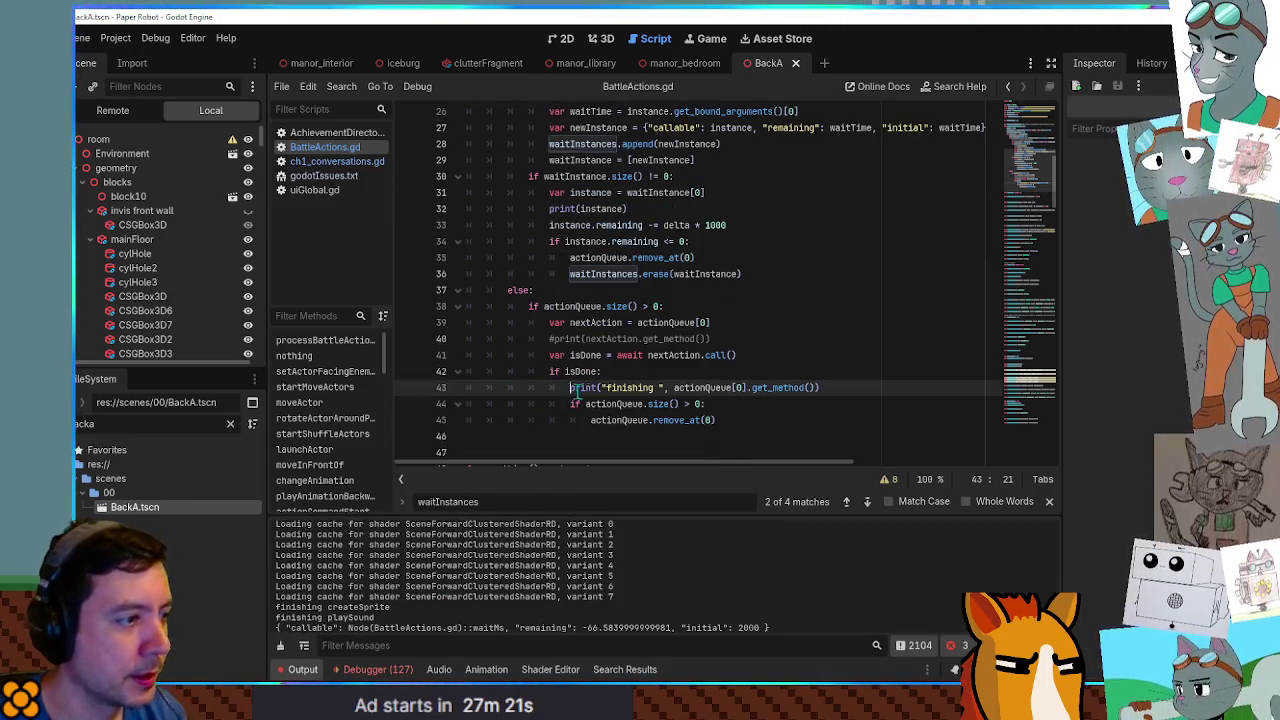
pyautogui.write('#')
pyautogui.press('F5')
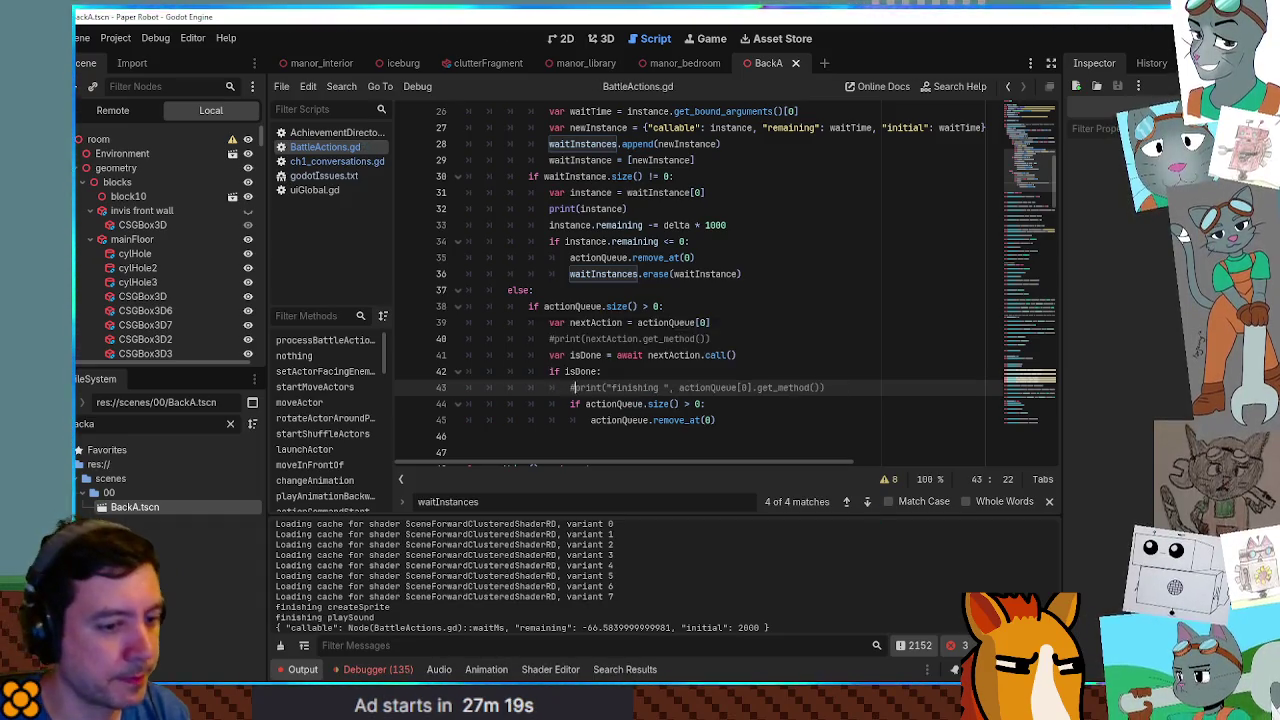
pyautogui.press('space')
pyautogui.press('space')
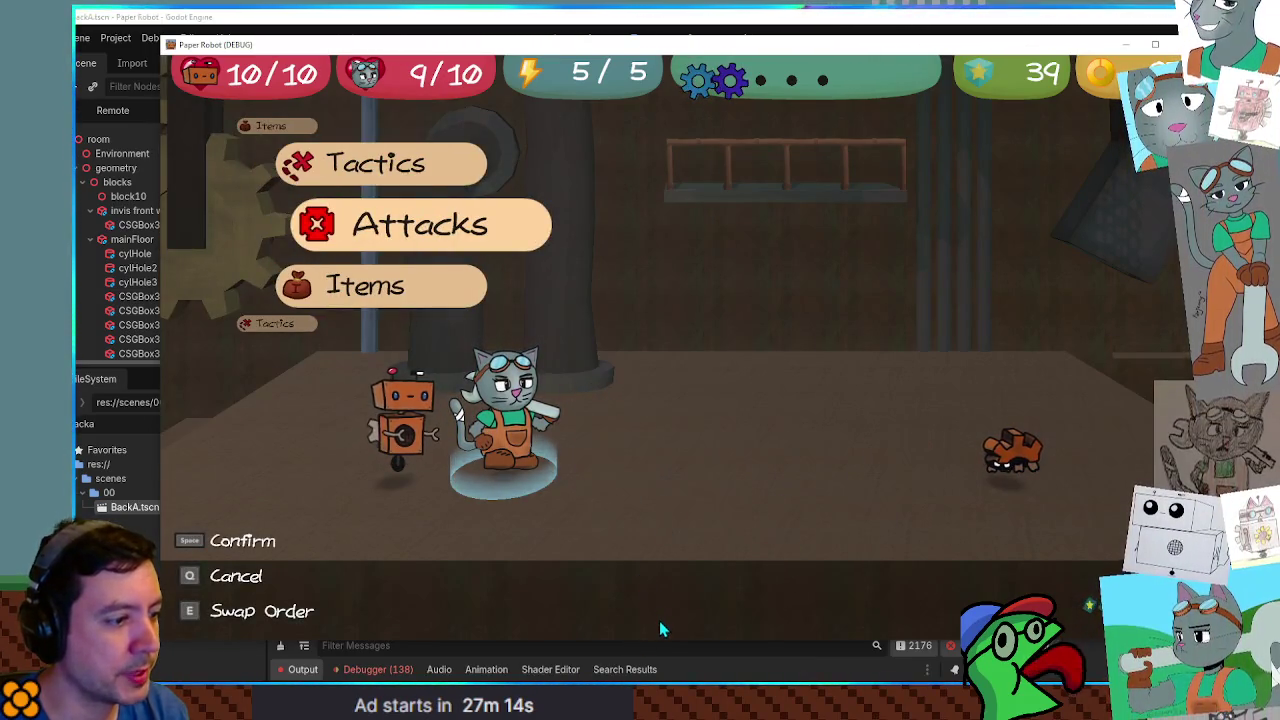
# Shrink the game window, clear the Output log, and open the battle's Tactics submenu.
pyautogui.moveTo(669, 641); pyautogui.dragTo(685, 537)
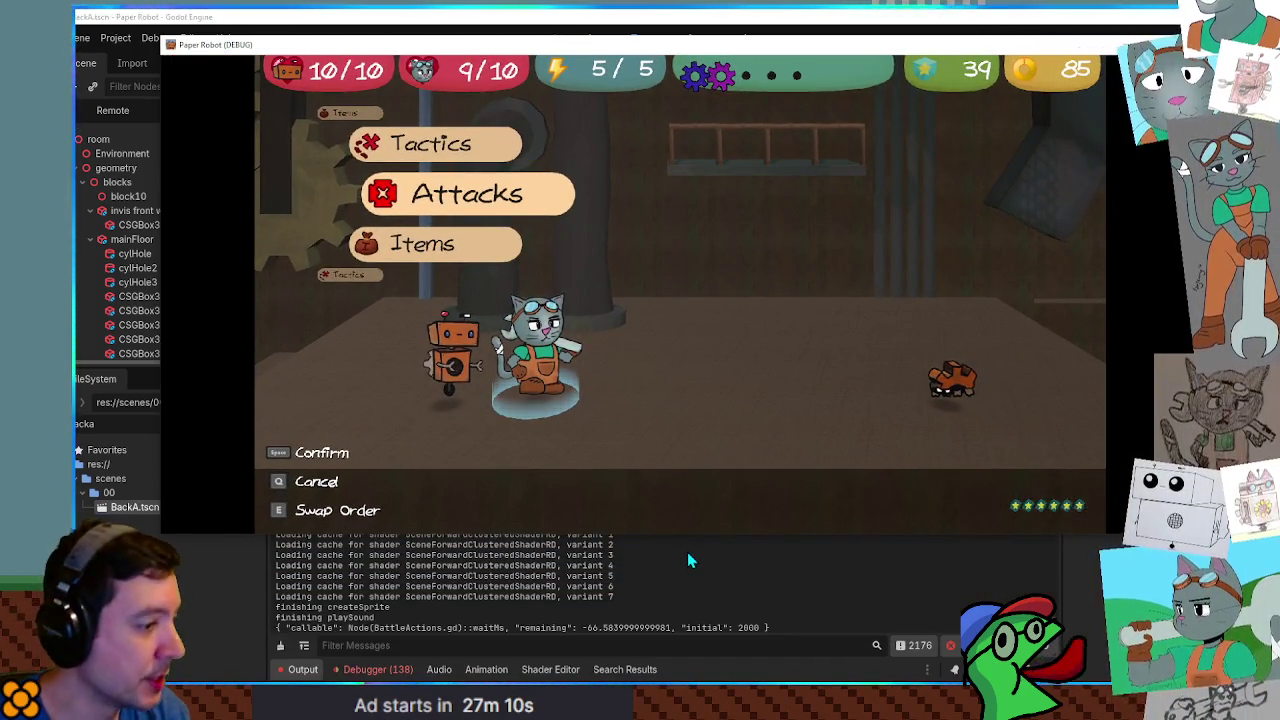
pyautogui.click(619, 545)
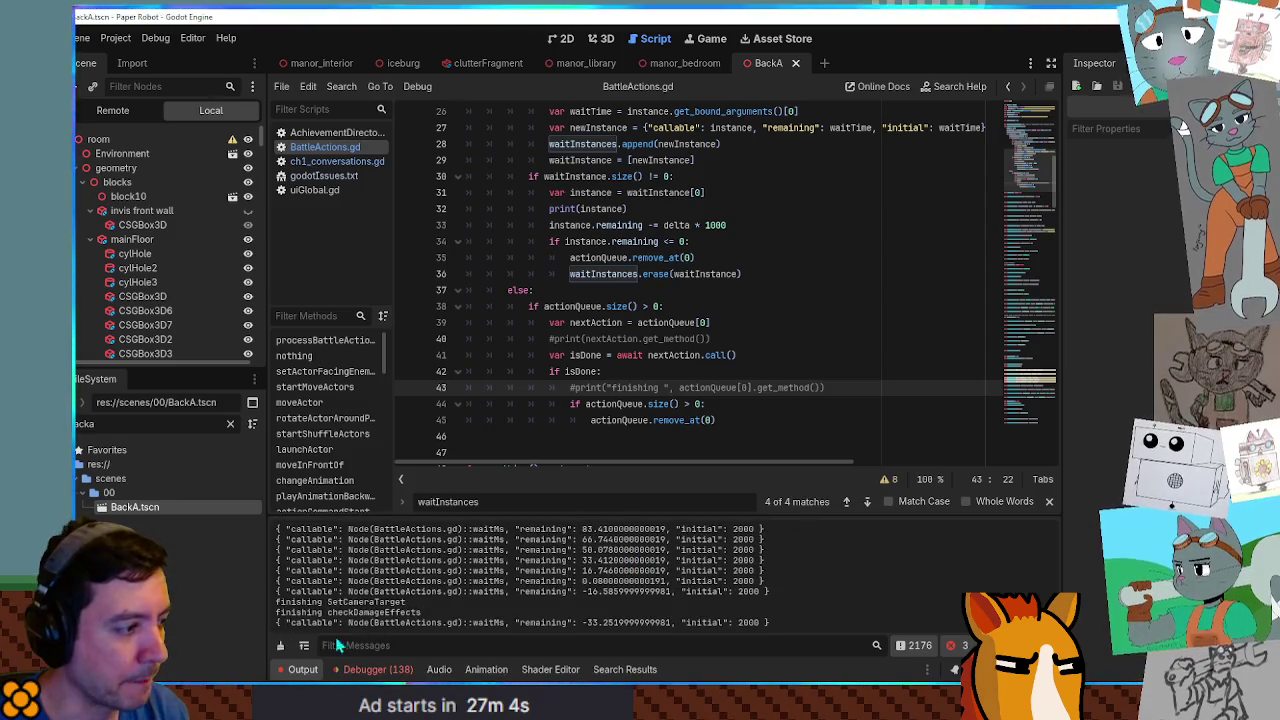
pyautogui.click(281, 646)
pyautogui.hotkey('alt', 'Tab')
pyautogui.press('Up')
pyautogui.press('Up')
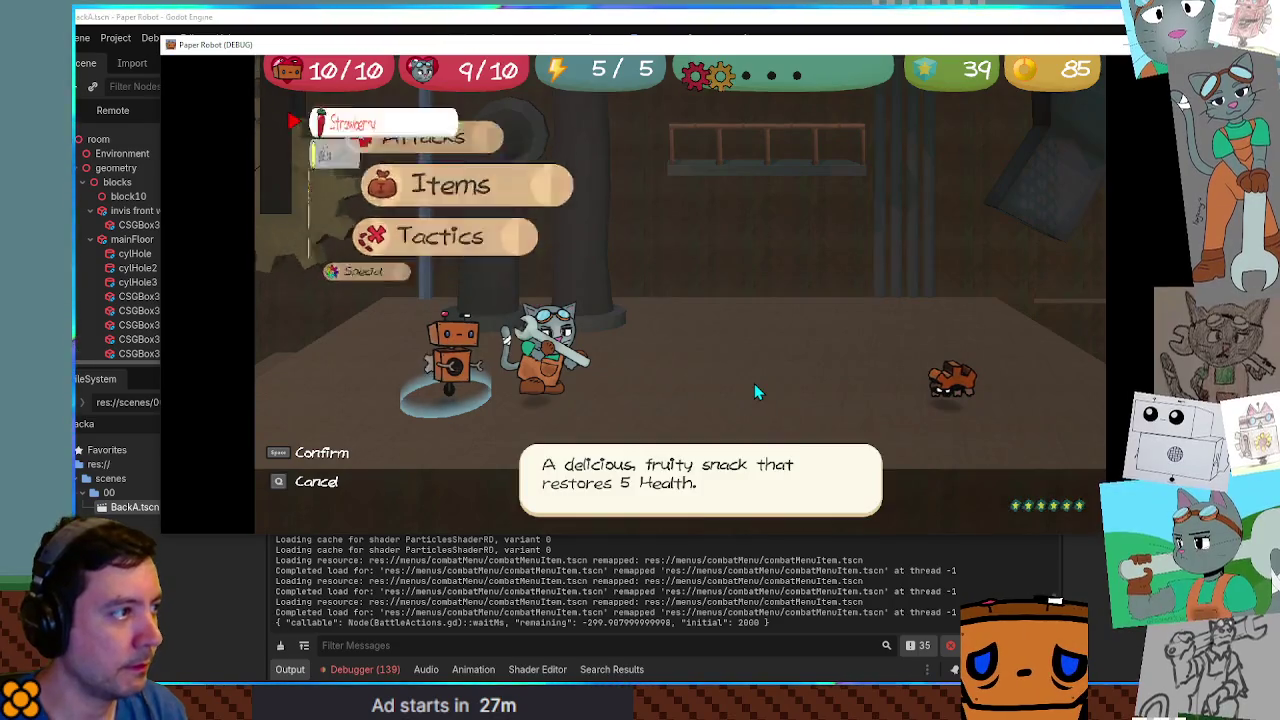
pyautogui.press('Down')
pyautogui.press('space')
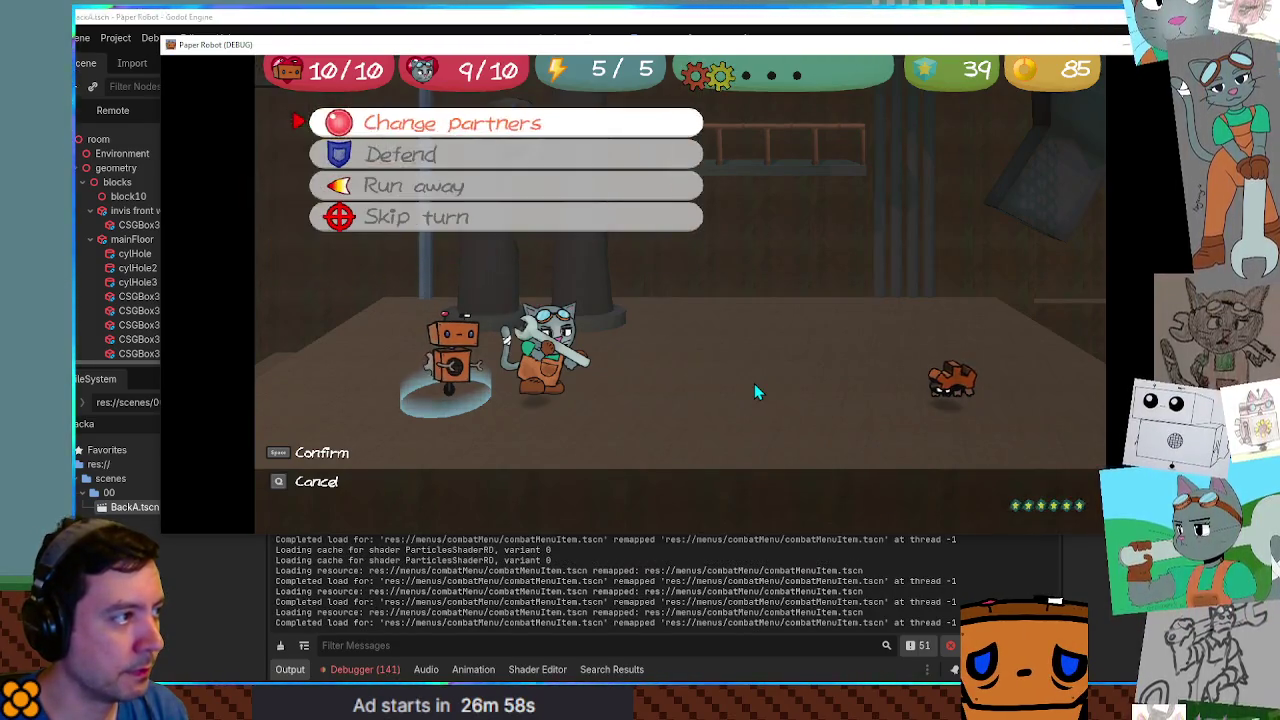
# Clear the log again and play a Defend turn, logging waitMs remaining down to about -383.
pyautogui.click(284, 652)
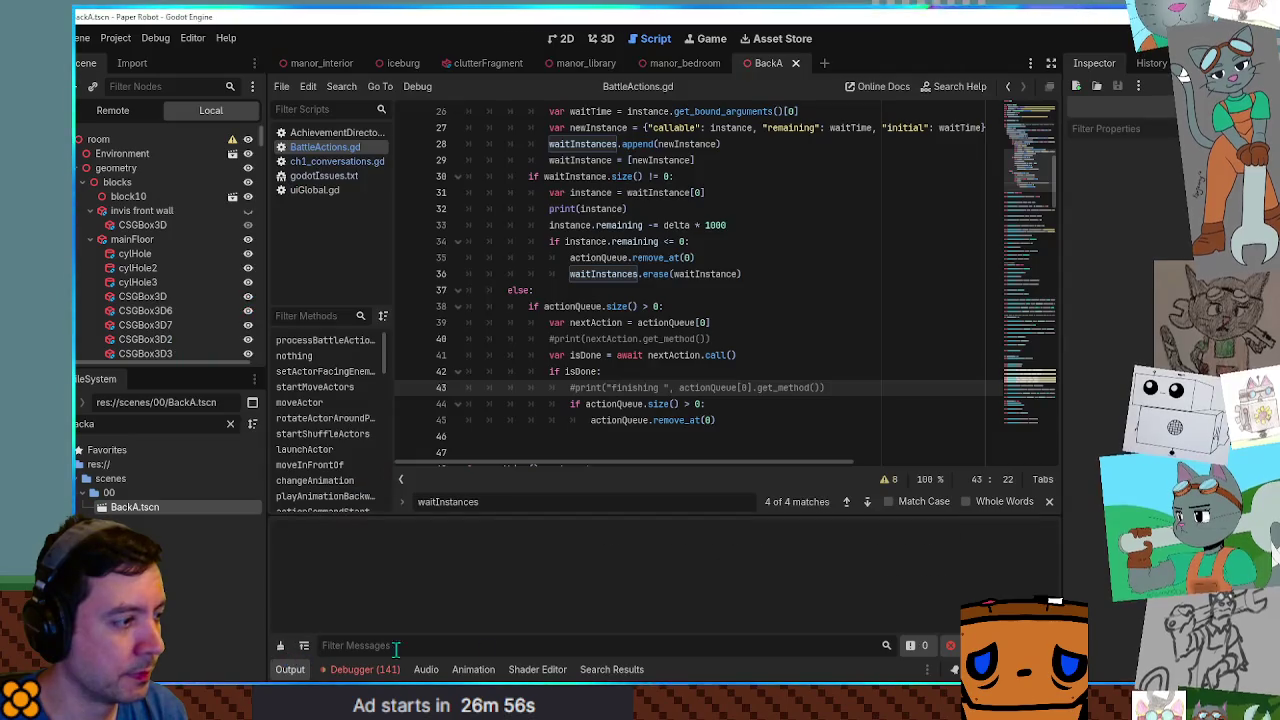
pyautogui.hotkey('alt', 'Tab')
pyautogui.press('space')
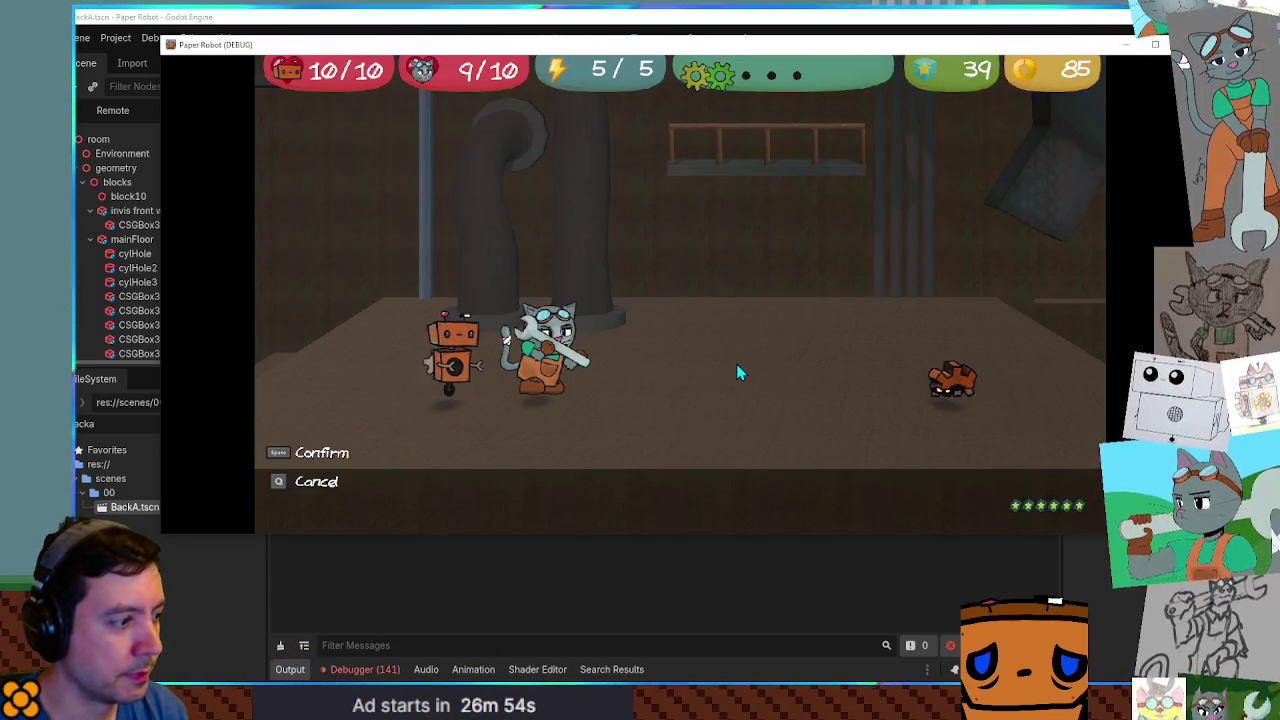
pyautogui.moveTo(726, 542); pyautogui.dragTo(717, 486)
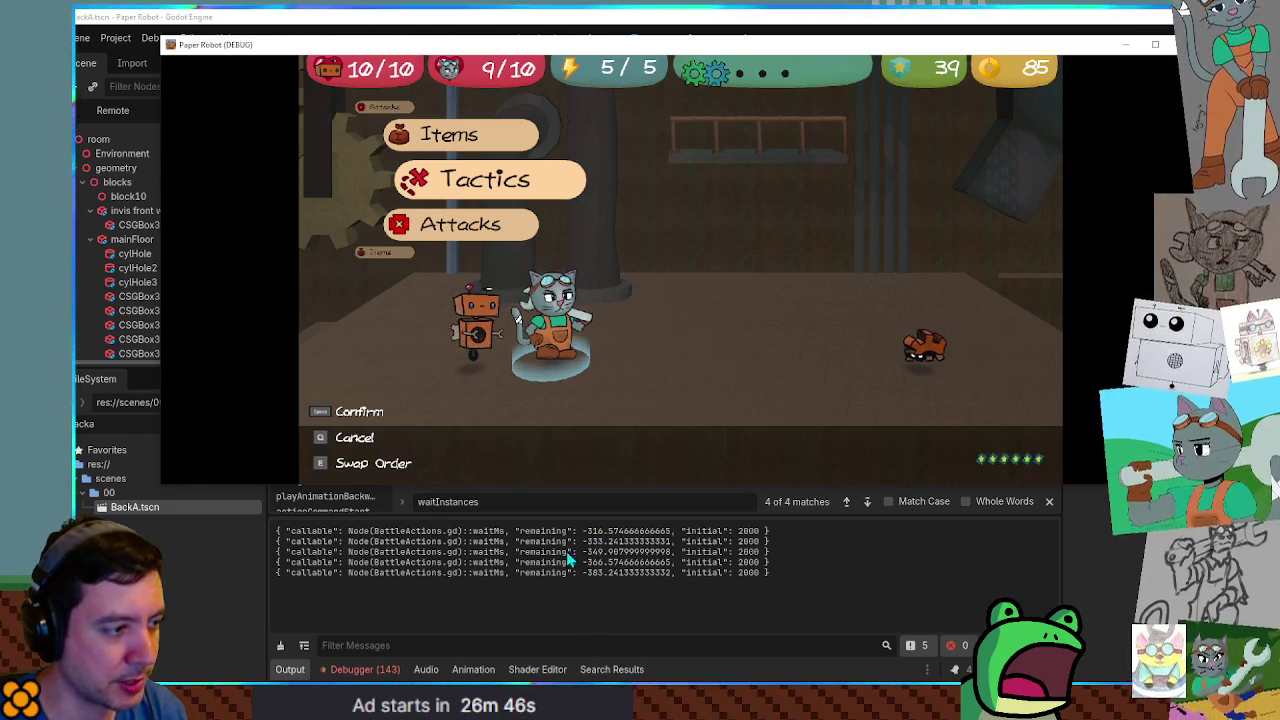
pyautogui.click(837, 548)
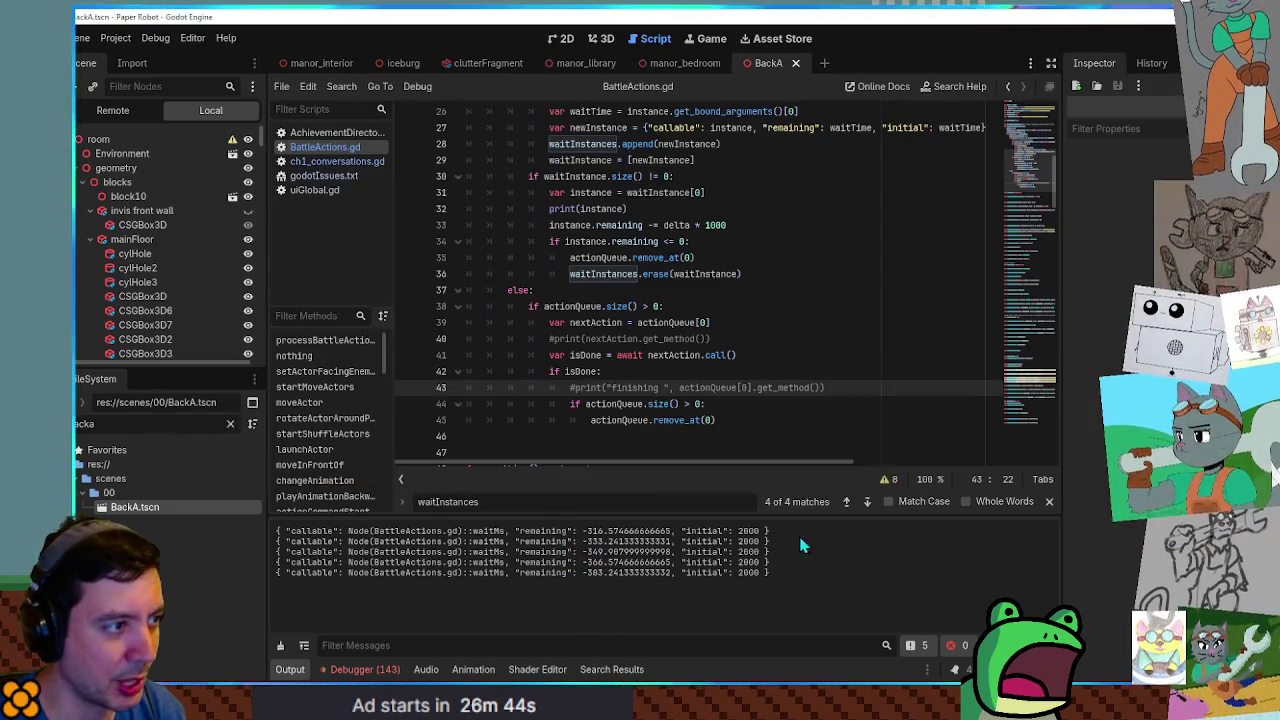
# Search the script and then all project files for uses of waitInstances.
pyautogui.scroll(1, 669, 322)
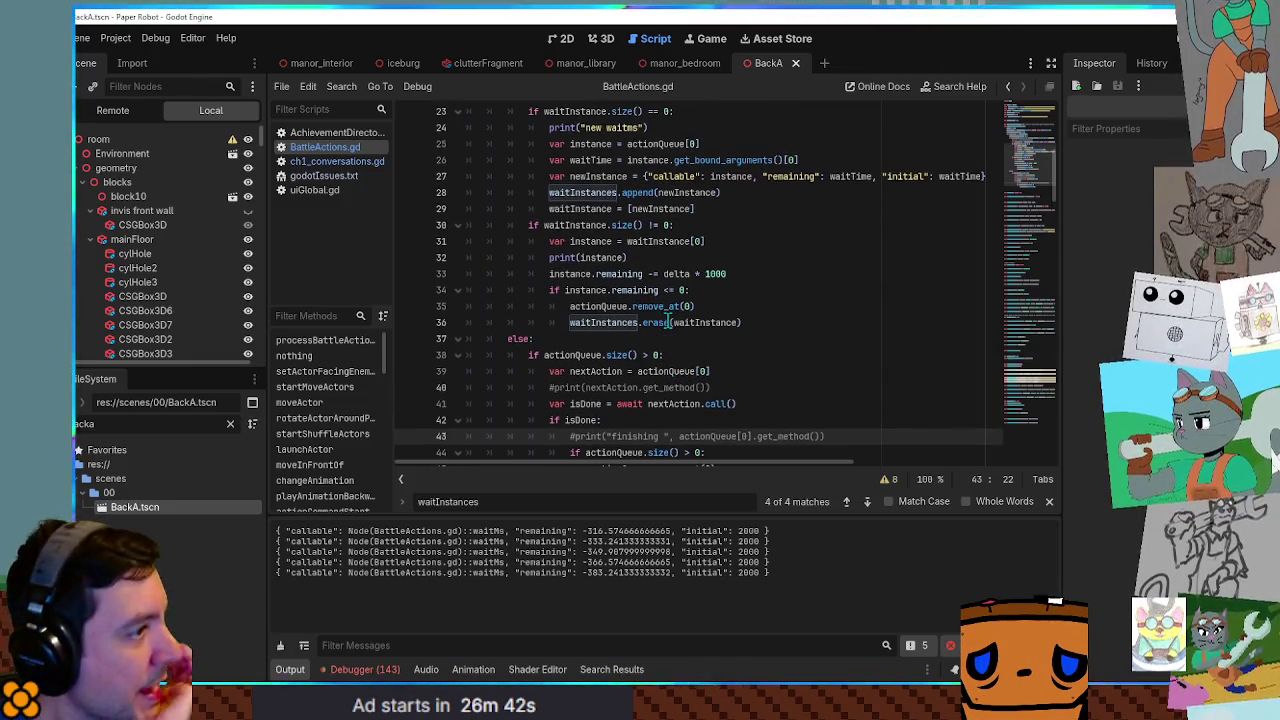
pyautogui.click(572, 127)
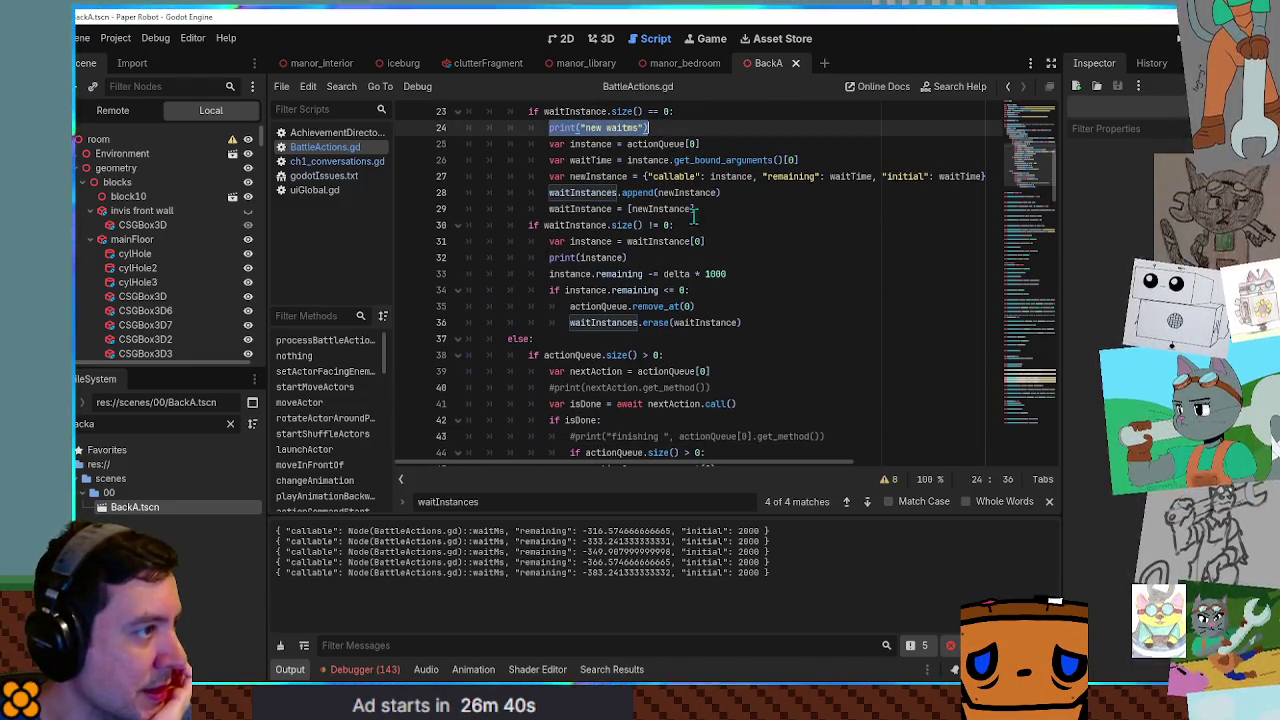
pyautogui.scroll(3, 683, 284)
pyautogui.doubleClick(581, 258)
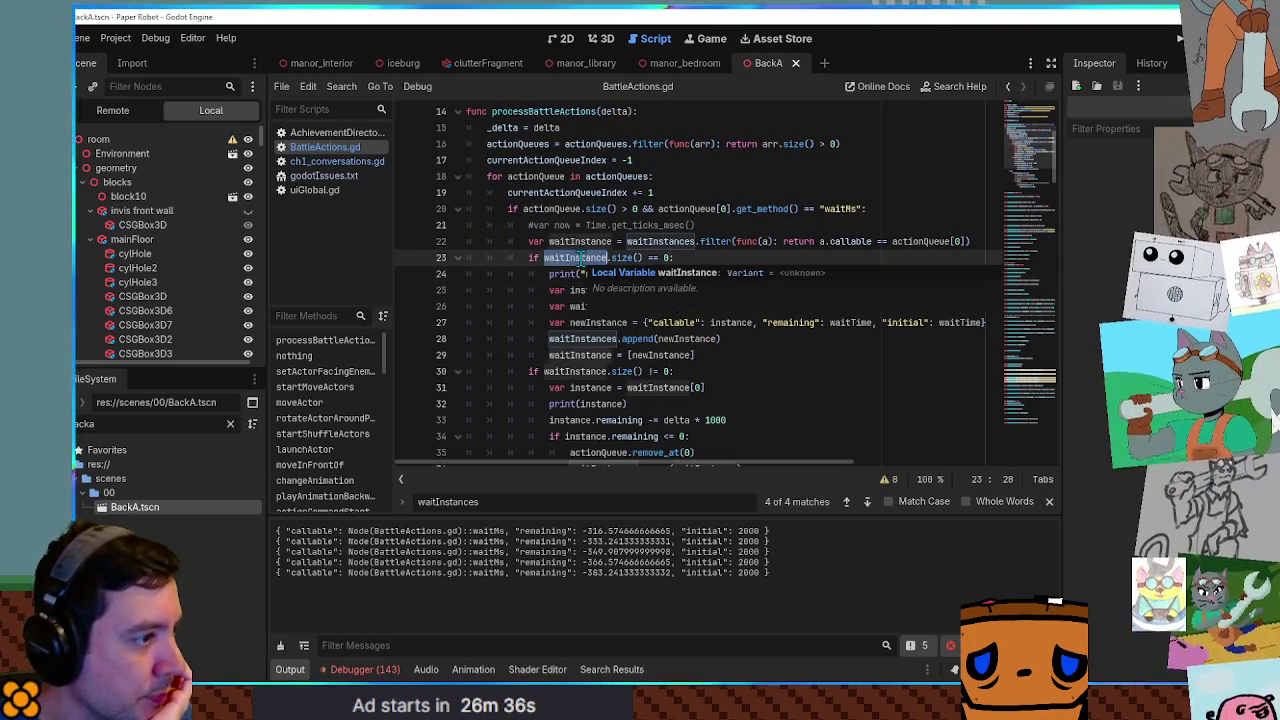
pyautogui.doubleClick(576, 339)
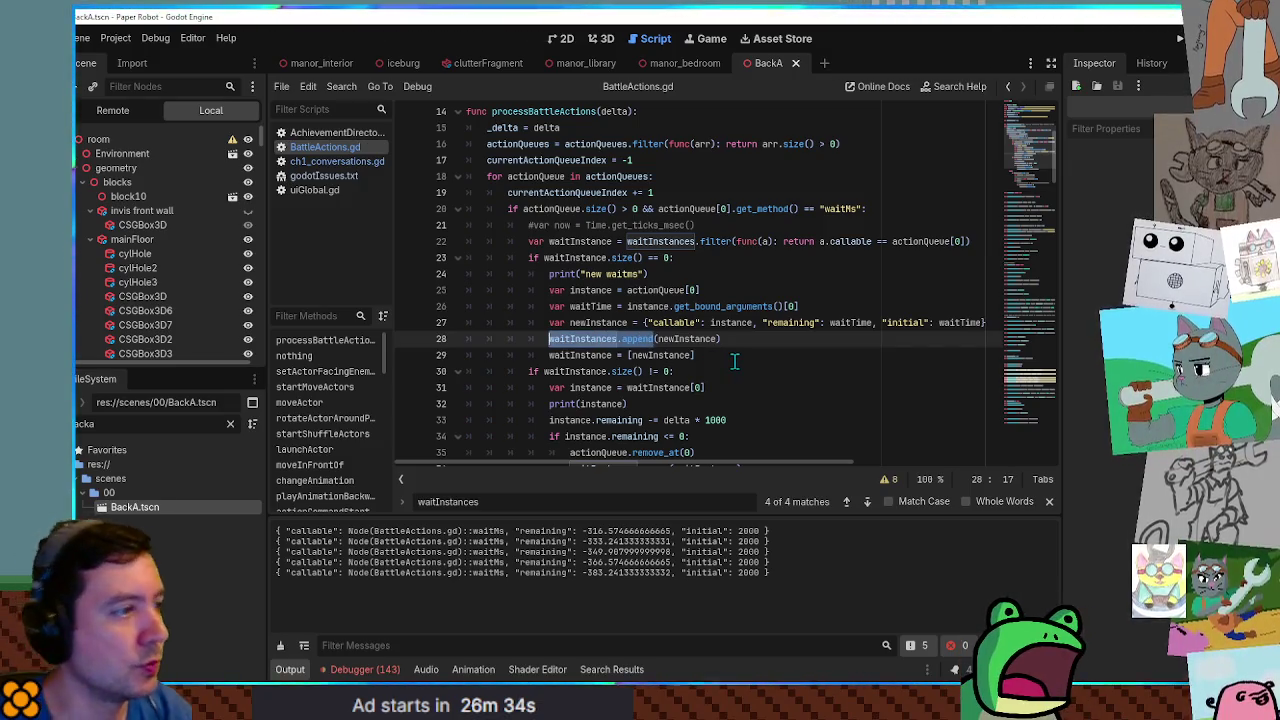
pyautogui.hotkey('ctrl', 'f')
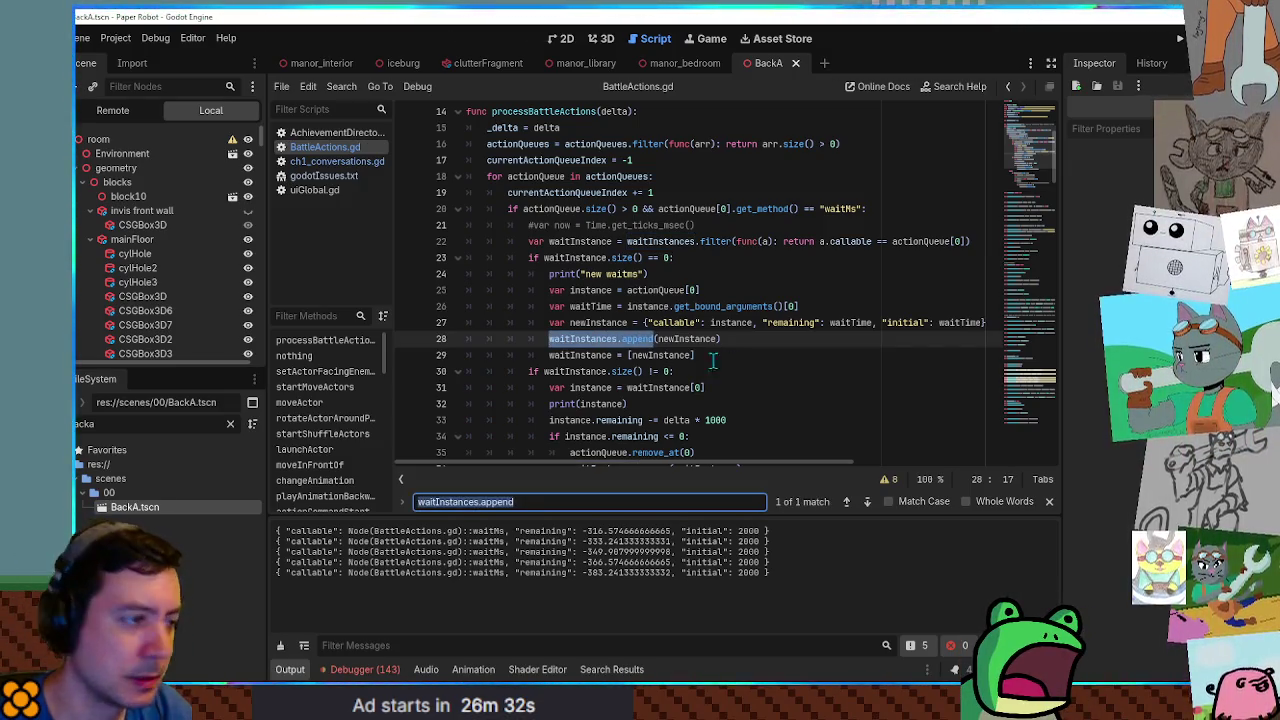
pyautogui.doubleClick(604, 340)
pyautogui.hotkey('ctrl', 'shift', 'f')
pyautogui.click(675, 419)
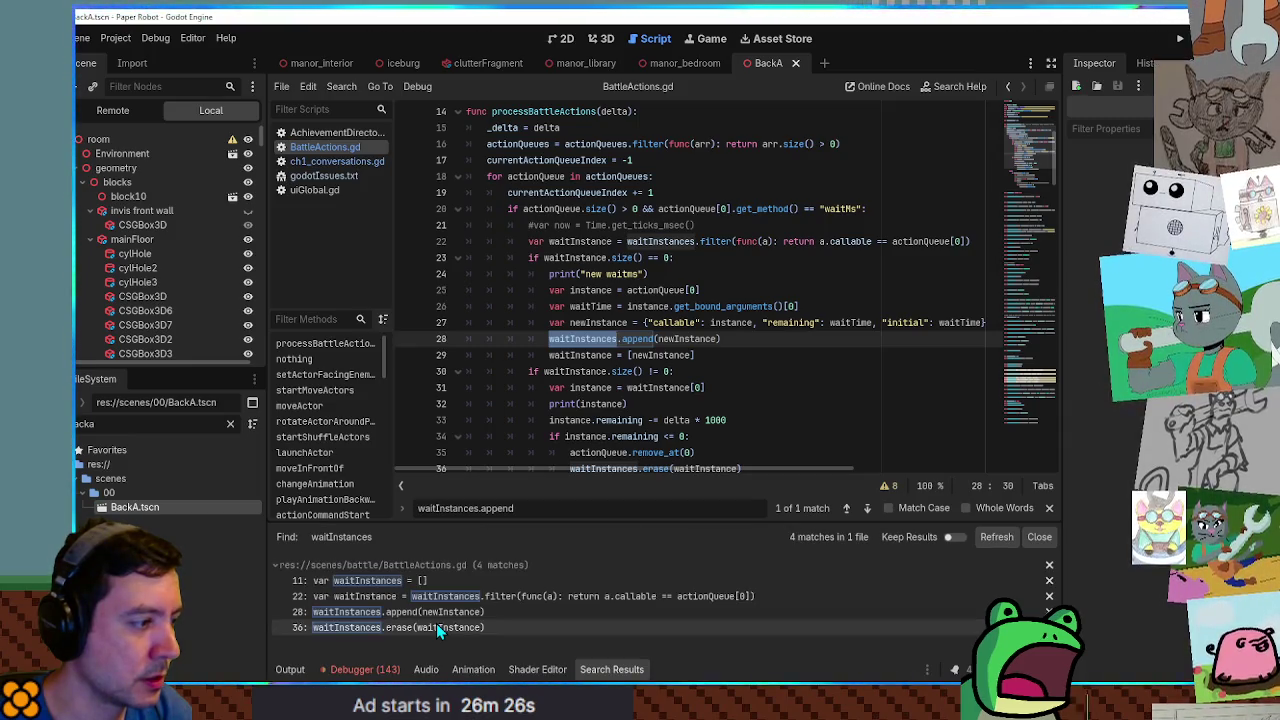
pyautogui.click(1037, 539)
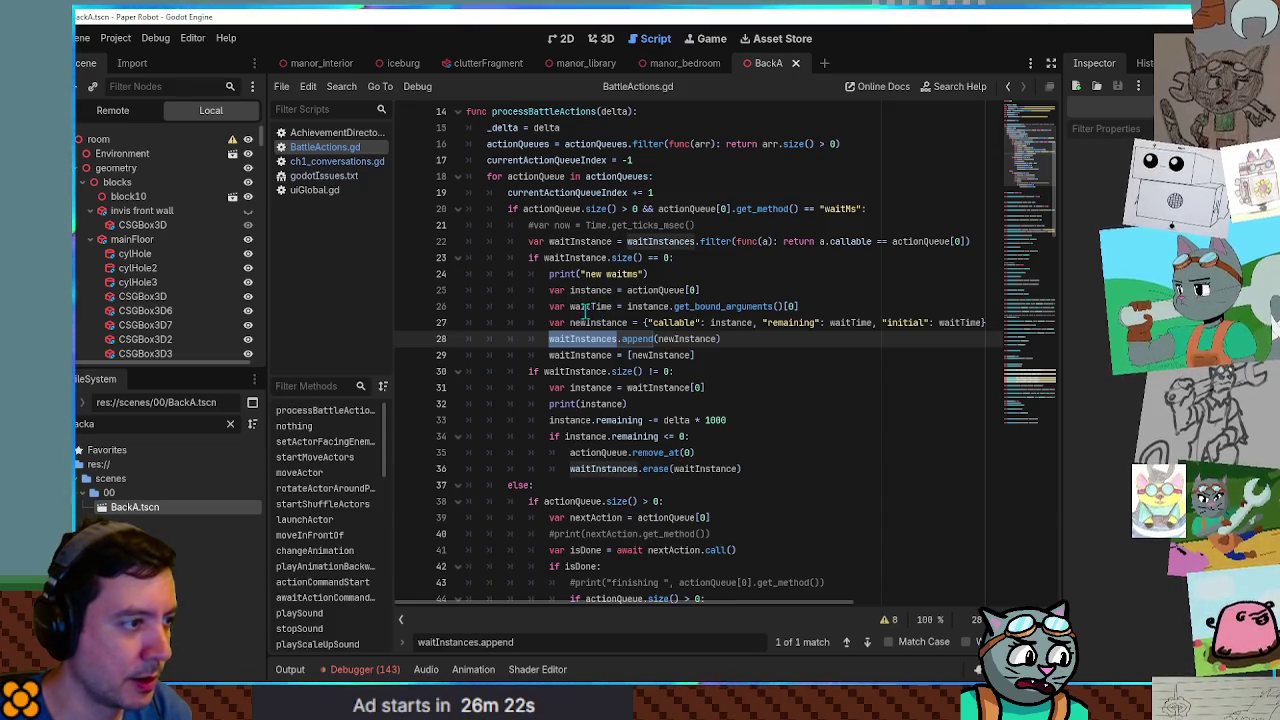
# Add print("appending new waitms") after line 28, save BattleActions.gd, and show the Output log.
pyautogui.click(749, 344)
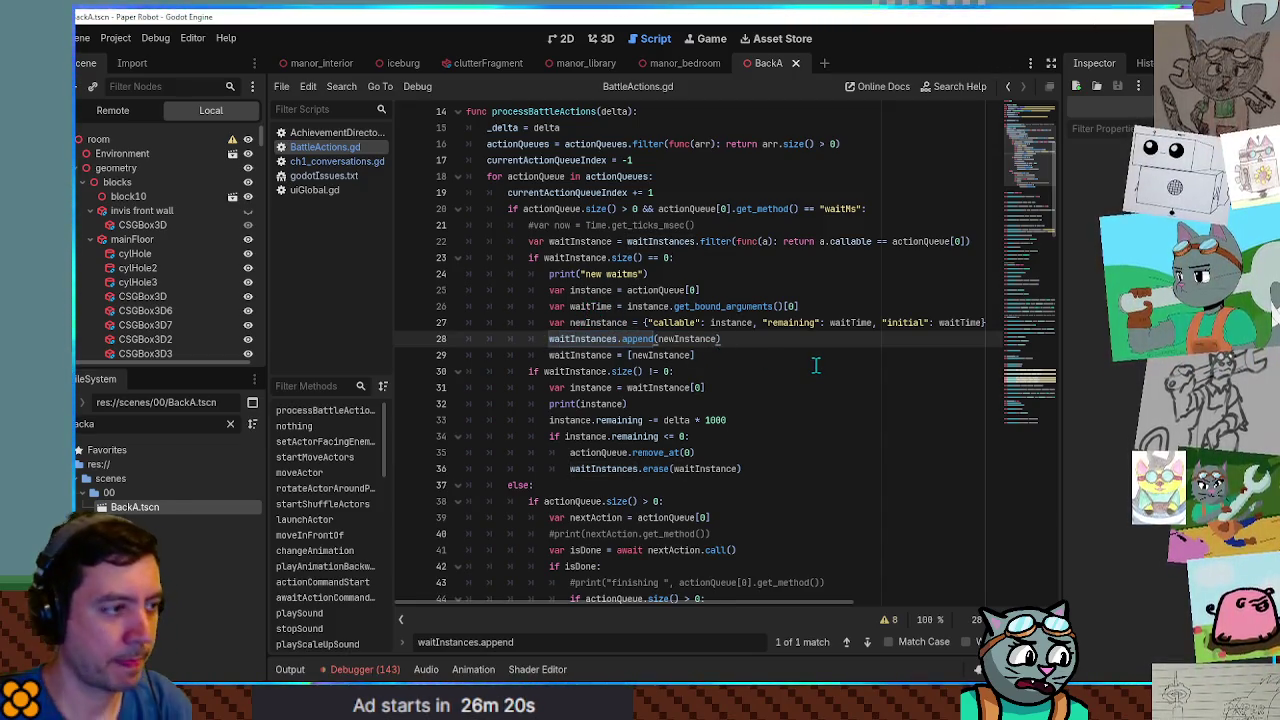
pyautogui.press('Return')
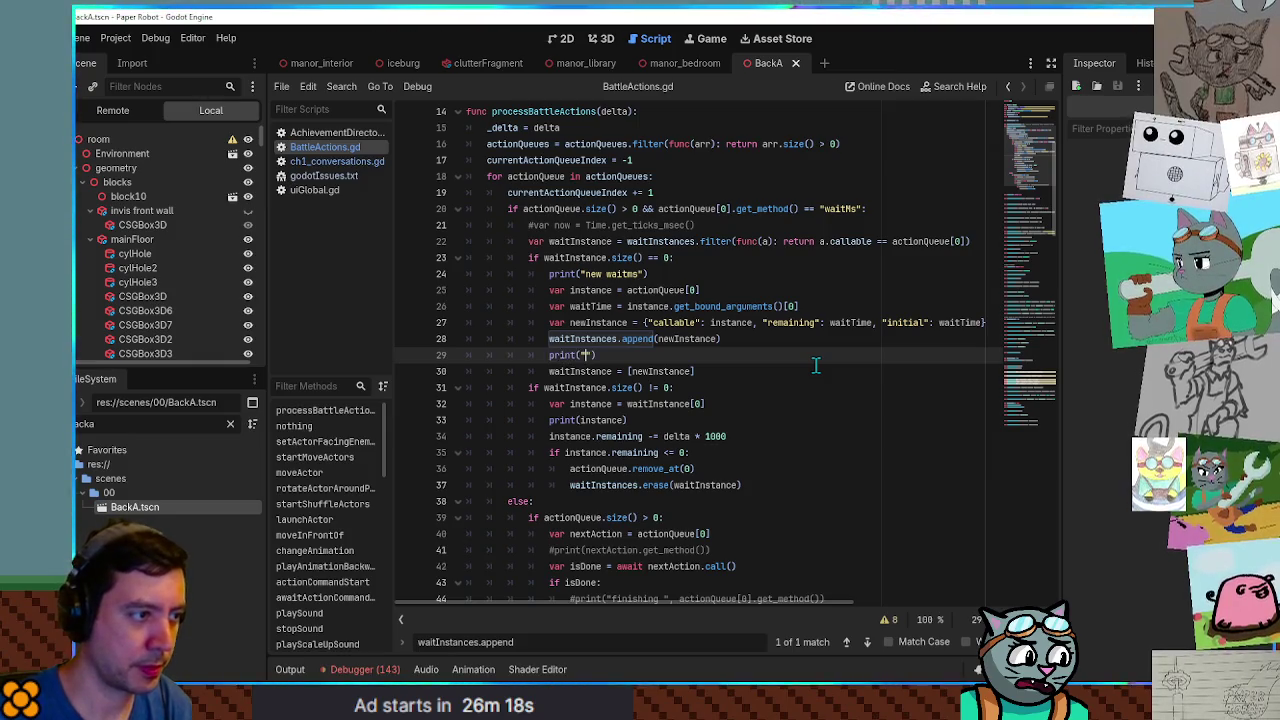
pyautogui.write('appending new waitms')
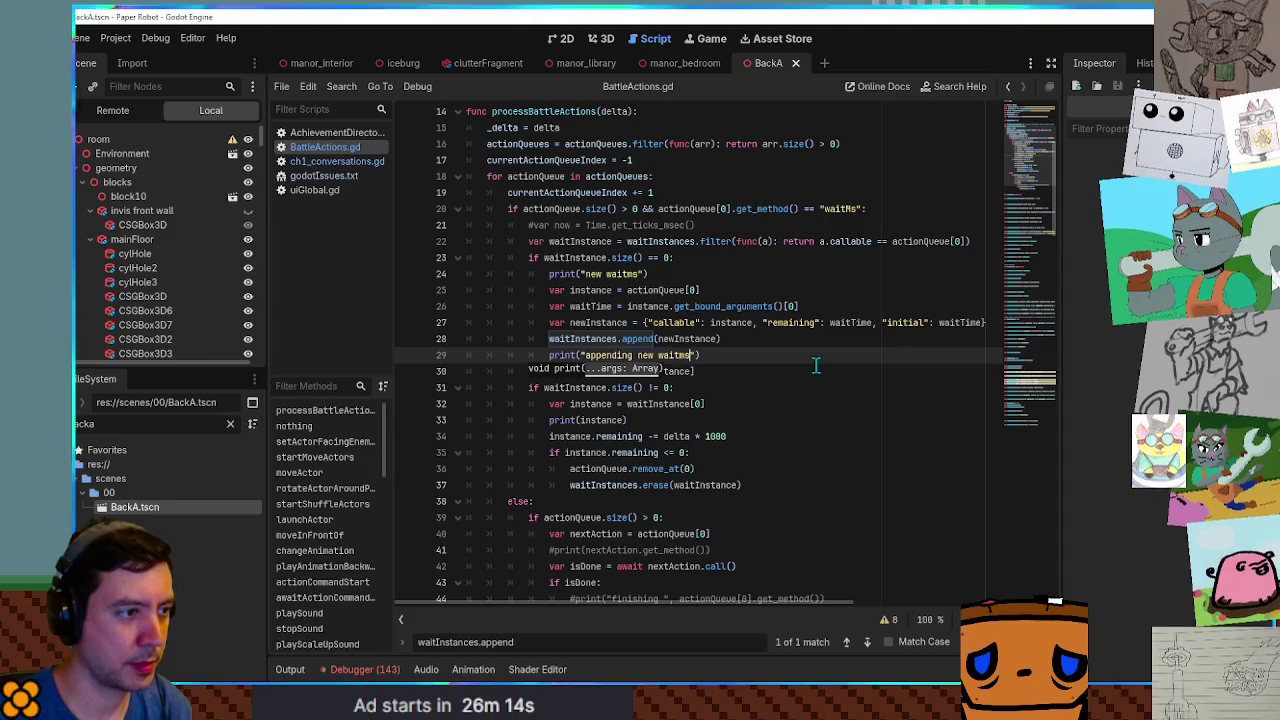
pyautogui.hotkey('ctrl', 's')
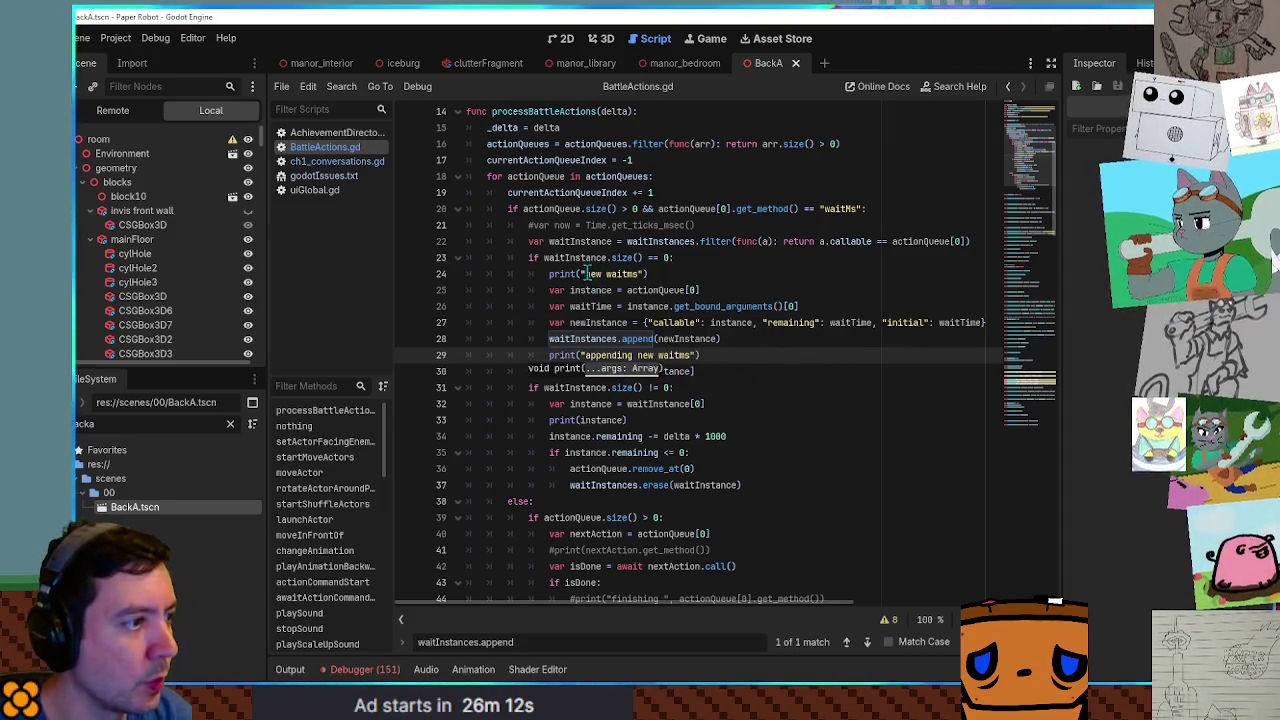
pyautogui.scroll(-3, 643, 306)
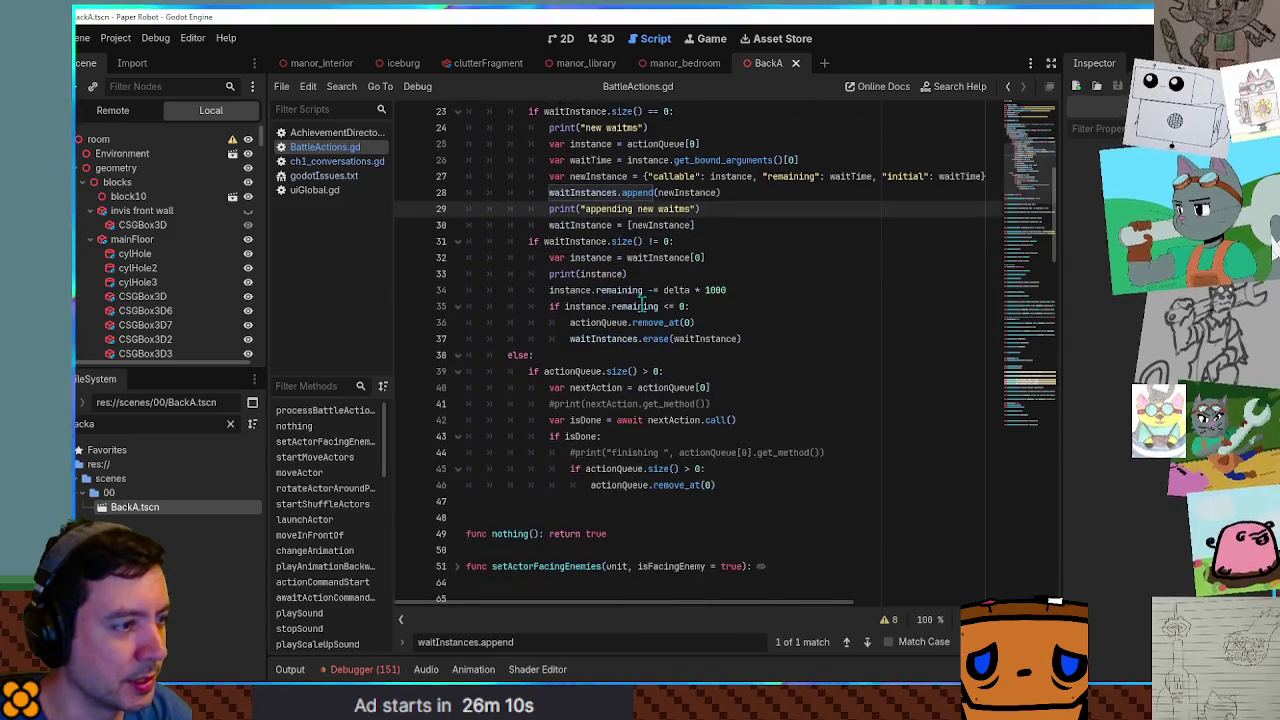
pyautogui.click(291, 670)
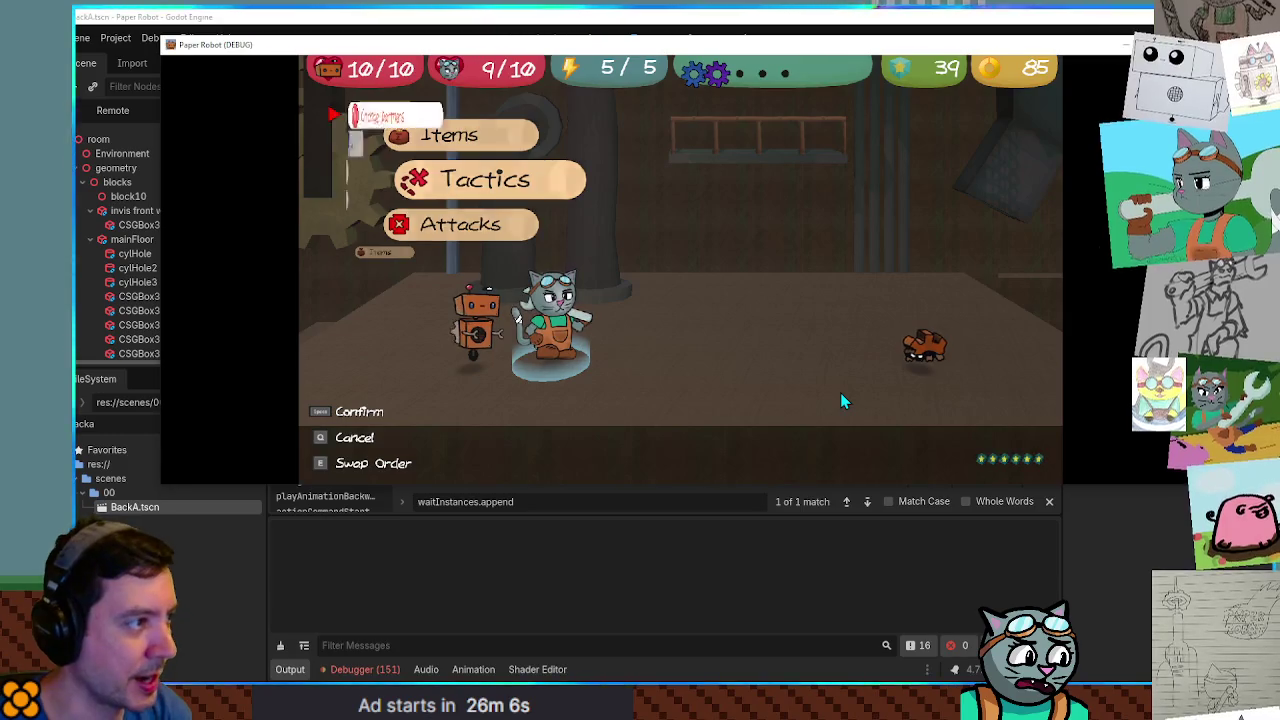
# Clear the log and play another Defend turn, yielding five waitMs entries sinking to about -516.
pyautogui.press('space')
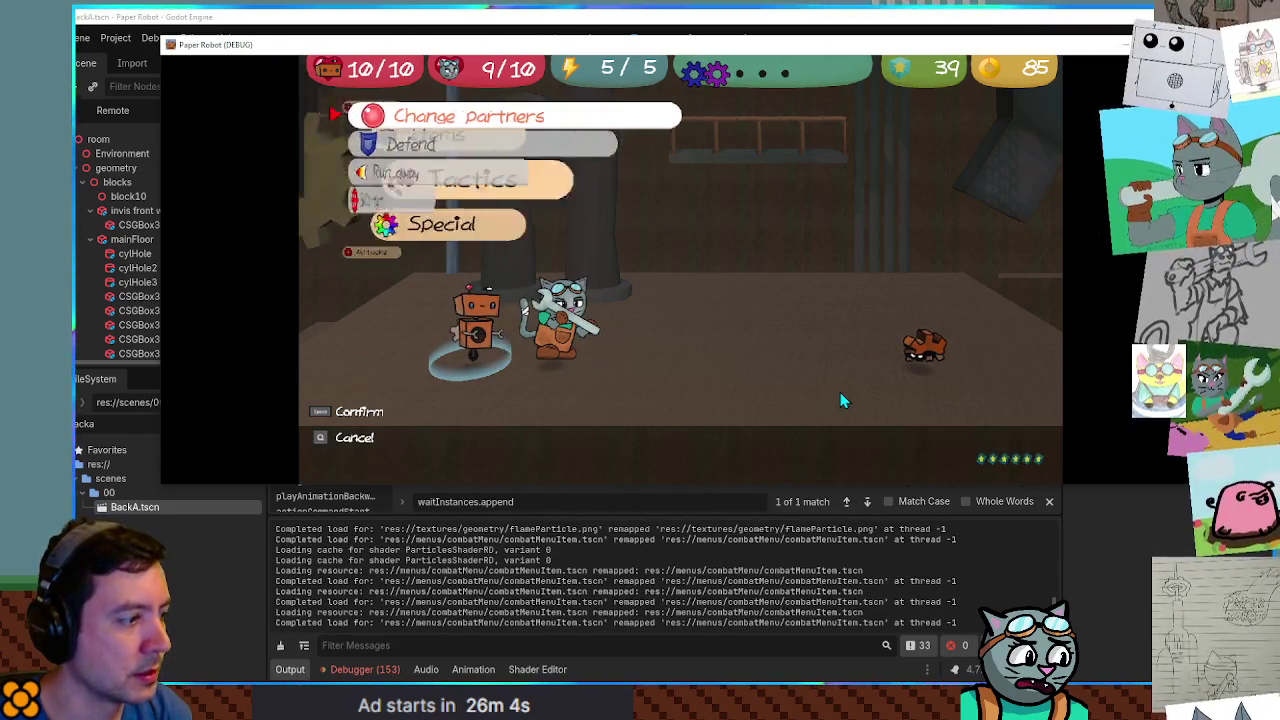
pyautogui.click(280, 645)
pyautogui.hotkey('alt', 'Tab')
pyautogui.press('space')
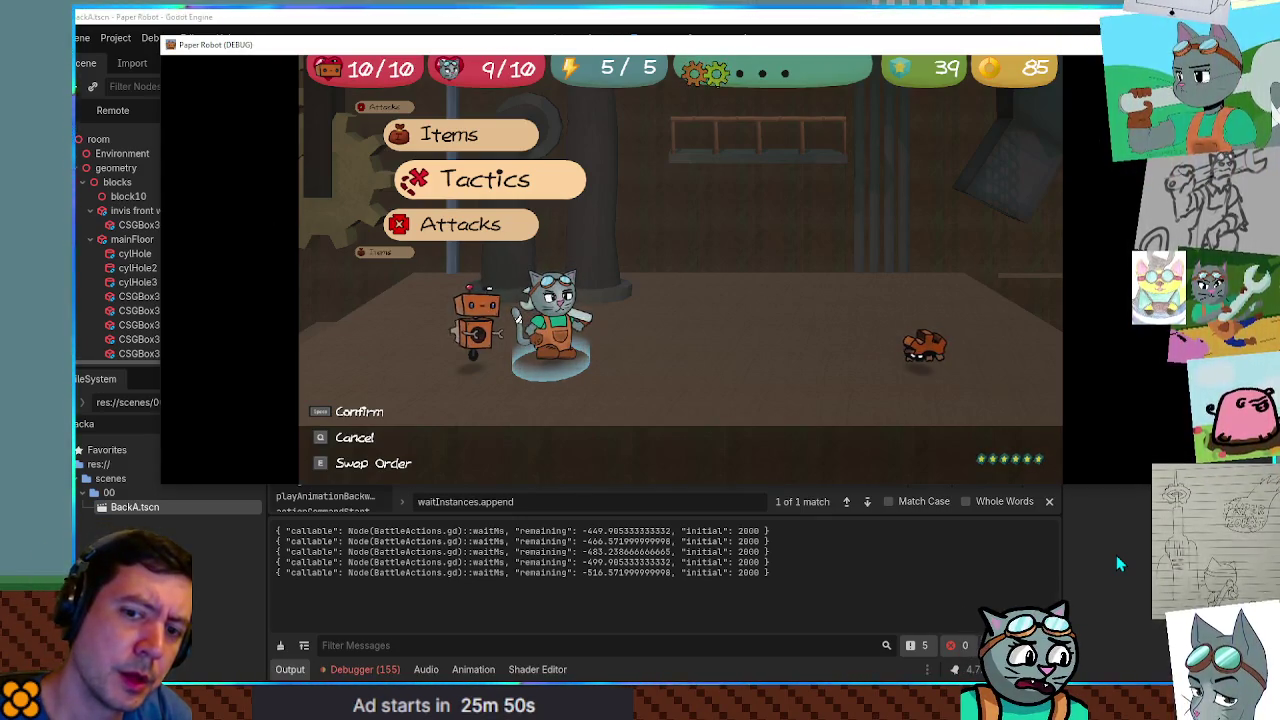
pyautogui.click(1116, 555)
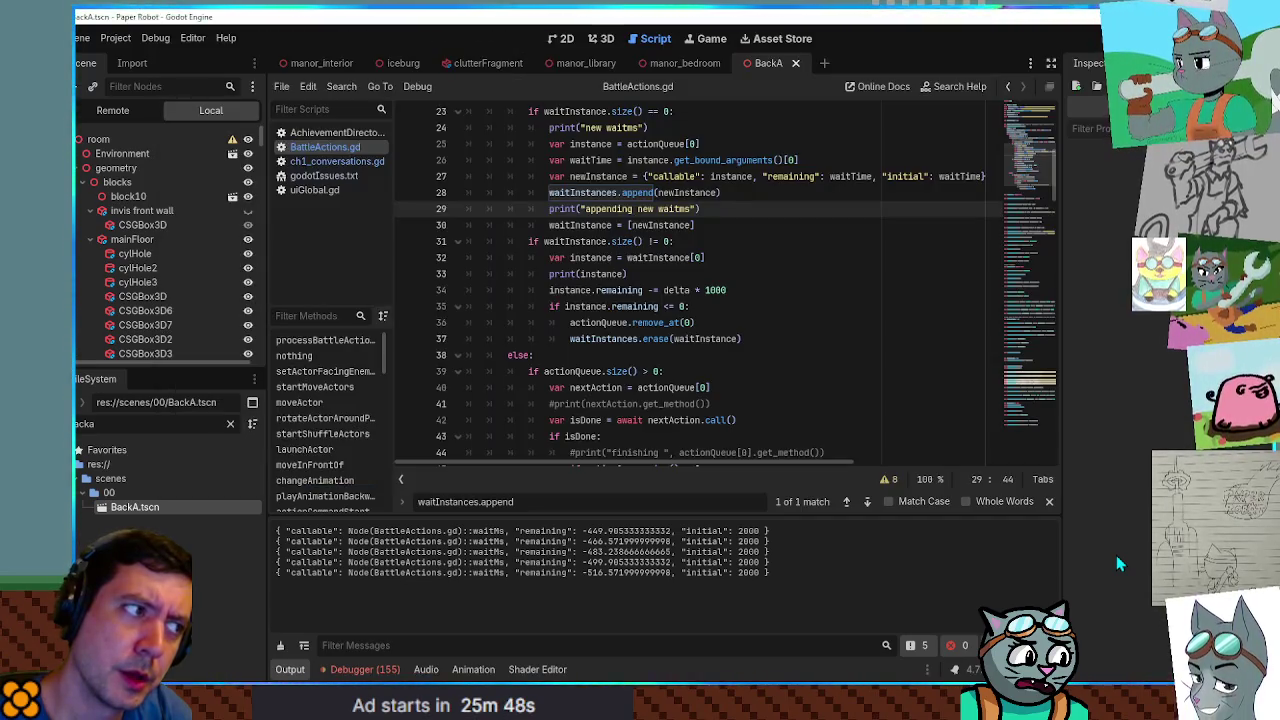
# Inspect the live BattleActions node's Wait Instances element 0 callable, remaining and initial keys.
pyautogui.click(690, 225)
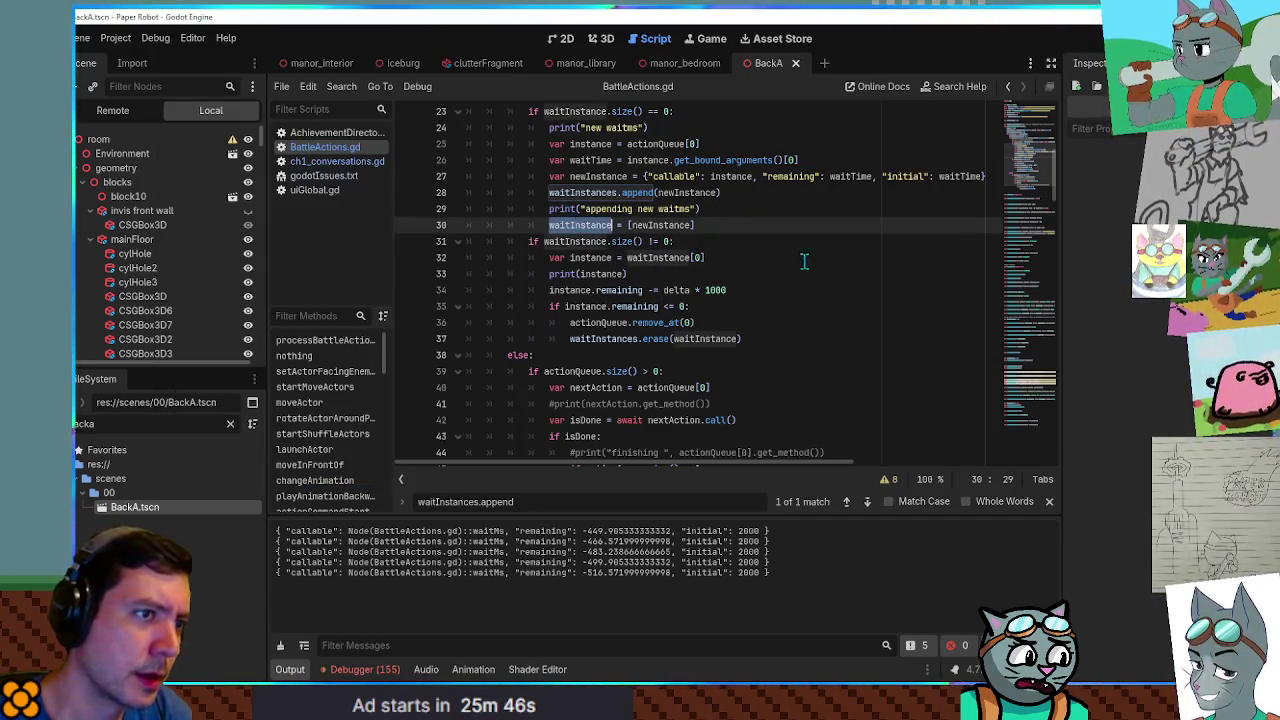
pyautogui.scroll(8, 760, 300)
pyautogui.scroll(-6, 721, 366)
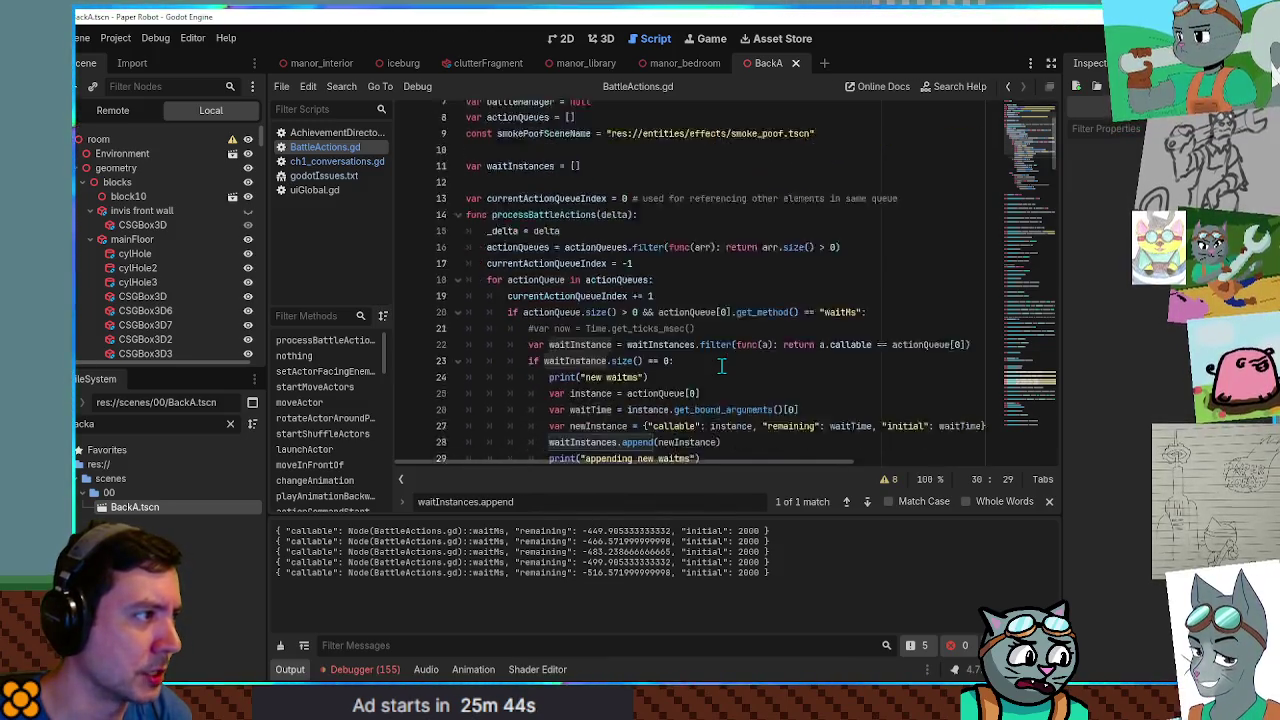
pyautogui.click(113, 111)
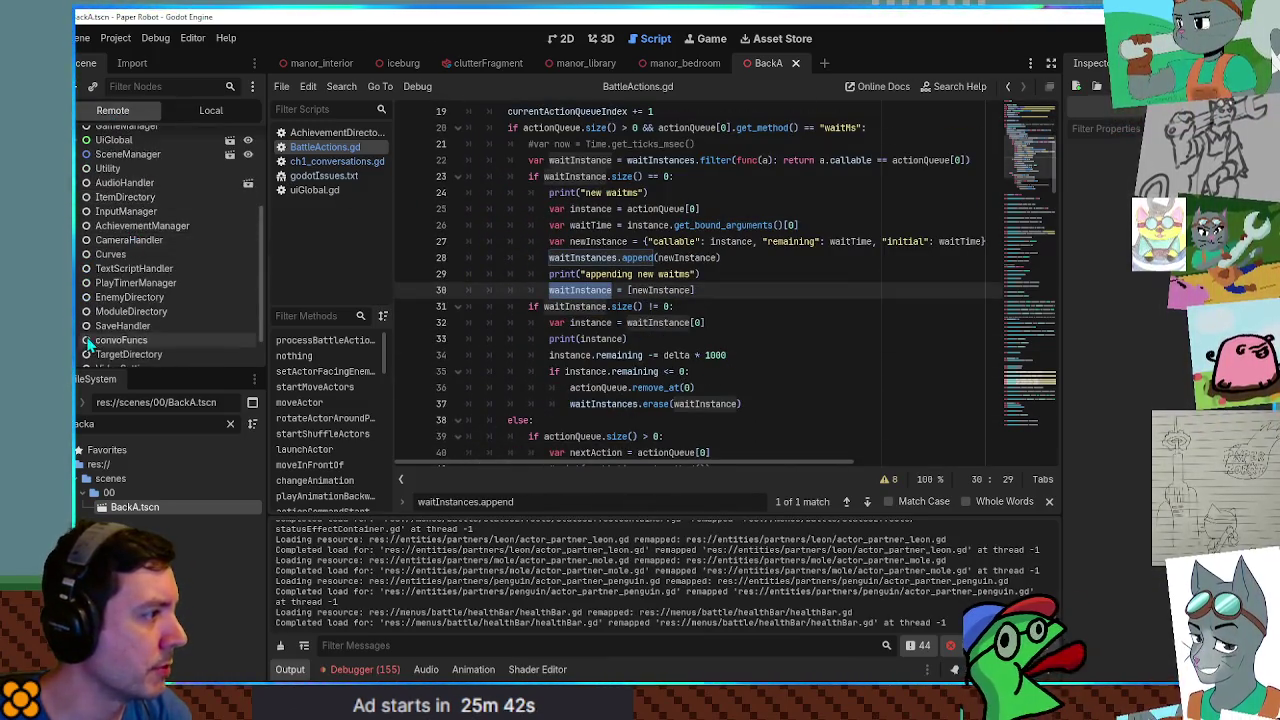
pyautogui.scroll(-3, 150, 340)
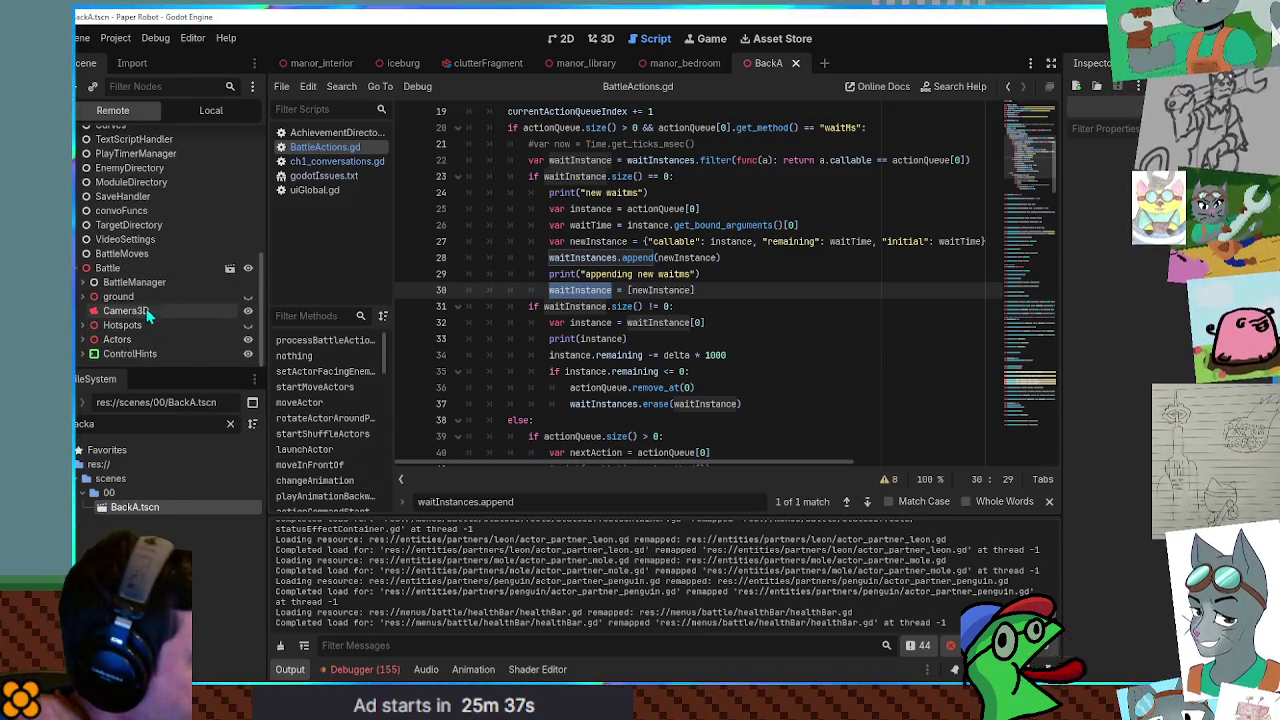
pyautogui.click(93, 283)
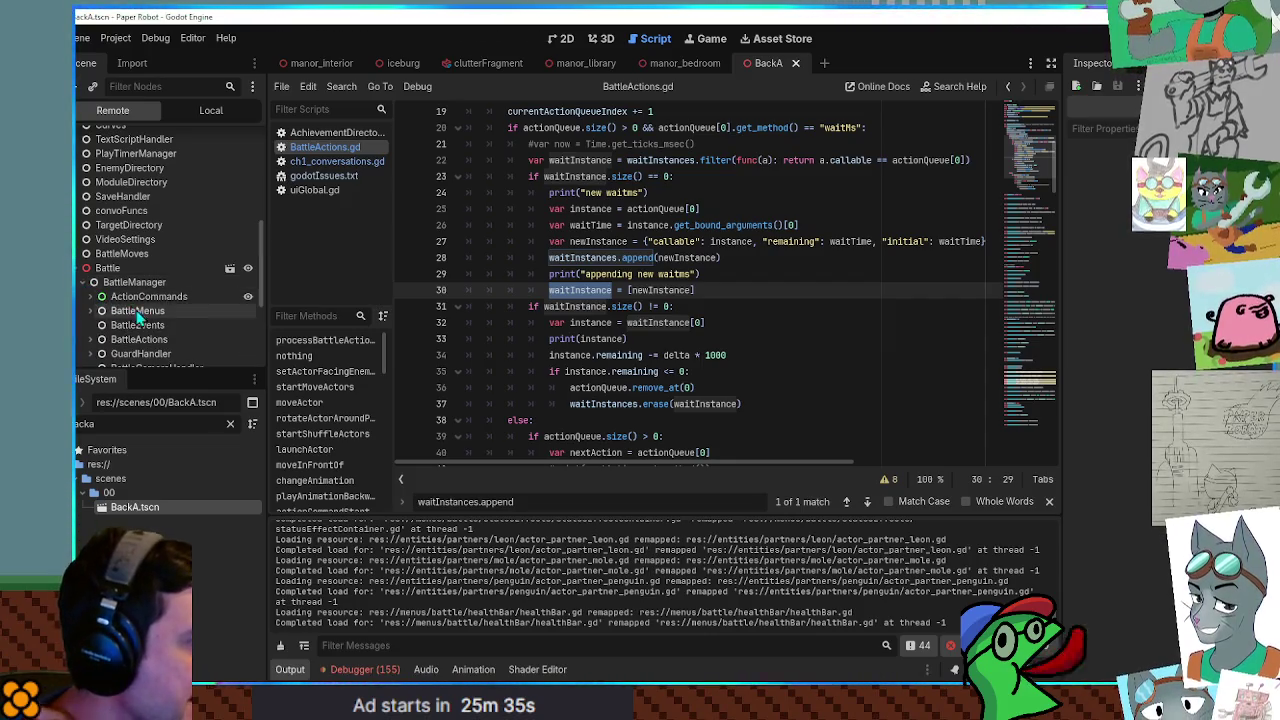
pyautogui.click(140, 340)
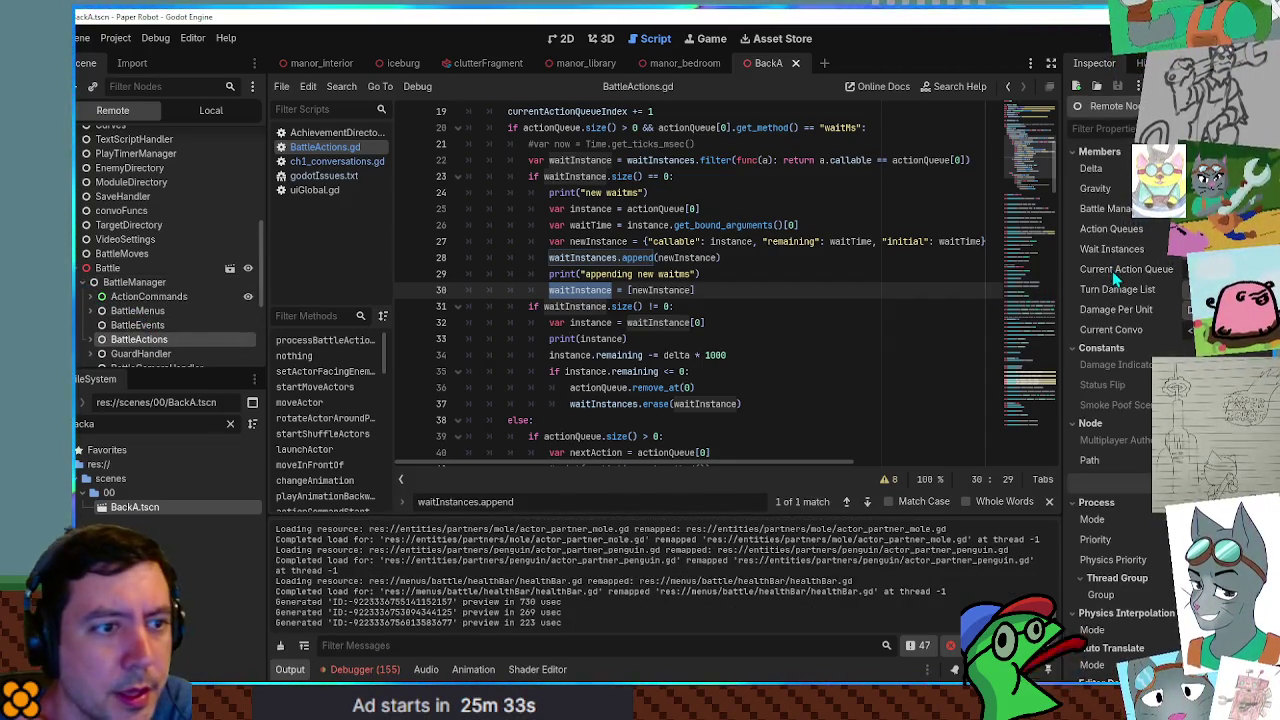
pyautogui.click(1130, 251)
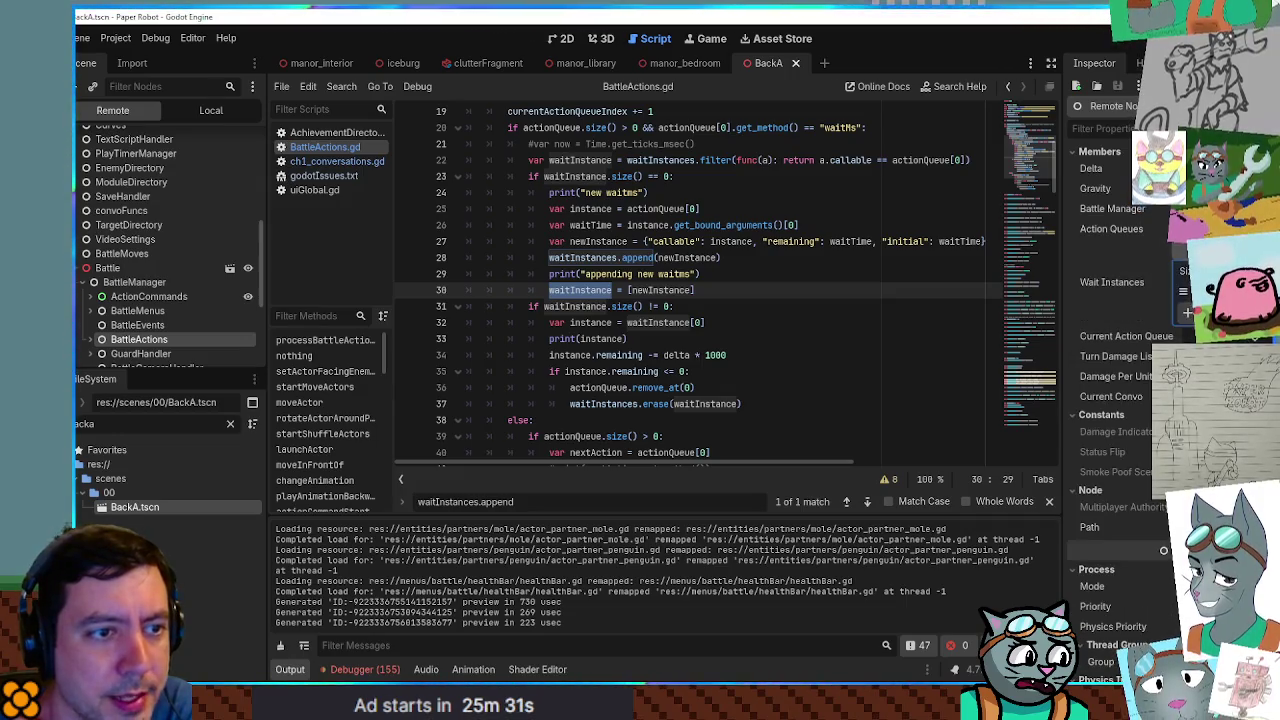
pyautogui.click(1235, 291)
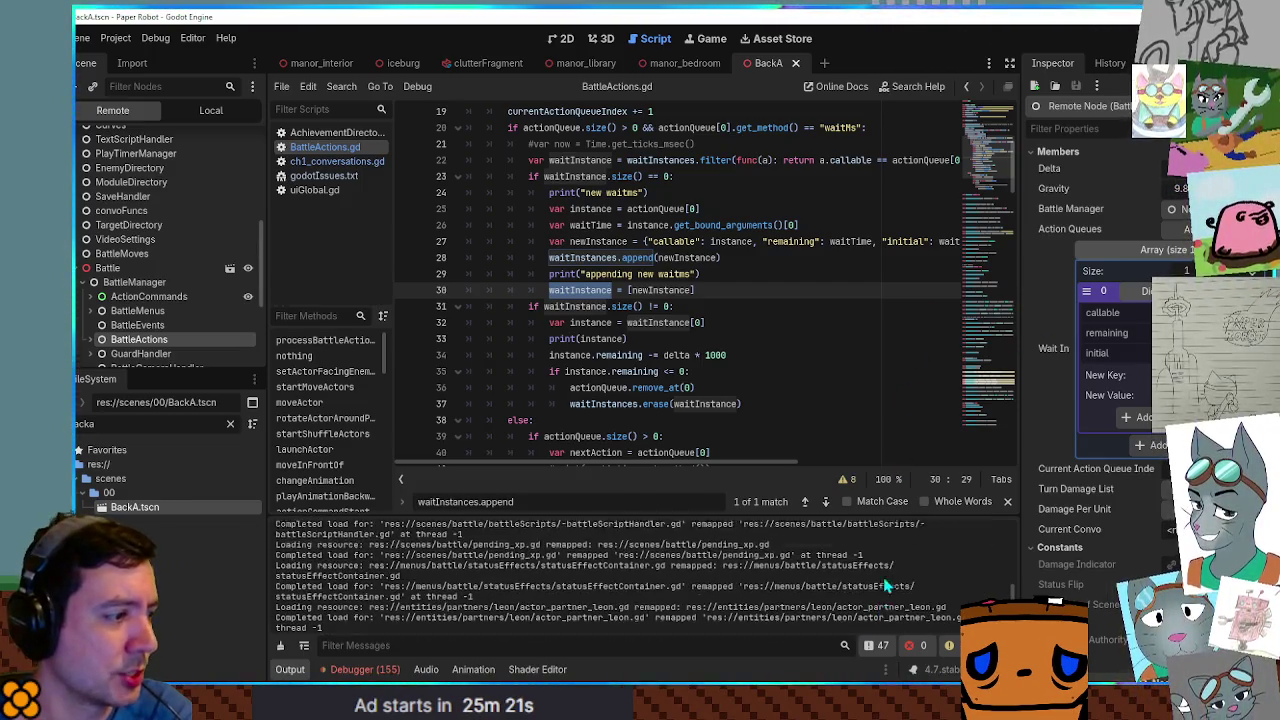
pyautogui.scroll(2, 898, 580)
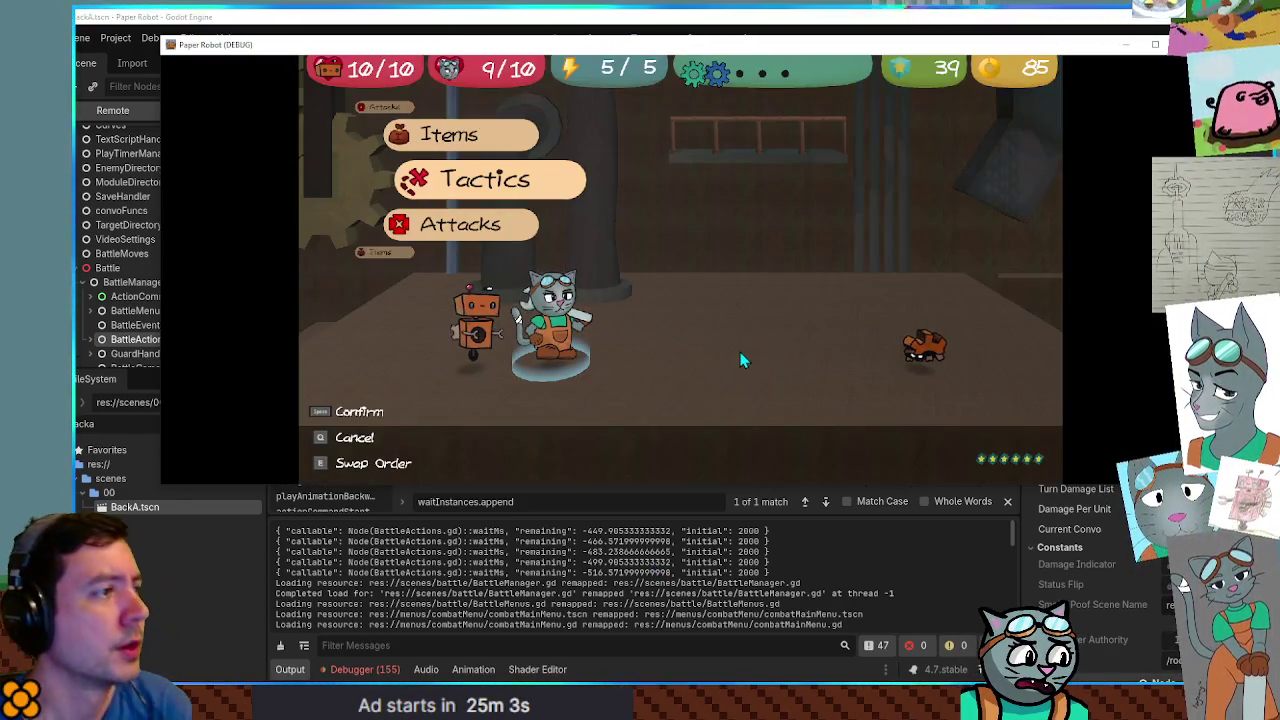
# Flee via Tactics > Run away by filling the timing bar, then bring BattleActions.gd forward.
pyautogui.press('space')
pyautogui.press('Down')
pyautogui.press('Down')
pyautogui.press('space')
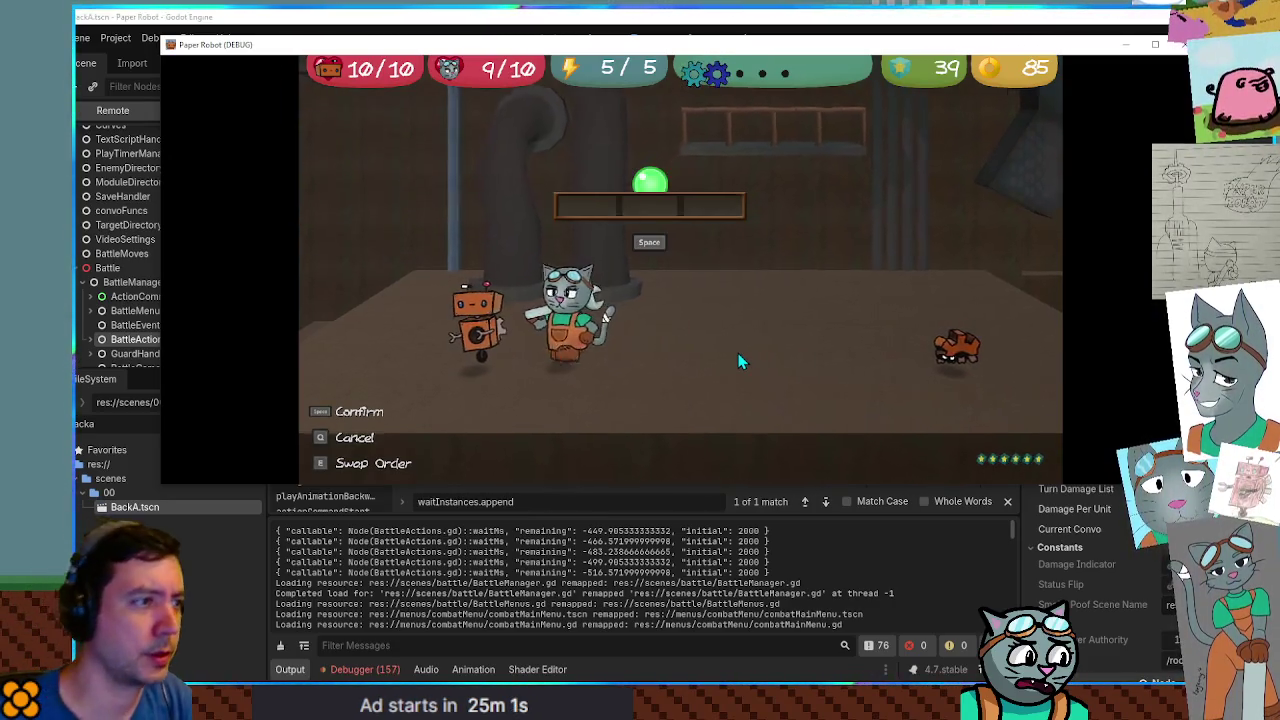
pyautogui.press('space')
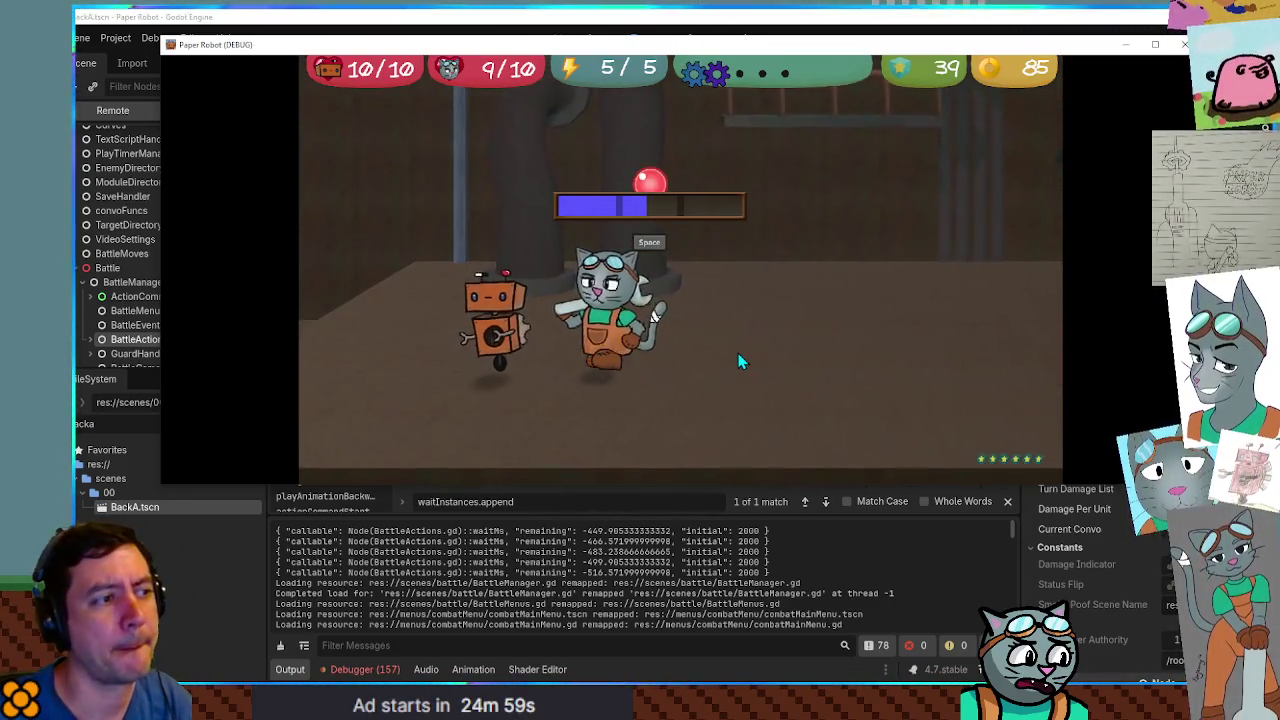
pyautogui.press('space')
pyautogui.press('space')
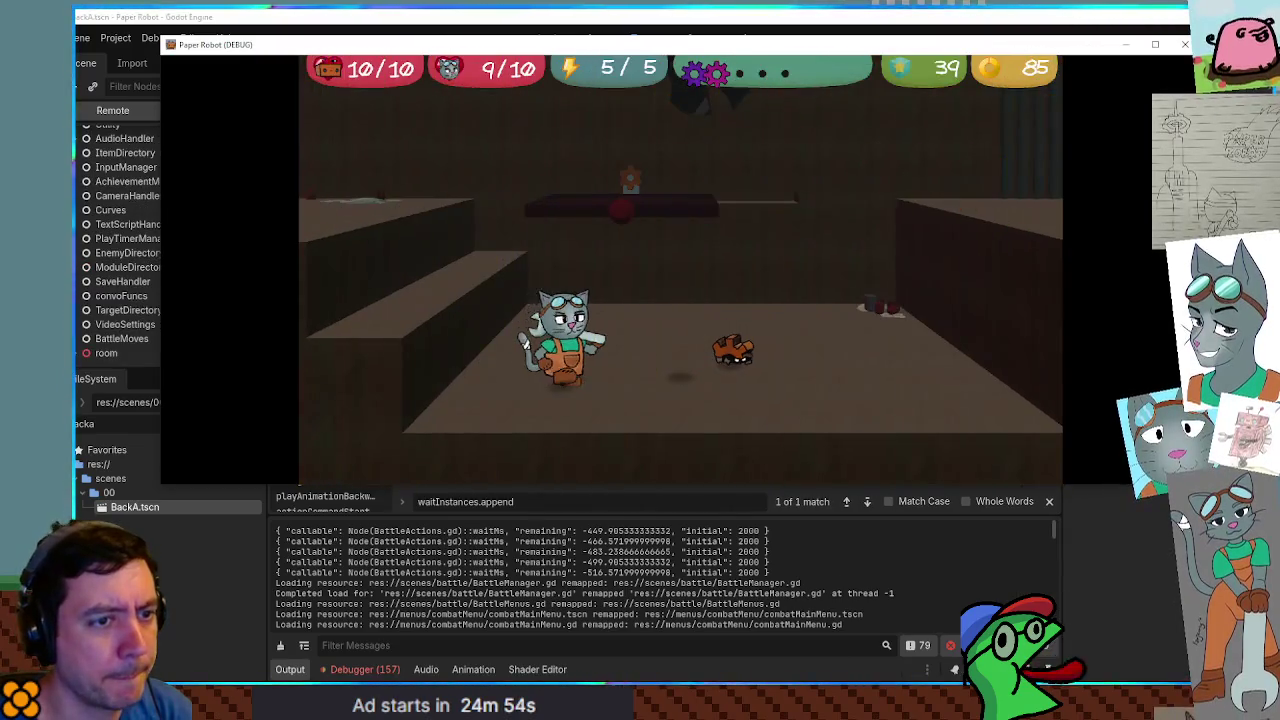
pyautogui.moveTo(1189, 309); pyautogui.dragTo(1050, 305)
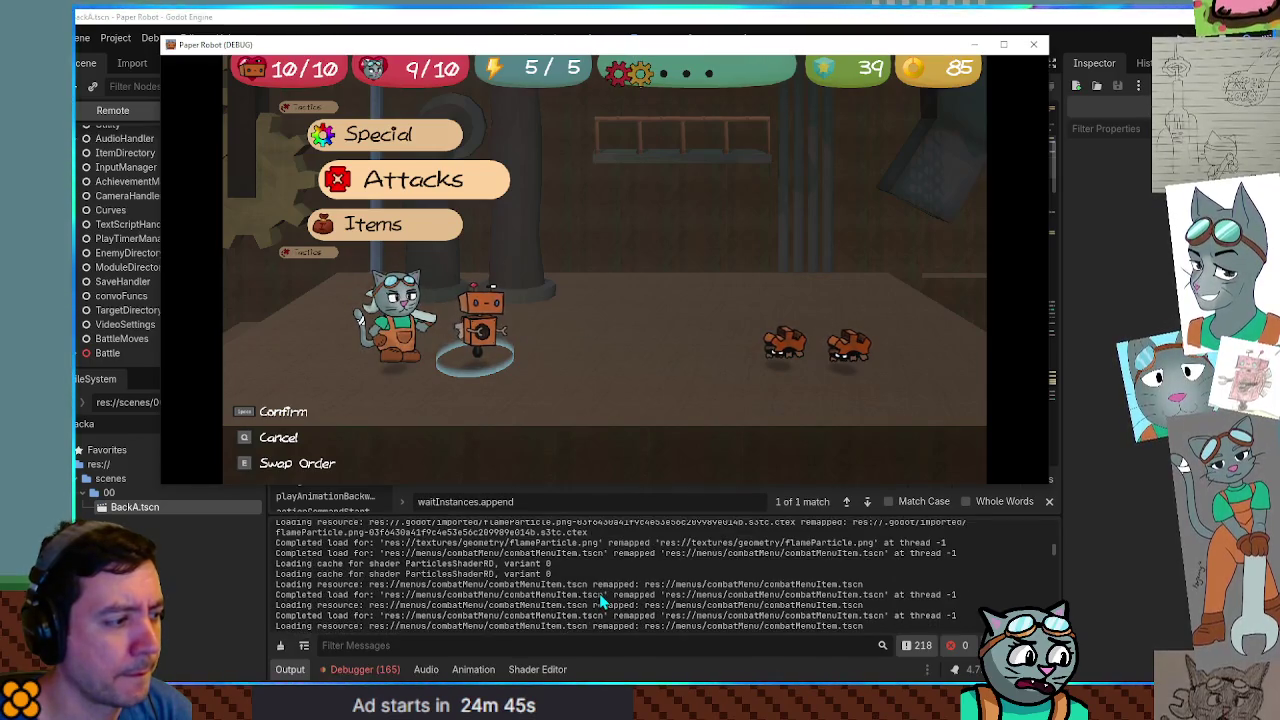
pyautogui.click(589, 637)
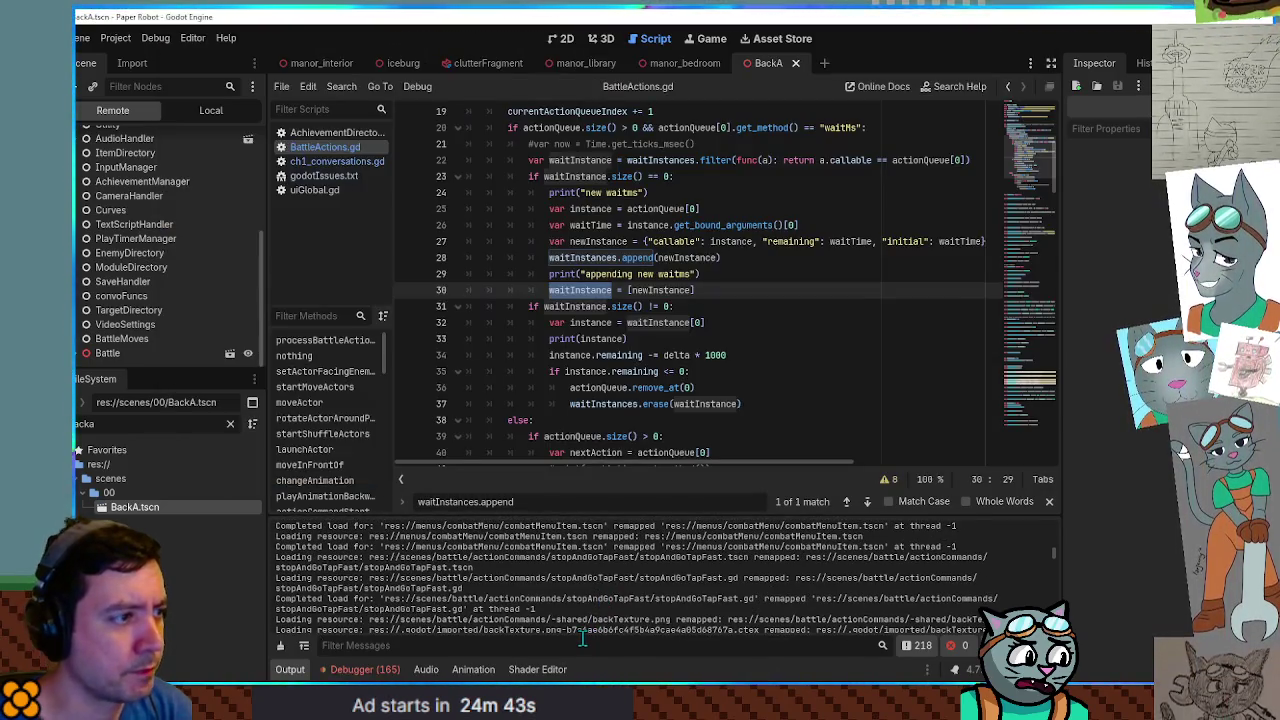
# Filter the Output for 'append' and choose Tactics > Defend for the cat in the new battle.
pyautogui.write('append')
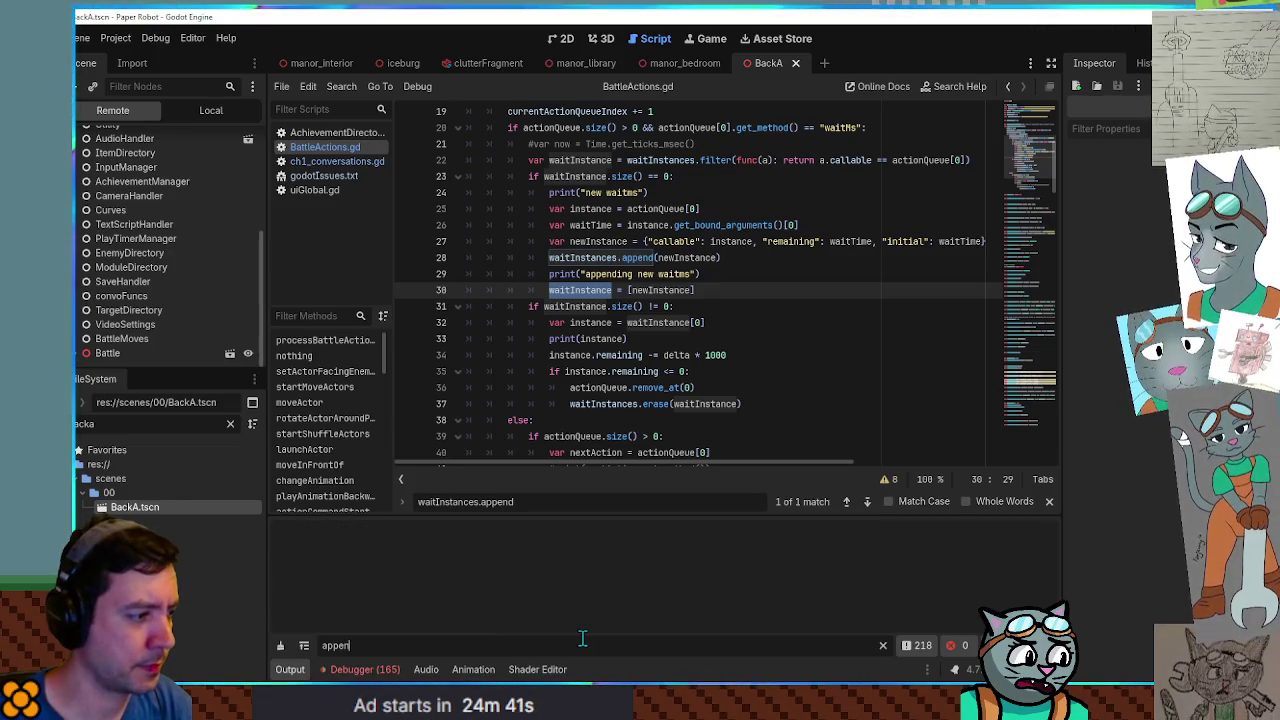
pyautogui.hotkey('alt', 'Tab')
pyautogui.press('Up')
pyautogui.press('space')
pyautogui.press('space')
pyautogui.press('space')
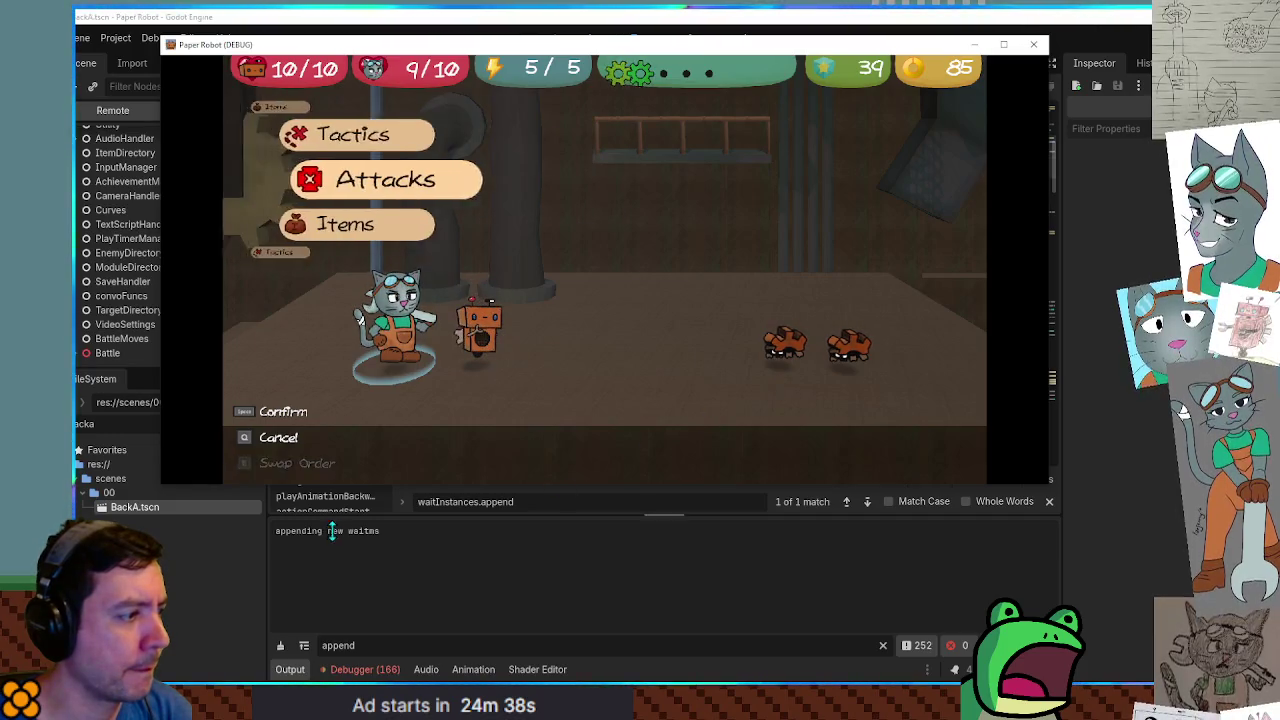
pyautogui.press('space')
pyautogui.press('q')
pyautogui.press('Up')
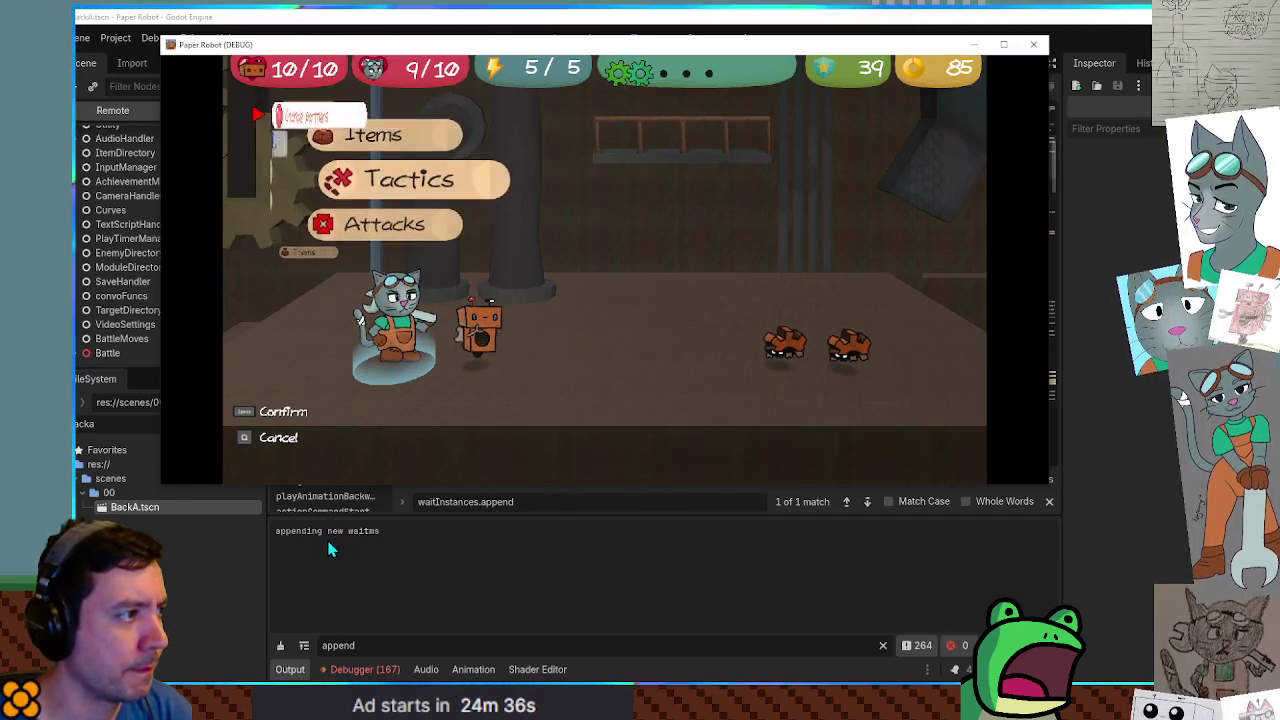
pyautogui.press('space')
pyautogui.press('space')
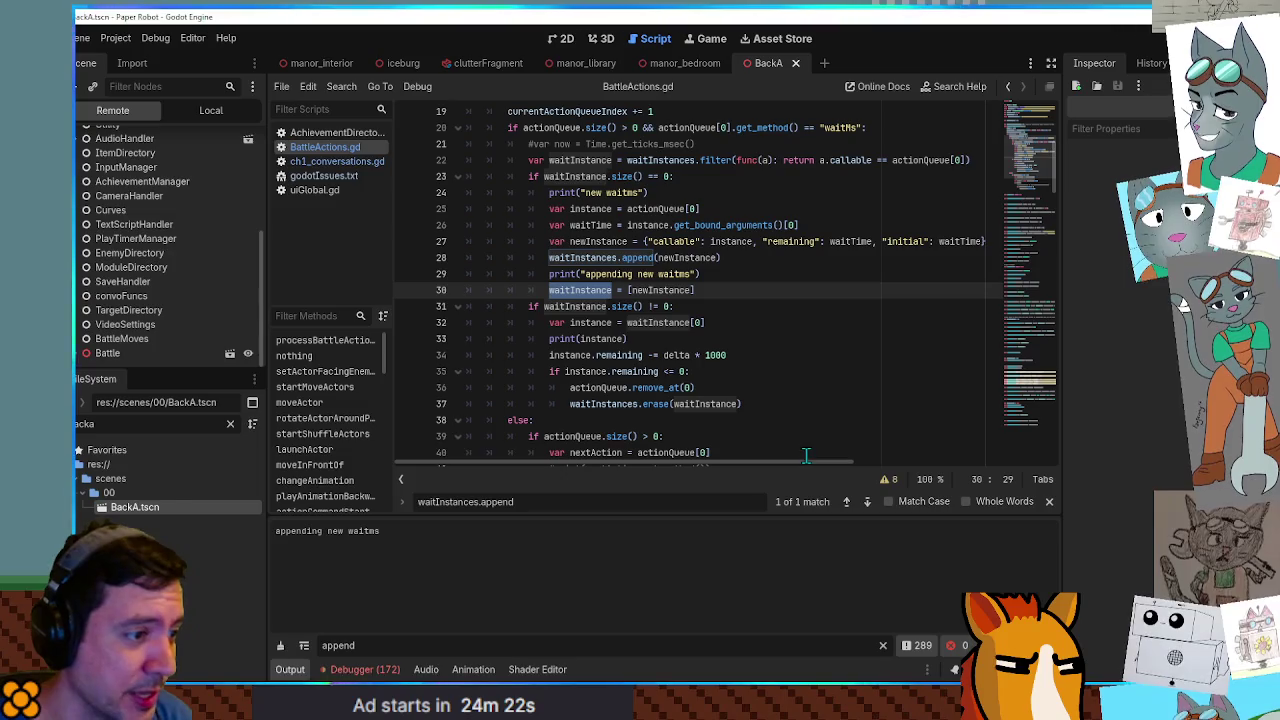
# Inspect newInstance, actionQueue and the waitInstances callable filter on lines 22–27.
pyautogui.hscroll(3, 810, 462)
pyautogui.hscroll(-3, 810, 462)
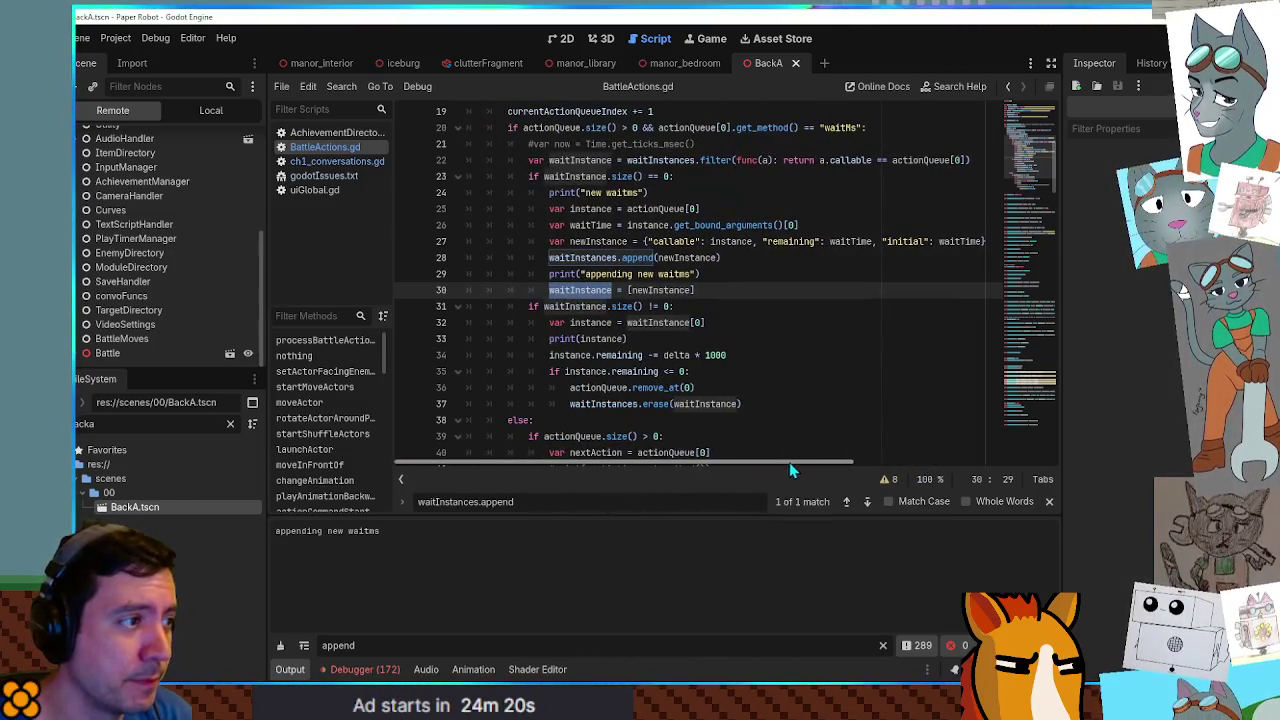
pyautogui.doubleClick(618, 241)
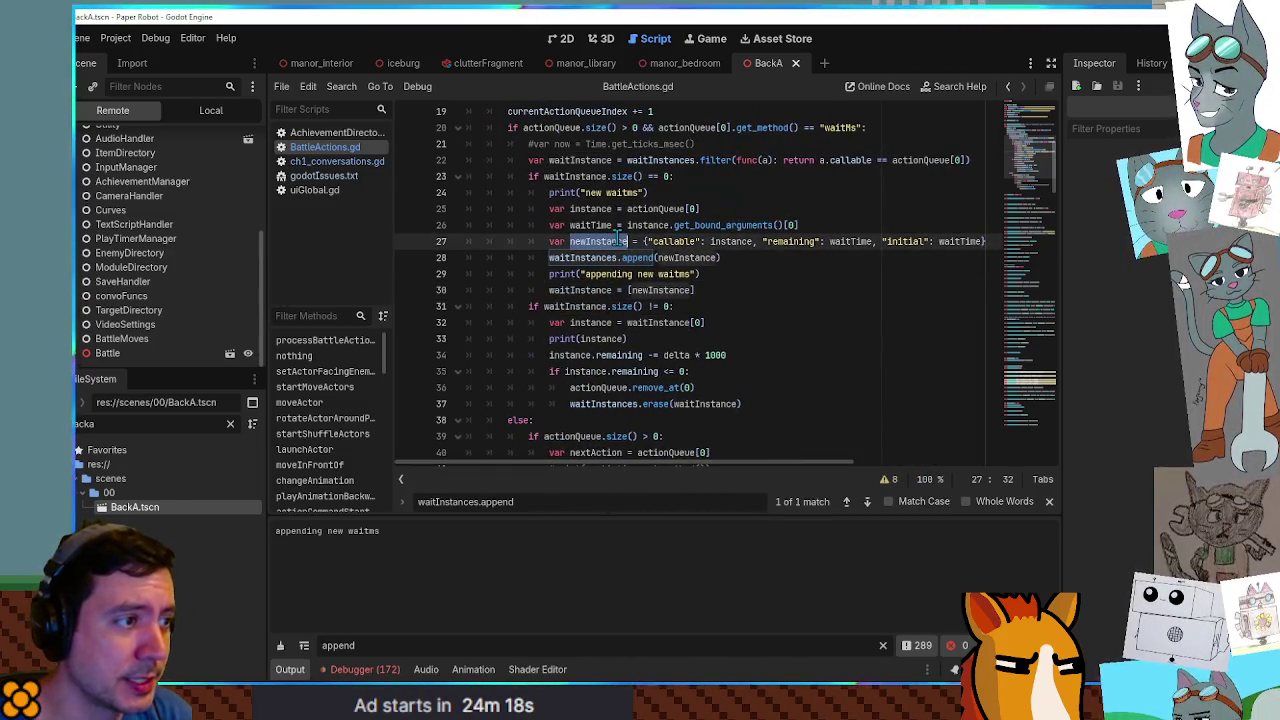
pyautogui.doubleClick(716, 241)
pyautogui.doubleClick(658, 209)
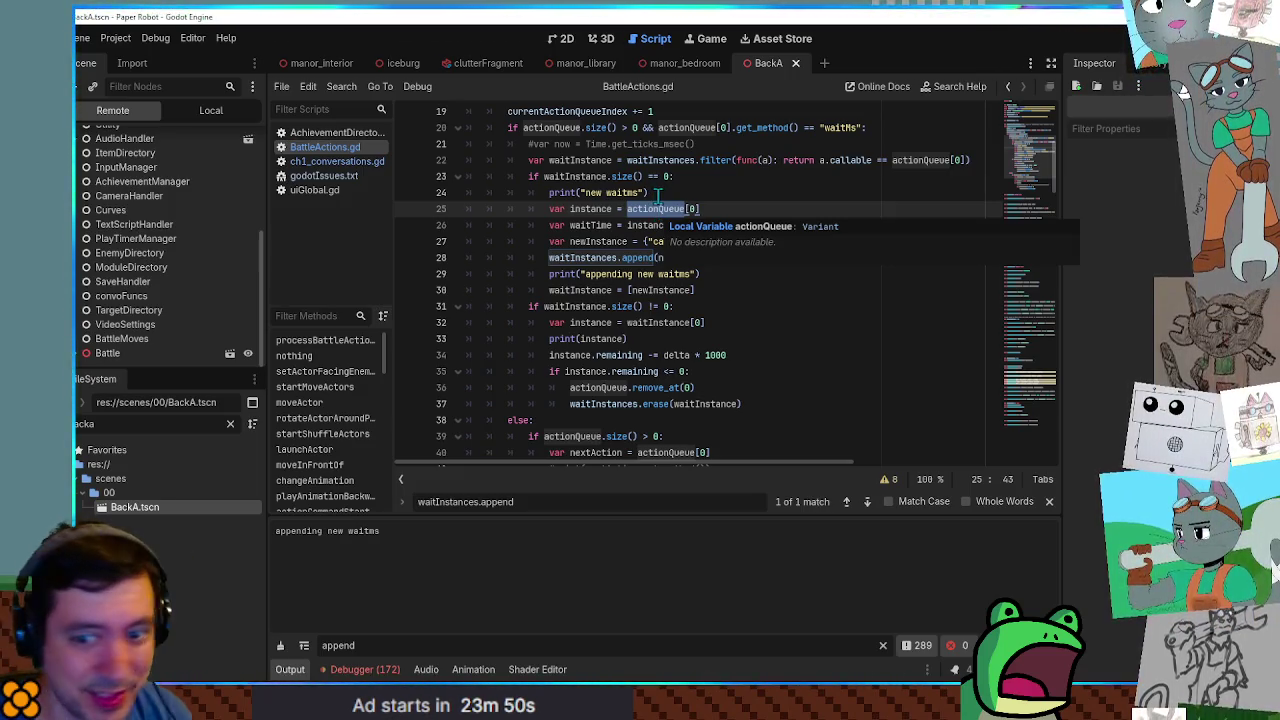
pyautogui.doubleClick(676, 163)
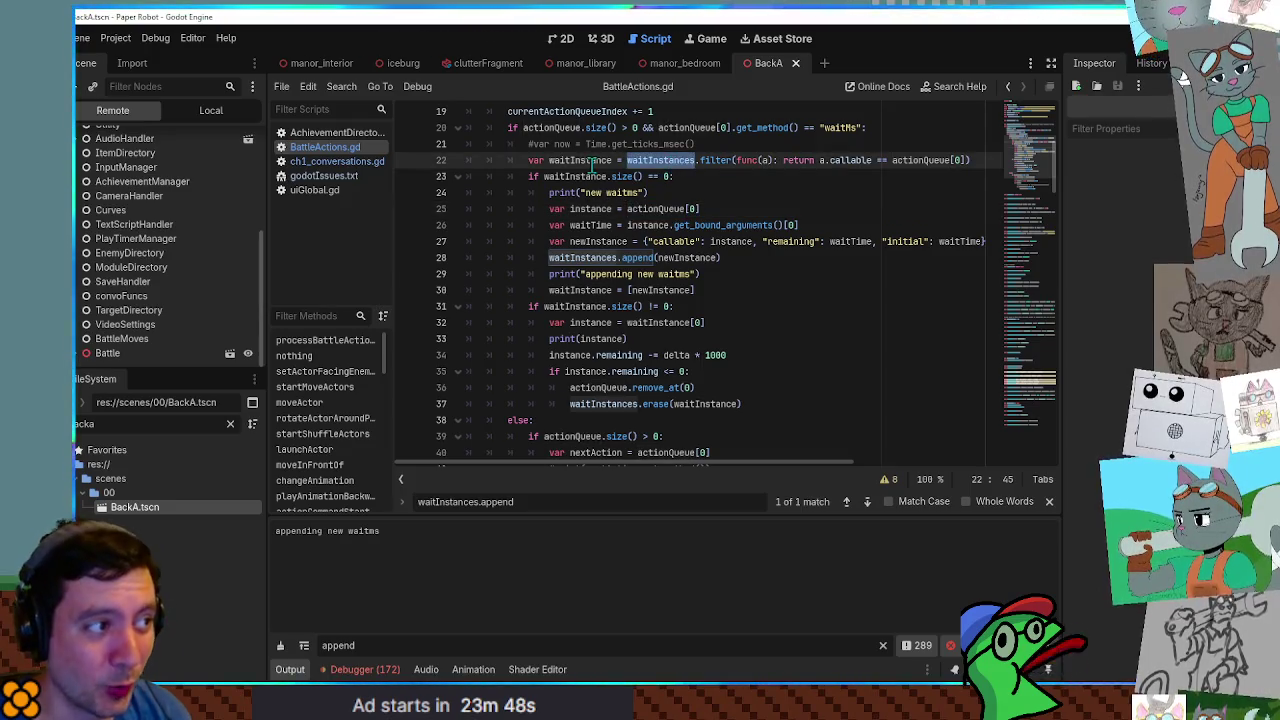
pyautogui.doubleClick(590, 161)
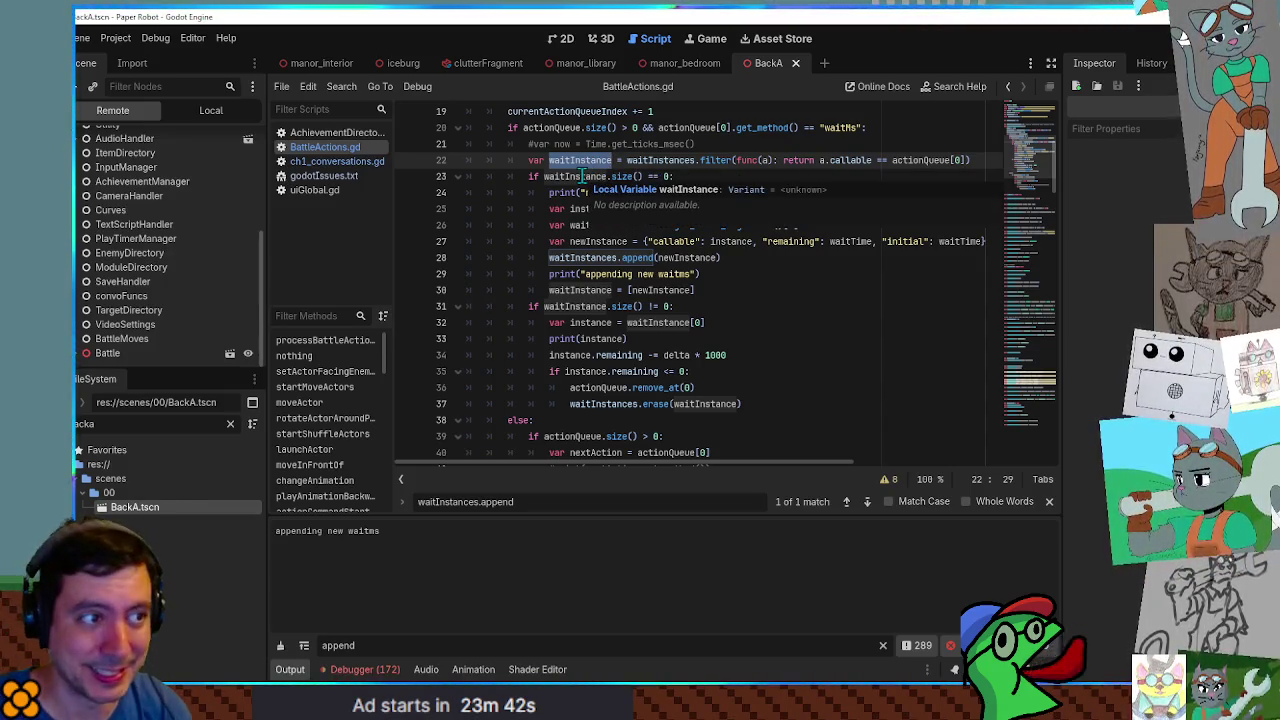
pyautogui.doubleClick(656, 162)
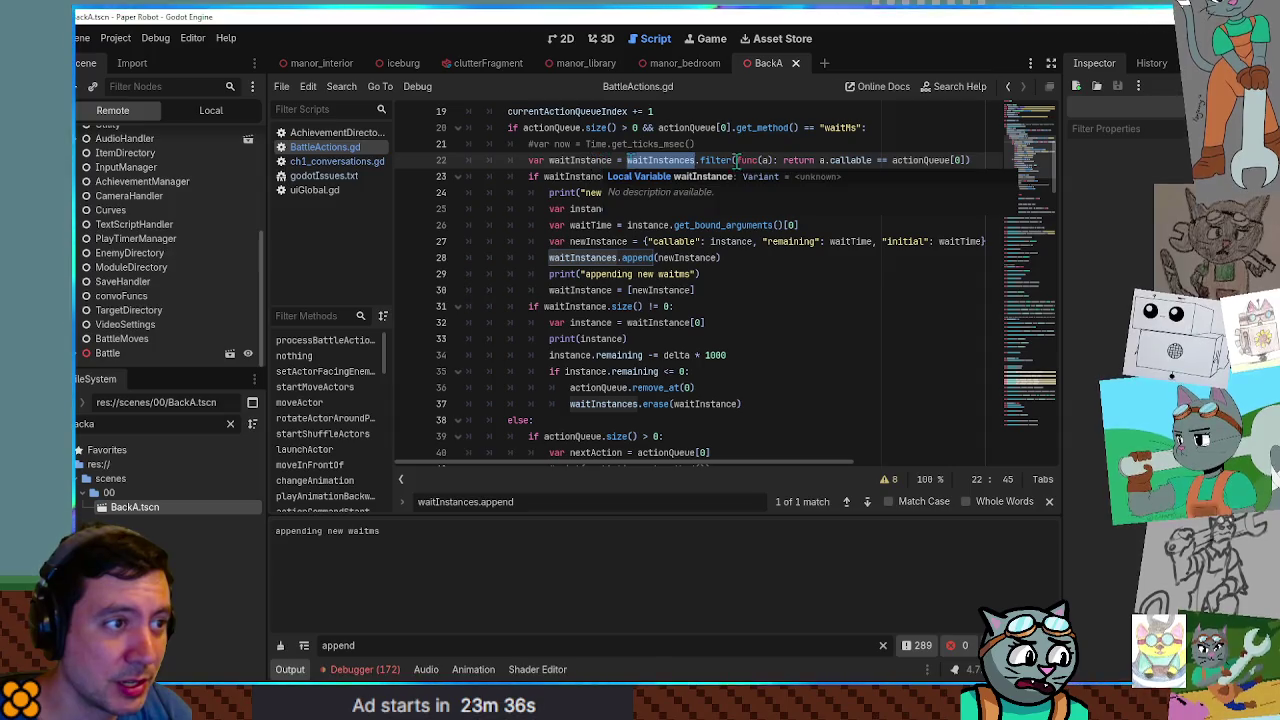
pyautogui.moveTo(805, 160)
pyautogui.mouseDown()
pyautogui.moveTo(960, 160)
pyautogui.moveTo(830, 160)
pyautogui.mouseUp()
pyautogui.moveTo(968, 160)
pyautogui.mouseDown()
pyautogui.moveTo(822, 160)
pyautogui.moveTo(888, 160)
pyautogui.moveTo(852, 160)
pyautogui.moveTo(870, 160)
pyautogui.mouseUp()
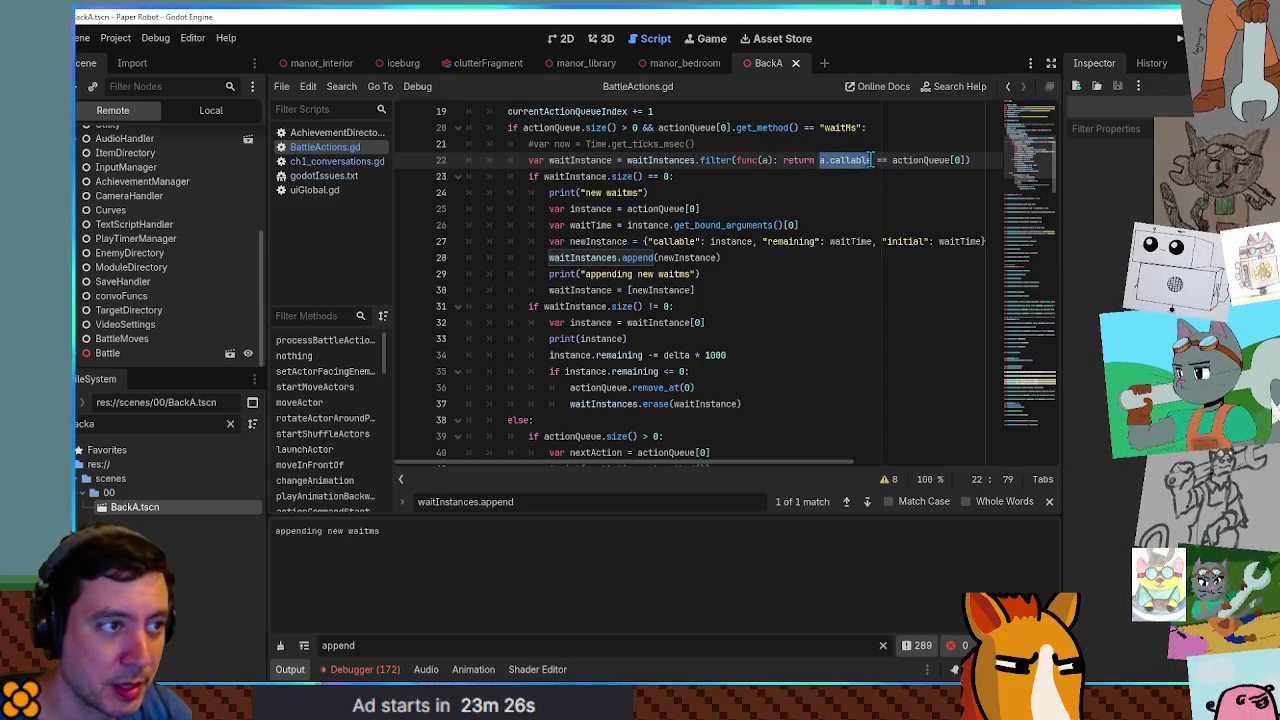
# Review the waitInstance erase on line 37, then remove the Output filter to show all messages.
pyautogui.scroll(3, 900, 200)
pyautogui.doubleClick(860, 306)
pyautogui.doubleClick(731, 388)
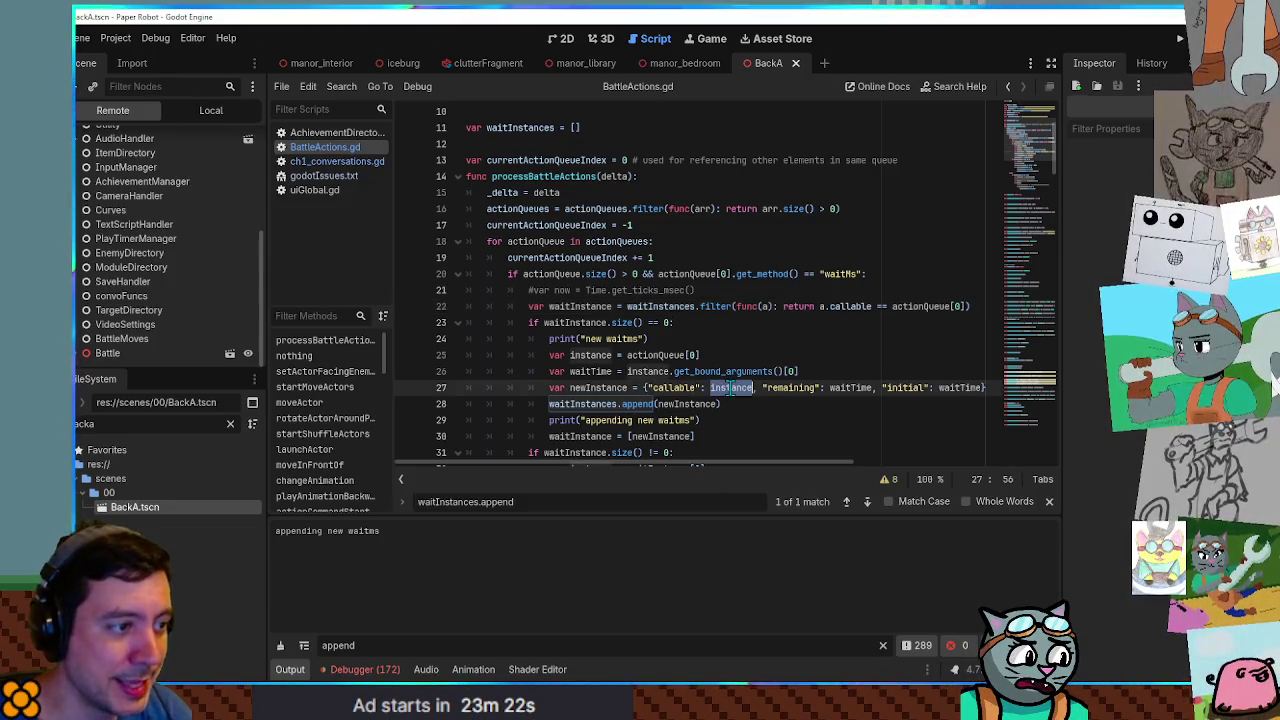
pyautogui.moveTo(627, 355); pyautogui.dragTo(717, 352)
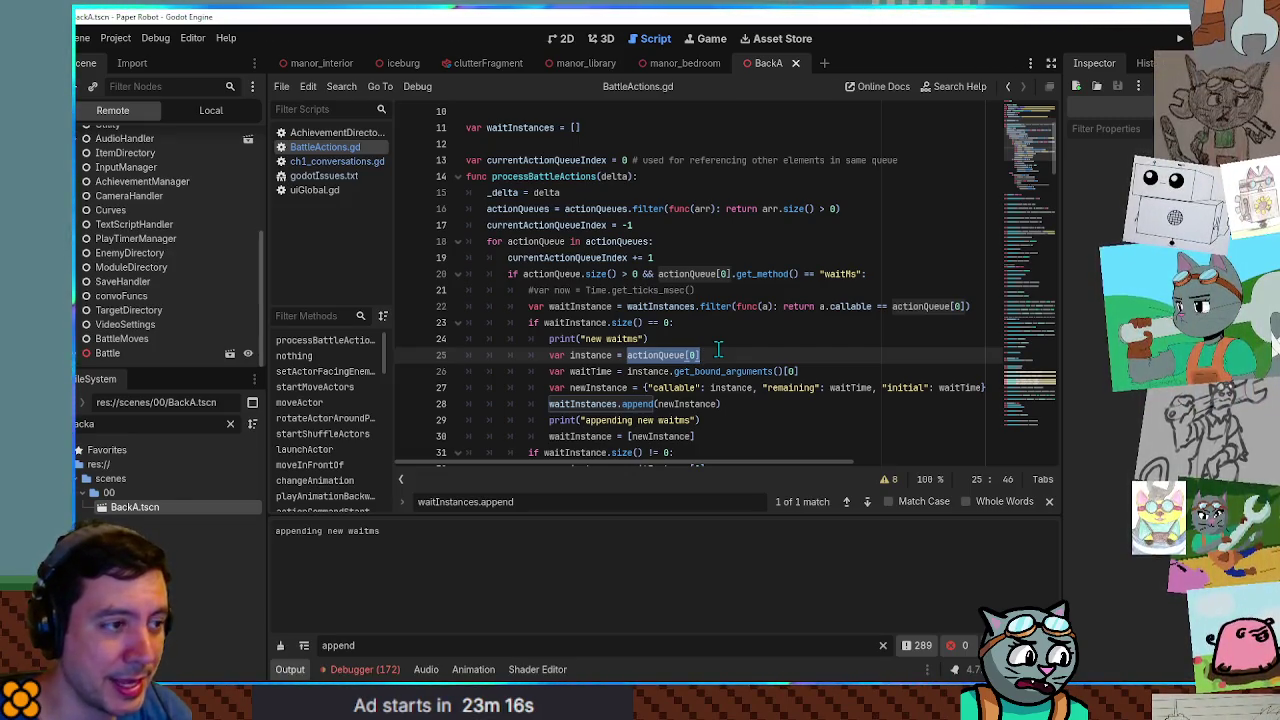
pyautogui.scroll(-4, 717, 350)
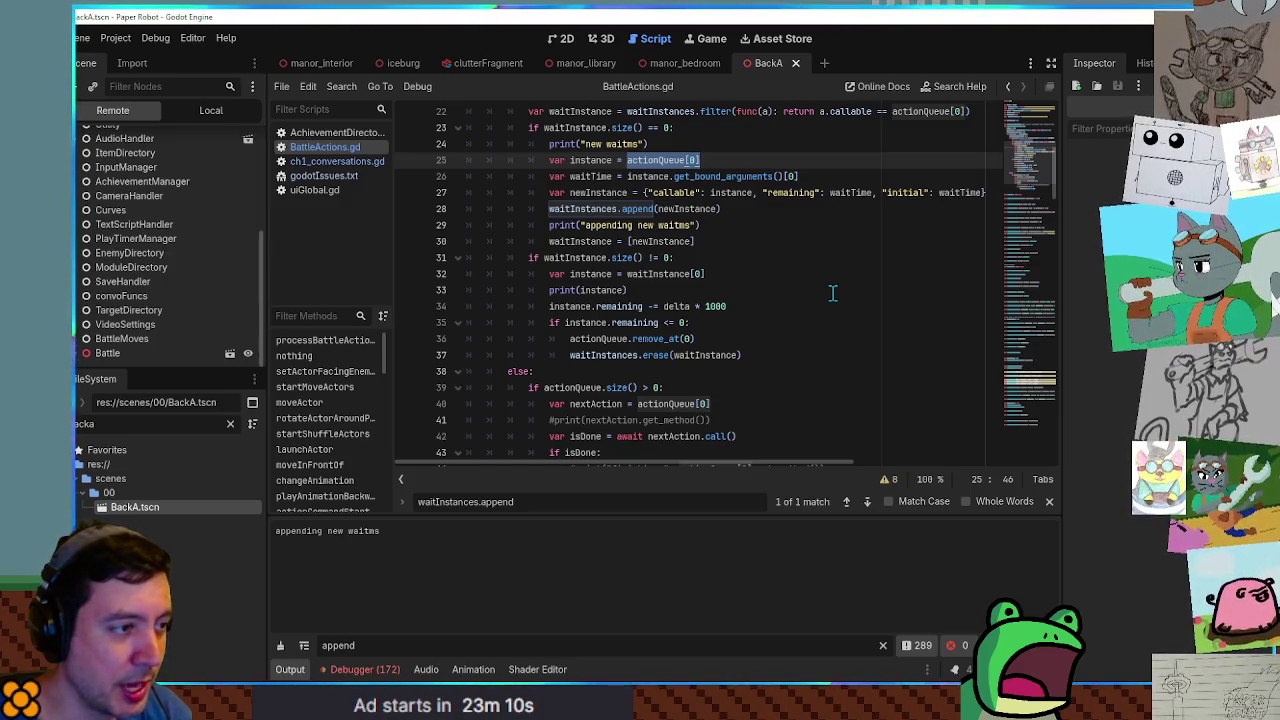
pyautogui.doubleClick(710, 355)
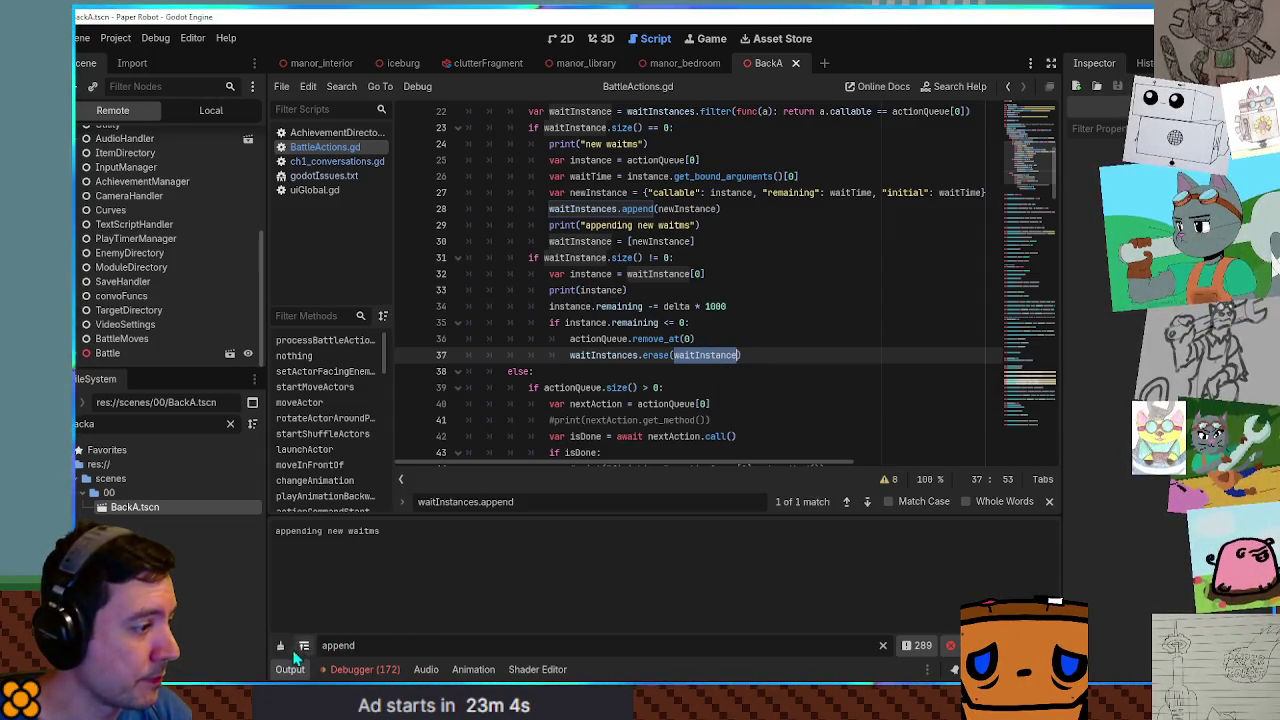
pyautogui.click(882, 645)
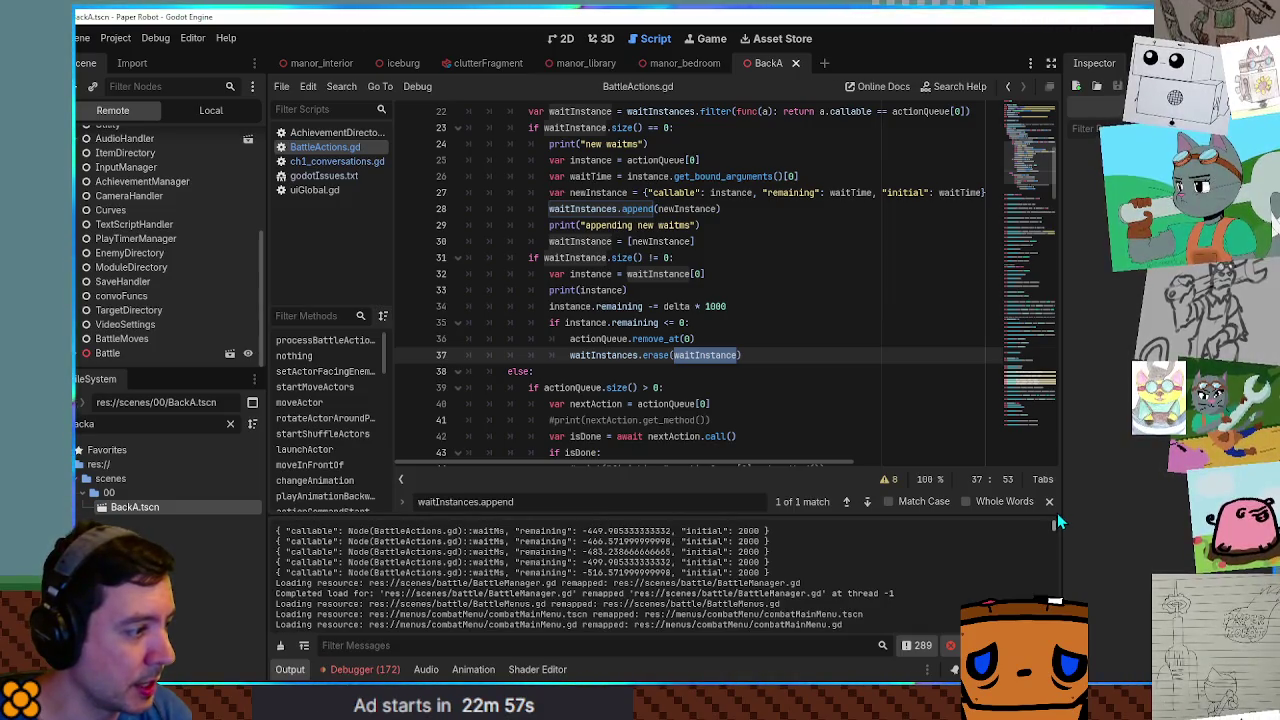
# Check the log for the 250 ms waitMs entry counting down near zero and enlarge the Output panel.
pyautogui.moveTo(1059, 524); pyautogui.dragTo(1064, 542)
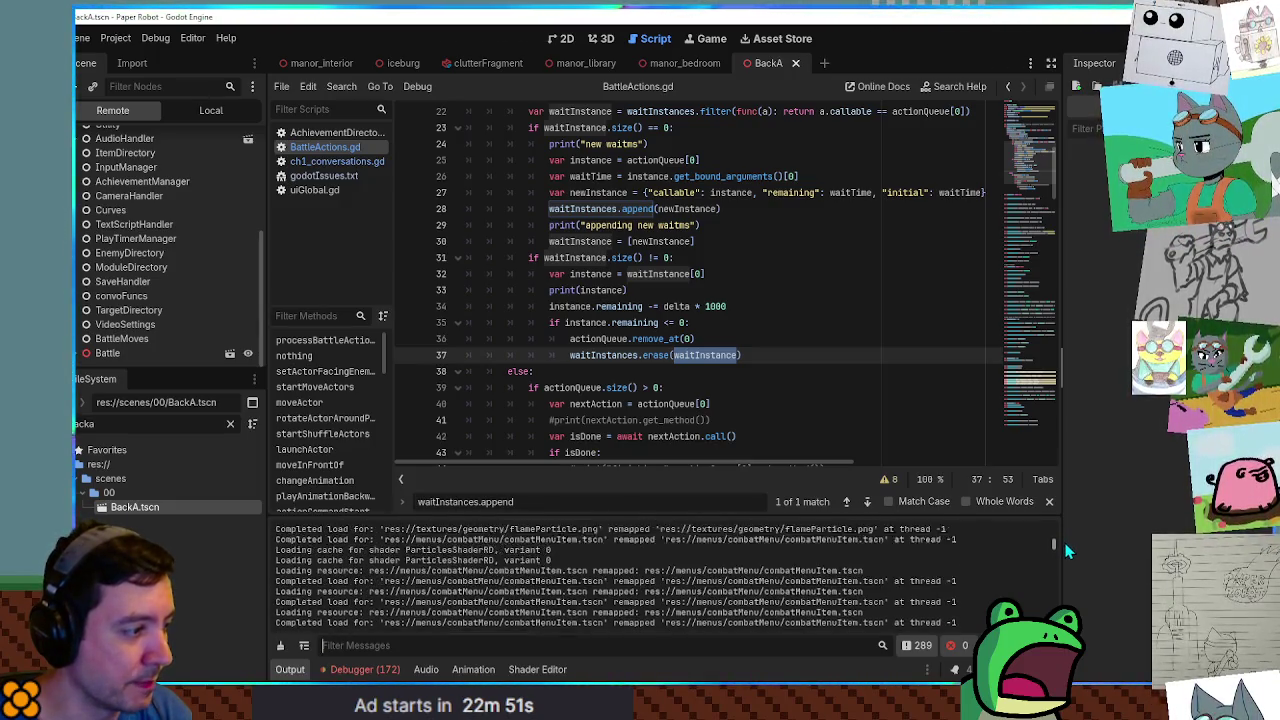
pyautogui.hotkey('ctrl', 'f')
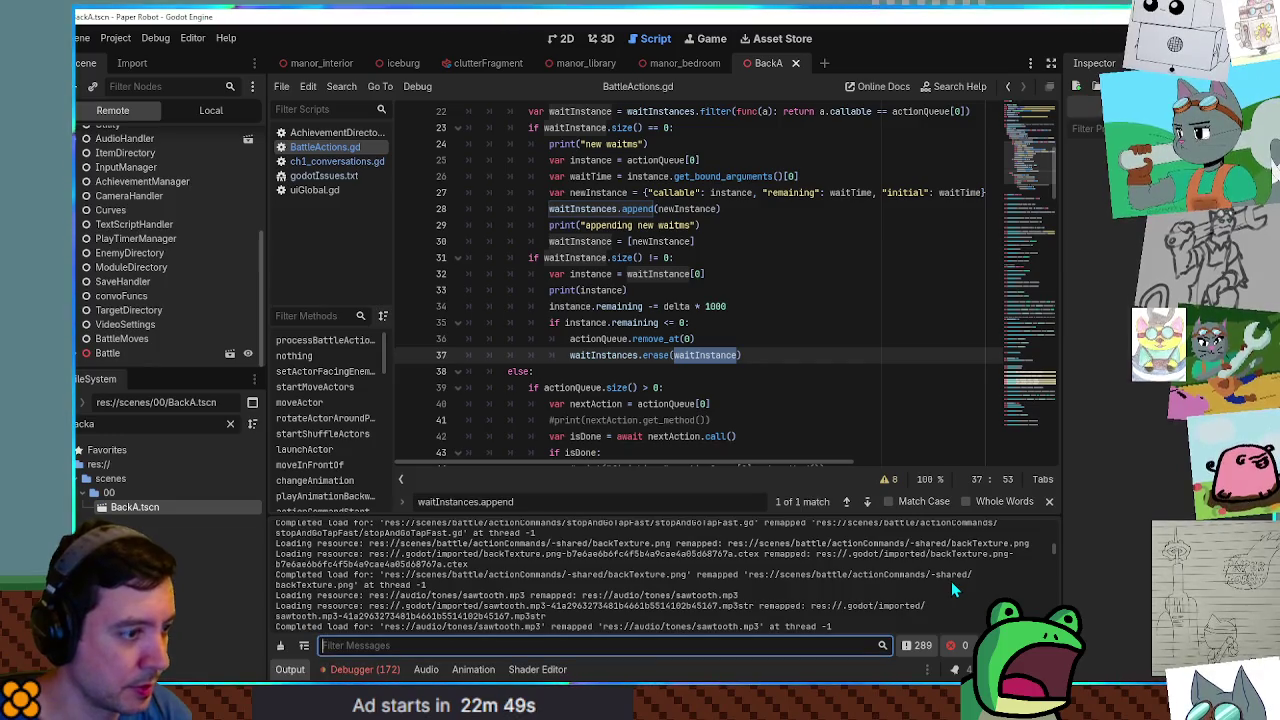
pyautogui.write('appen')
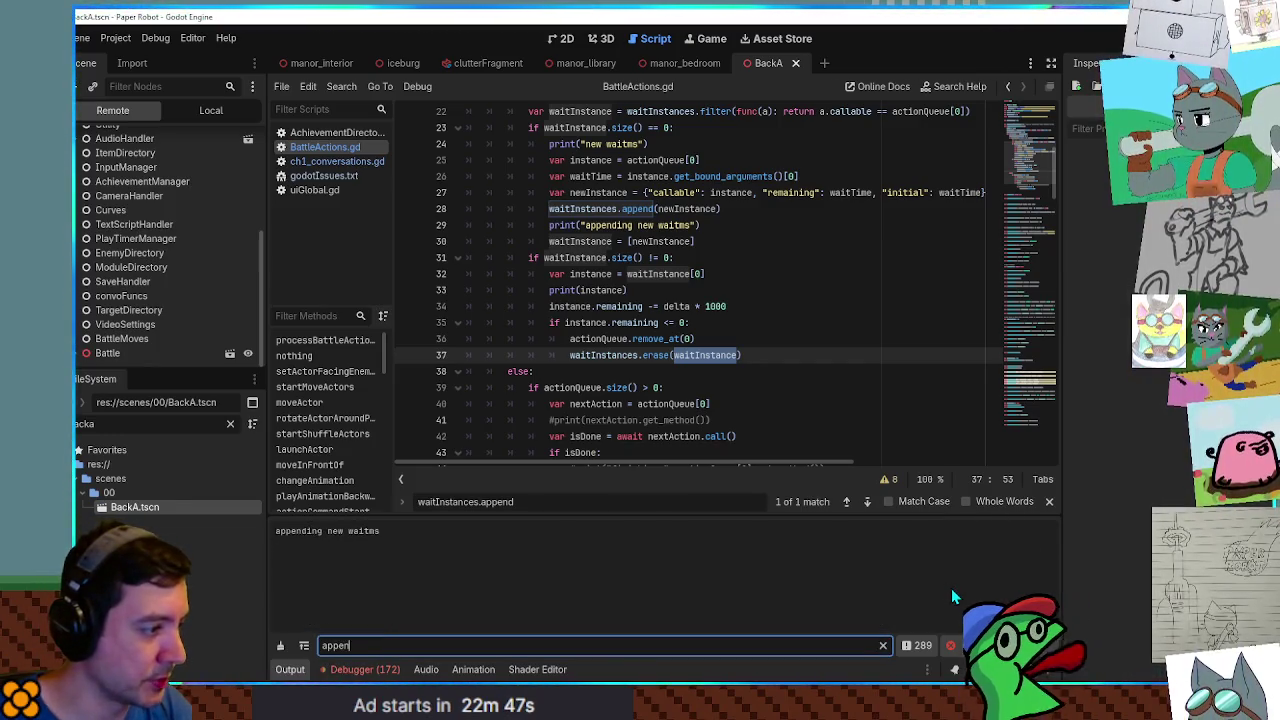
pyautogui.doubleClick(375, 532)
pyautogui.click(883, 645)
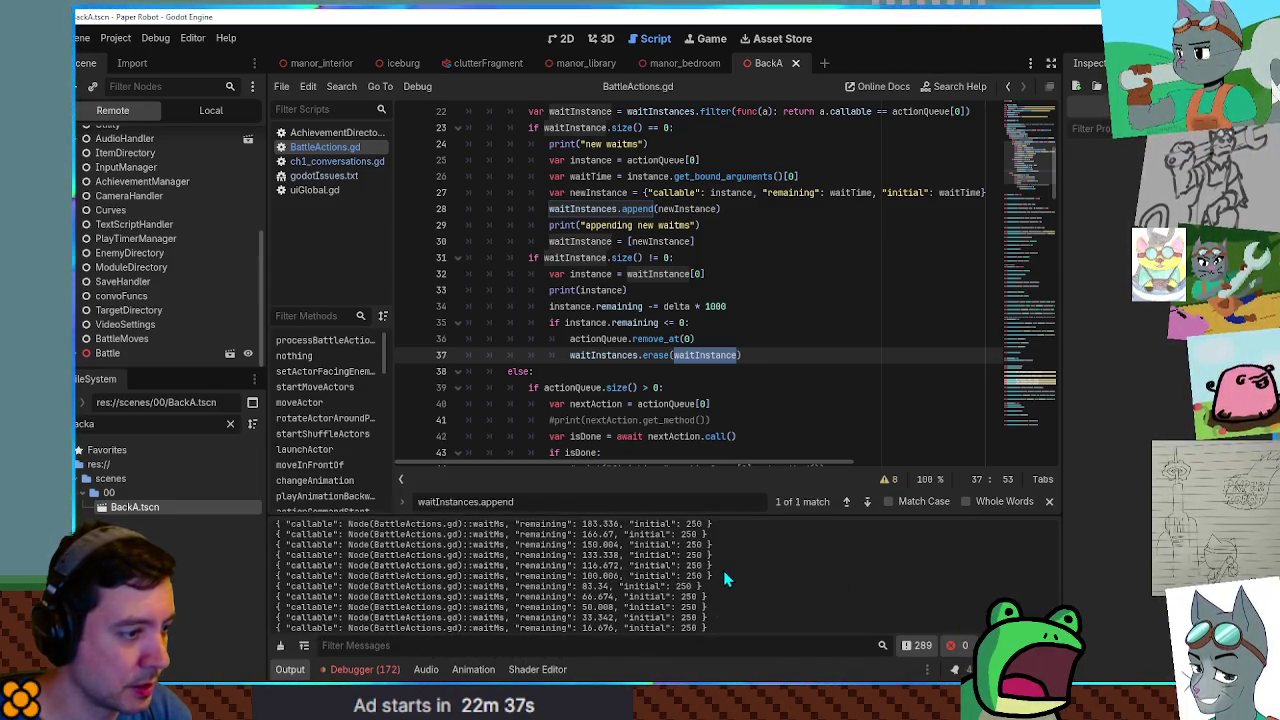
pyautogui.tripleClick(688, 579)
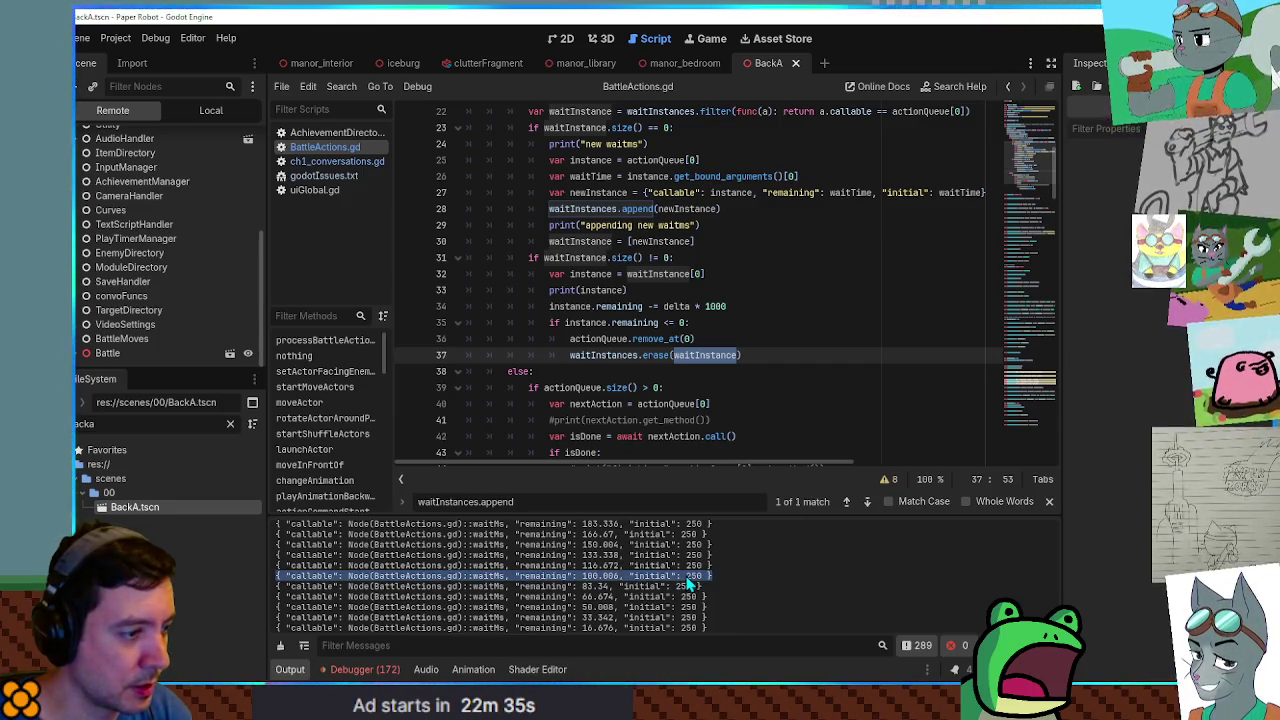
pyautogui.moveTo(738, 515); pyautogui.dragTo(740, 225)
pyautogui.moveTo(1053, 575); pyautogui.dragTo(1048, 440)
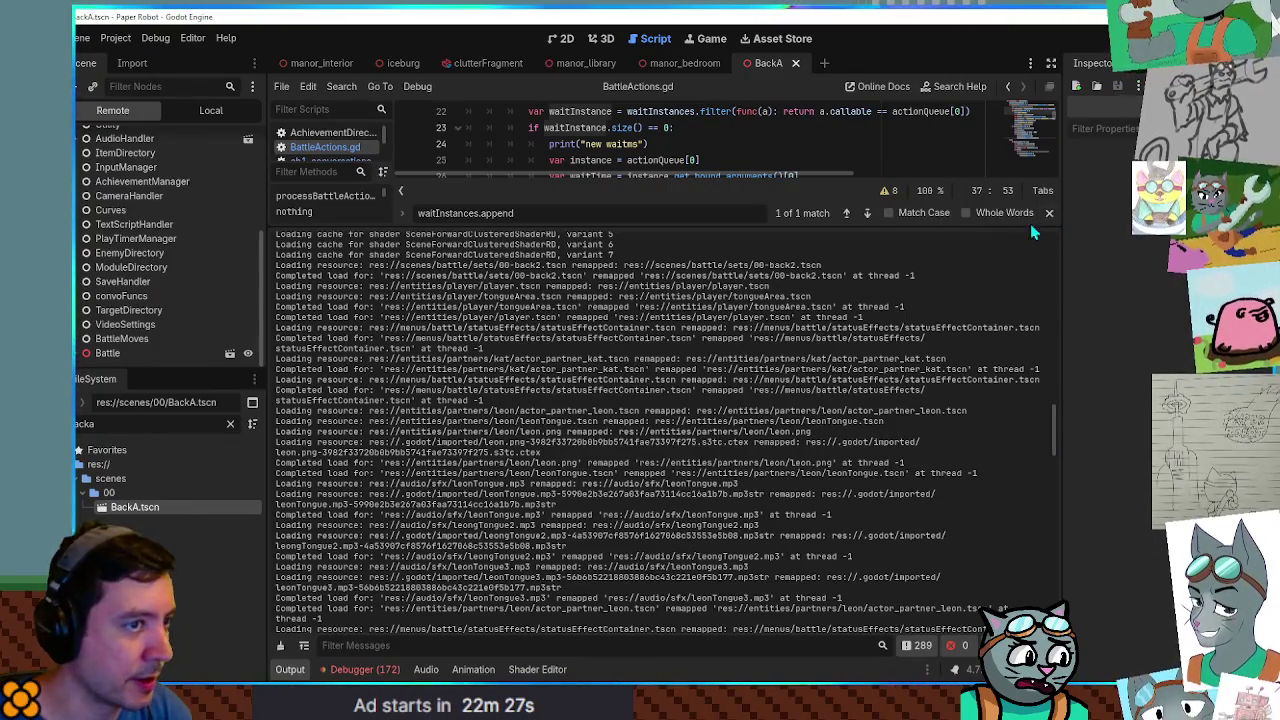
# Shrink the Output panel and copy the print(instance) line in BattleActions.gd.
pyautogui.moveTo(987, 226)
pyautogui.mouseDown()
pyautogui.moveTo(987, 625)
pyautogui.moveTo(985, 545)
pyautogui.mouseUp()
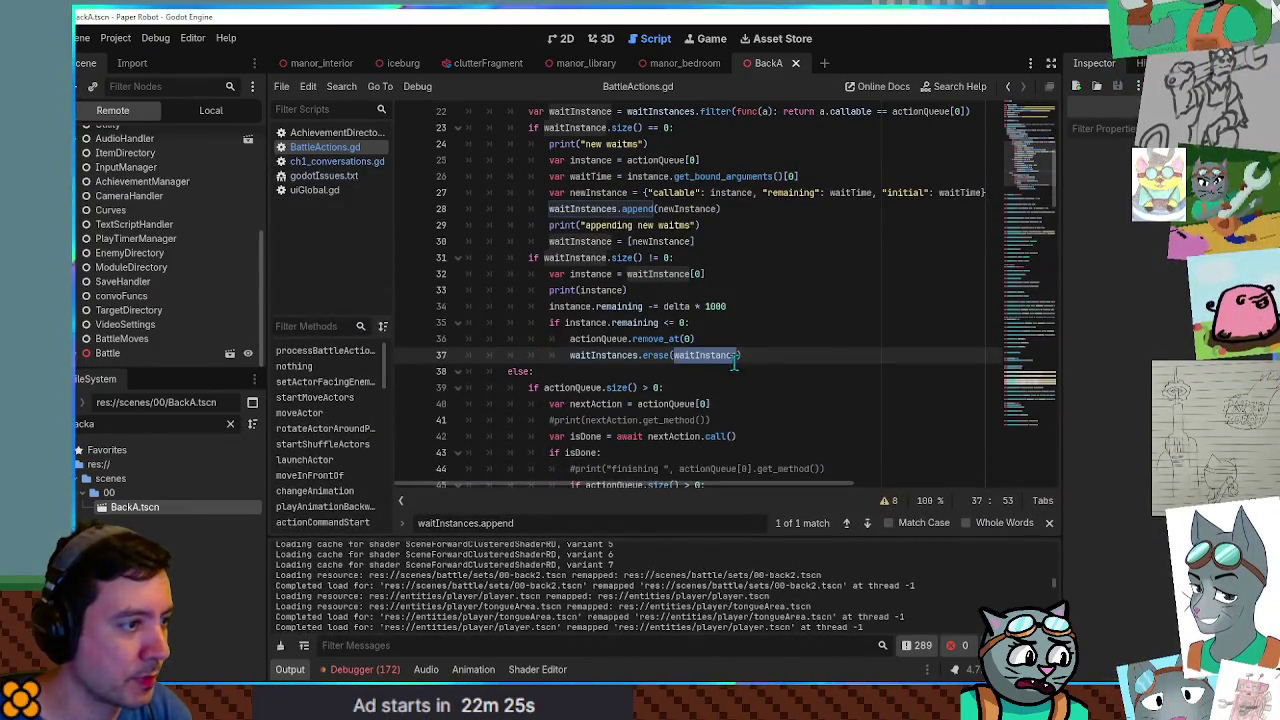
pyautogui.doubleClick(596, 322)
pyautogui.click(779, 284)
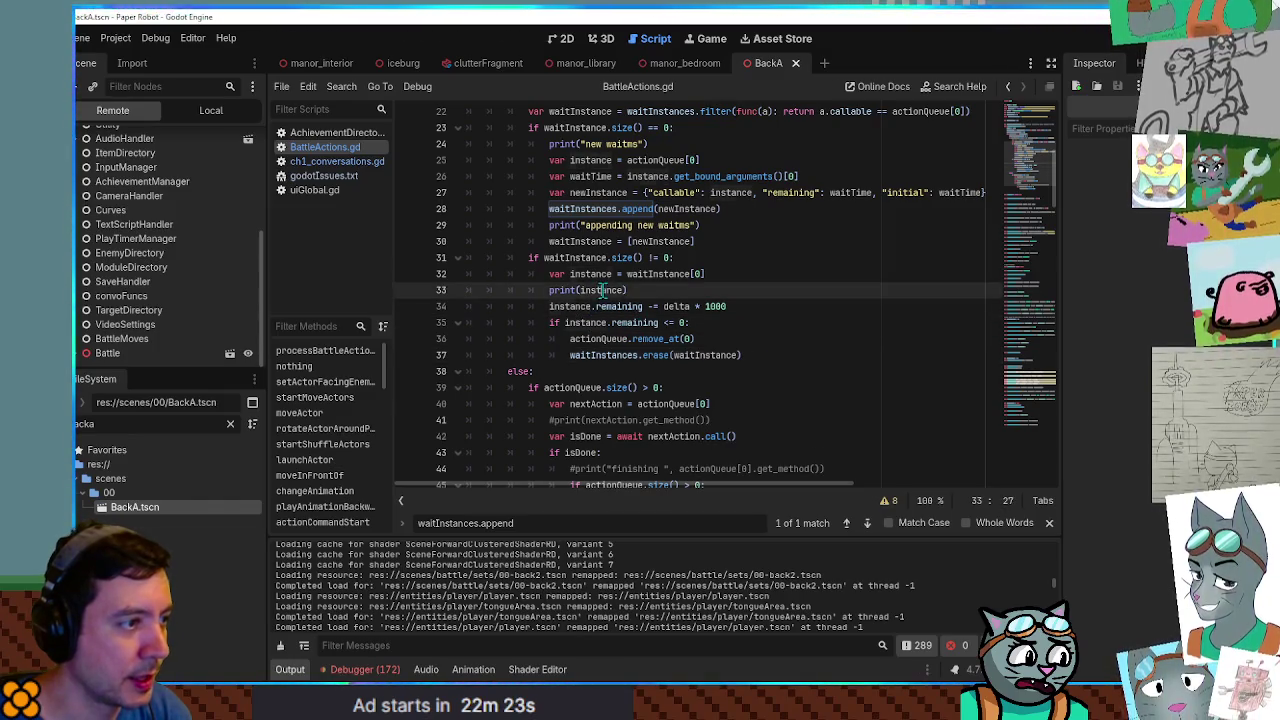
pyautogui.hotkey('shift', 'Home')
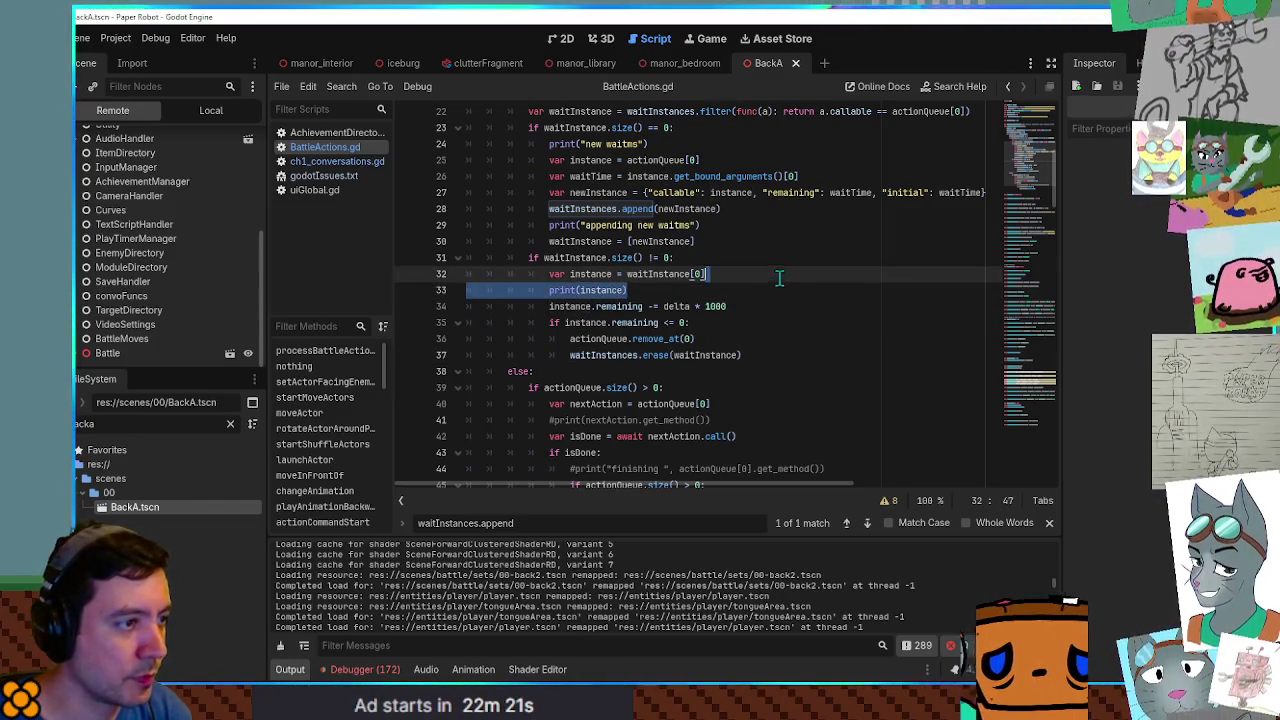
pyautogui.hotkey('ctrl', 'c')
# Add print("removing instance") after the erase line, save, and run the game.
pyautogui.click(741, 355)
pyautogui.press('Return')
pyautogui.hotkey('ctrl', 'v')
pyautogui.press('Home')
pyautogui.press('Tab')
pyautogui.doubleClick(624, 371)
pyautogui.press('BackSpace')
pyautogui.write('"remo')
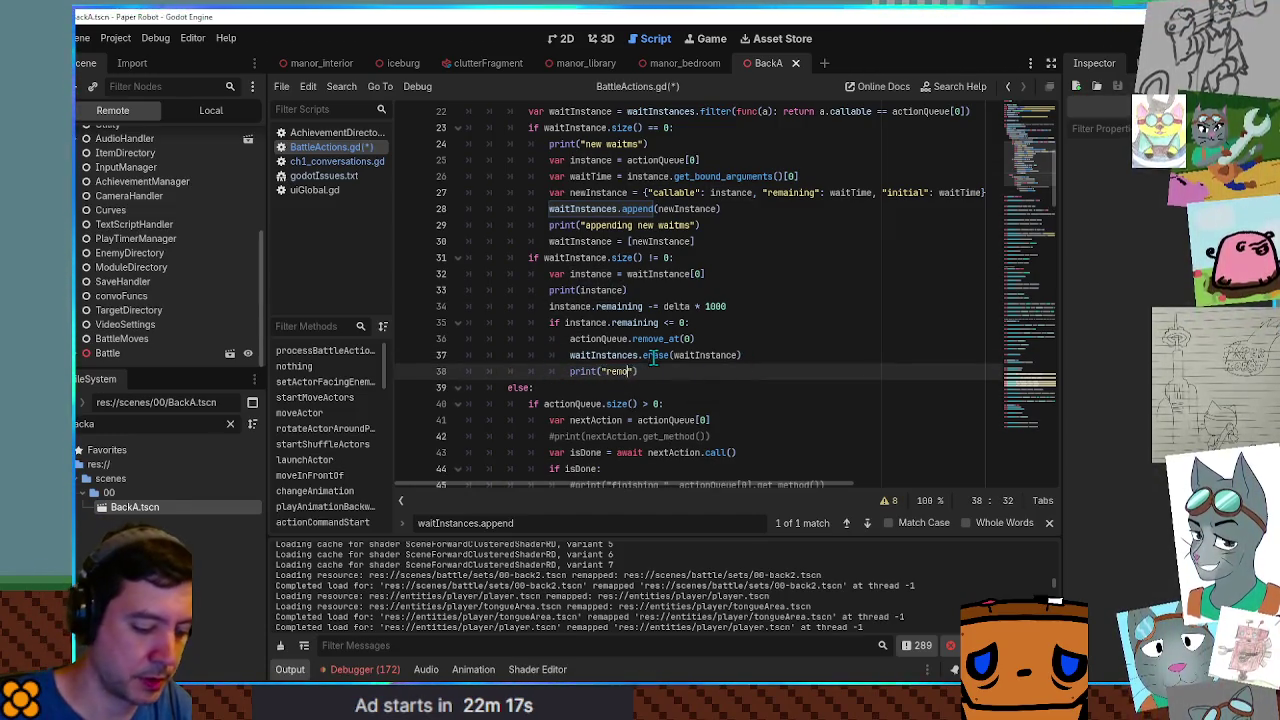
pyautogui.write('e')
pyautogui.hotkey('ctrl', 's')
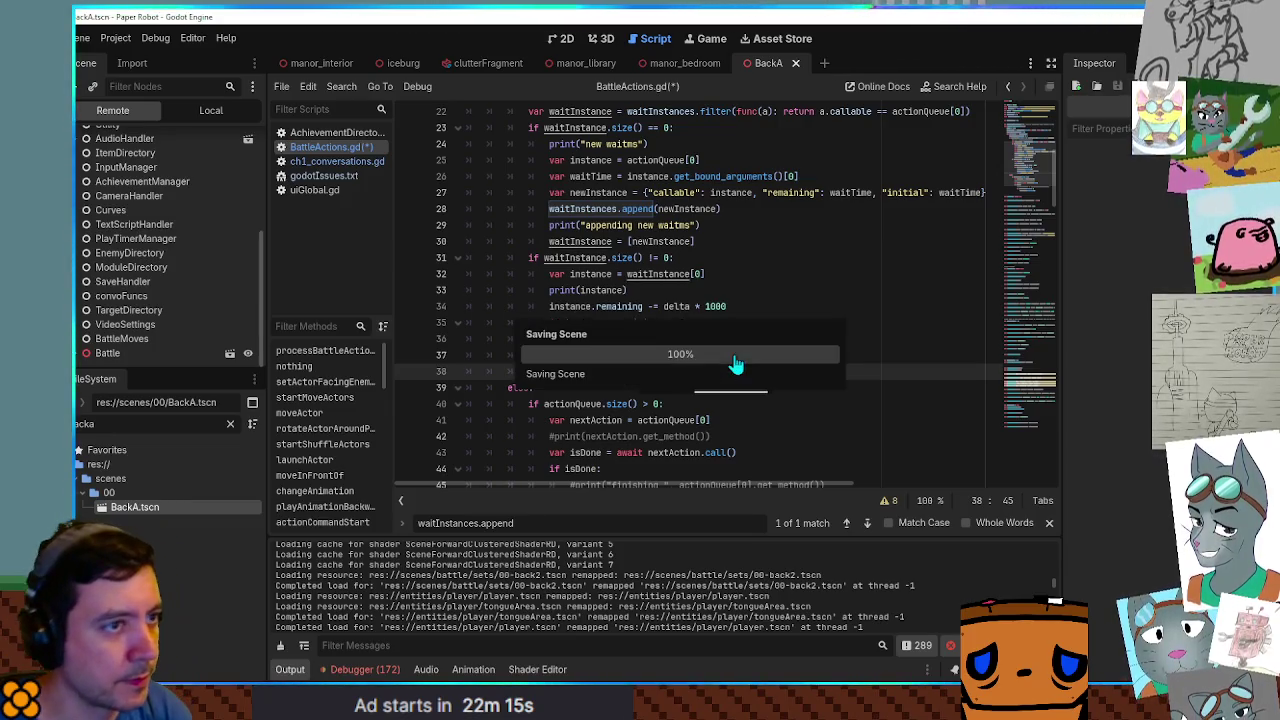
pyautogui.press('F5')
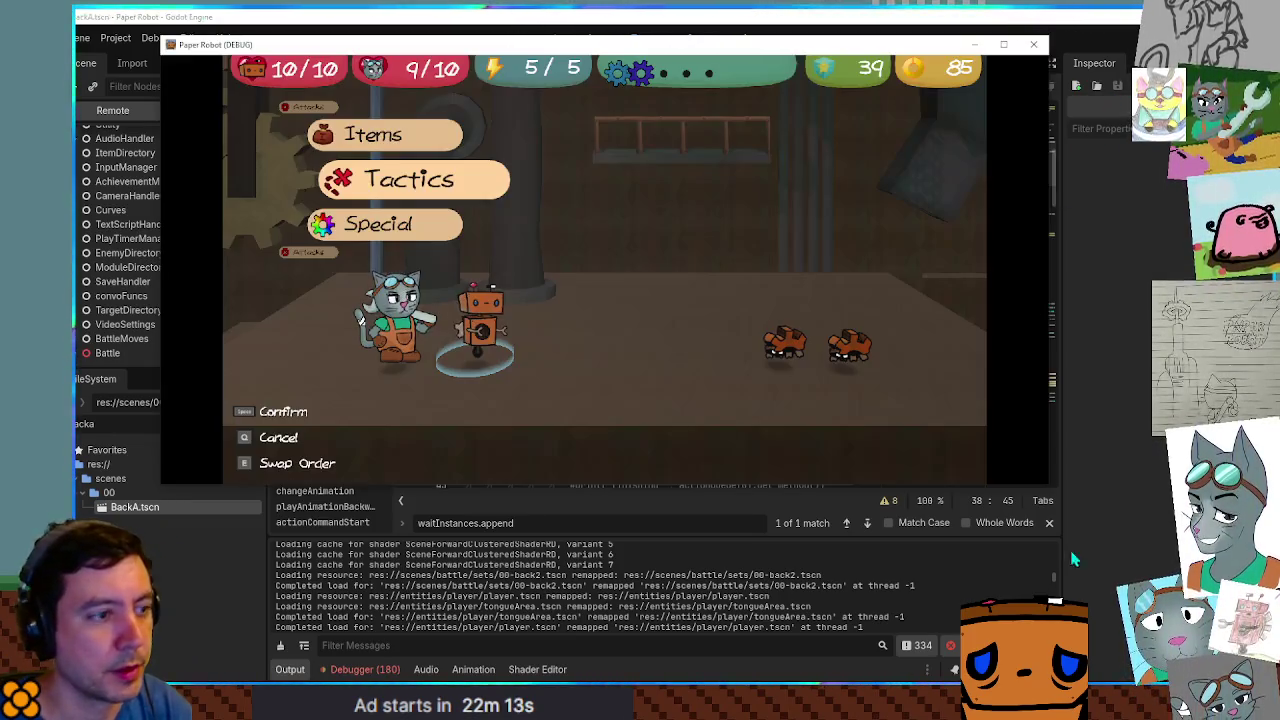
# Choose Tactics > Run away in the battle and fill the run-away meter.
pyautogui.press('space')
pyautogui.press('Down')
pyautogui.press('Down')
pyautogui.press('space')
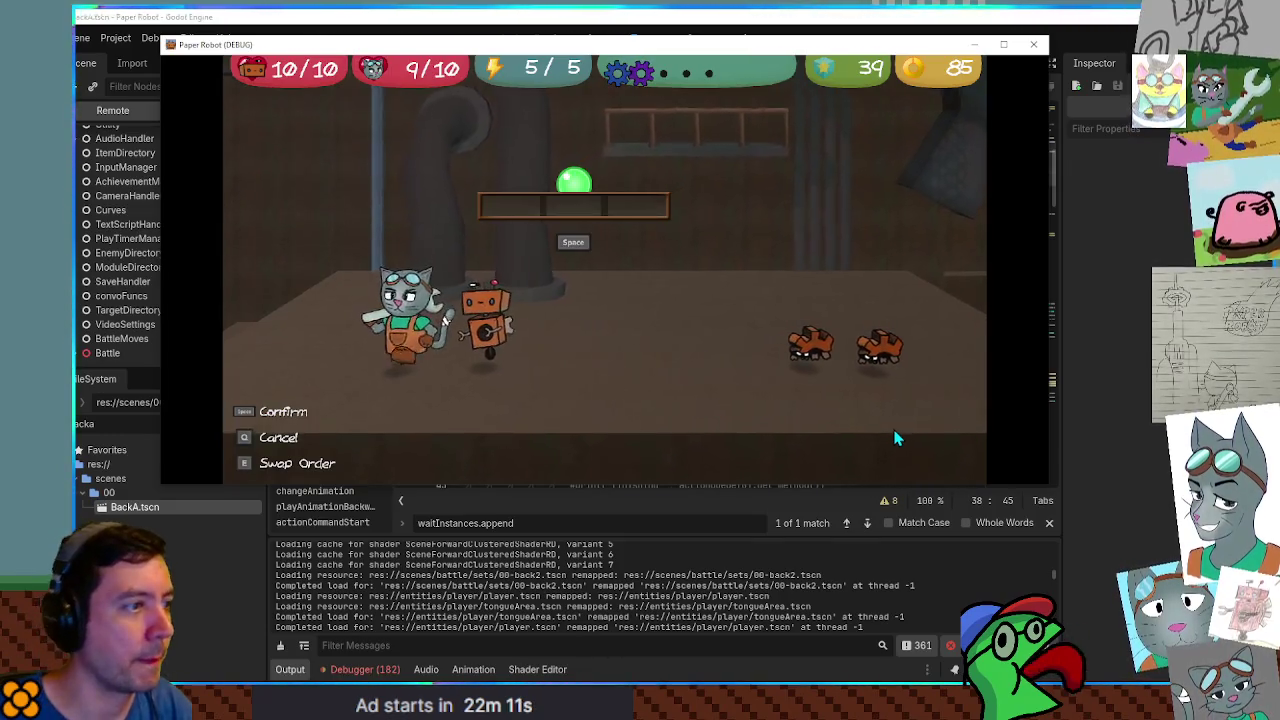
pyautogui.press('space')
pyautogui.press('space')
pyautogui.press('space')
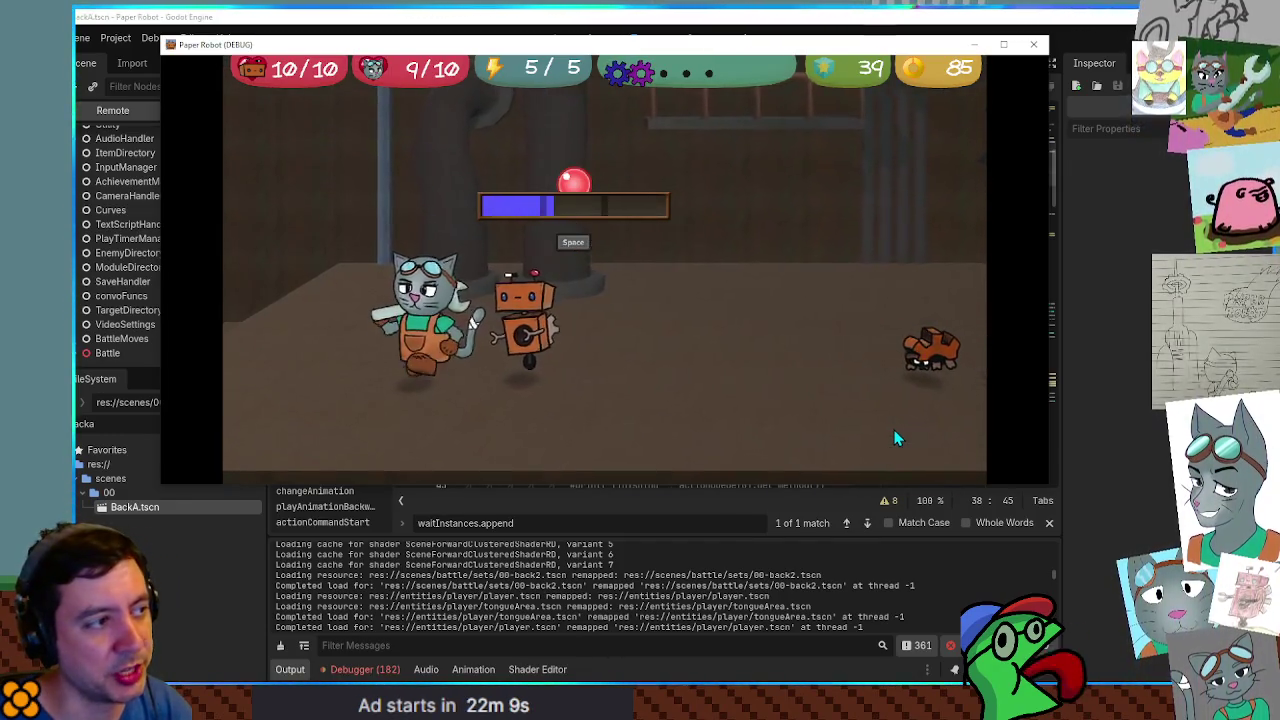
pyautogui.press('space')
pyautogui.press('space')
pyautogui.press('space')
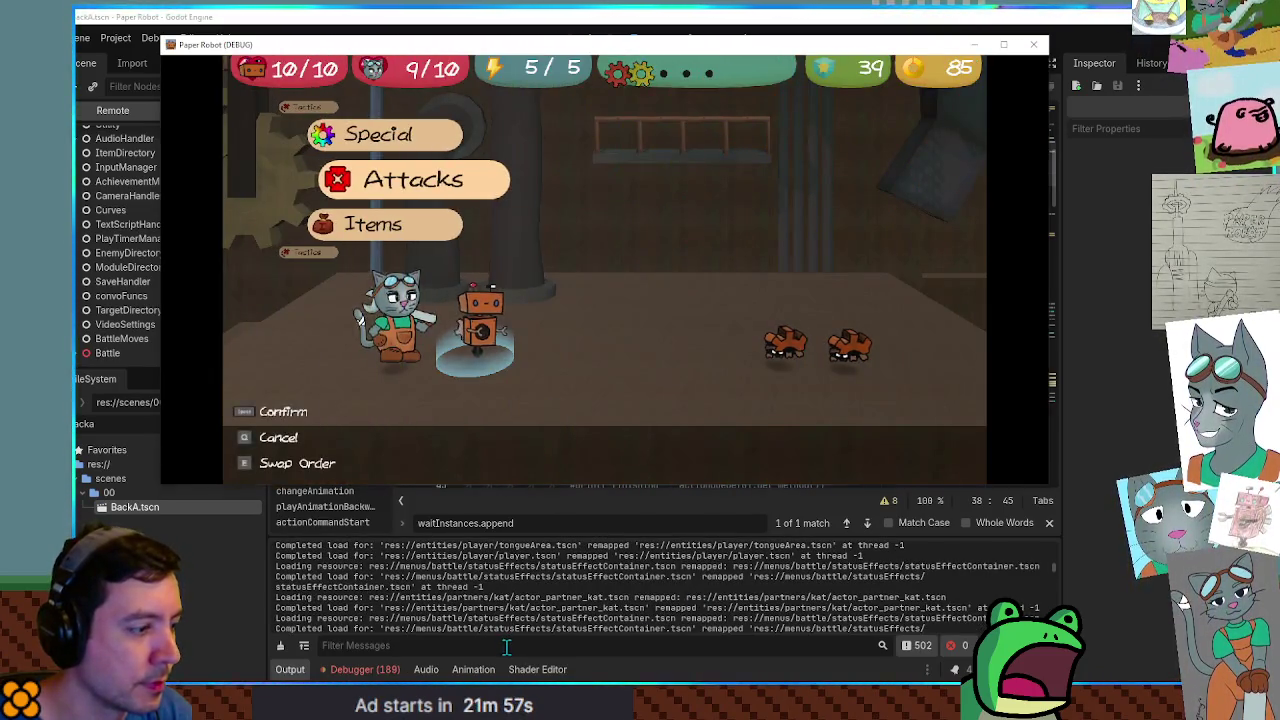
# Filter the Output log by 'append' and clear it.
pyautogui.click(491, 640)
pyautogui.write('append')
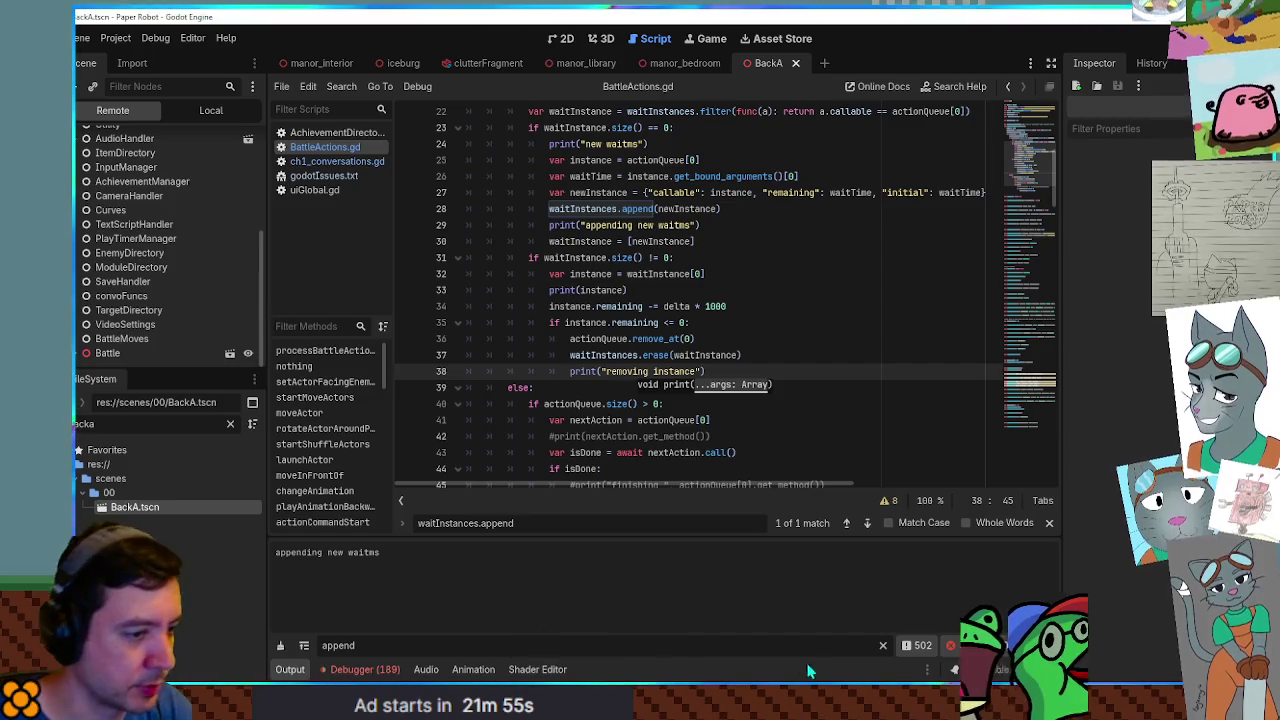
pyautogui.click(280, 646)
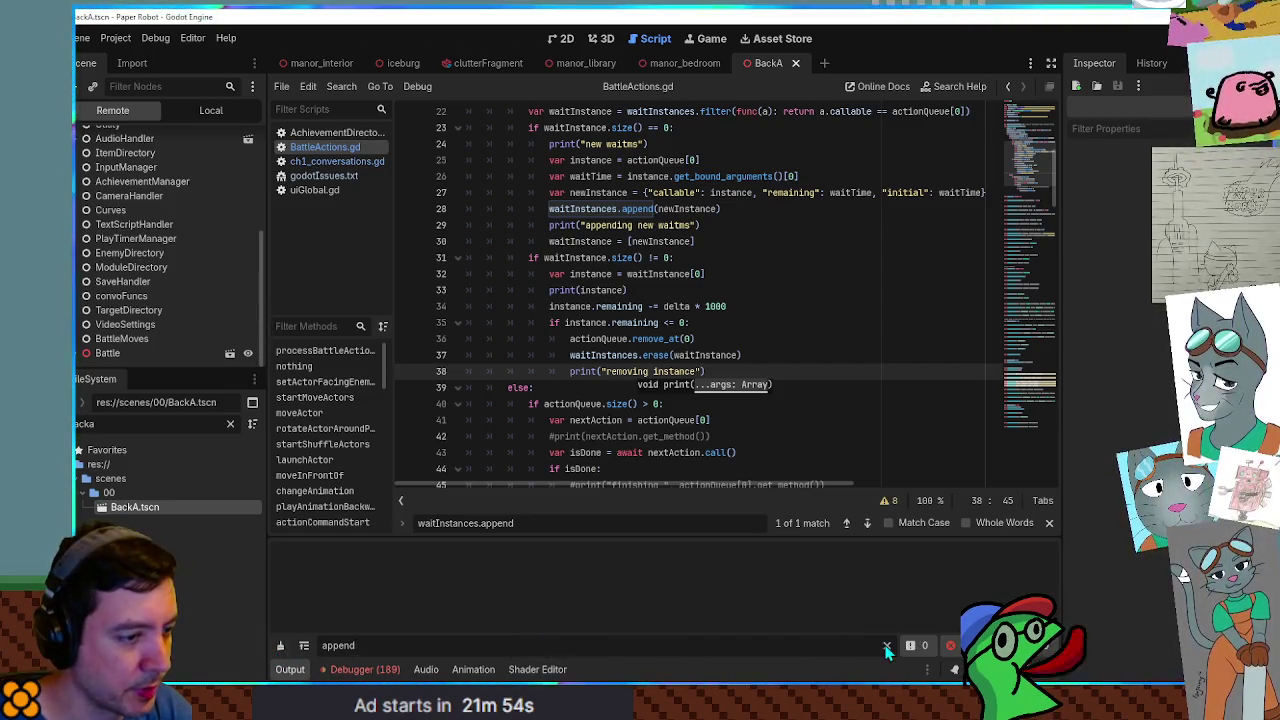
# Rotate the battle menu to Tactics, clear the log again, and Defend to end the robot's turn.
pyautogui.hotkey('alt', 'Tab')
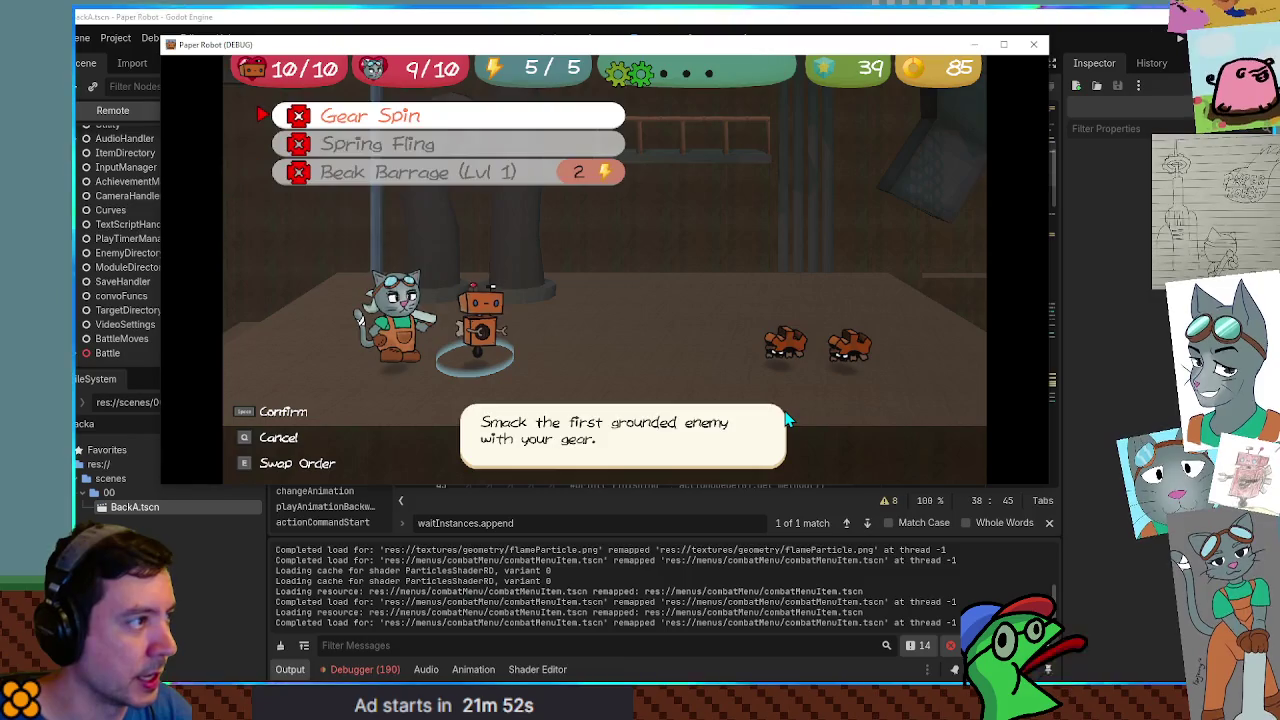
pyautogui.press('Right')
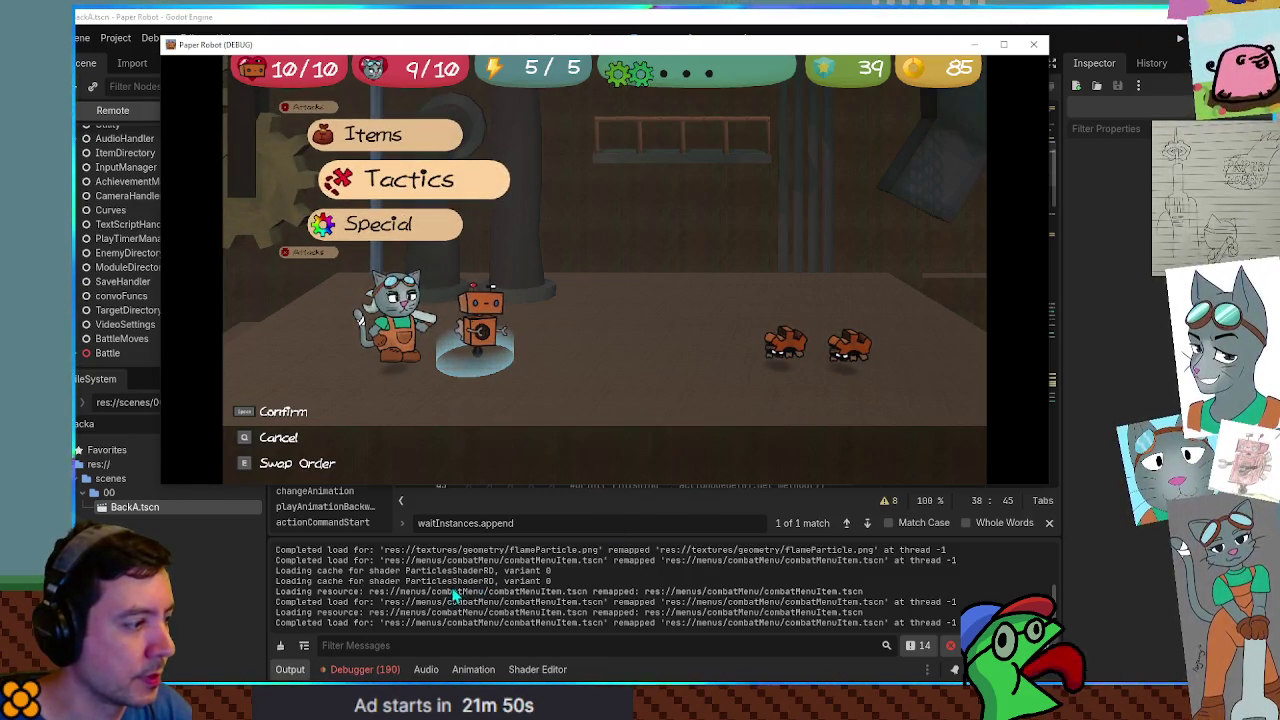
pyautogui.click(283, 647)
pyautogui.hotkey('alt', 'Tab')
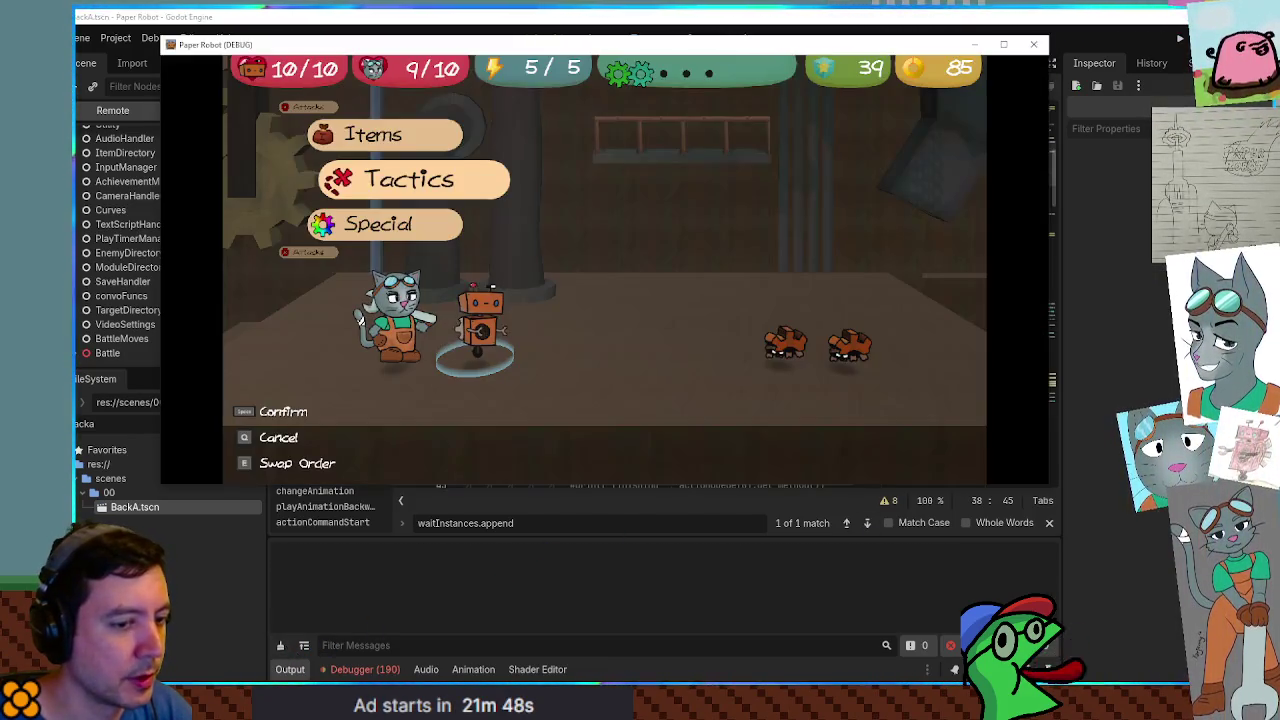
pyautogui.press('space')
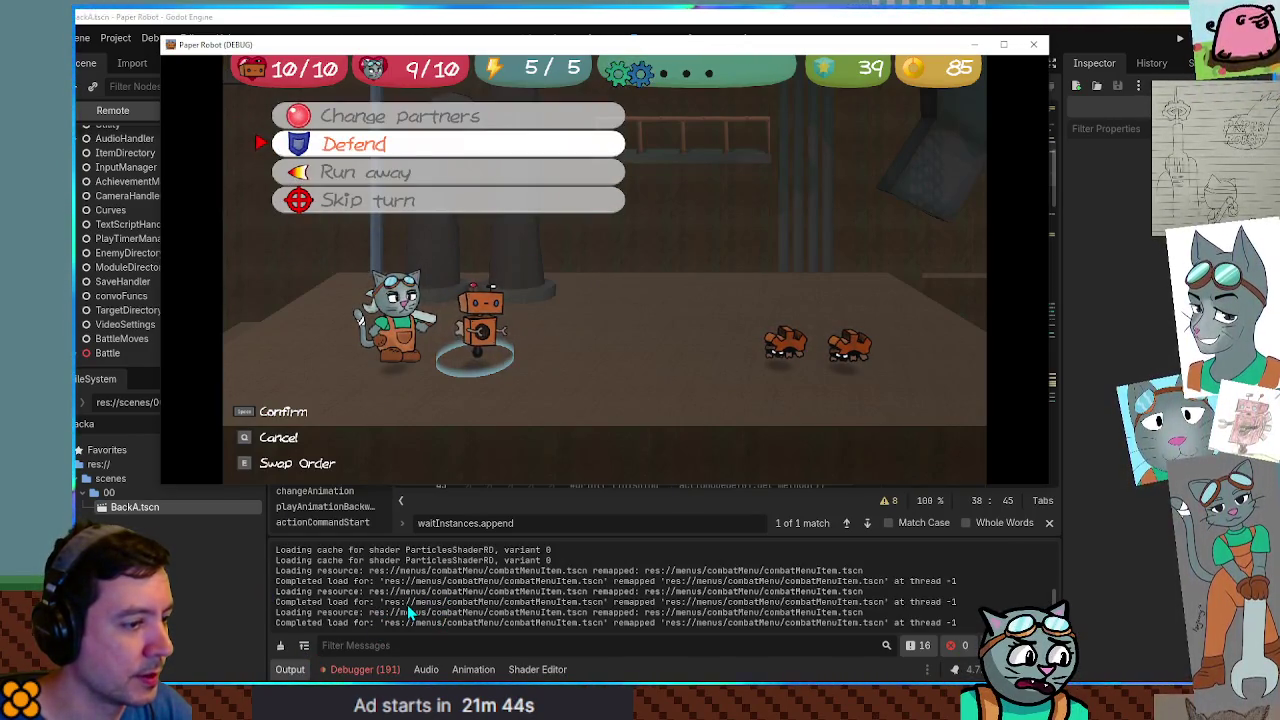
pyautogui.press('space')
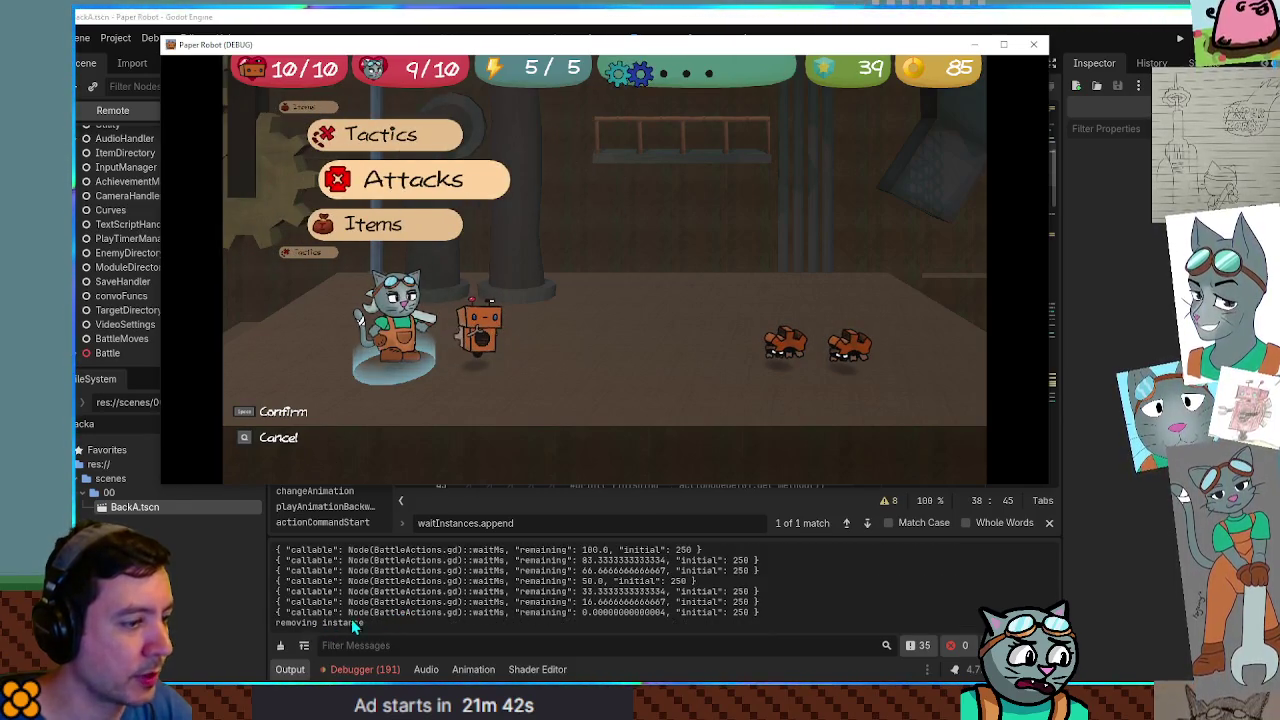
pyautogui.press('Up')
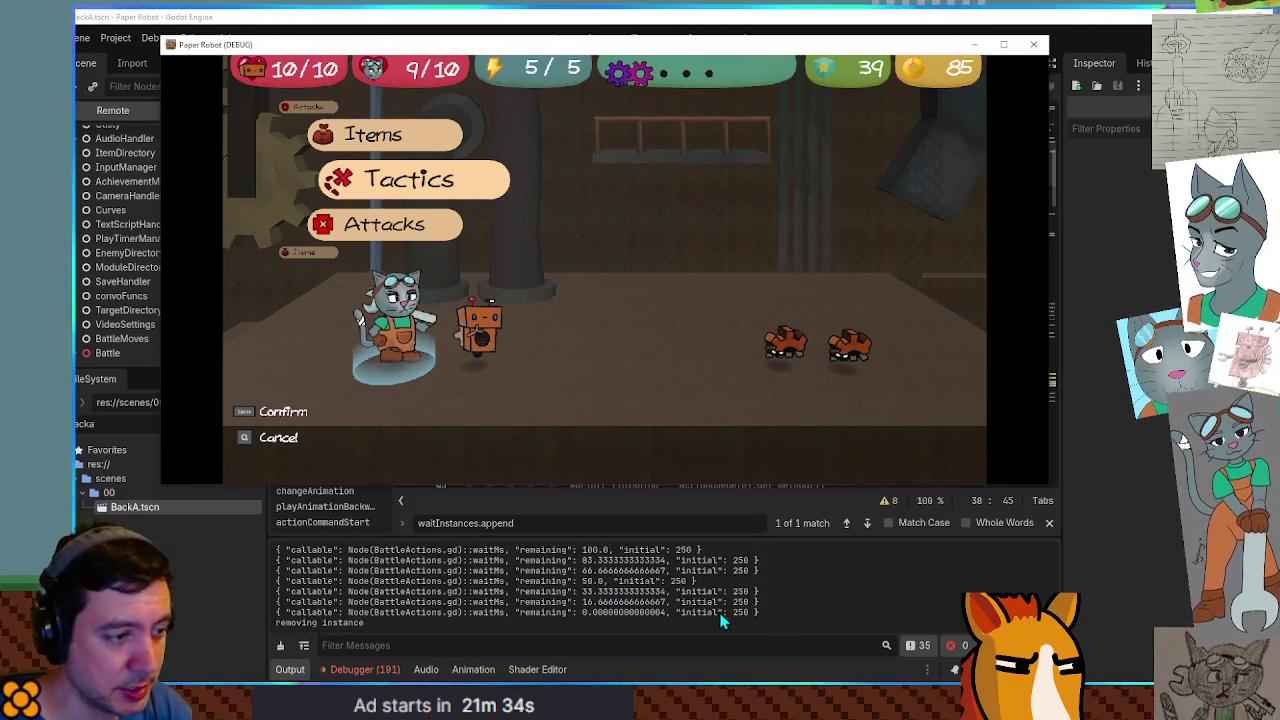
pyautogui.click(143, 363)
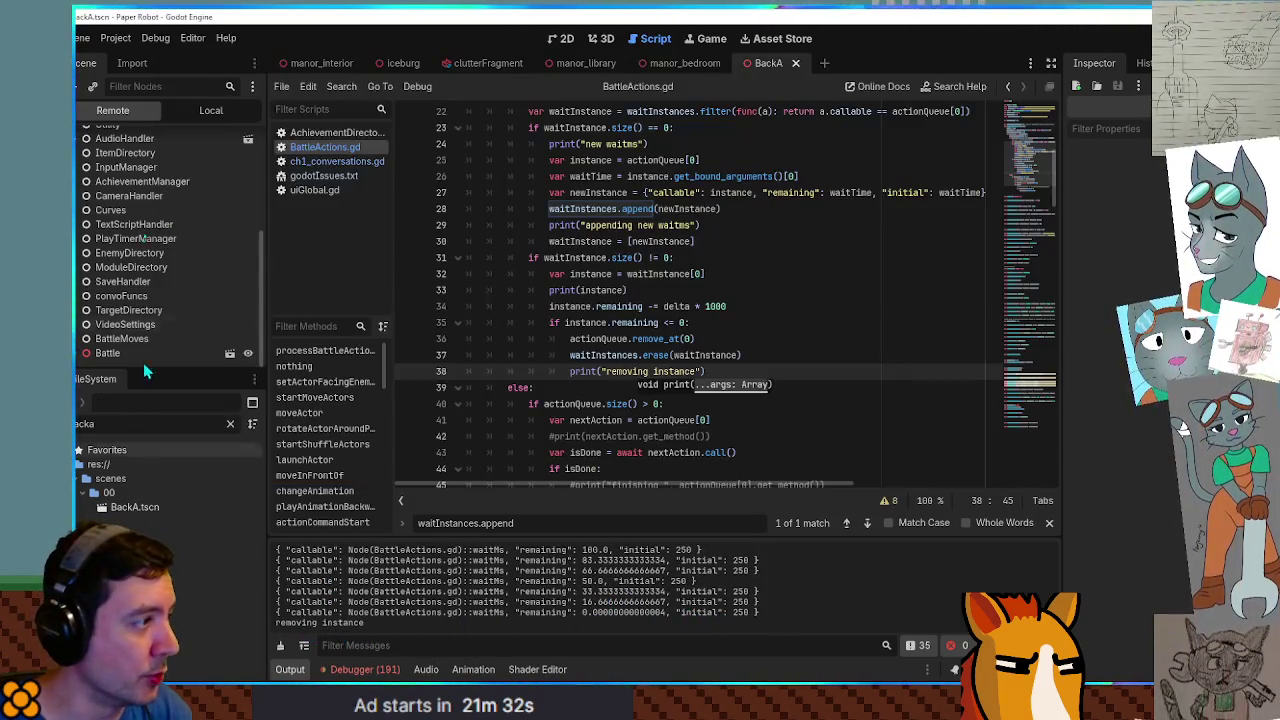
# Expand Battle > BattleManager in the live scene tree and inspect the BattleActions node.
pyautogui.click(78, 354)
pyautogui.scroll(-2, 105, 320)
pyautogui.click(82, 281)
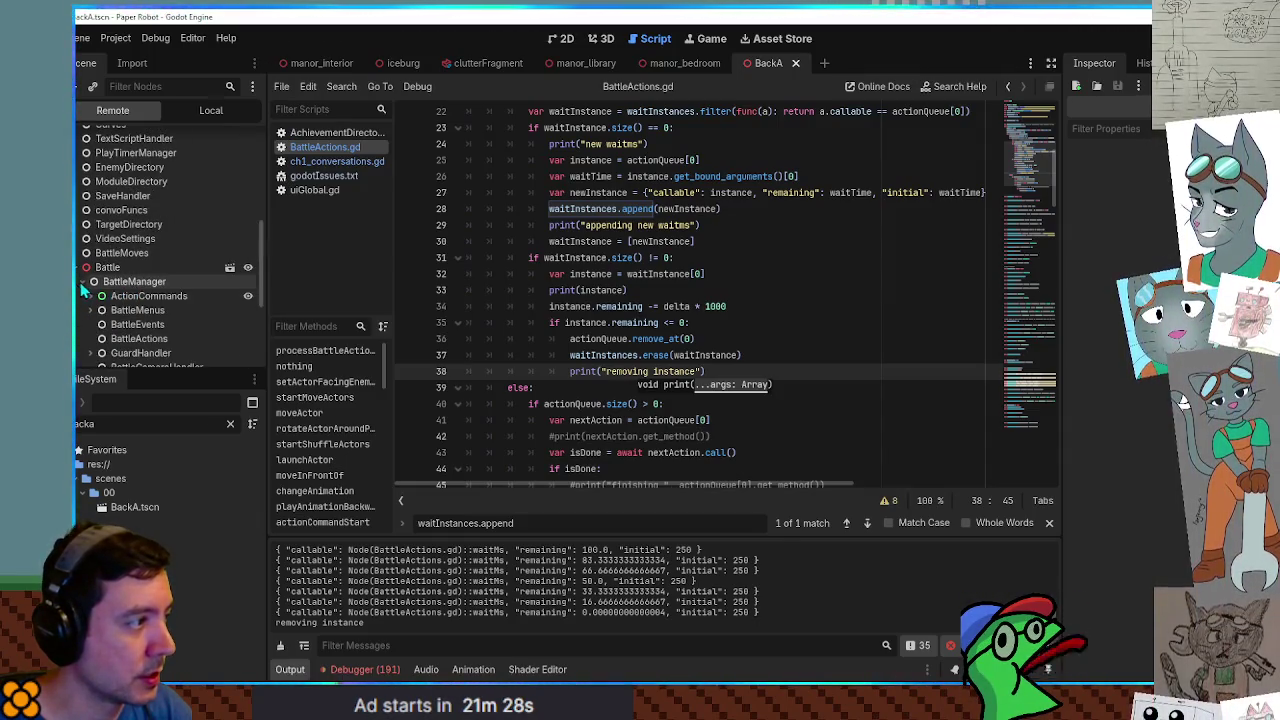
pyautogui.click(140, 340)
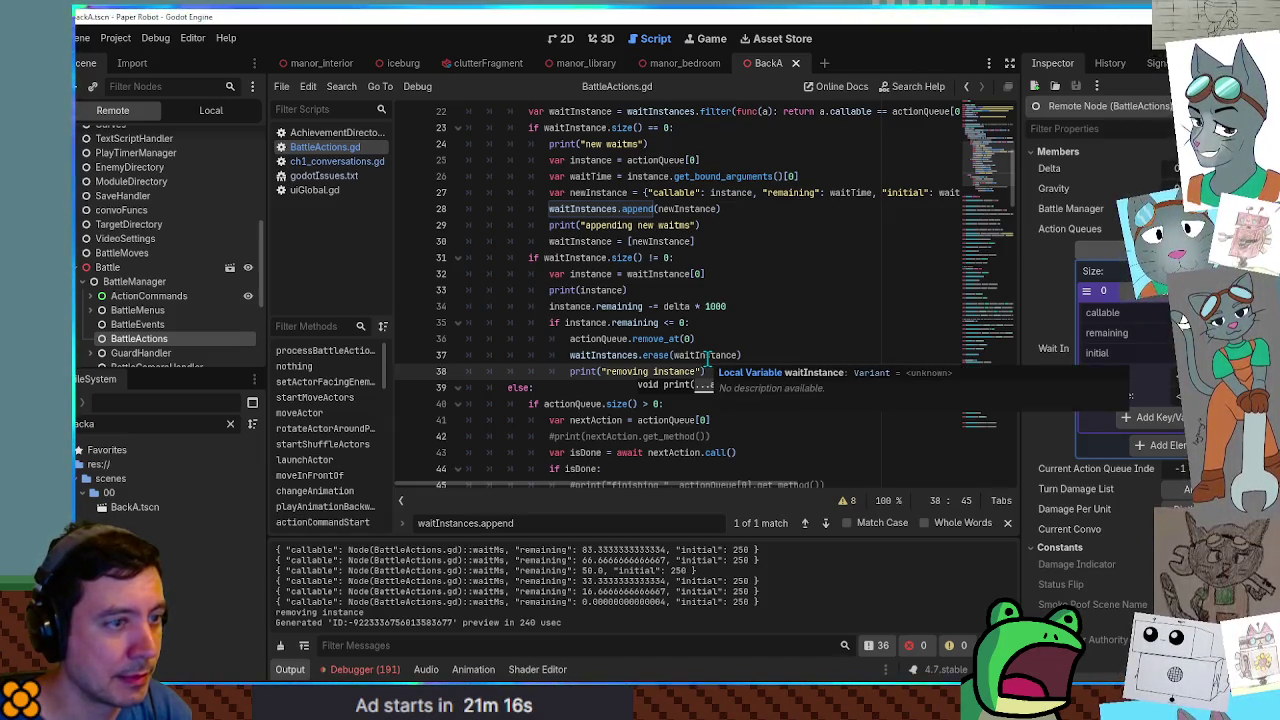
# Review the instance and waitInstance uses in the wait logic on lines 22–37.
pyautogui.doubleClick(568, 306)
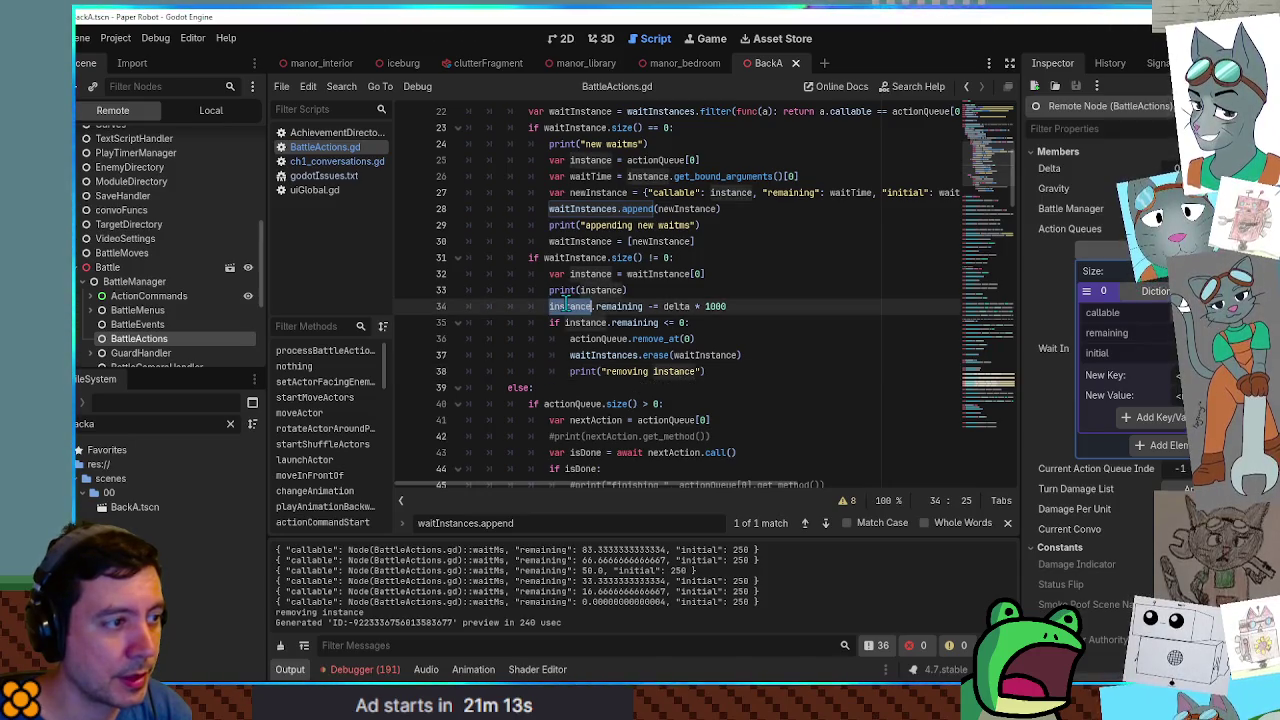
pyautogui.doubleClick(717, 355)
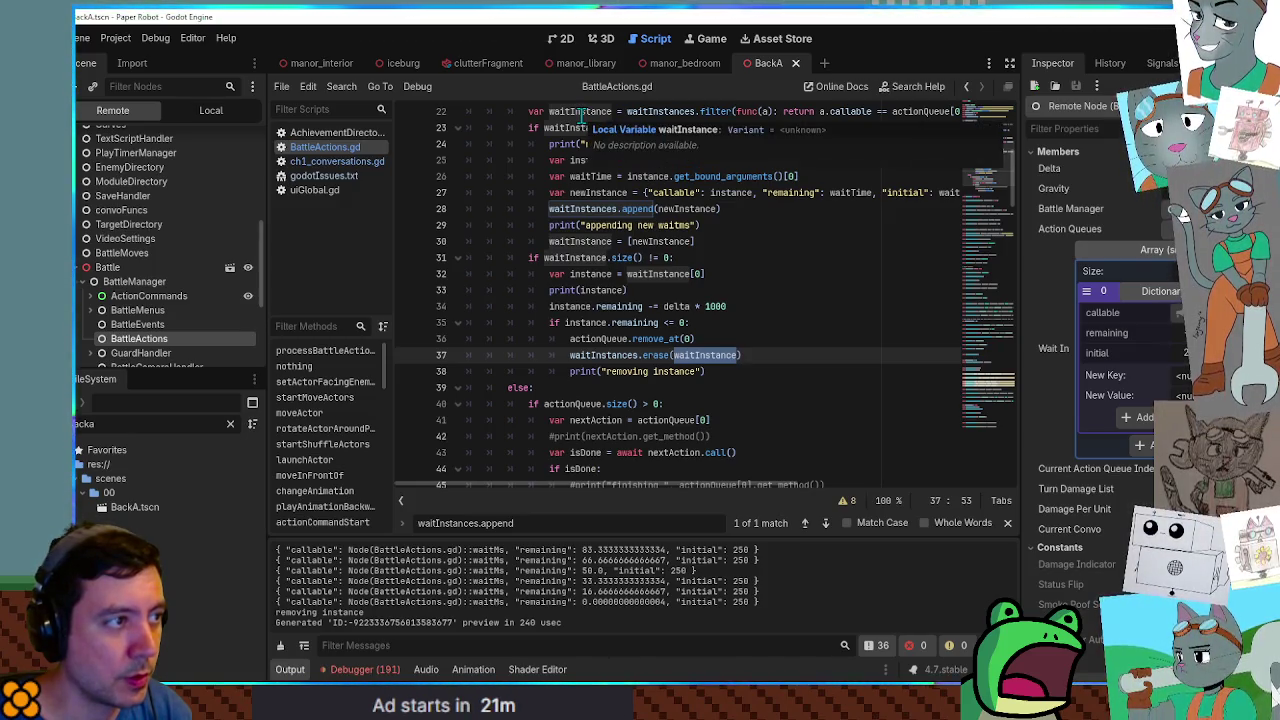
pyautogui.click(702, 112)
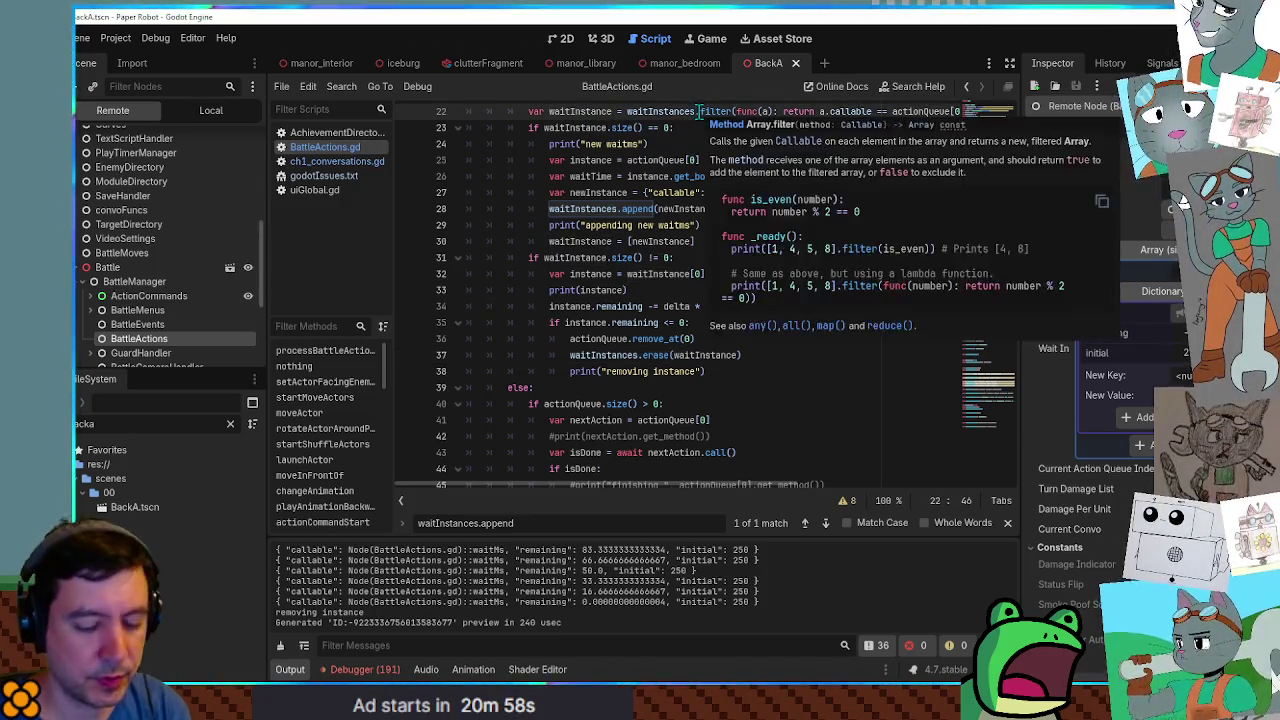
pyautogui.press('End')
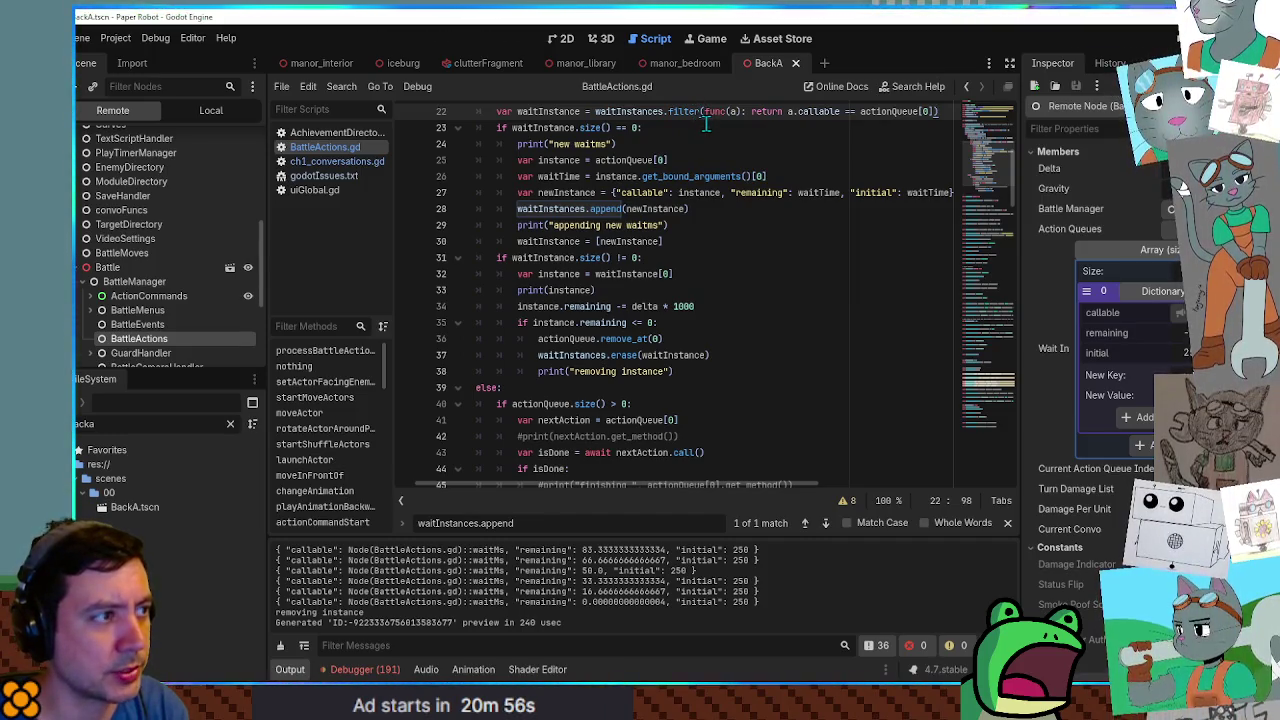
pyautogui.press('Home')
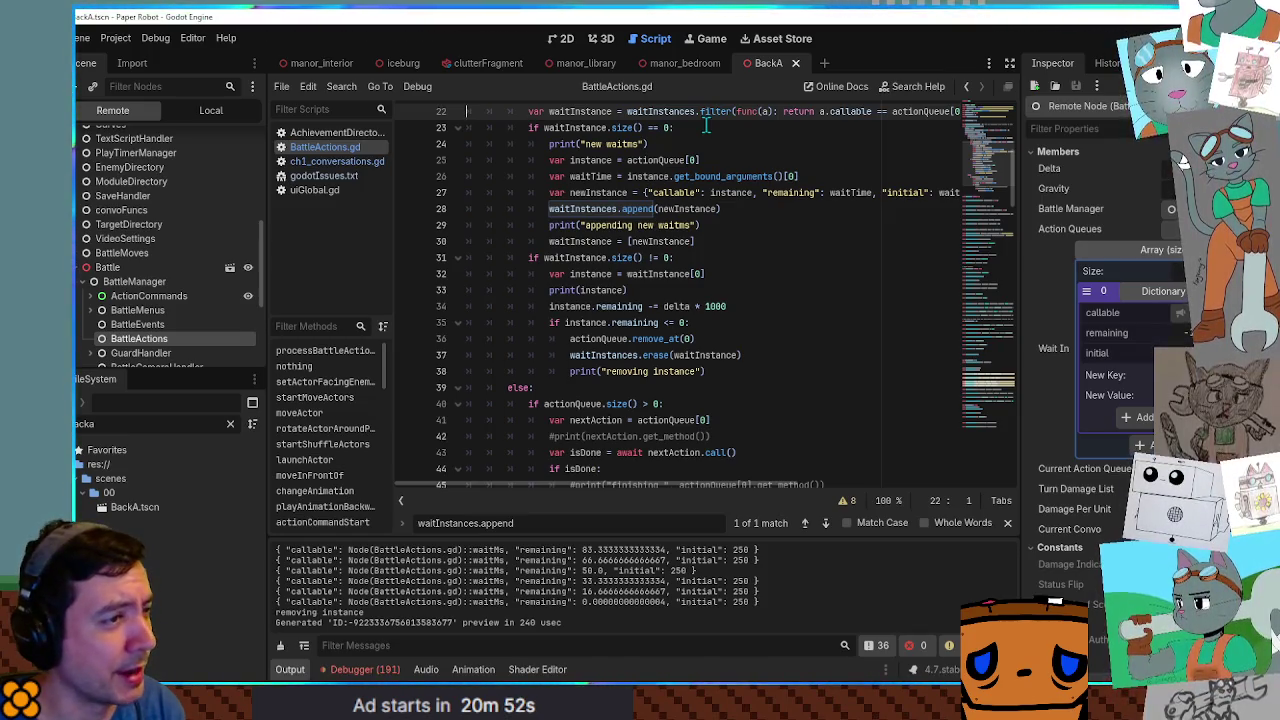
pyautogui.doubleClick(590, 128)
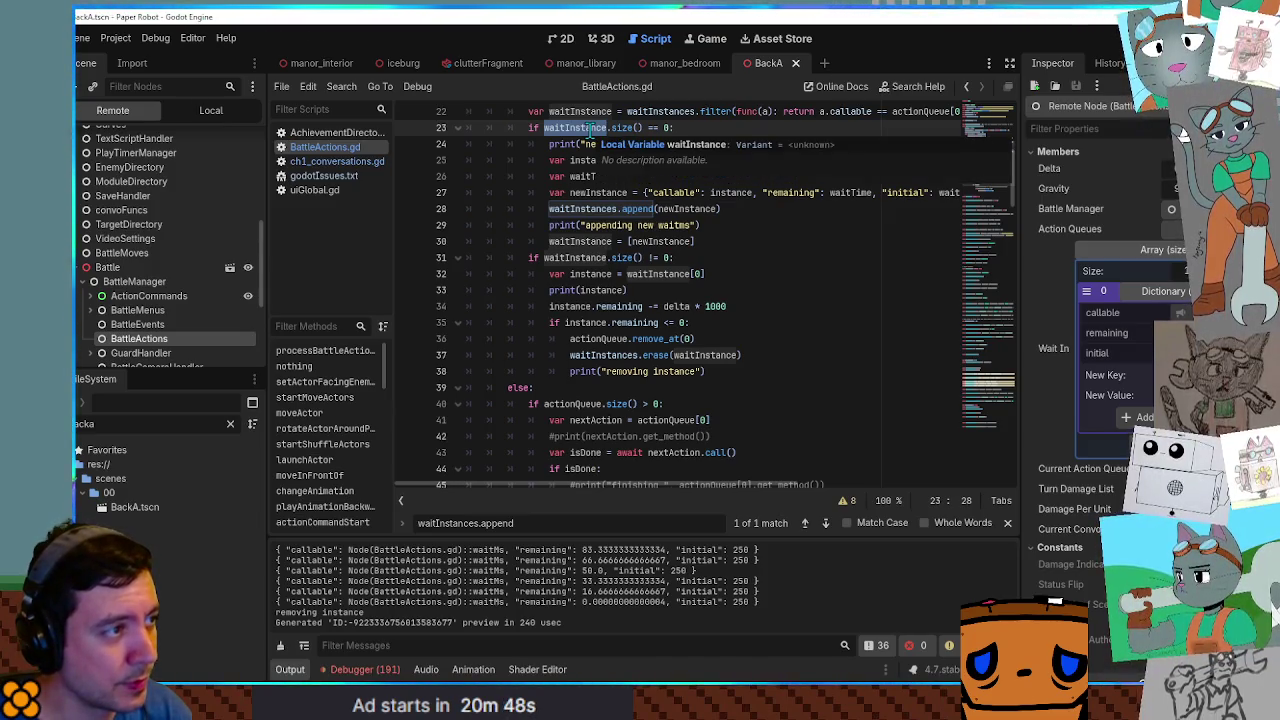
pyautogui.doubleClick(585, 112)
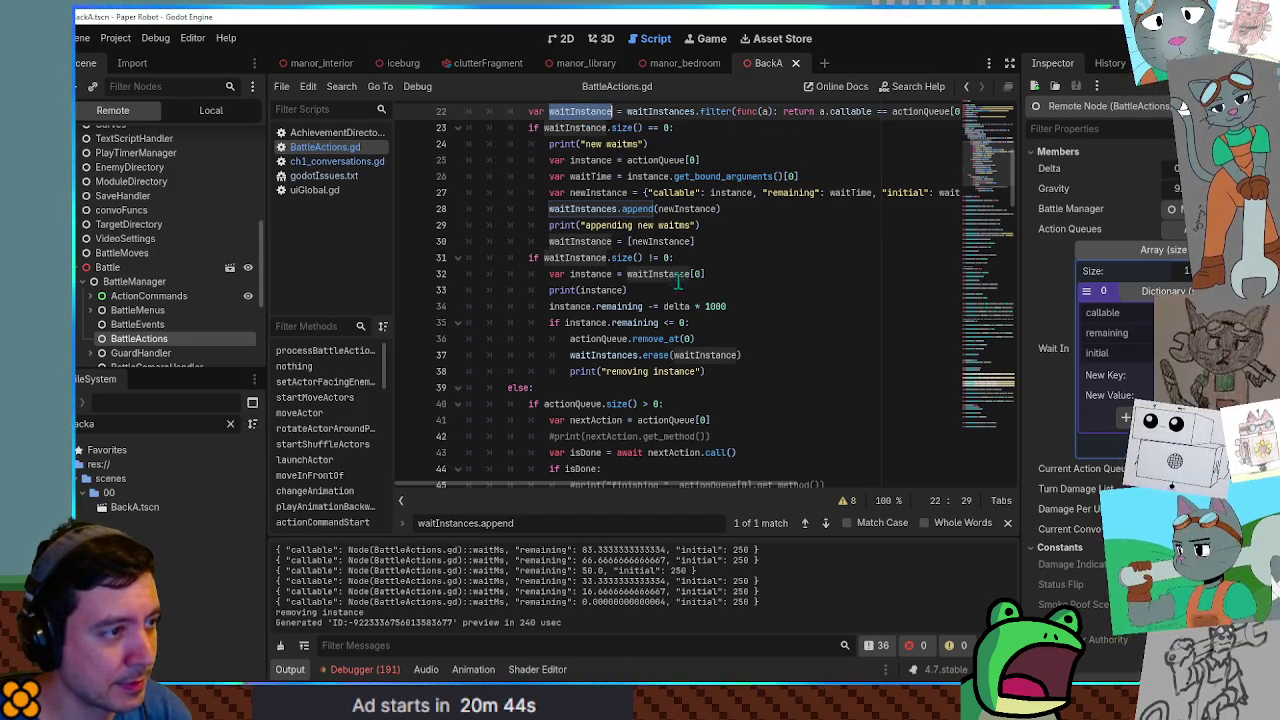
# Change erase(waitInstance) to erase(instance) and save BattleActions.gd.
pyautogui.doubleClick(578, 274)
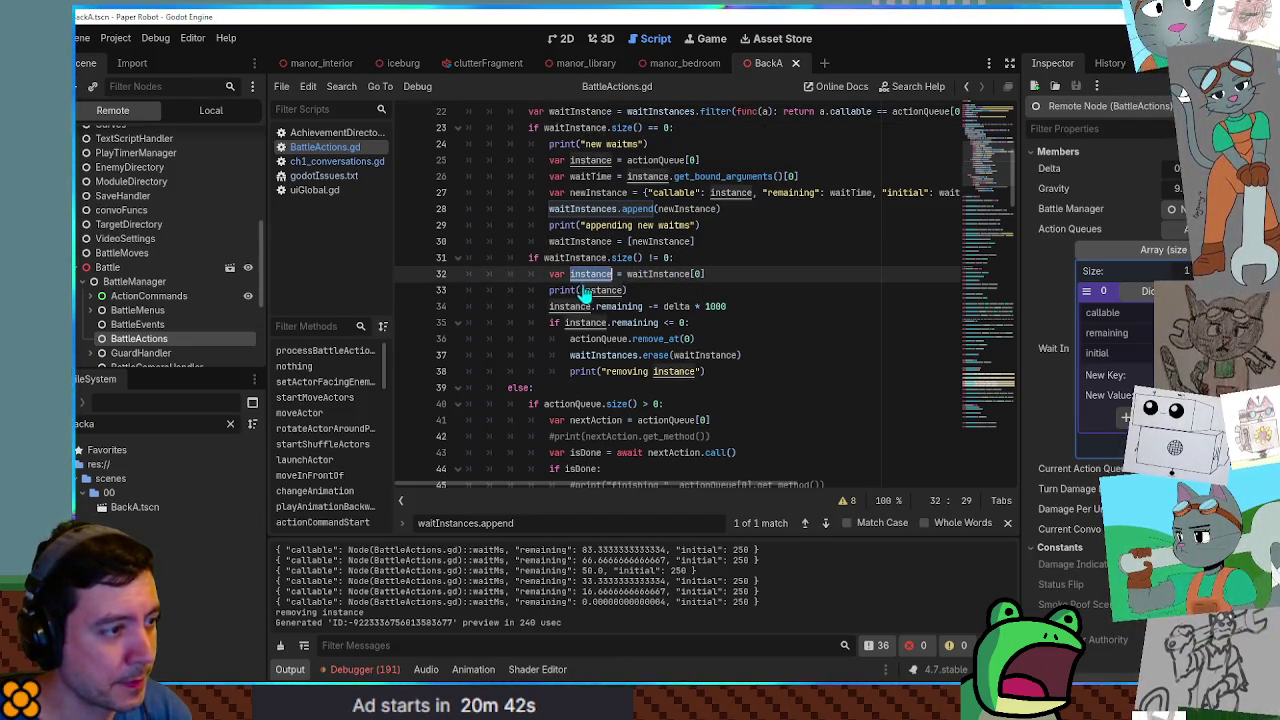
pyautogui.doubleClick(706, 356)
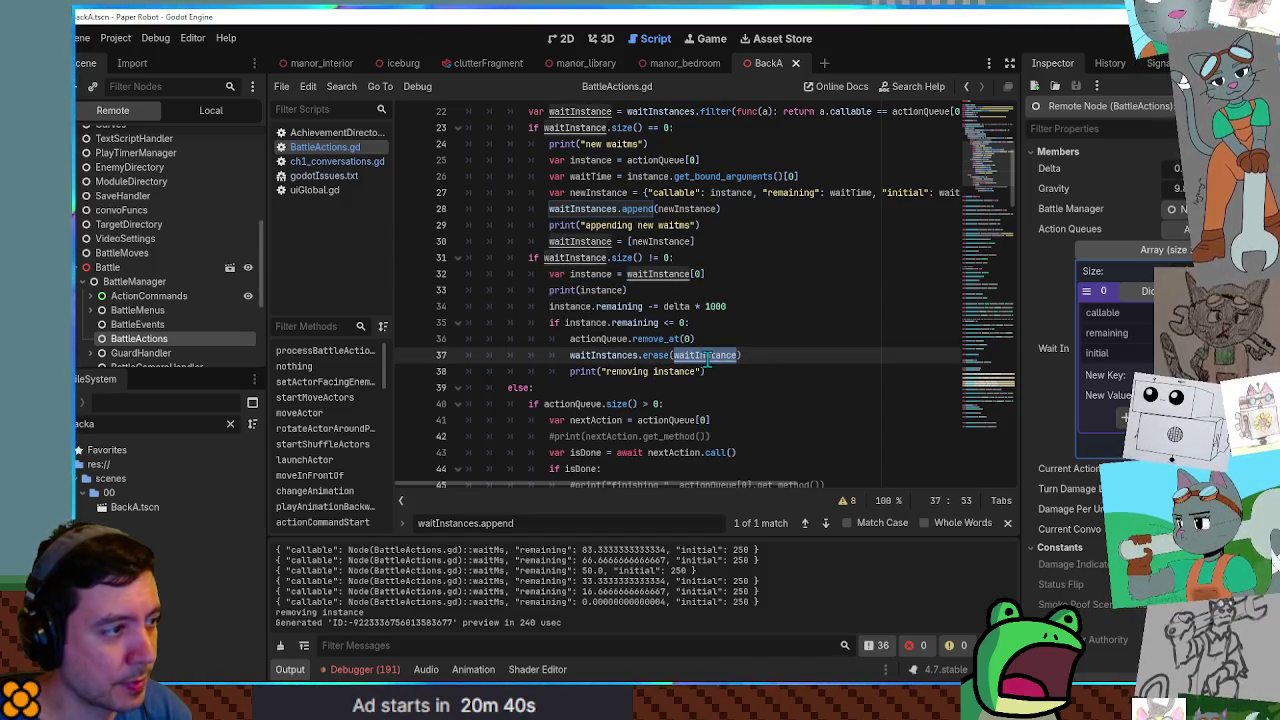
pyautogui.write('instance')
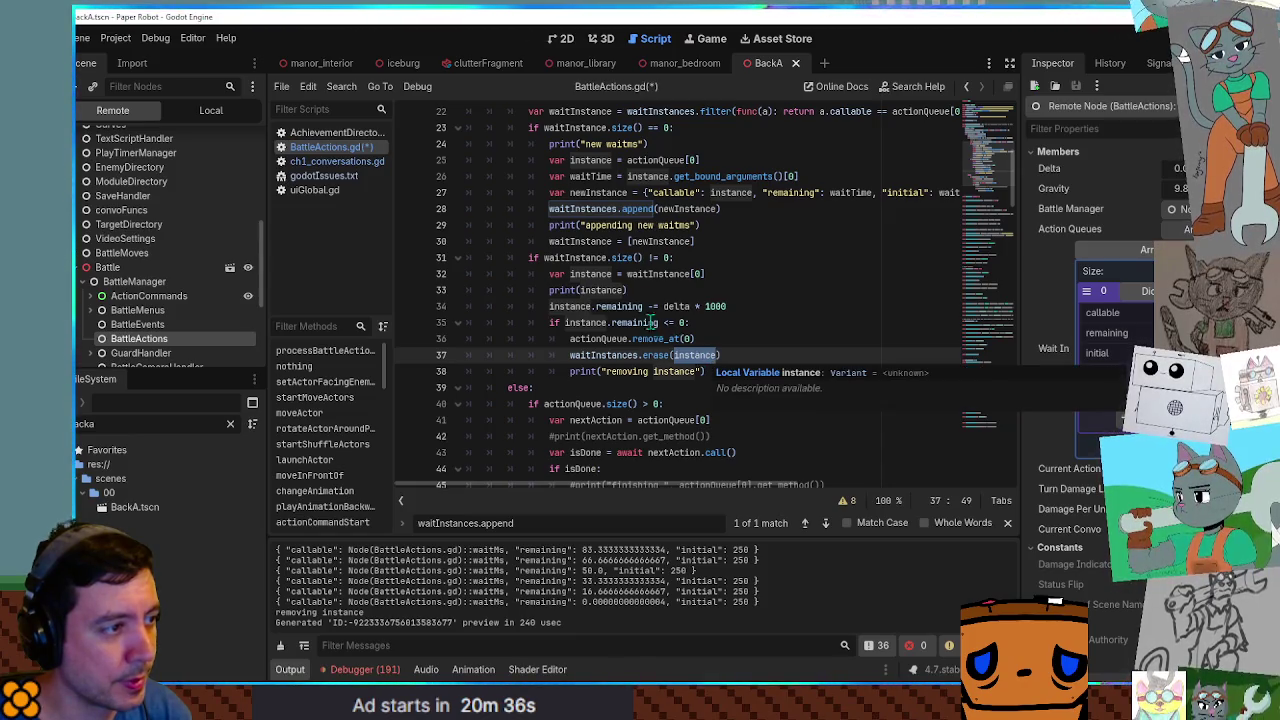
pyautogui.click(635, 290)
pyautogui.hotkey('ctrl', 's')
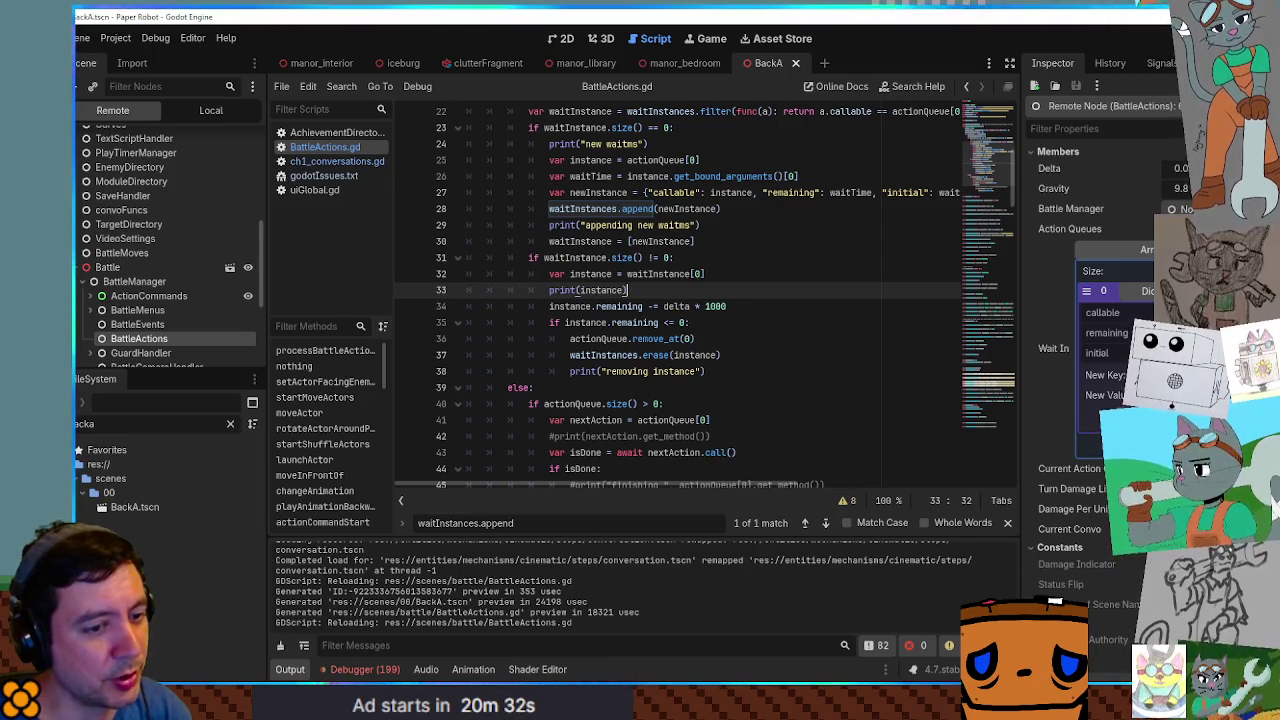
pyautogui.click(822, 326)
# Run the game, choose Tactics > Defend for the robot and cat, then stop it.
pyautogui.press('F5')
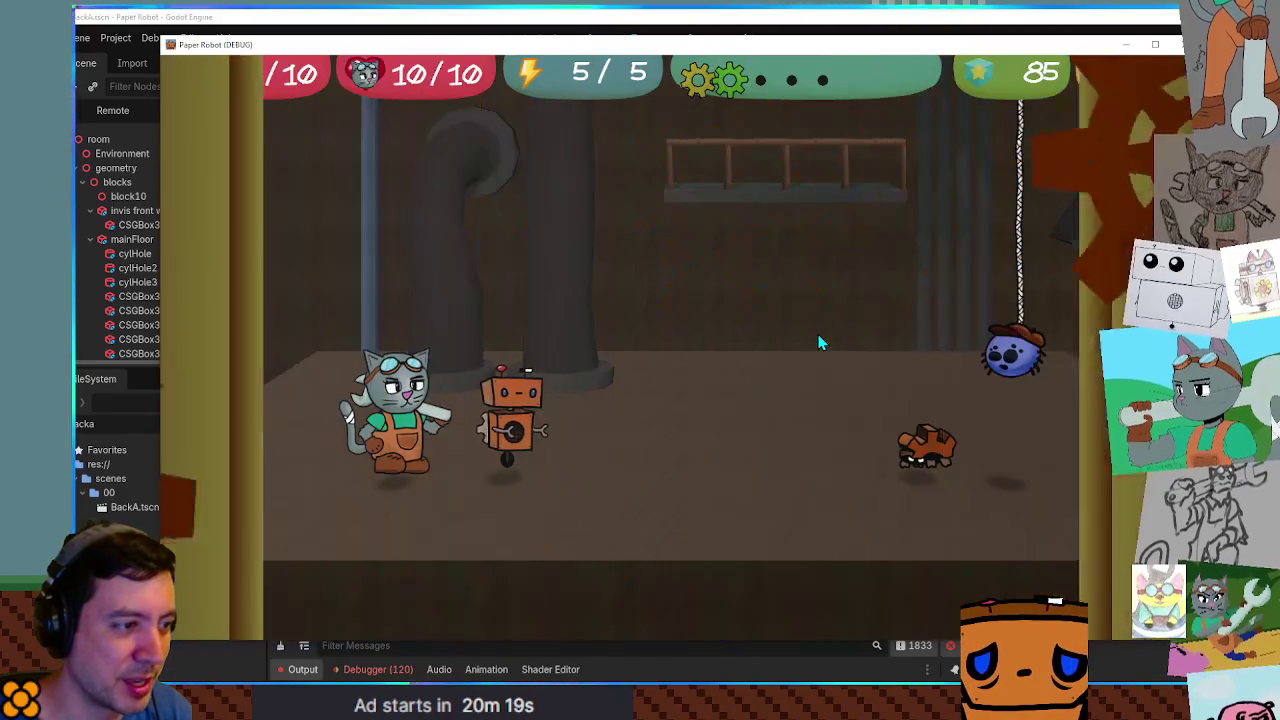
pyautogui.press('Up')
pyautogui.press('Up')
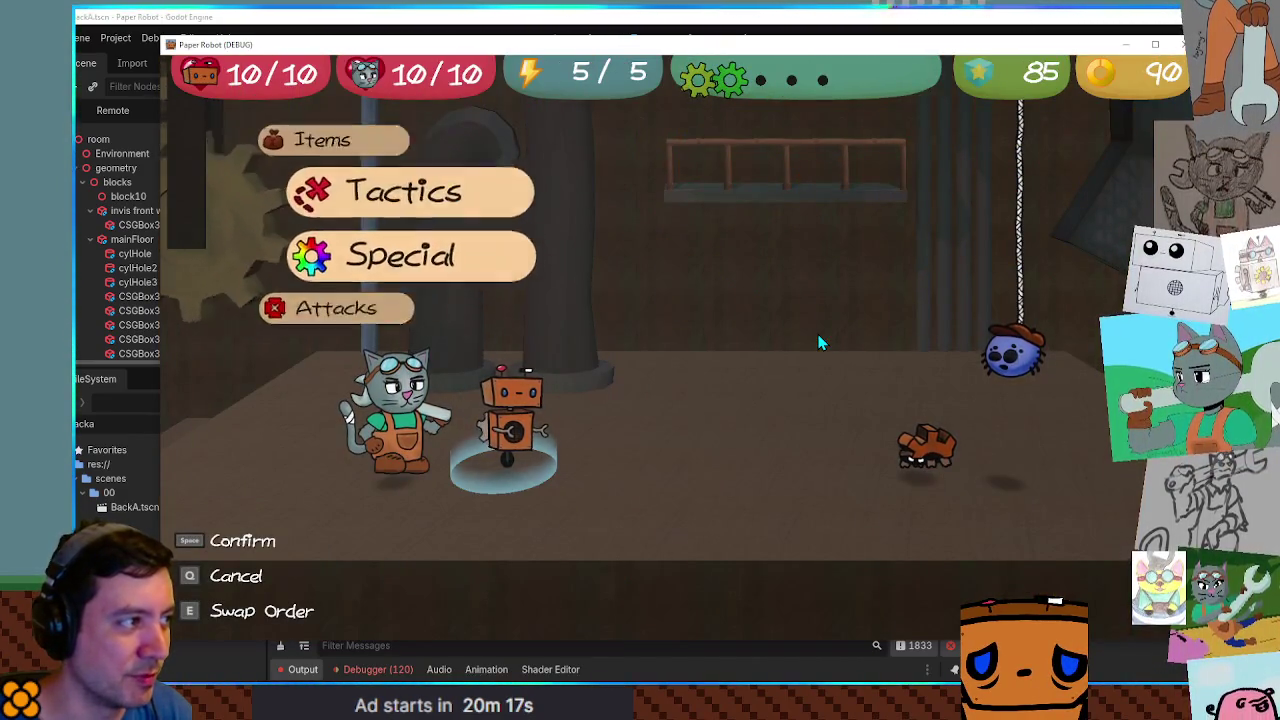
pyautogui.press('space')
pyautogui.press('space')
pyautogui.press('Up')
pyautogui.press('space')
pyautogui.press('space')
pyautogui.press('space')
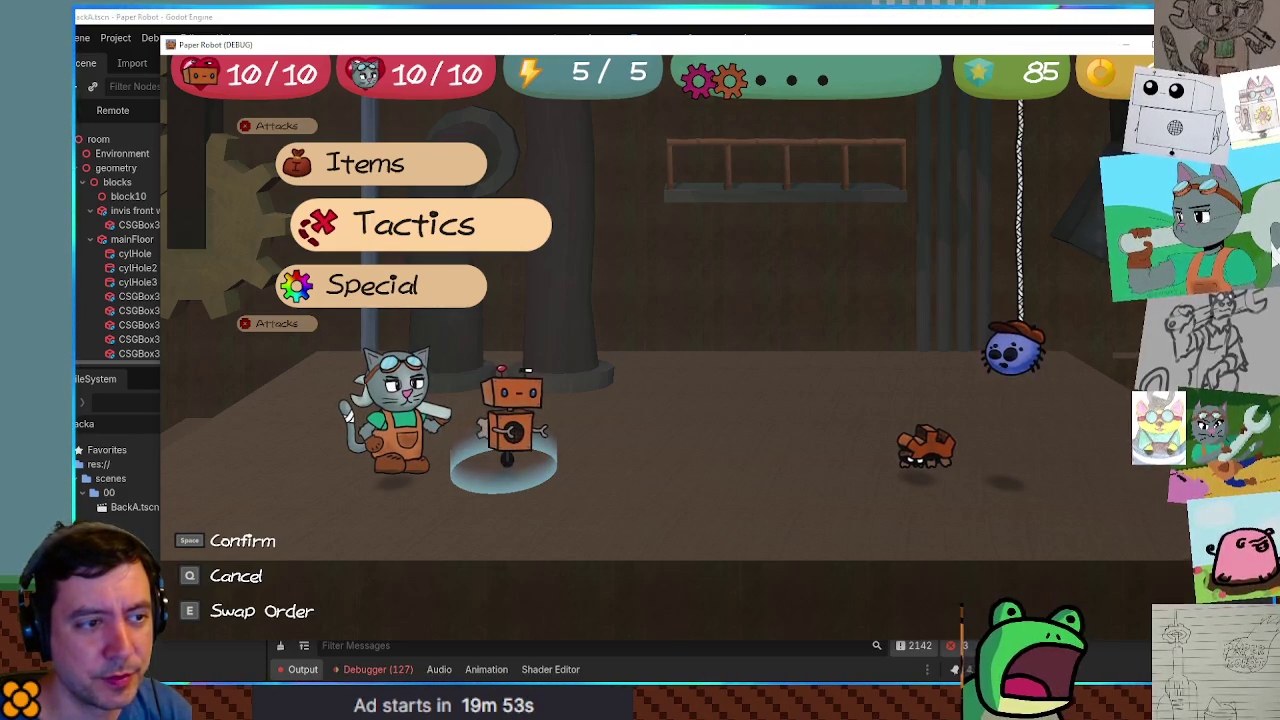
pyautogui.press('F8')
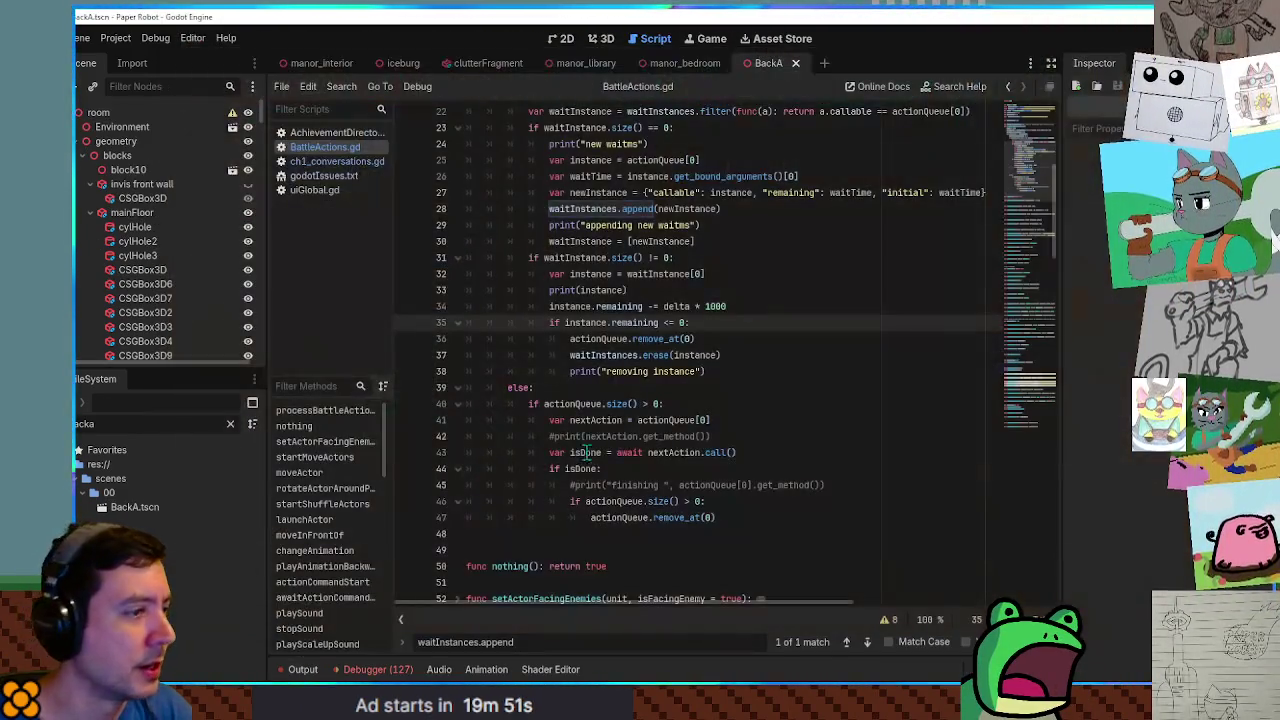
# Delete the six debug print lines from the wait logic and save the script.
pyautogui.click(580, 444)
pyautogui.hotkey('ctrl', 'shift', 'k')
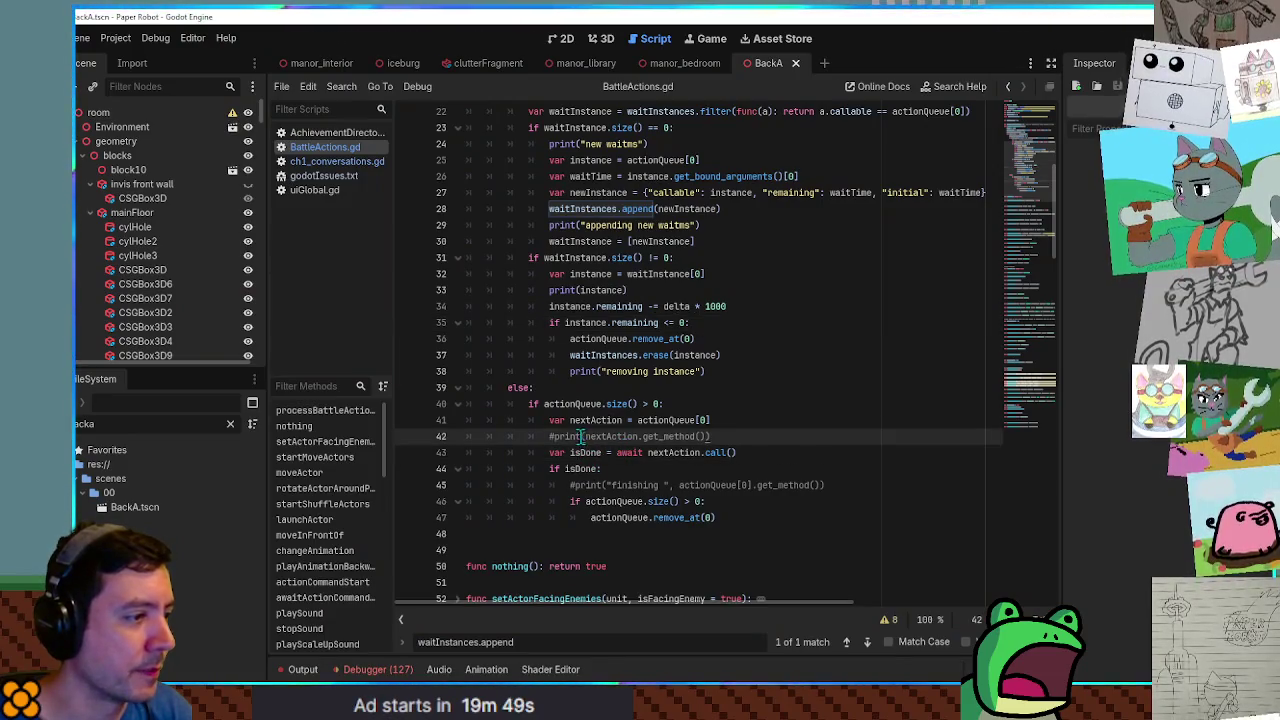
pyautogui.hotkey('ctrl', 'f')
pyautogui.write('print')
pyautogui.click(600, 468)
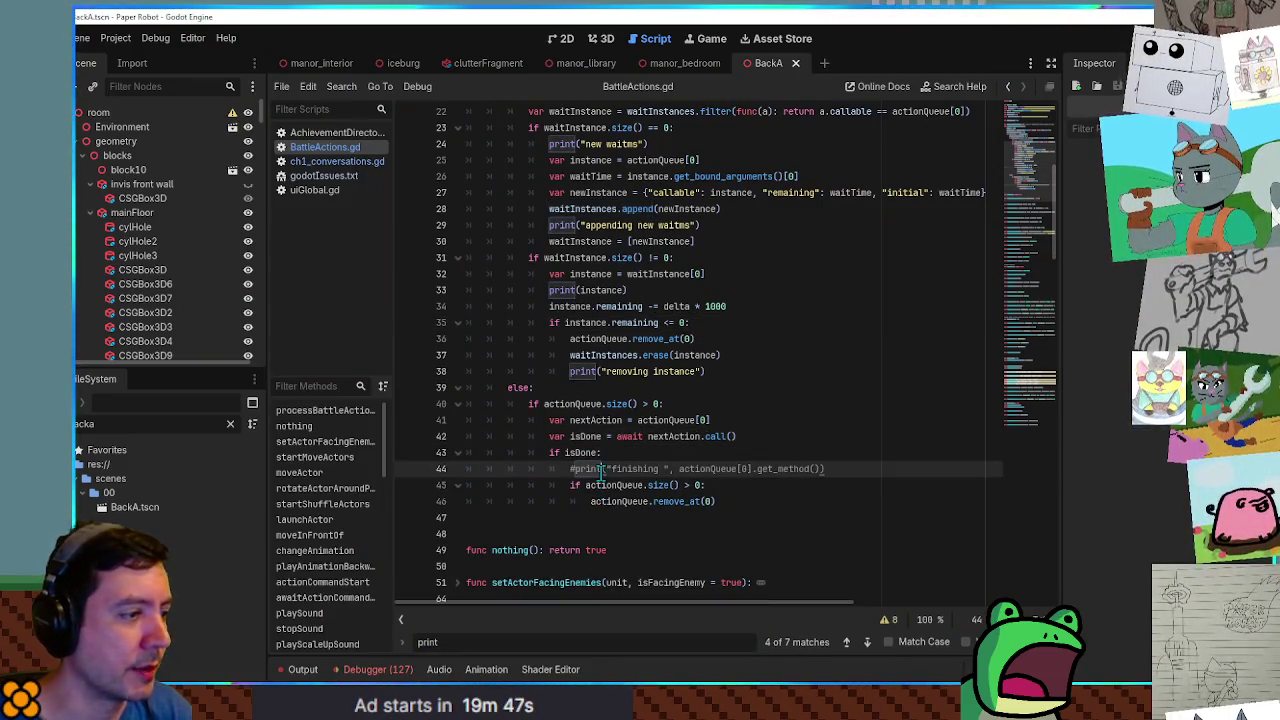
pyautogui.hotkey('ctrl', 'shift', 'k')
pyautogui.click(600, 372)
pyautogui.hotkey('ctrl', 'shift', 'k')
pyautogui.click(600, 290)
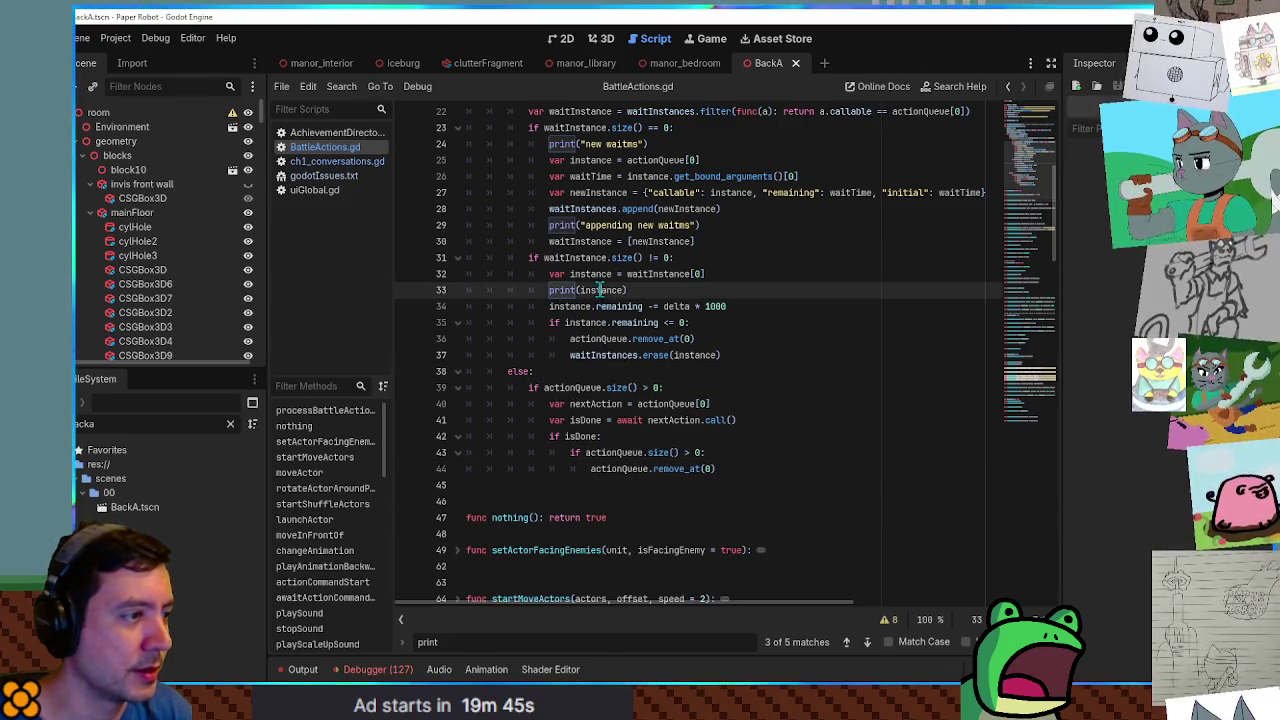
pyautogui.hotkey('ctrl', 'shift', 'k')
pyautogui.click(600, 225)
pyautogui.hotkey('ctrl', 'shift', 'k')
pyautogui.click(600, 144)
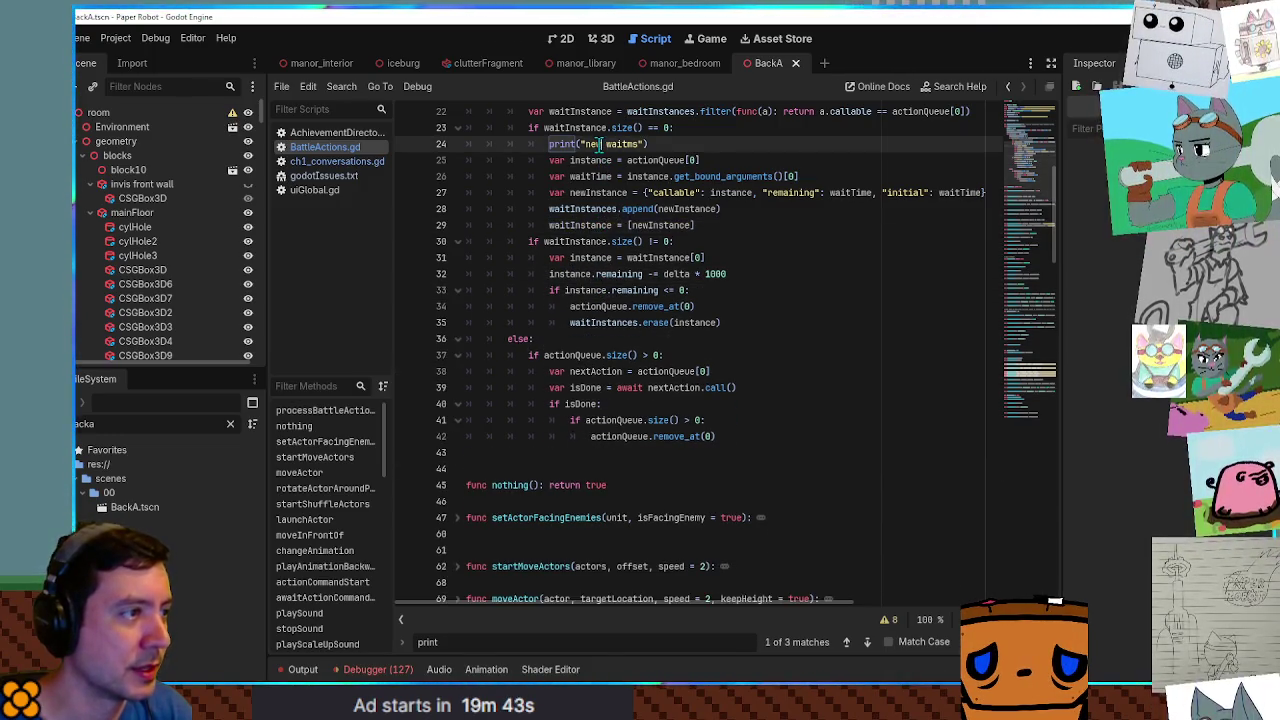
pyautogui.hotkey('ctrl', 'shift', 'k')
pyautogui.hotkey('ctrl', 's')
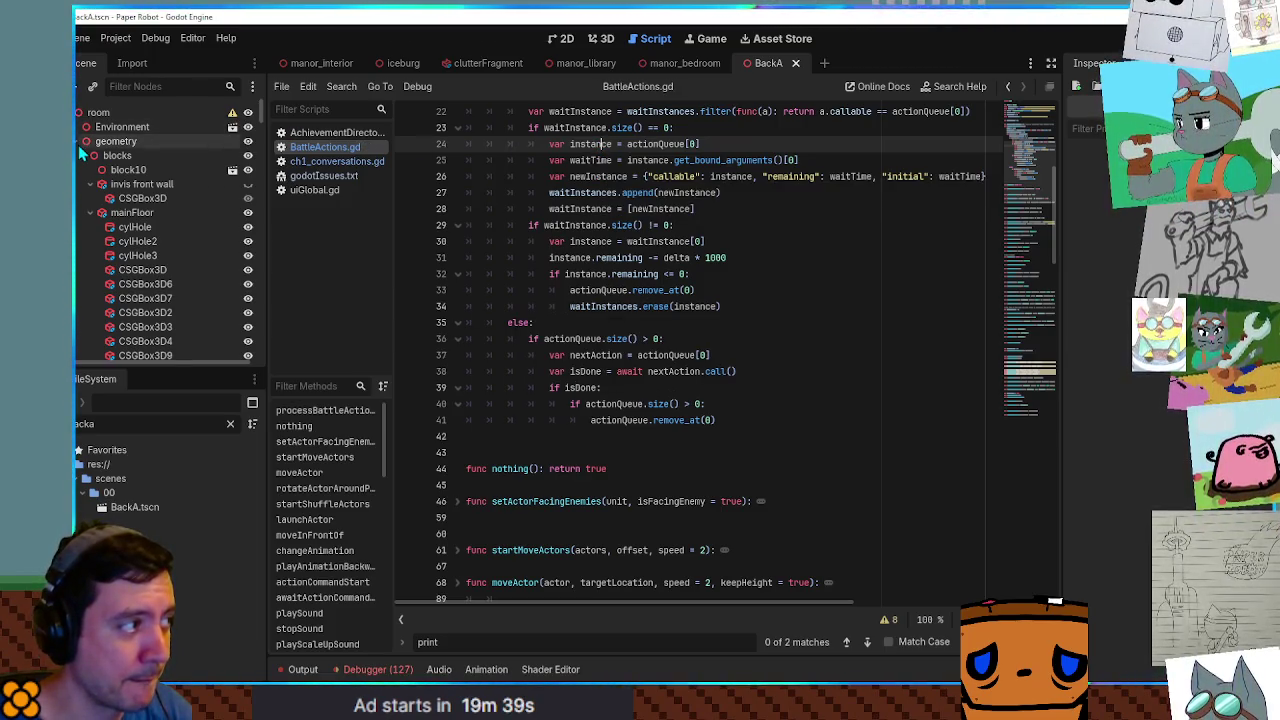
# Show the Output log and clear it.
pyautogui.click(303, 670)
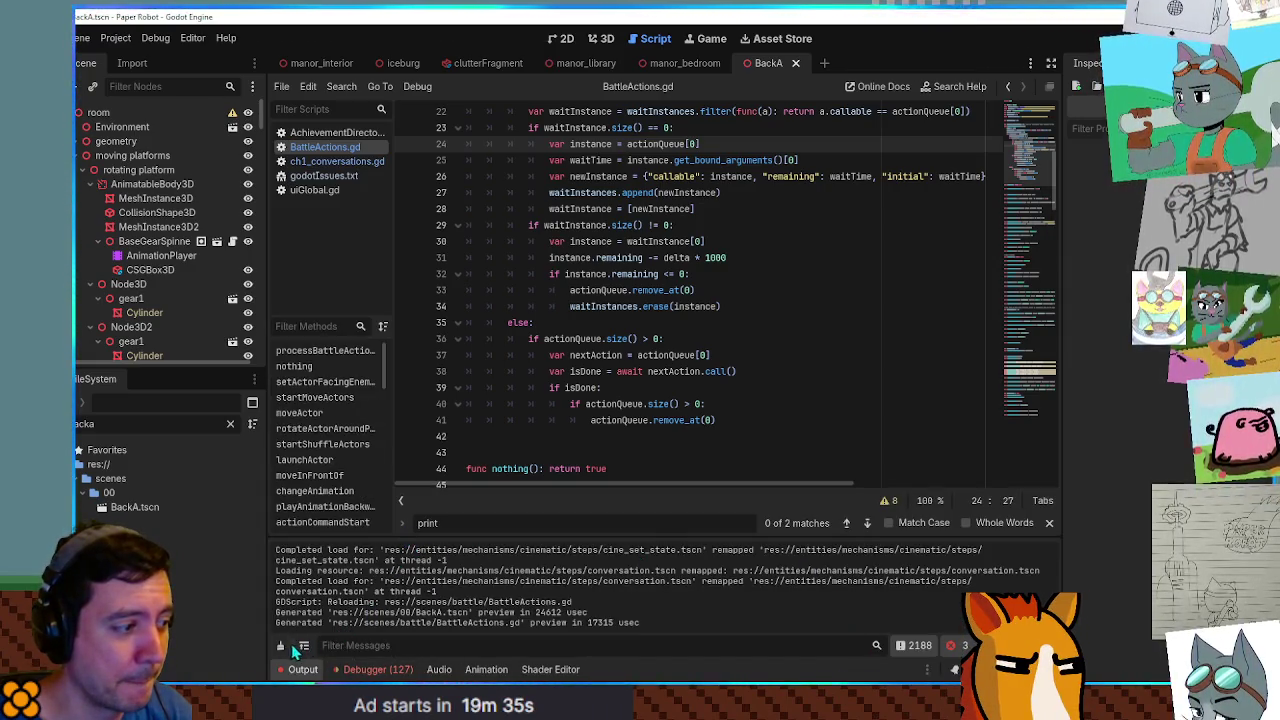
pyautogui.click(282, 645)
pyautogui.click(584, 356)
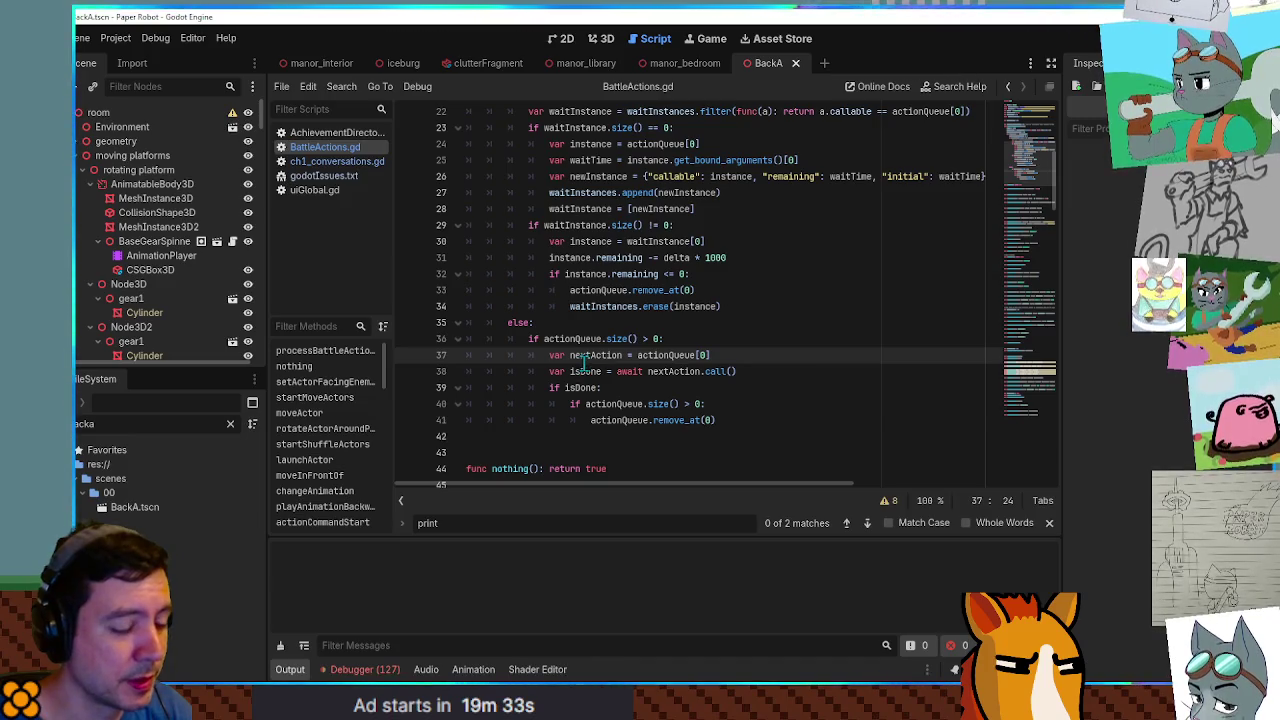
# Run the game, open Settings > Input Mapping, attempt to rebind Spin/Cancel's keyboard key, then stop.
pyautogui.press('F5')
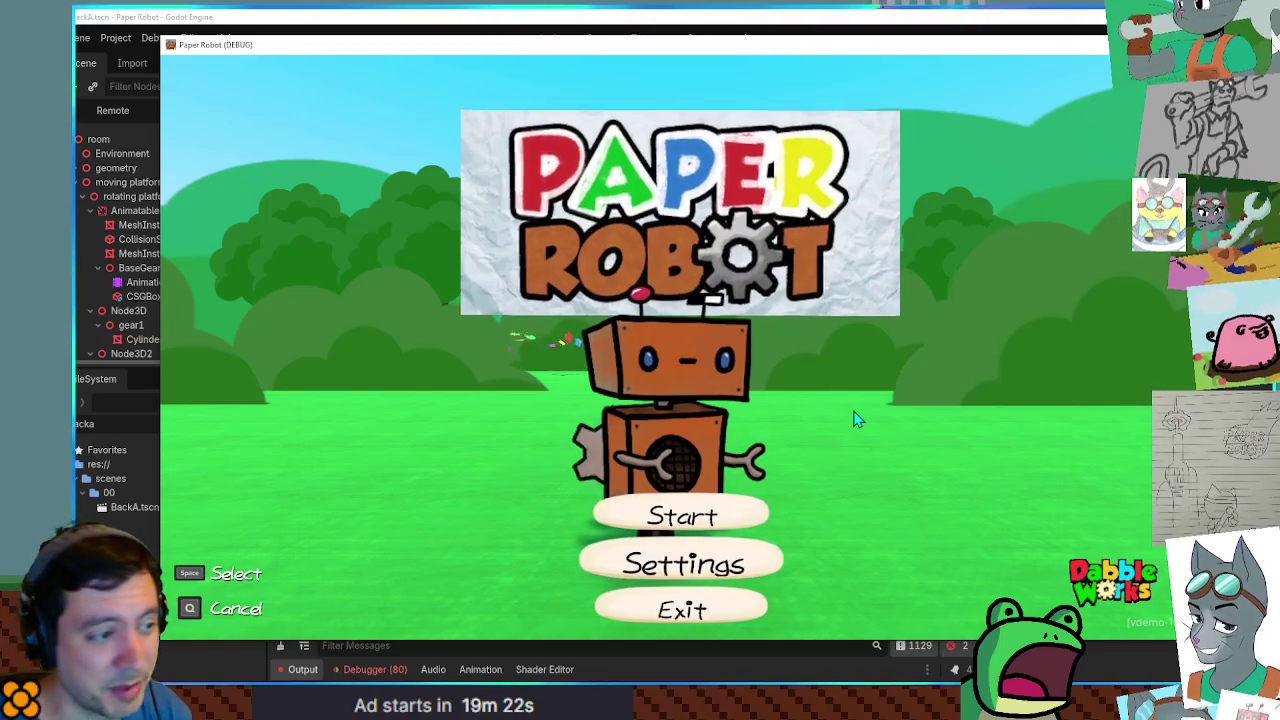
pyautogui.press('Down')
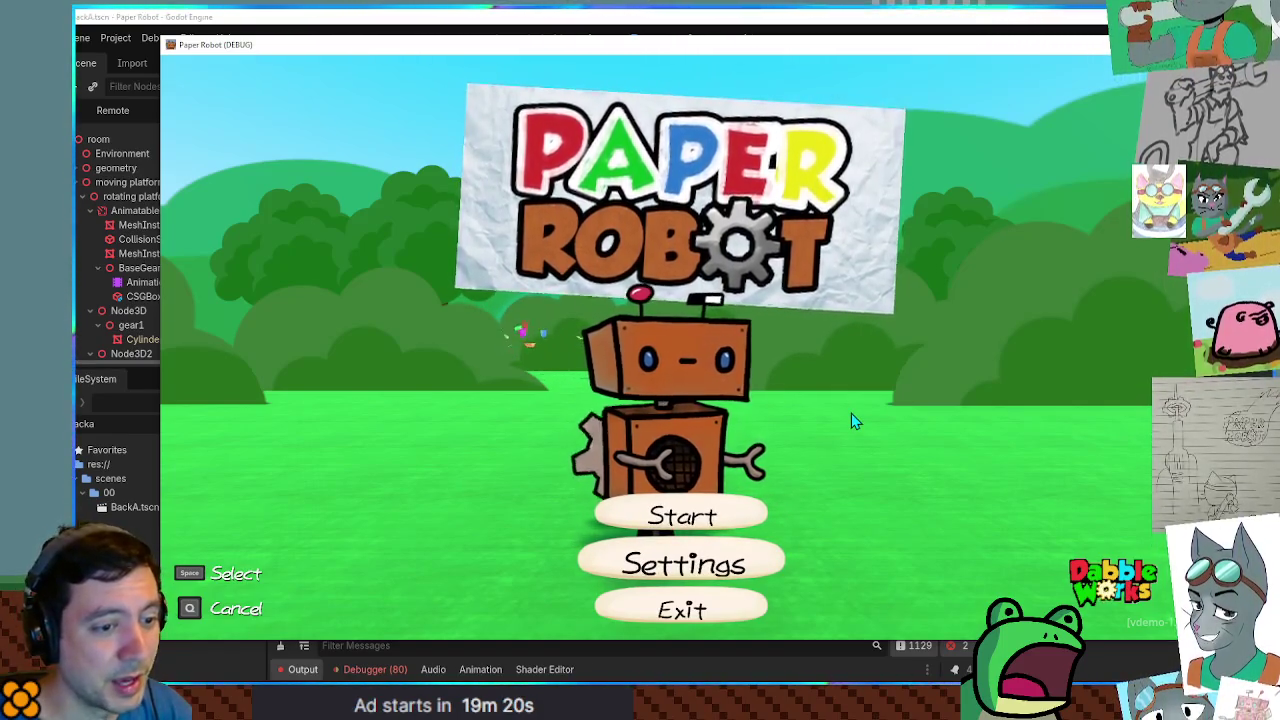
pyautogui.press('space')
pyautogui.press('Down')
pyautogui.press('Down')
pyautogui.press('Down')
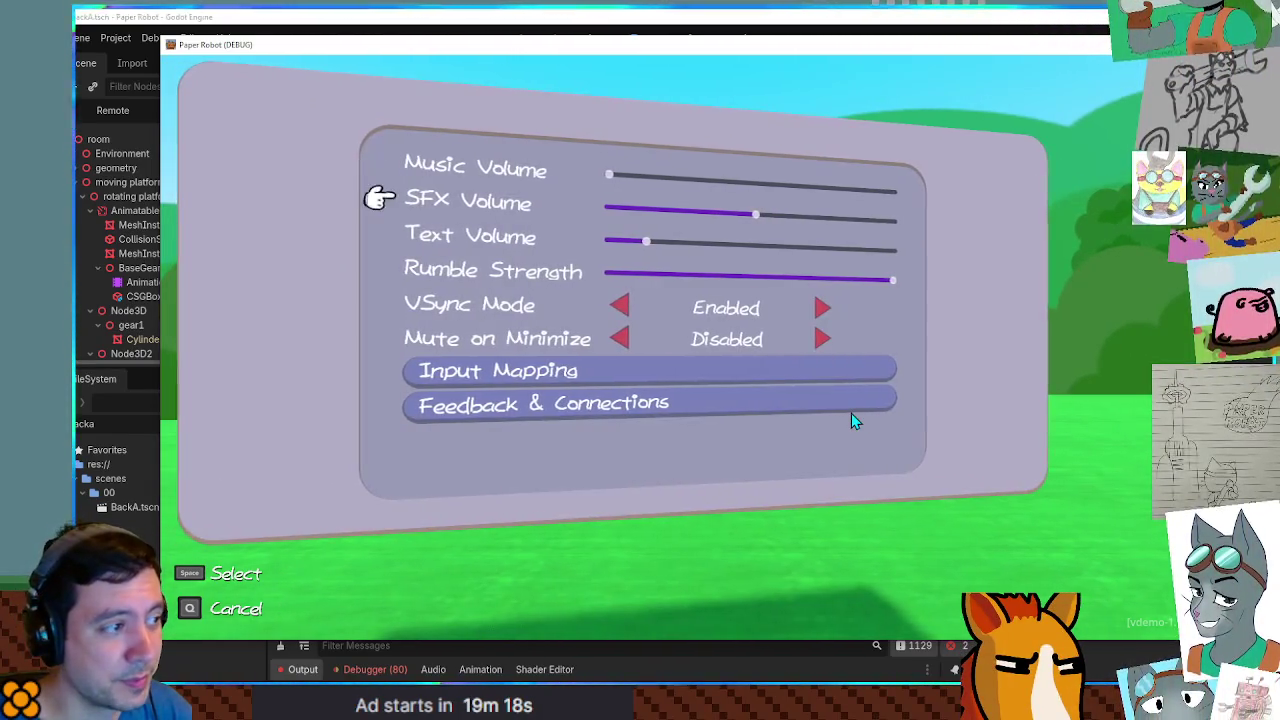
pyautogui.press('space')
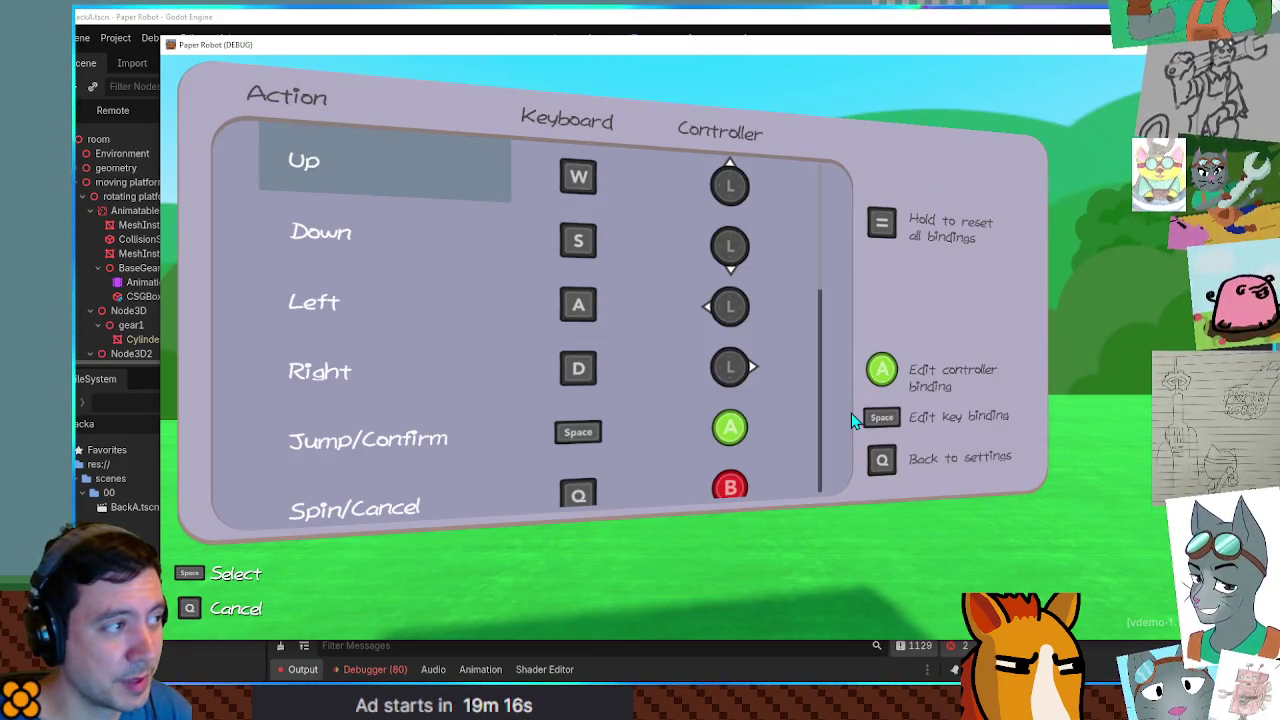
pyautogui.press('Down')
pyautogui.press('Down')
pyautogui.press('Down')
pyautogui.press('space')
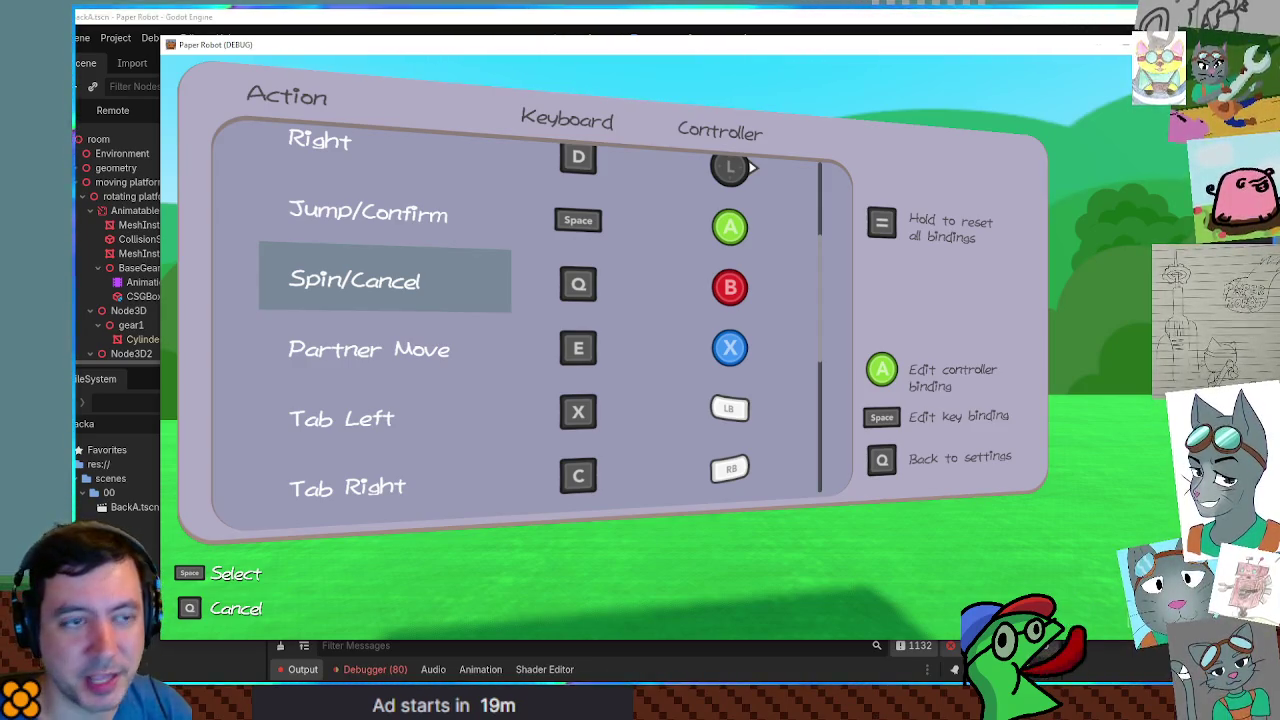
pyautogui.press('F8')
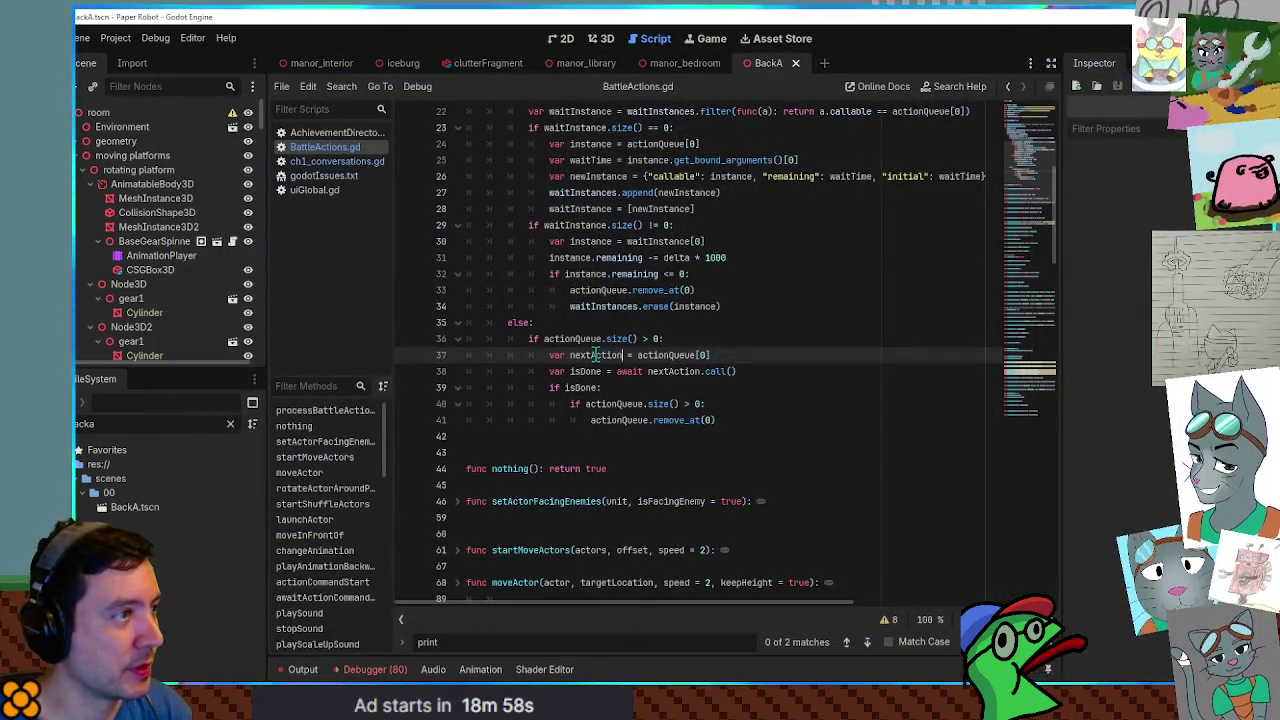
# Close ch1_conversations.gd and note '_input() not firing' in godotIssues.txt, then save.
pyautogui.click(325, 147)
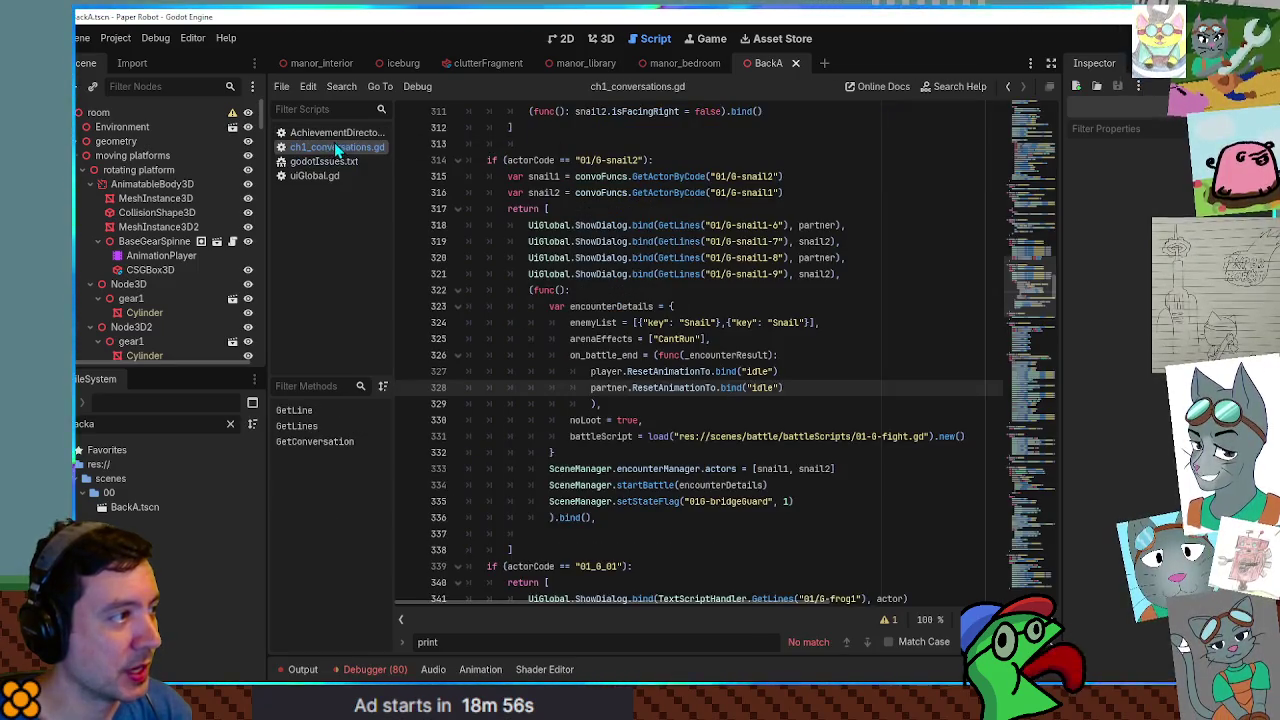
pyautogui.middleClick(337, 148)
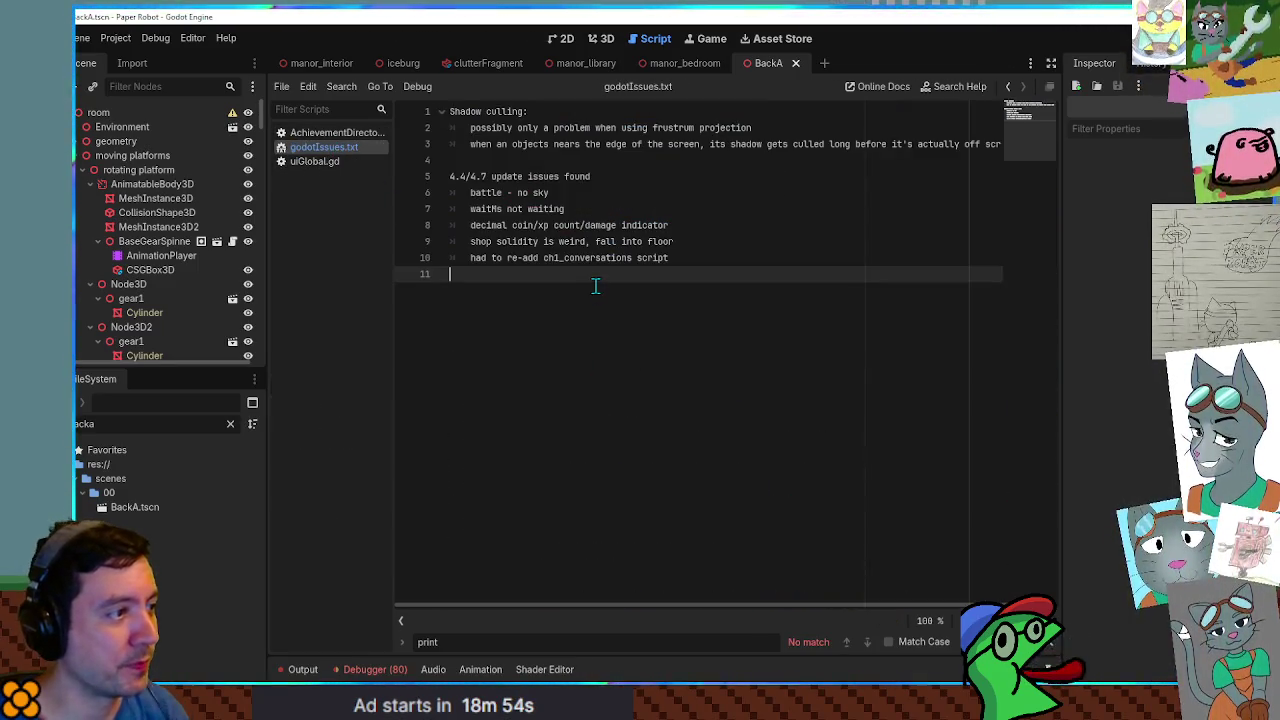
pyautogui.write('_input ')
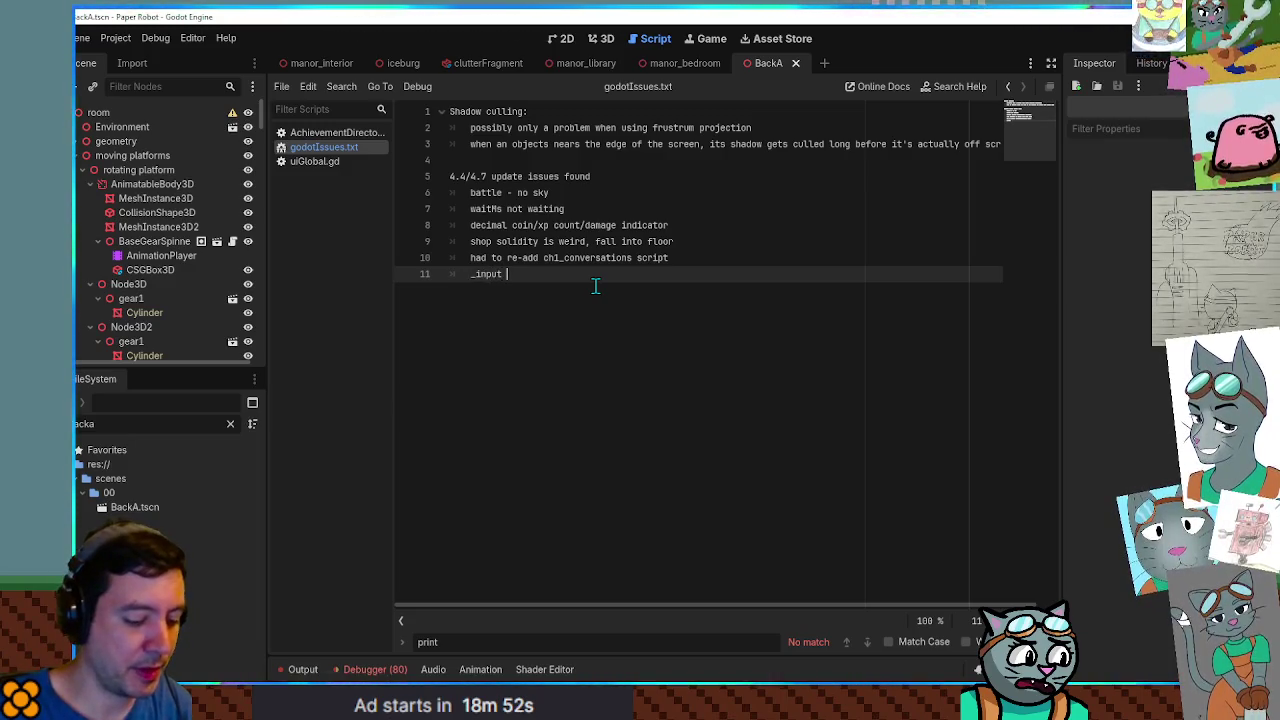
pyautogui.write('not firing')
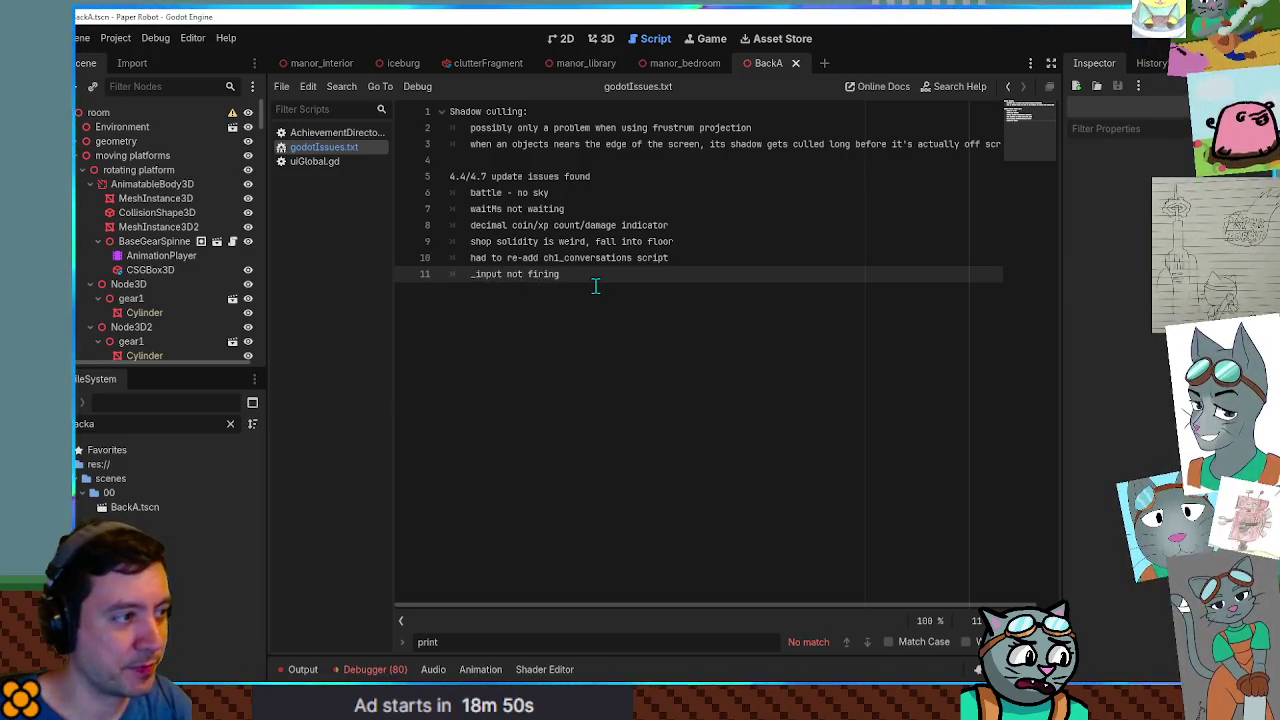
pyautogui.hotkey('ctrl', 'Left')
pyautogui.press('Left')
pyautogui.write('()')
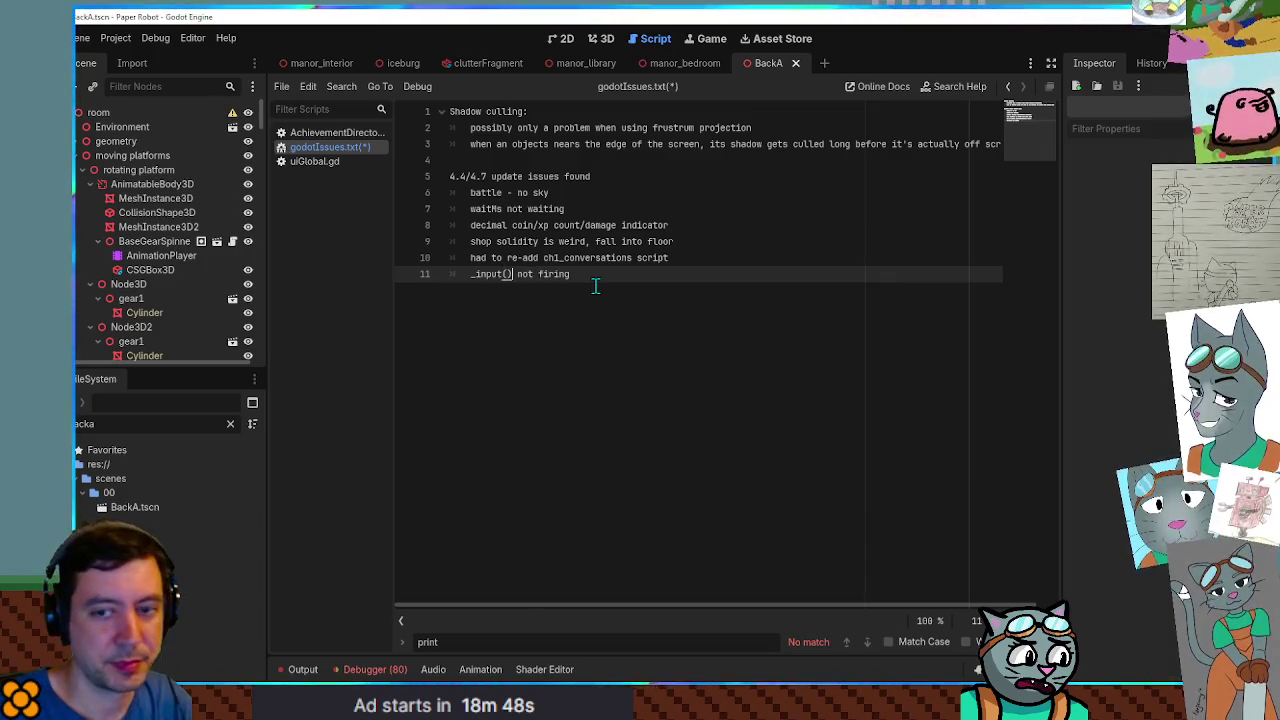
pyautogui.hotkey('ctrl', 's')
# Filter the FileSystem panel for 'rema'.
pyautogui.click(141, 424)
pyautogui.doubleClick(141, 424)
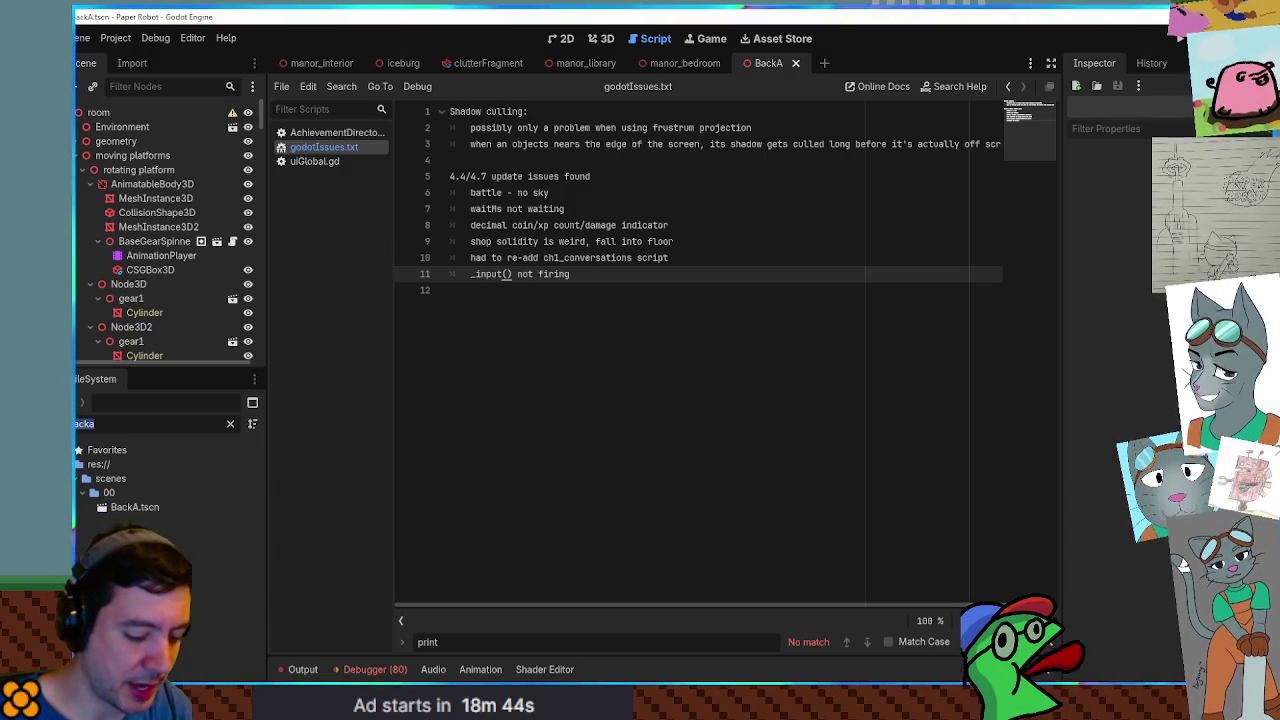
pyautogui.write('rema')
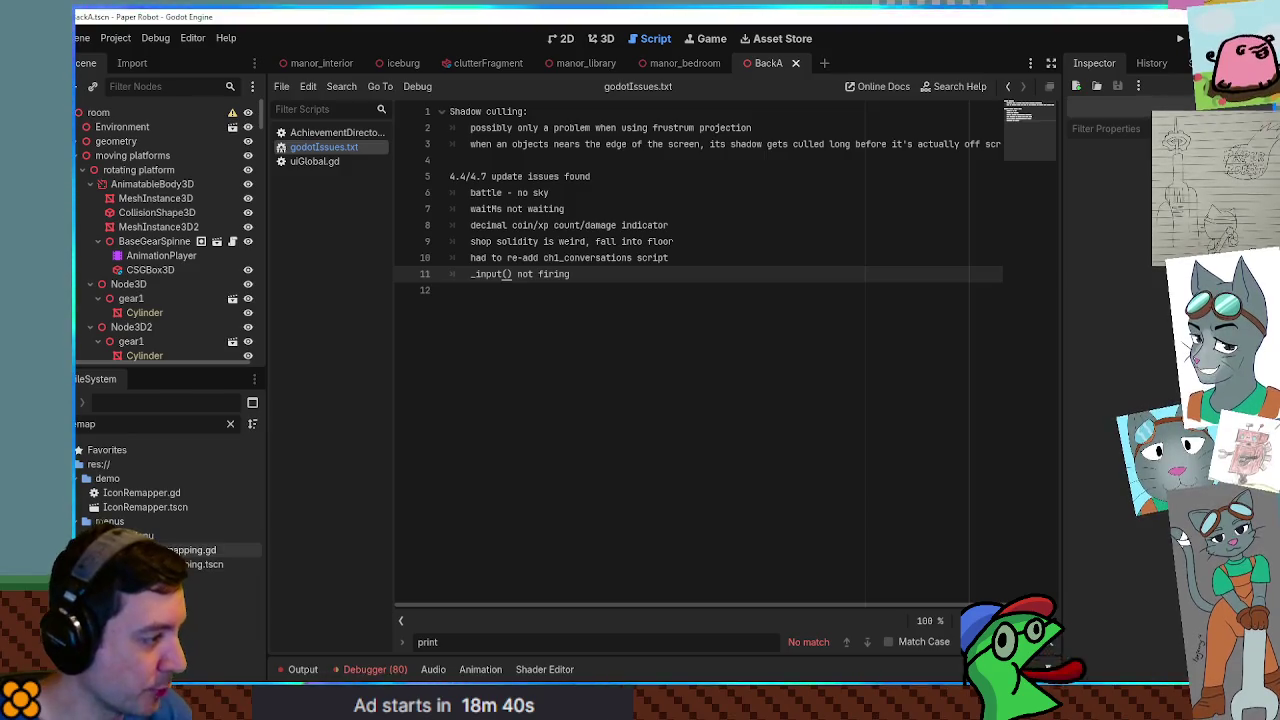
# Open controller_remapping.gd, fold setupActionTable, and read the _input function's documentation.
pyautogui.doubleClick(180, 551)
pyautogui.click(531, 227)
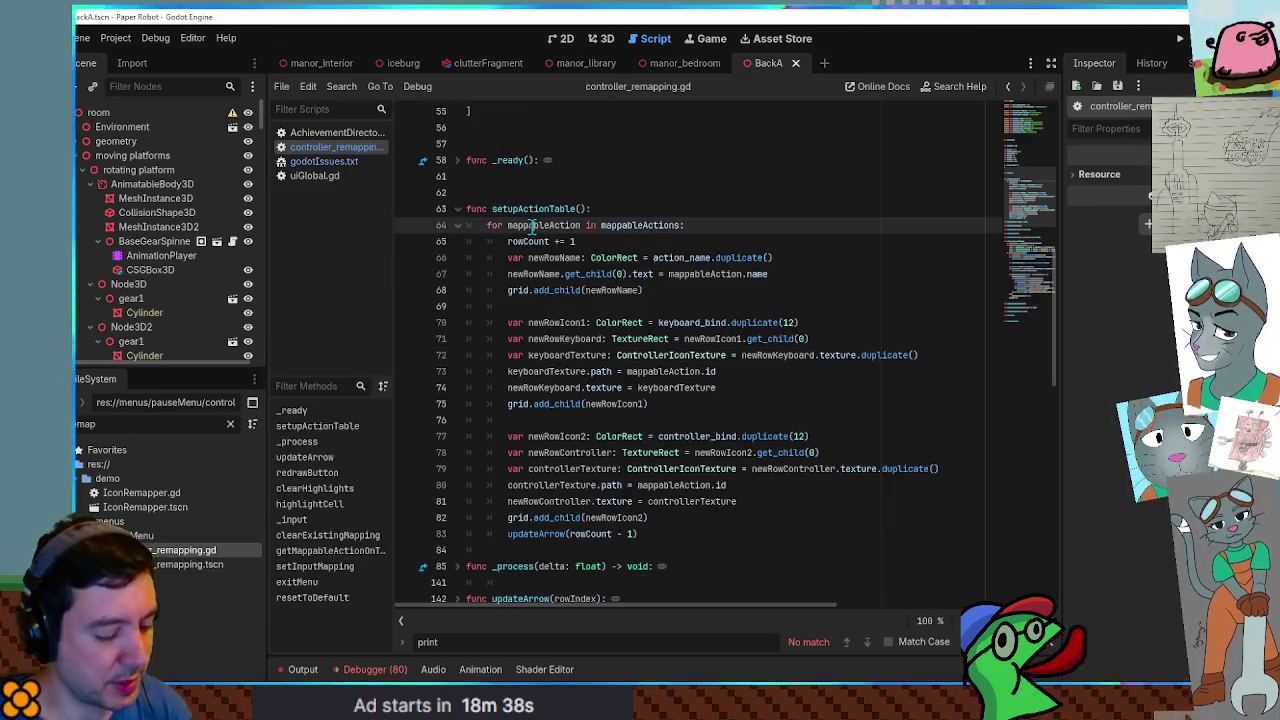
pyautogui.hotkey('alt', 'f')
pyautogui.scroll(-1, 670, 510)
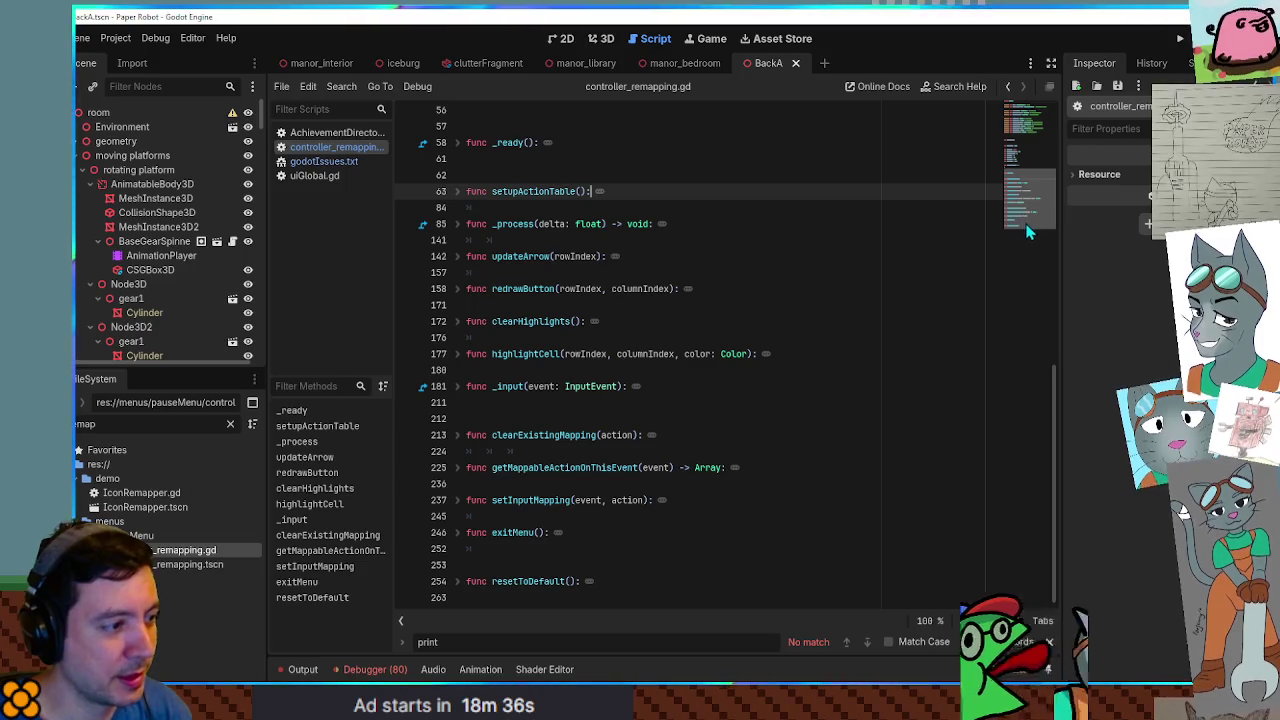
pyautogui.click(457, 386)
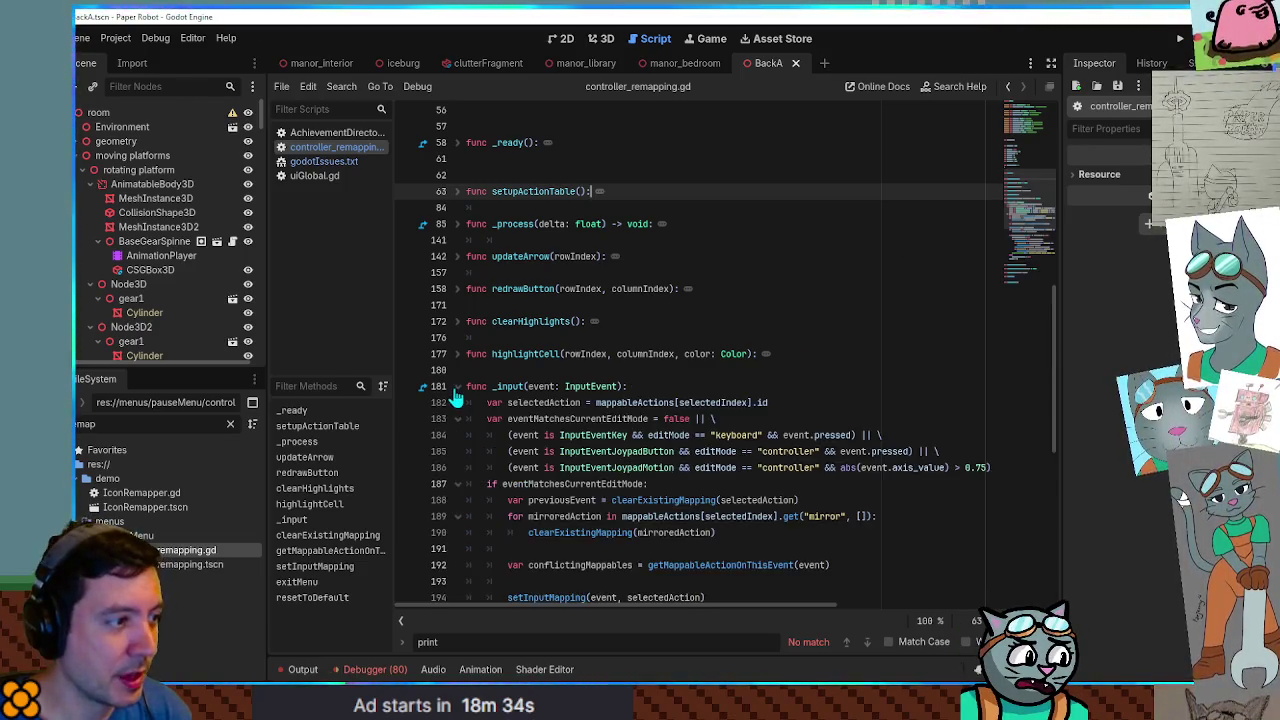
pyautogui.scroll(-3, 486, 390)
pyautogui.doubleClick(512, 241)
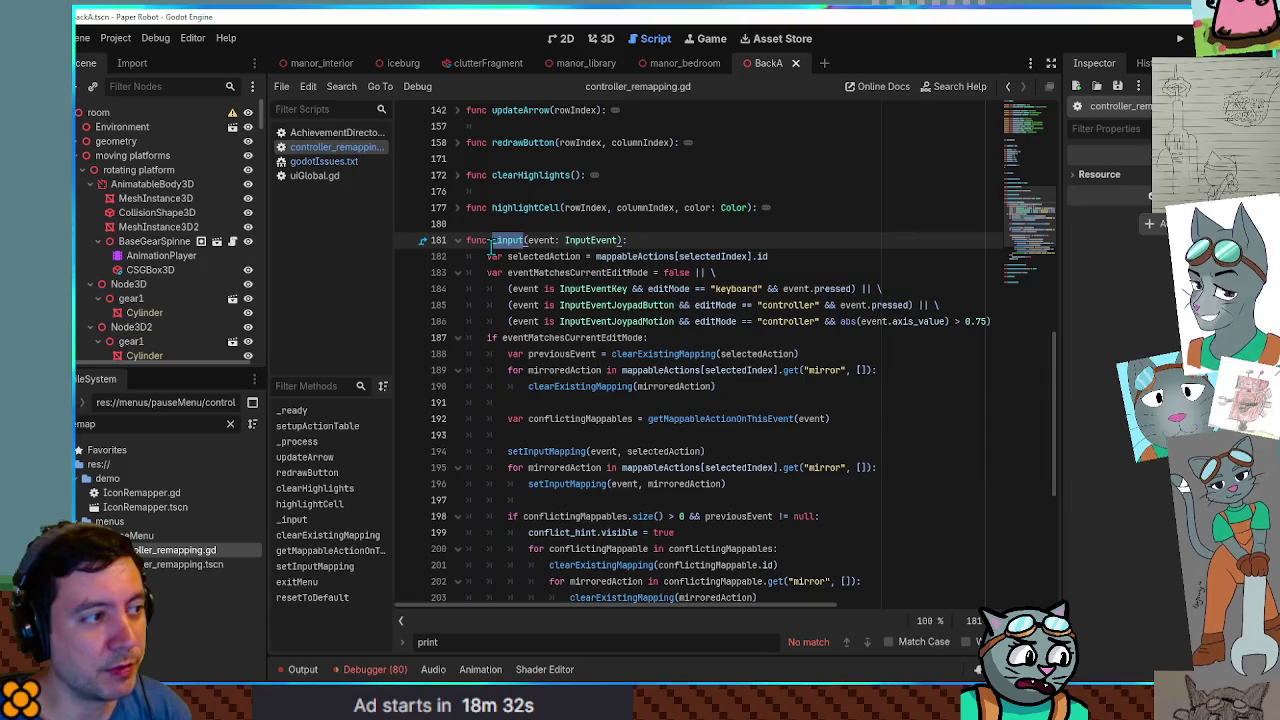
pyautogui.click(678, 228)
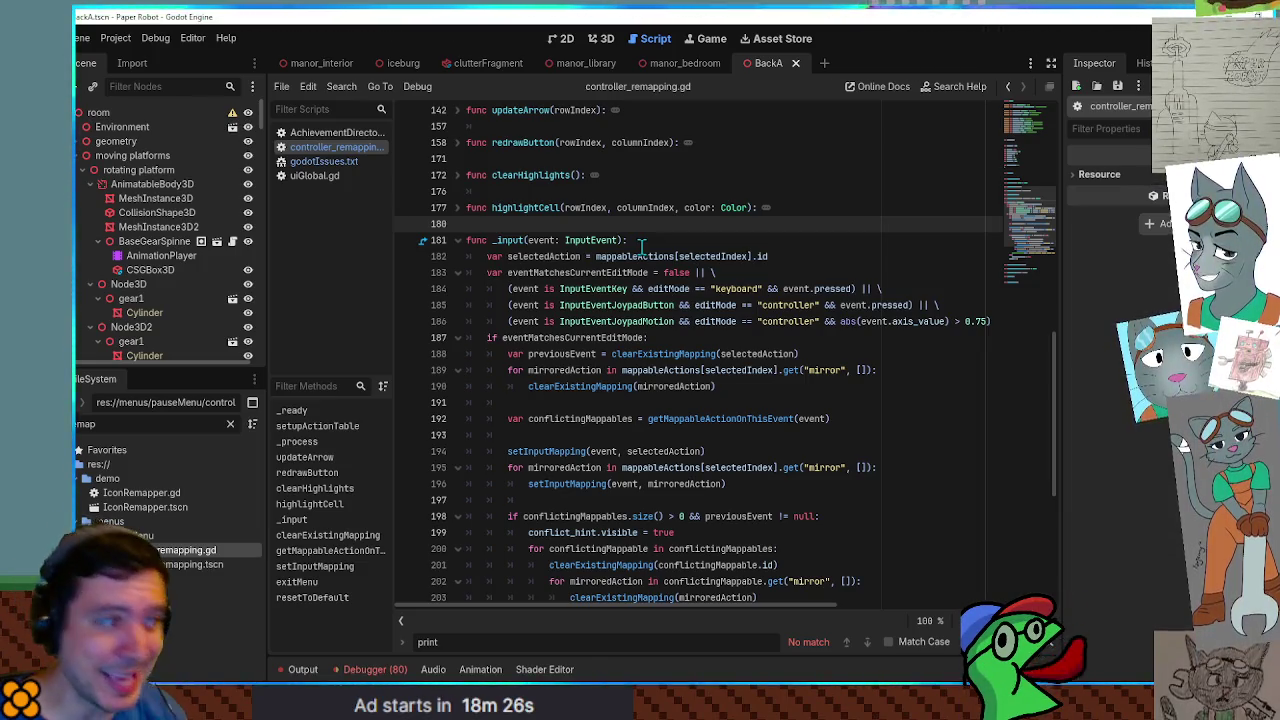
pyautogui.doubleClick(519, 242)
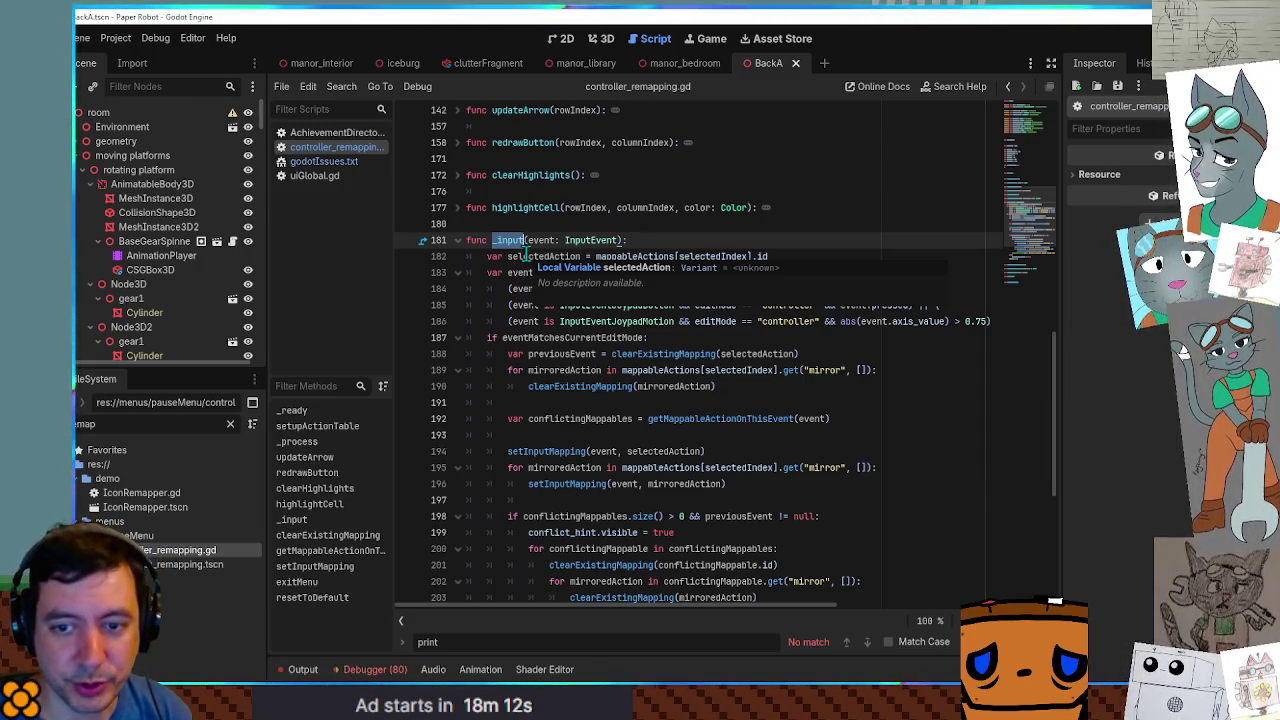
# Add a breakpoint on line 182 inside _input and run the game.
pyautogui.click(880, 450)
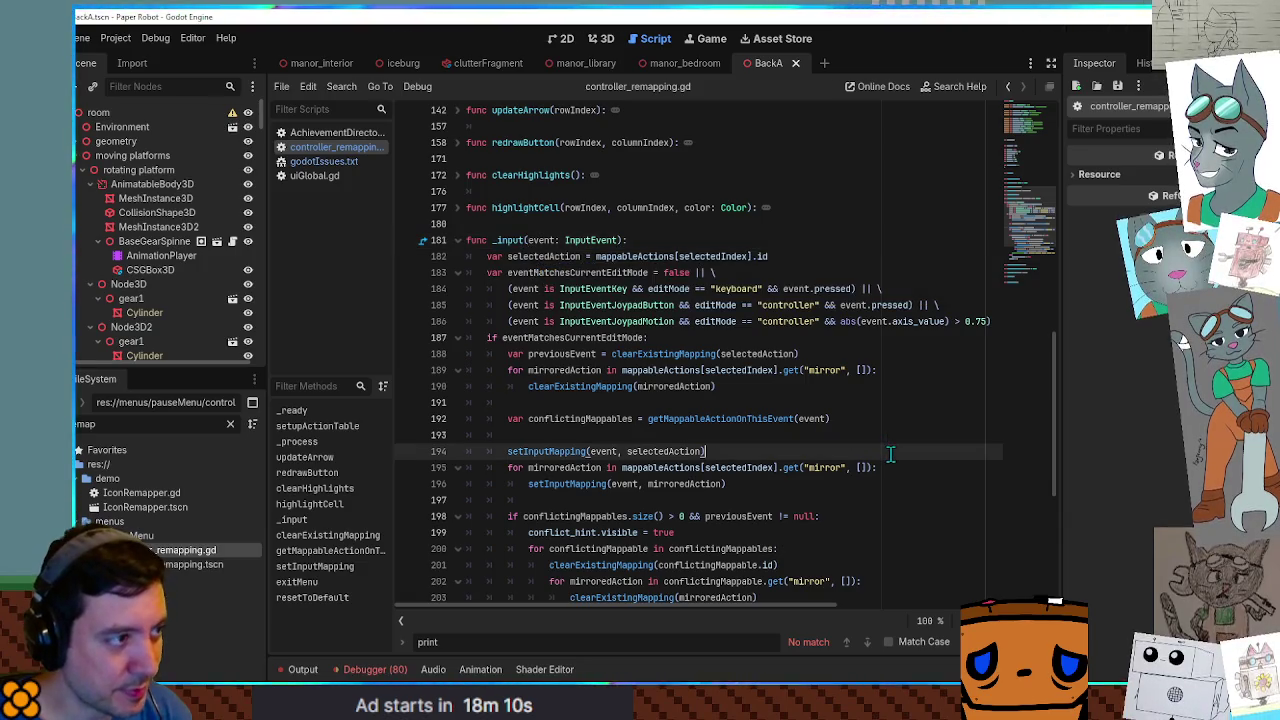
pyautogui.doubleClick(507, 243)
pyautogui.click(406, 256)
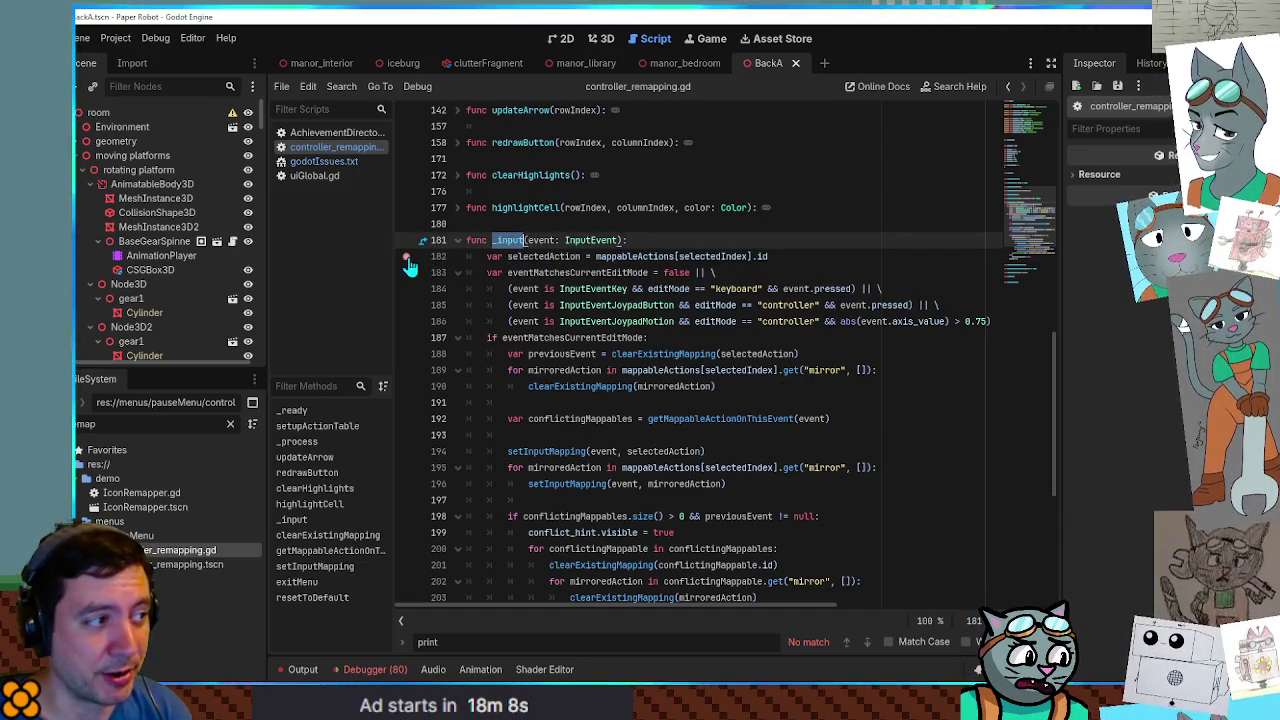
pyautogui.click(919, 469)
pyautogui.press('F5')
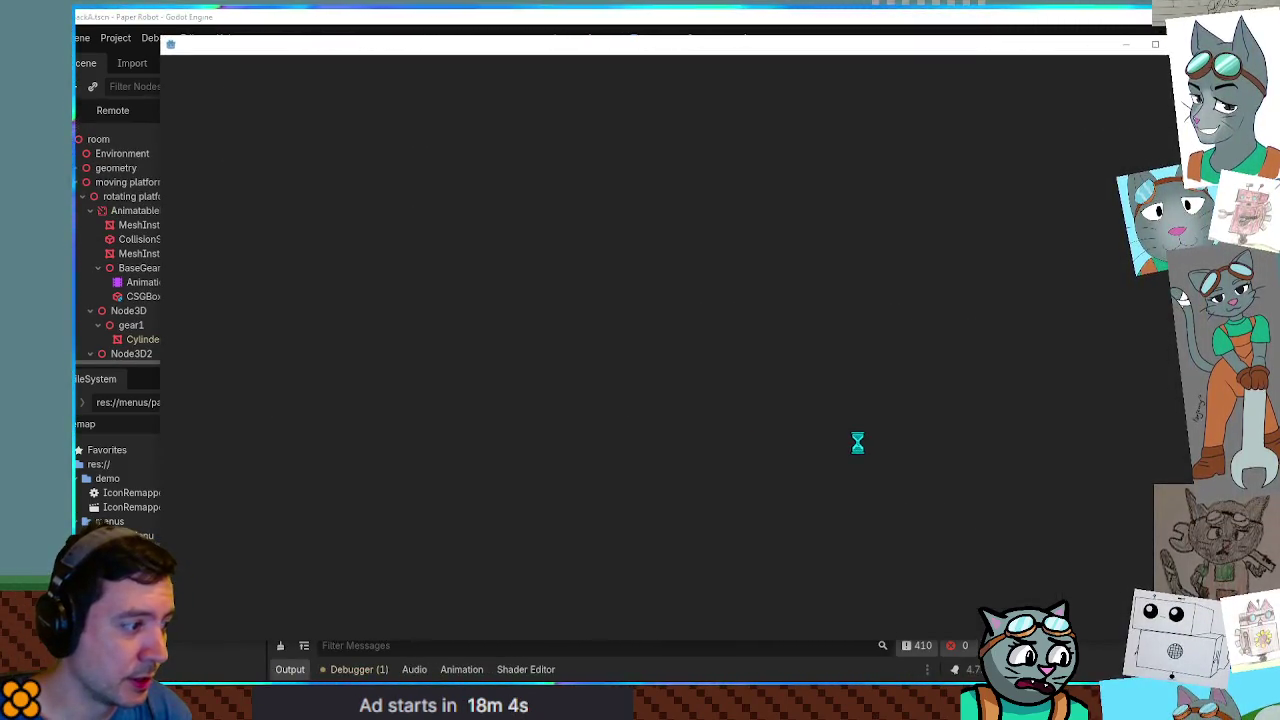
# Set a breakpoint at line 86 in _process and resume the game once it hits.
pyautogui.click(780, 31)
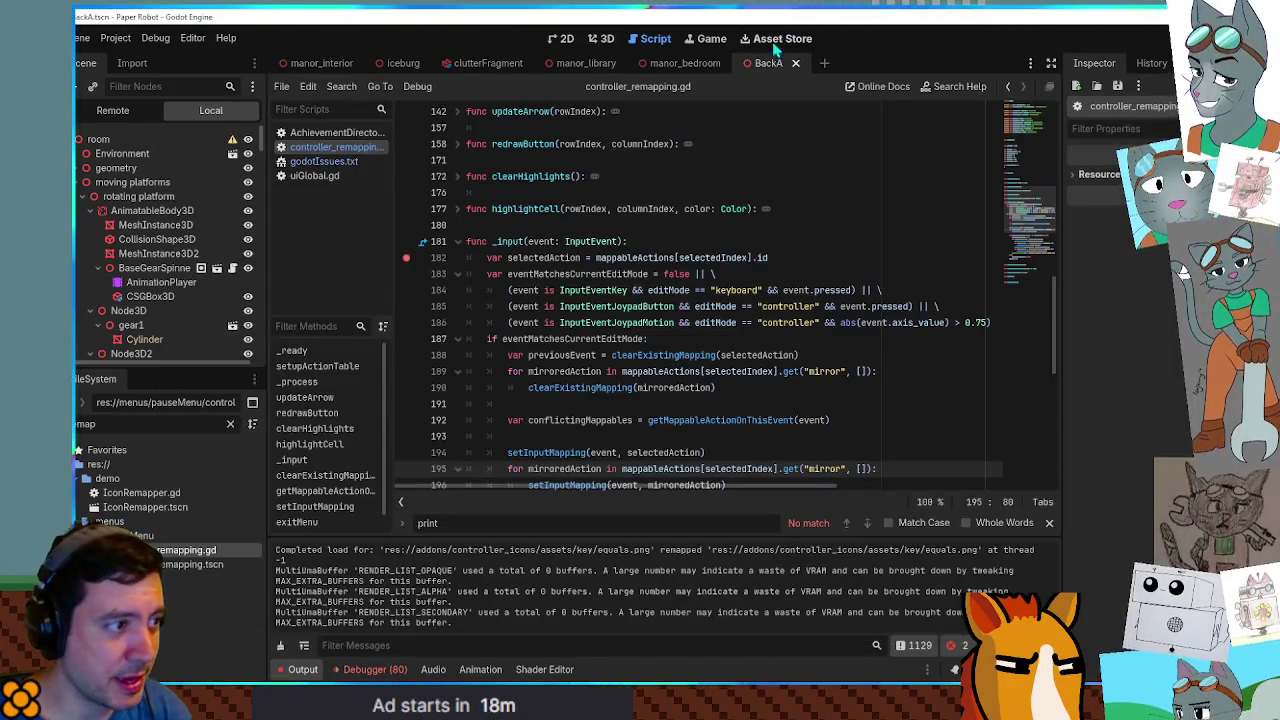
pyautogui.moveTo(556, 264)
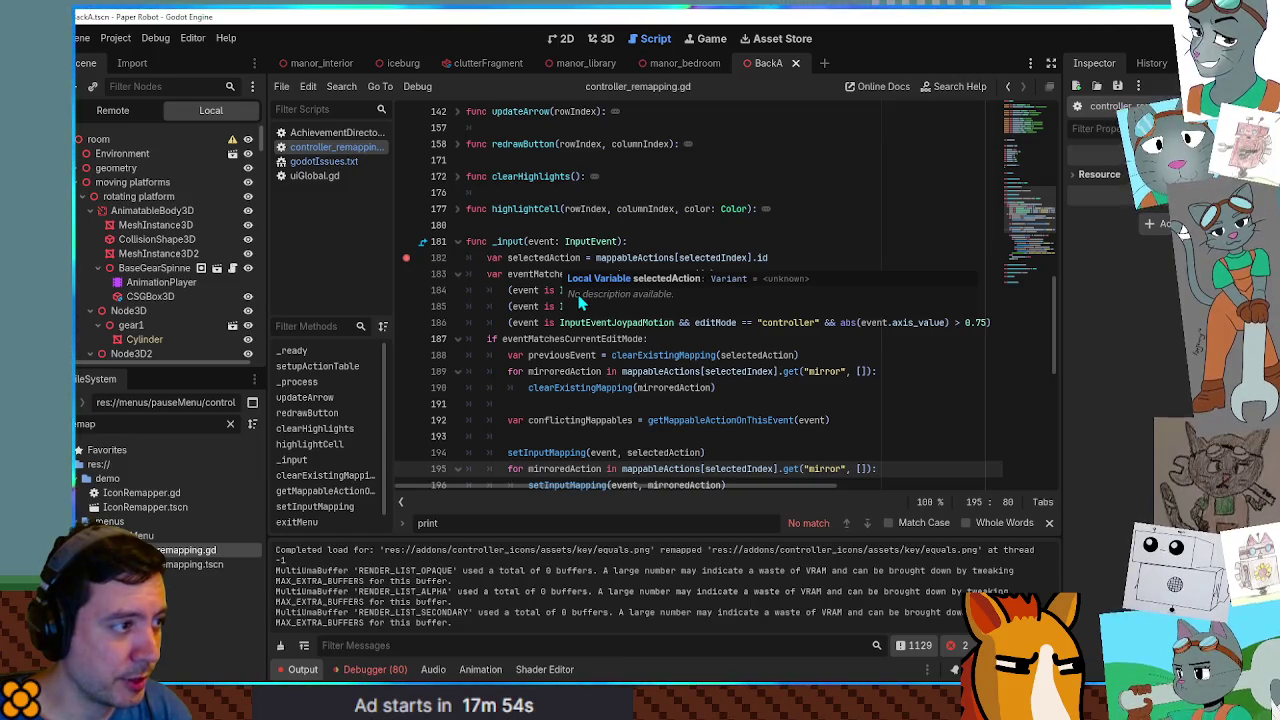
pyautogui.click(580, 300)
pyautogui.scroll(10, 584, 298)
pyautogui.scroll(-8, 587, 297)
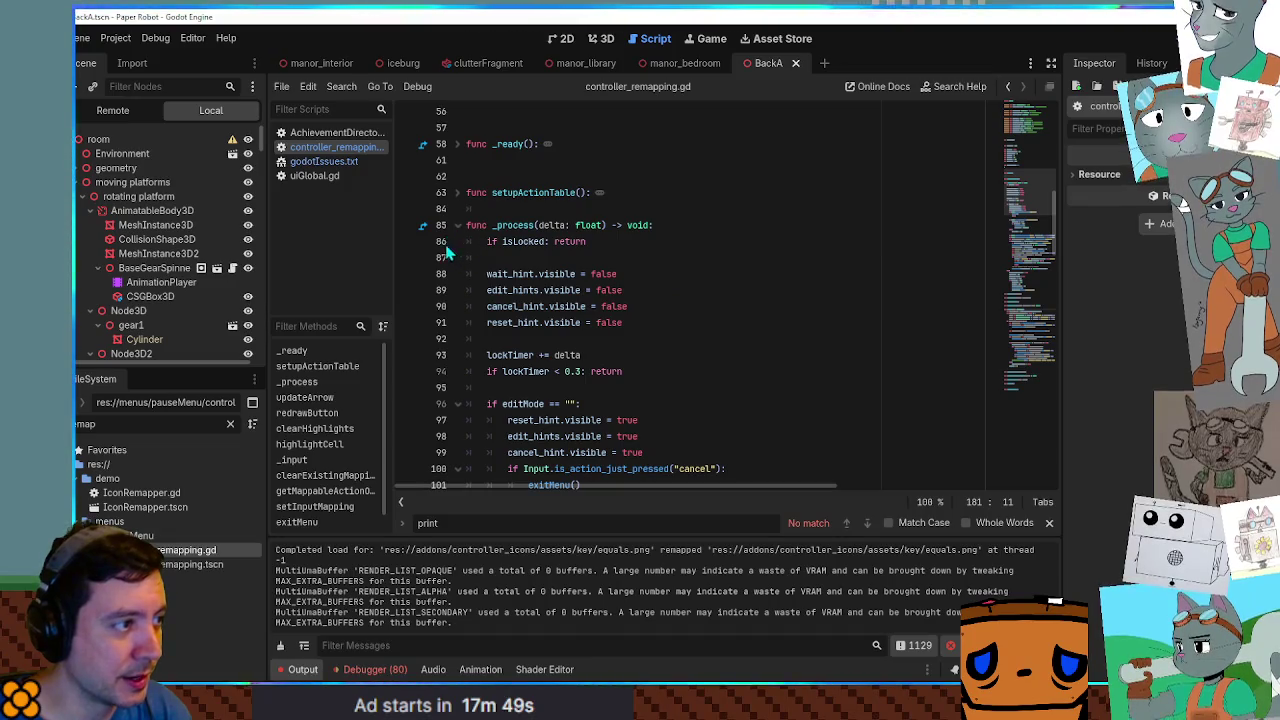
pyautogui.click(415, 241)
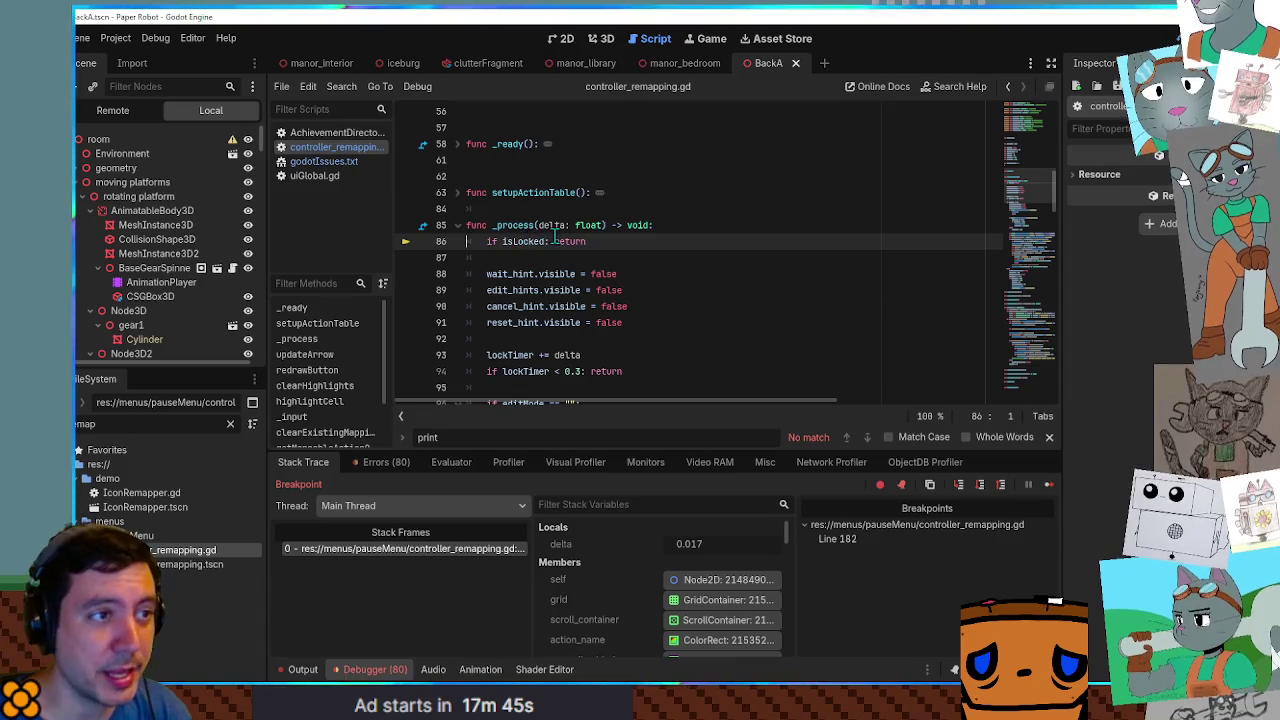
pyautogui.click(1050, 486)
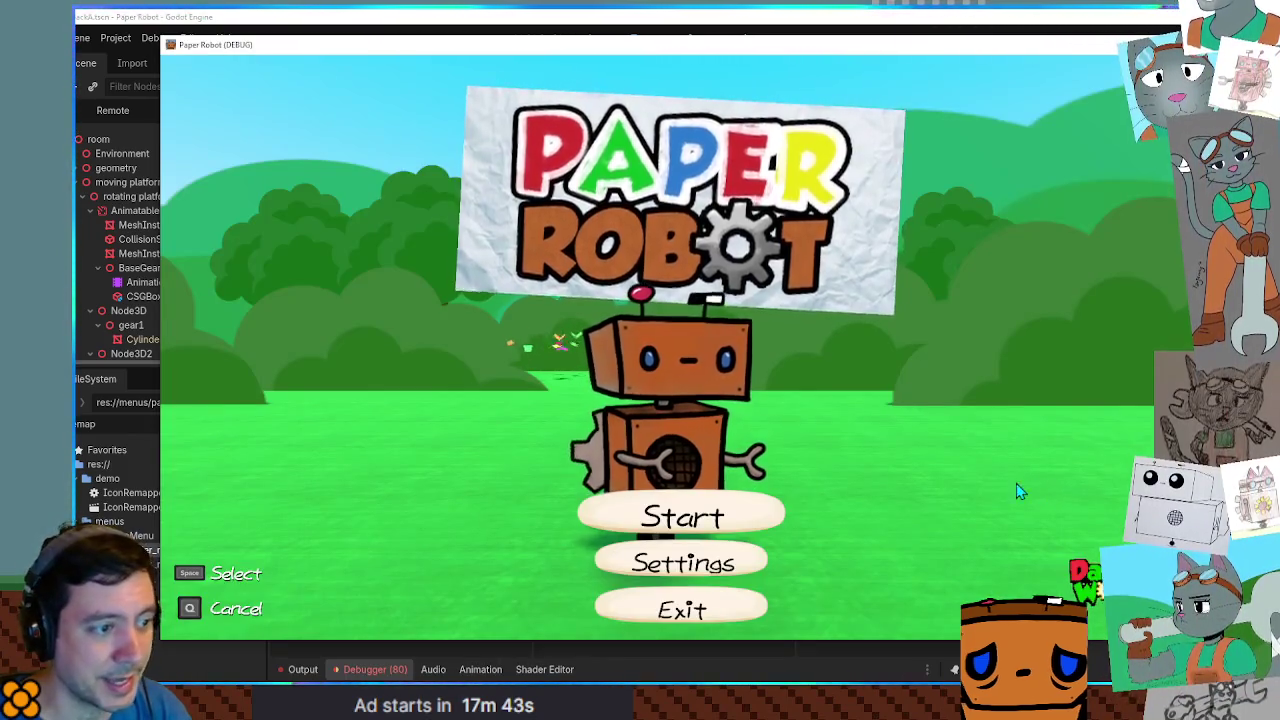
# Switch between the game and editor, returning to the _input function on line 181.
pyautogui.hotkey('alt', 'Tab')
pyautogui.scroll(-15, 498, 181)
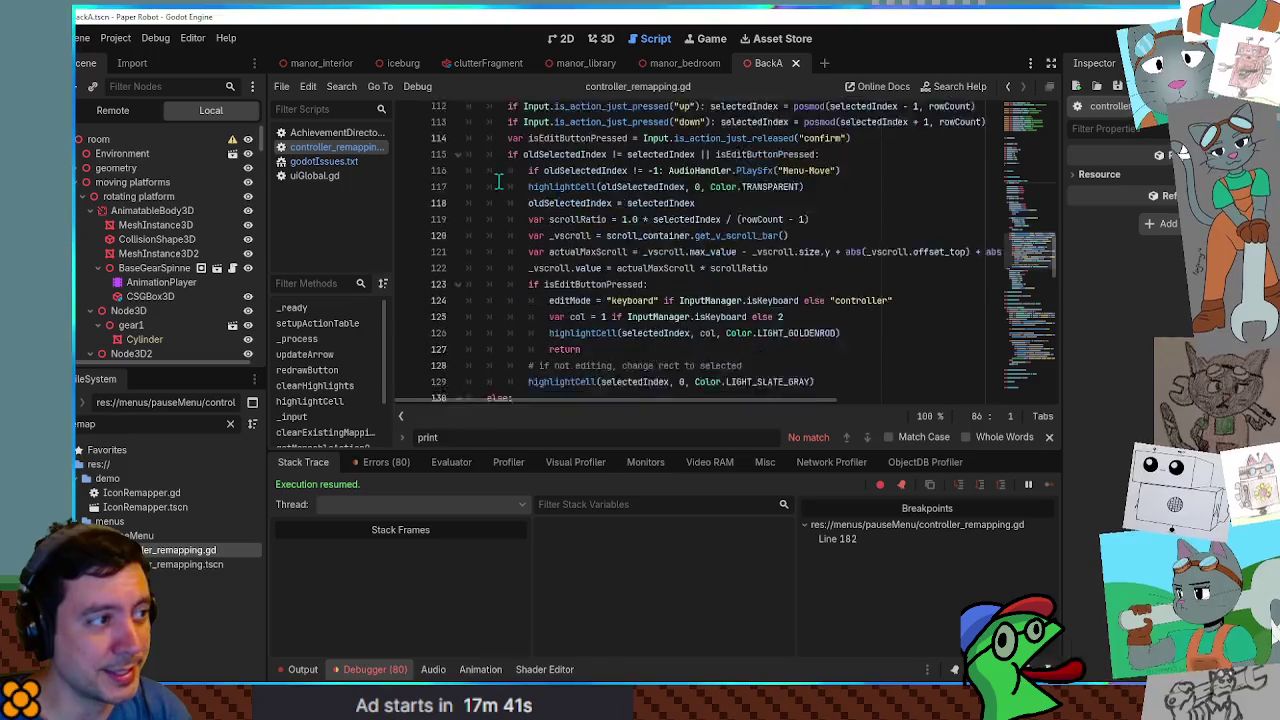
pyautogui.scroll(-10, 498, 181)
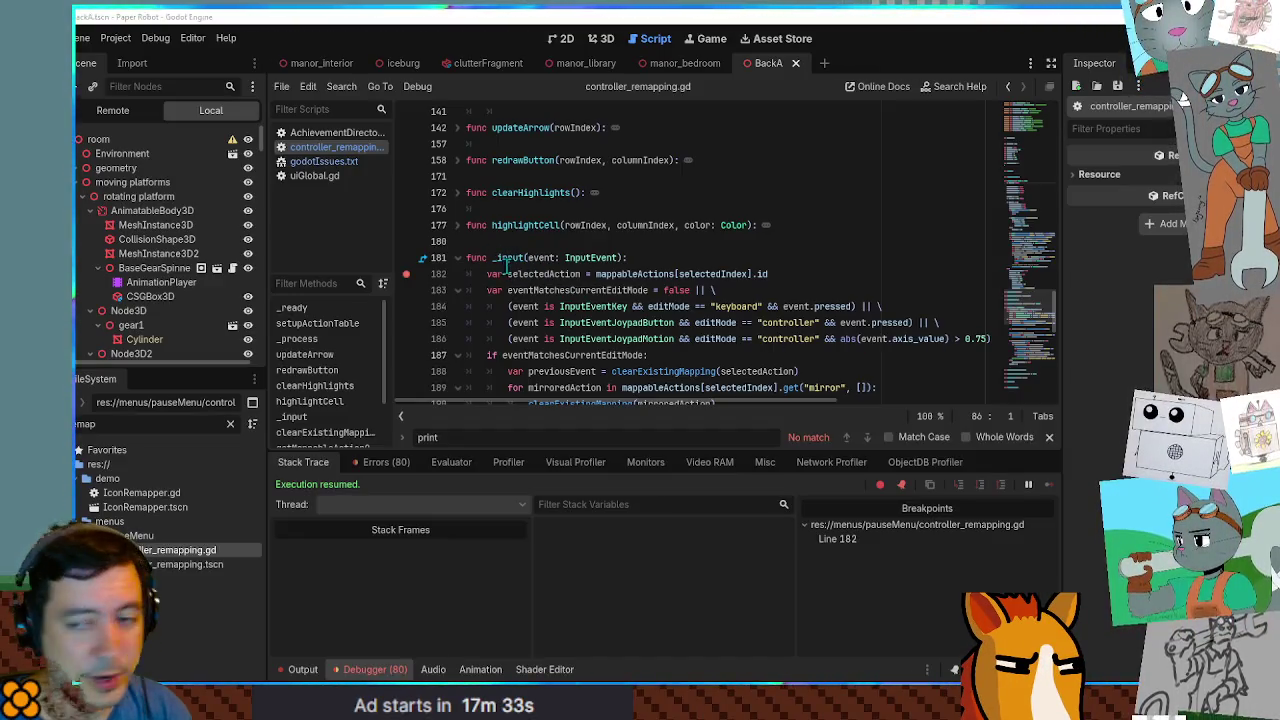
pyautogui.hotkey('alt', 'Tab')
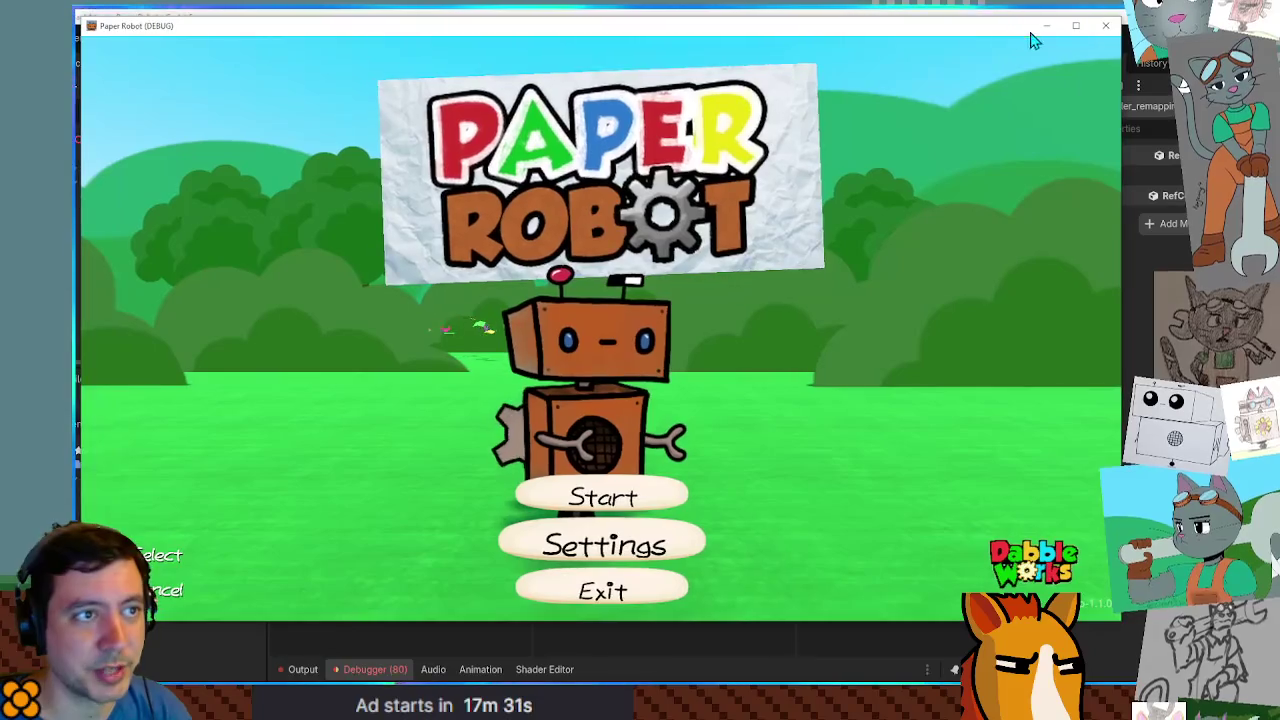
pyautogui.click(1046, 26)
pyautogui.scroll(-9, 680, 255)
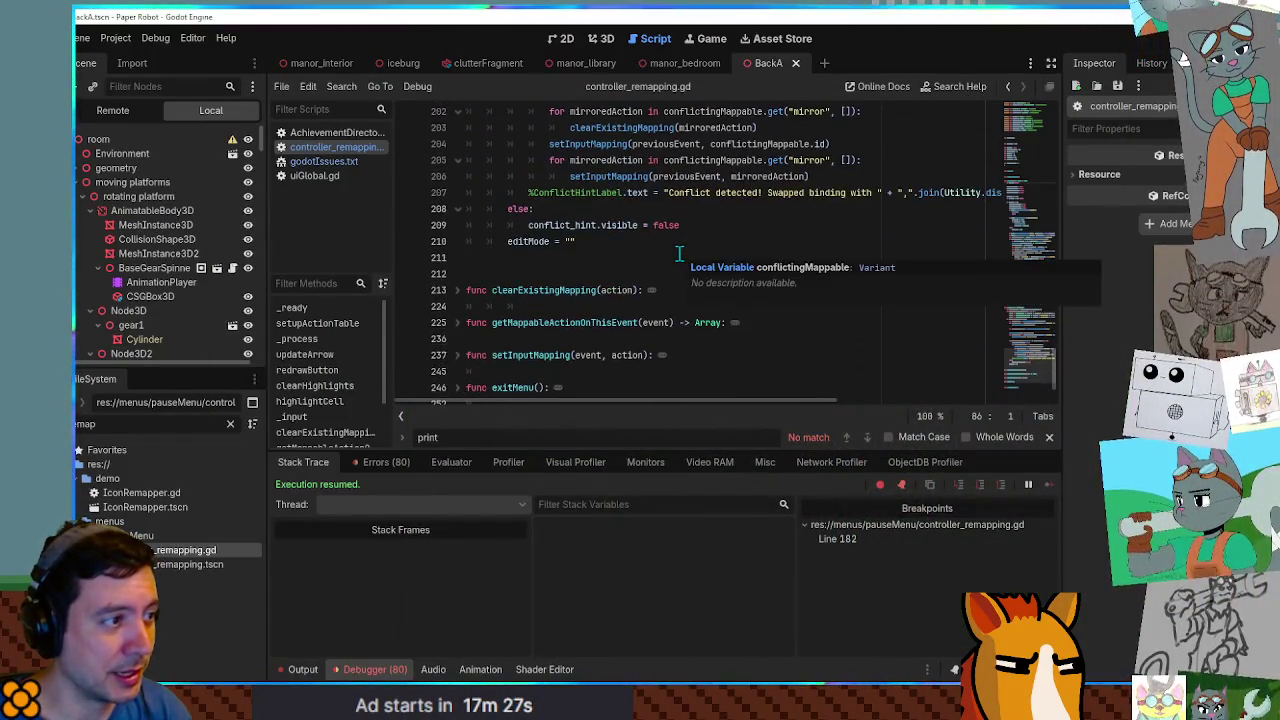
pyautogui.scroll(10, 679, 254)
pyautogui.doubleClick(510, 258)
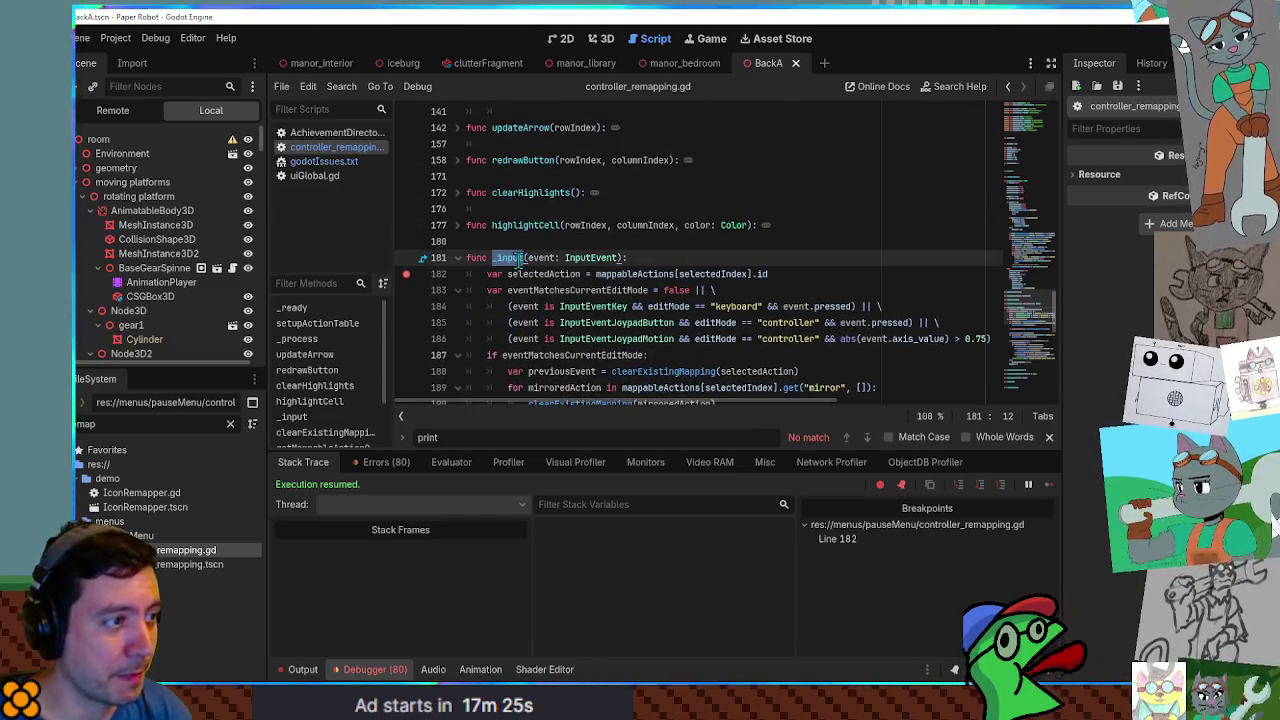
# Search all project files for 'func _input(' and open the InputManager.gd result.
pyautogui.hotkey('ctrl', 'f')
pyautogui.click(508, 258)
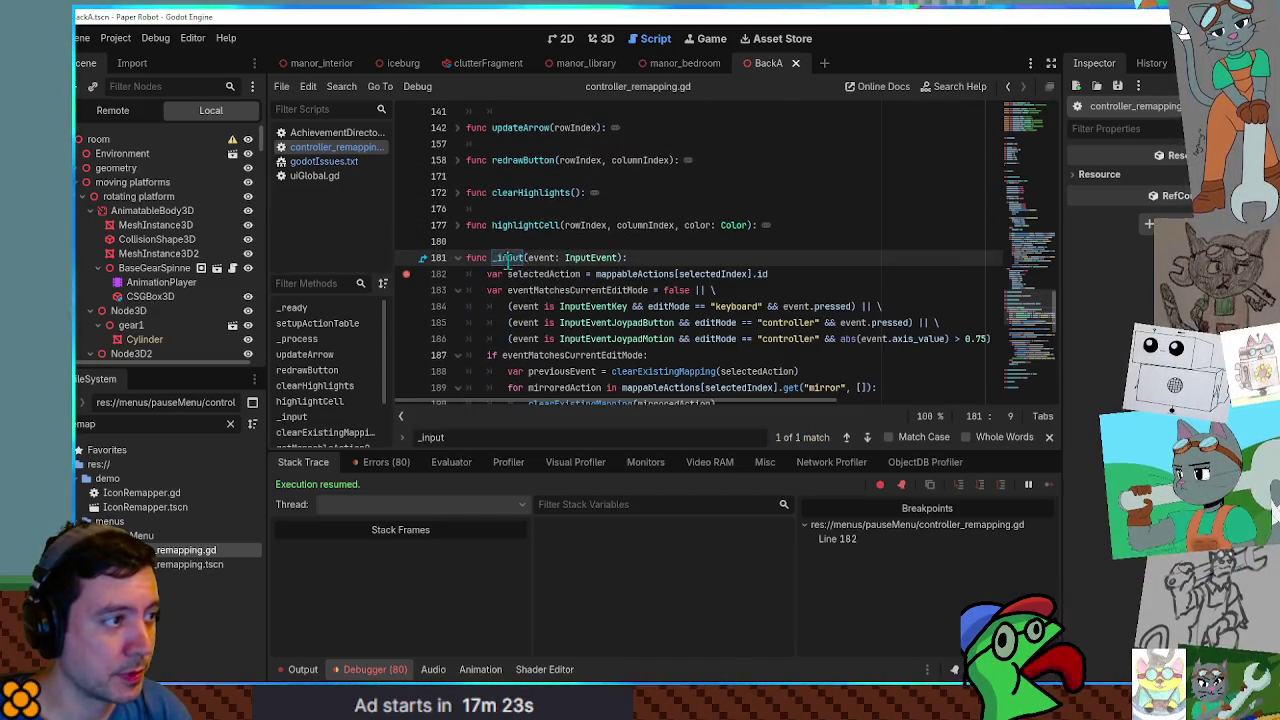
pyautogui.moveTo(466, 258); pyautogui.dragTo(528, 258)
pyautogui.hotkey('ctrl', 'shift', 'f')
pyautogui.click(671, 418)
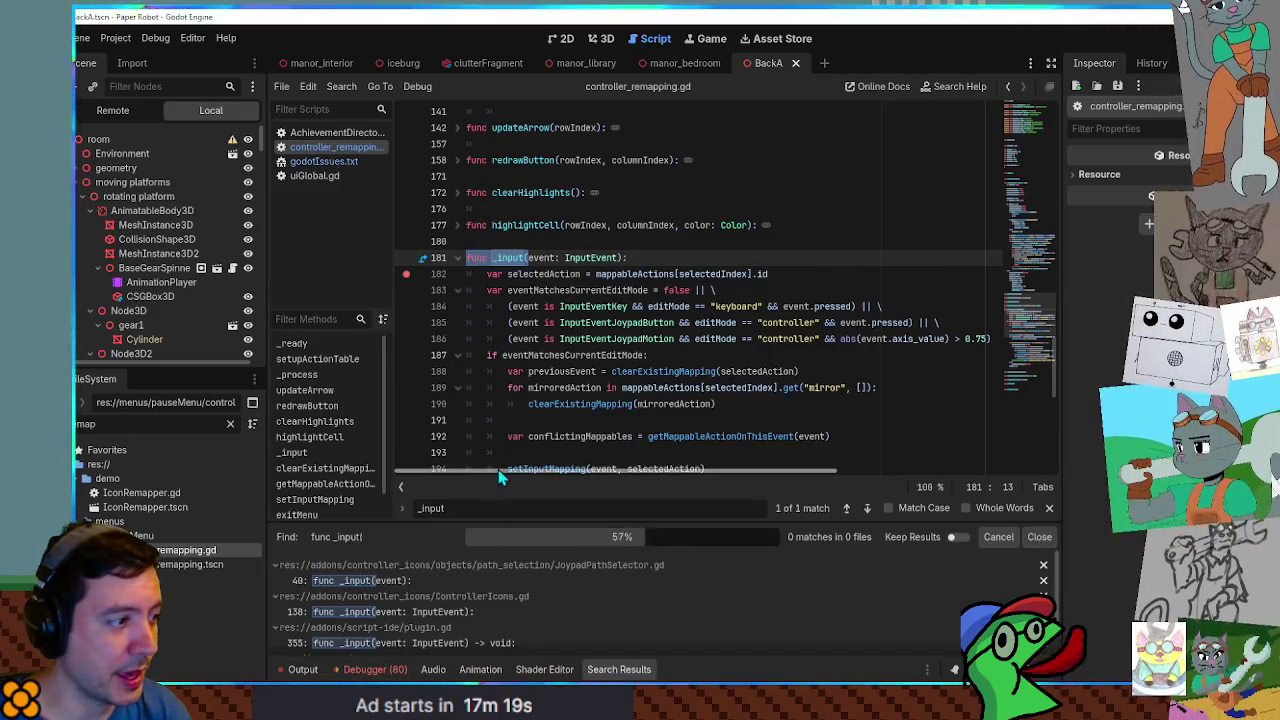
pyautogui.scroll(-3, 693, 597)
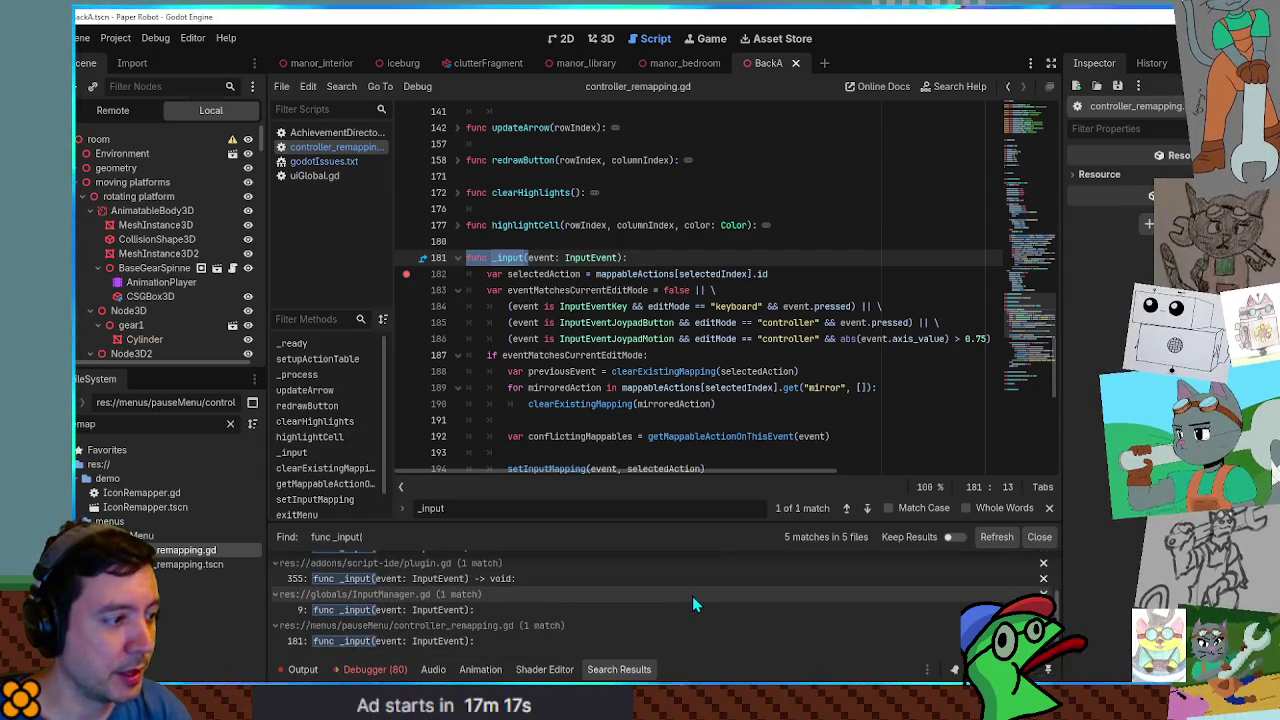
pyautogui.click(420, 610)
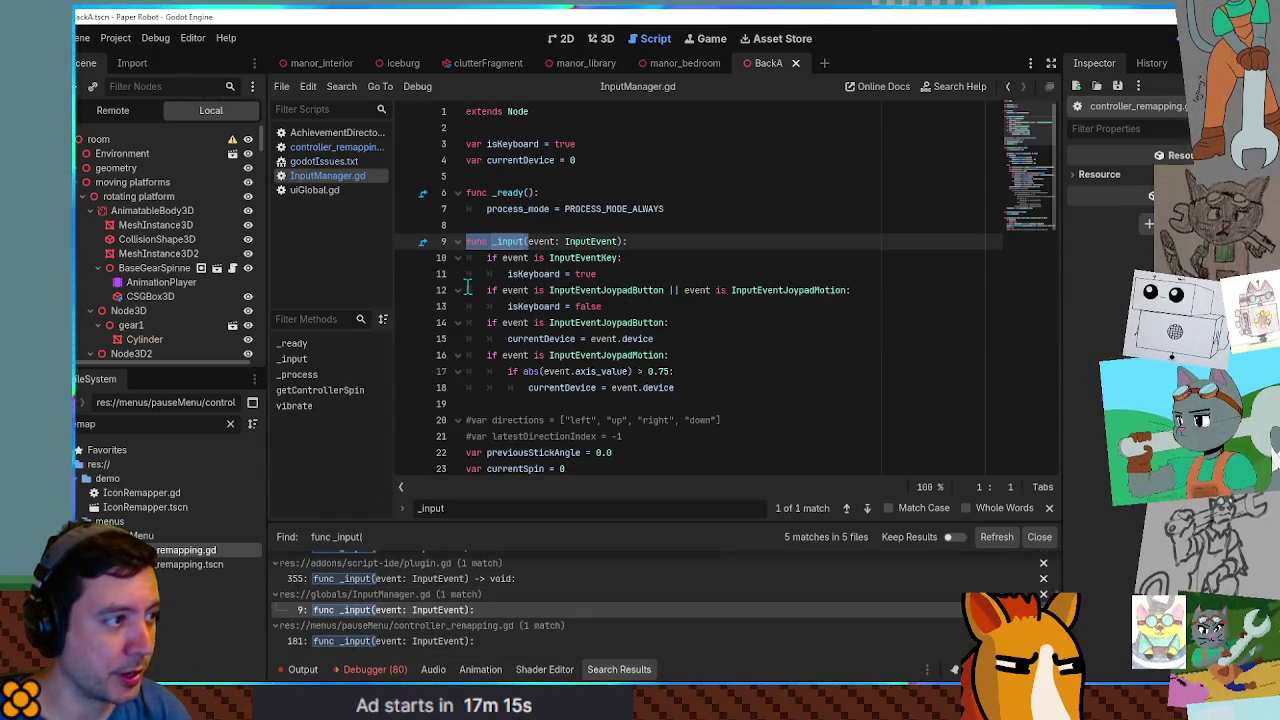
# Add a breakpoint on line 10 of InputManager.gd and run the game.
pyautogui.click(409, 258)
pyautogui.press('F5')
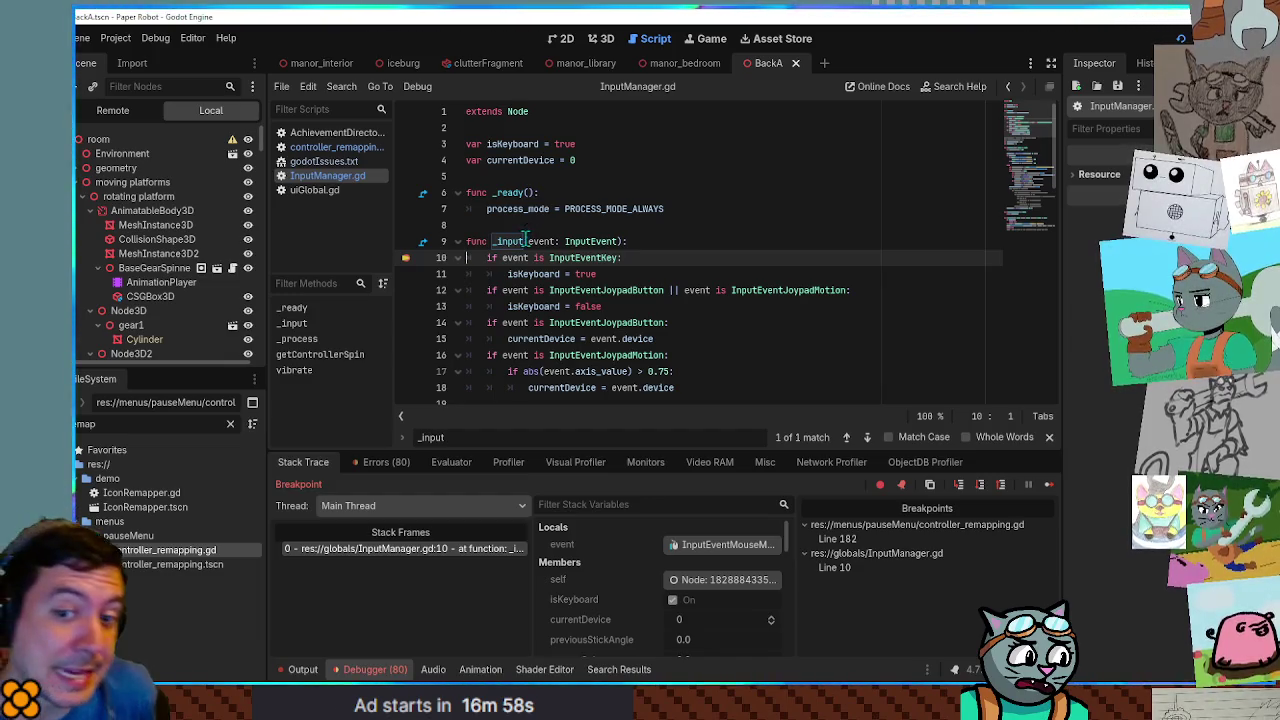
pyautogui.moveTo(516, 236)
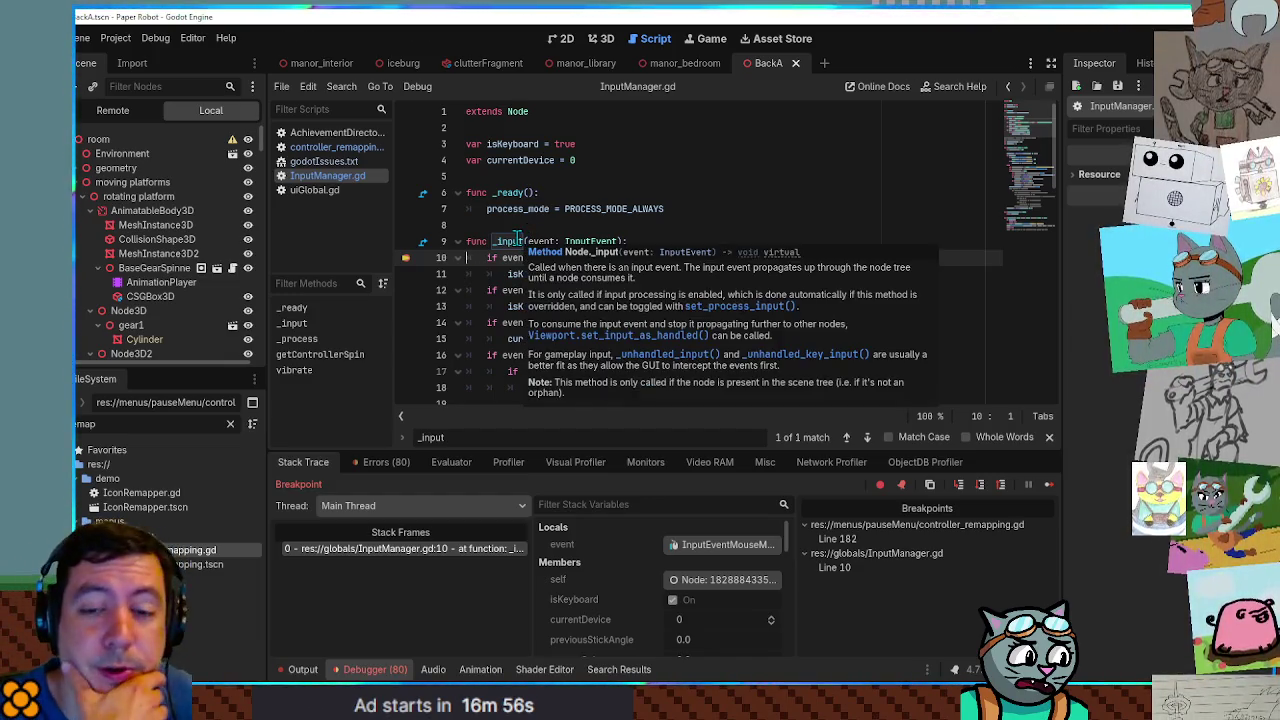
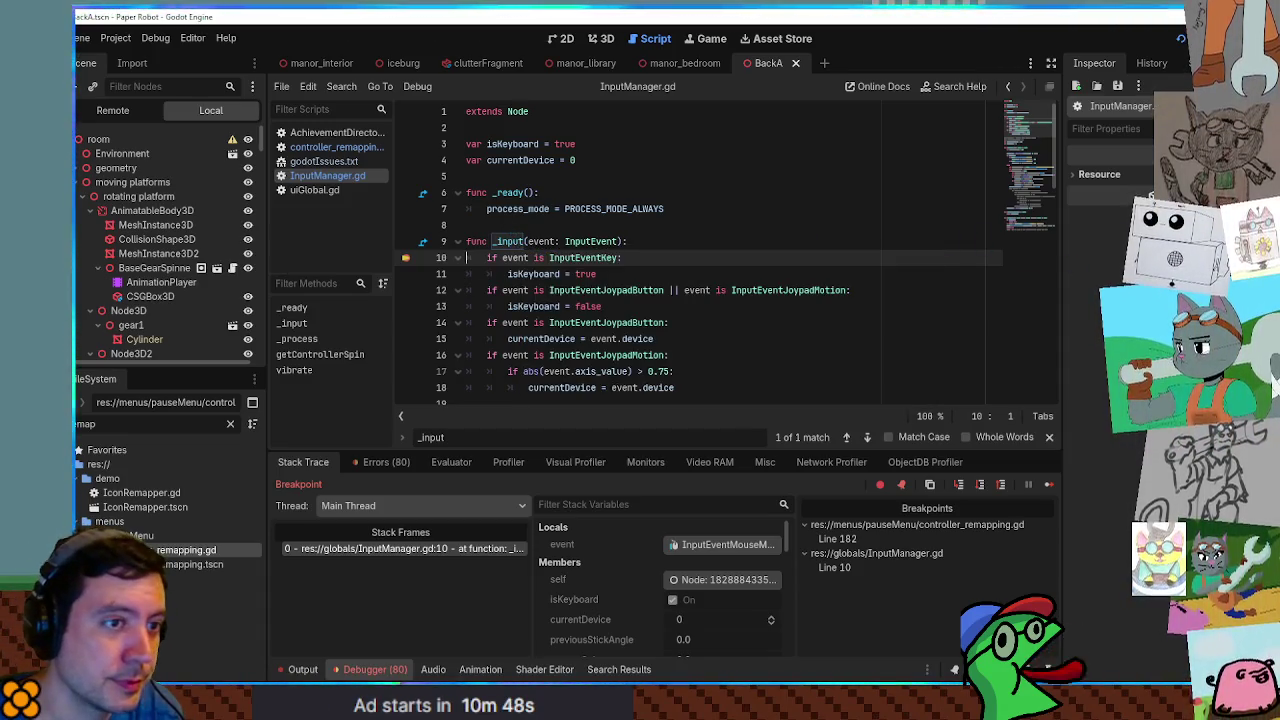
# Inspect the _input function on line 9 of InputManager.gd.
pyautogui.click(795, 222)
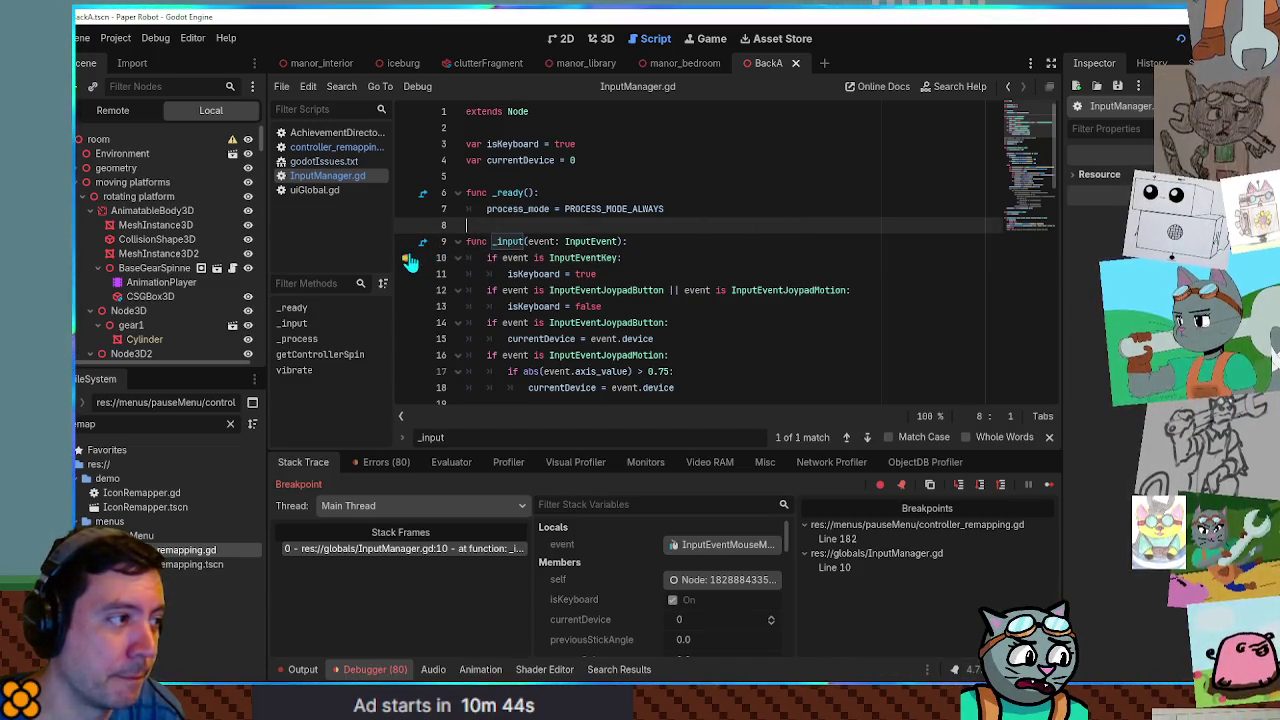
pyautogui.scroll(-3, 620, 257)
pyautogui.scroll(3, 628, 257)
pyautogui.click(627, 241)
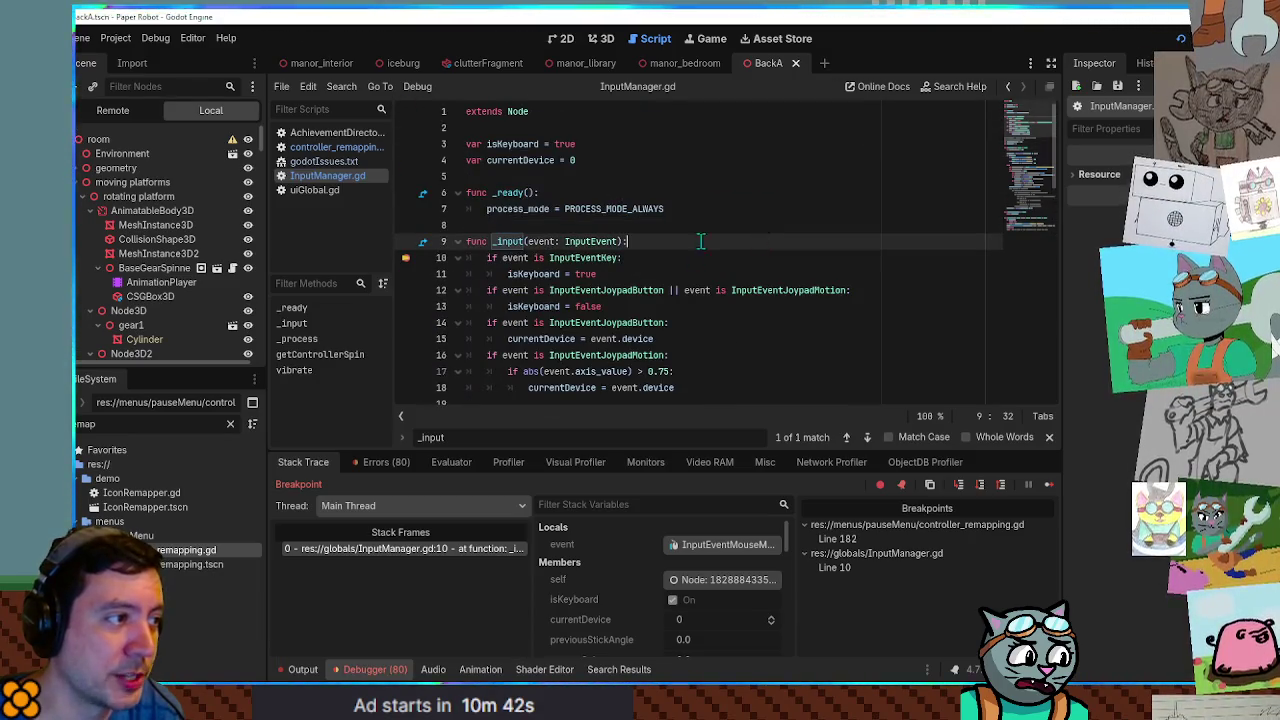
pyautogui.scroll(-1, 512, 225)
pyautogui.doubleClick(500, 192)
pyautogui.press('End')
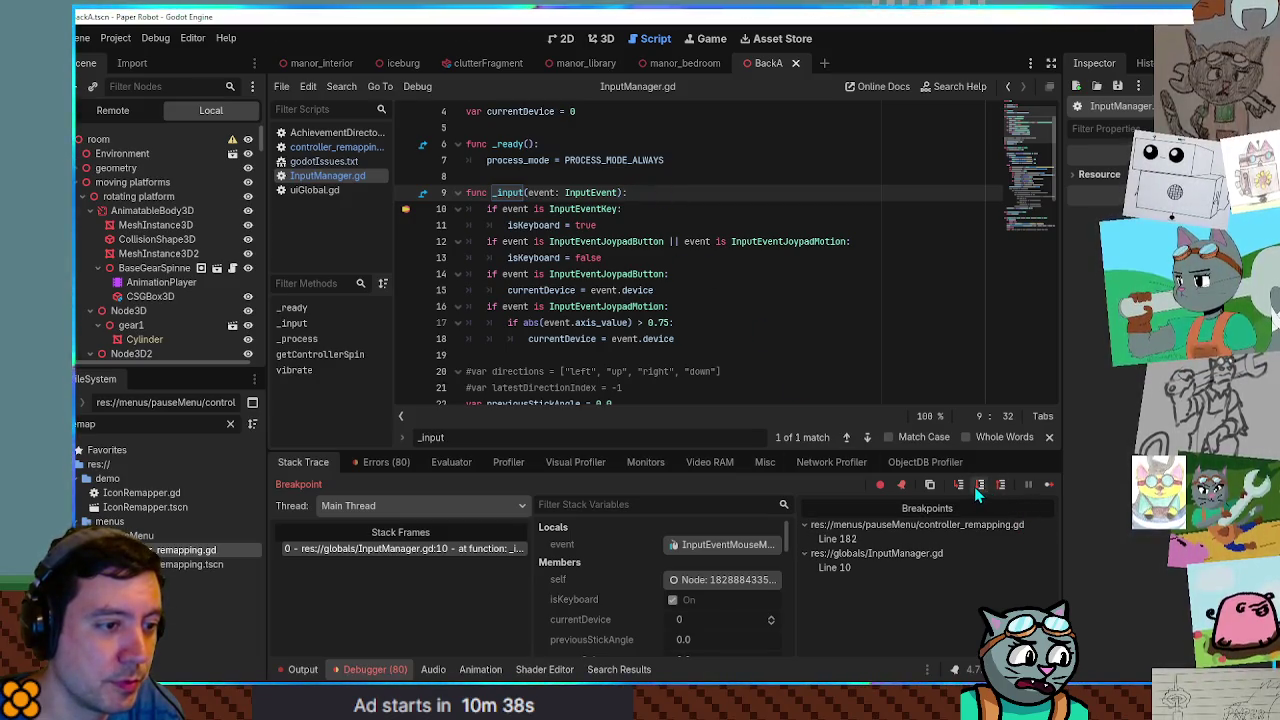
# Step over through InputManager _input into ControllerIcons _input and its event-type match.
pyautogui.click(978, 485)
pyautogui.click(978, 486)
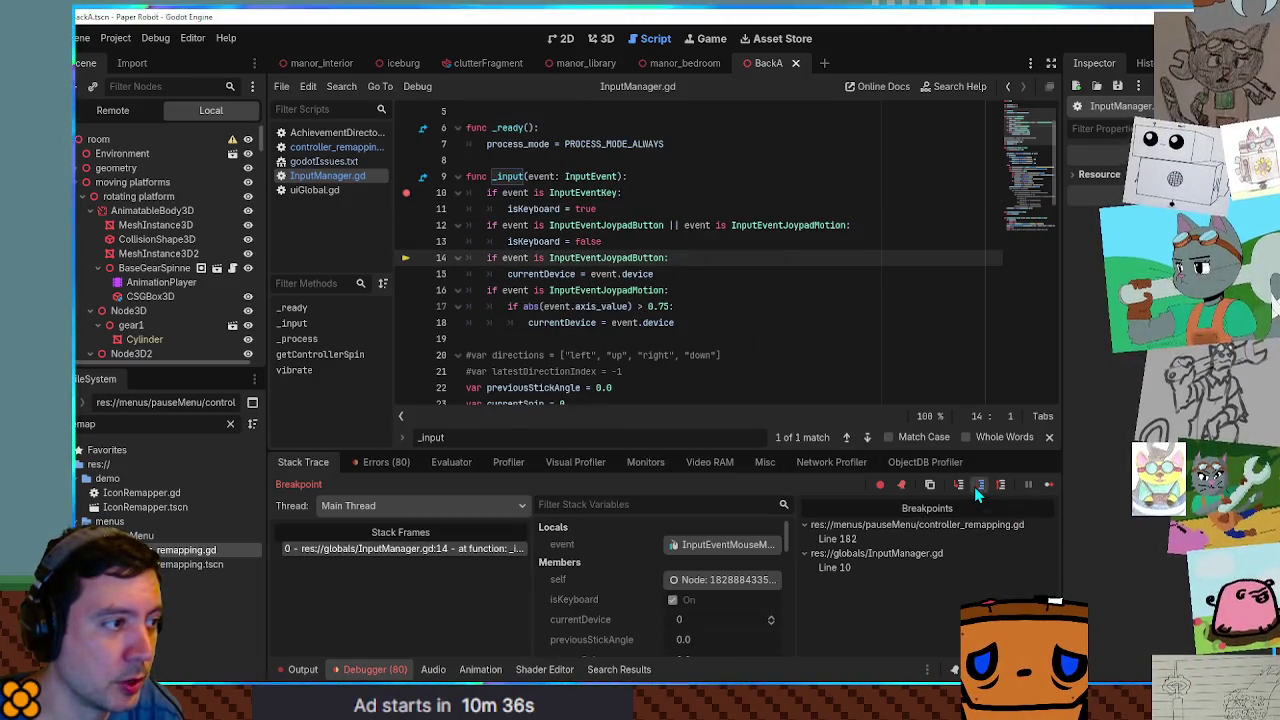
pyautogui.click(978, 486)
pyautogui.click(978, 486)
pyautogui.click(978, 486)
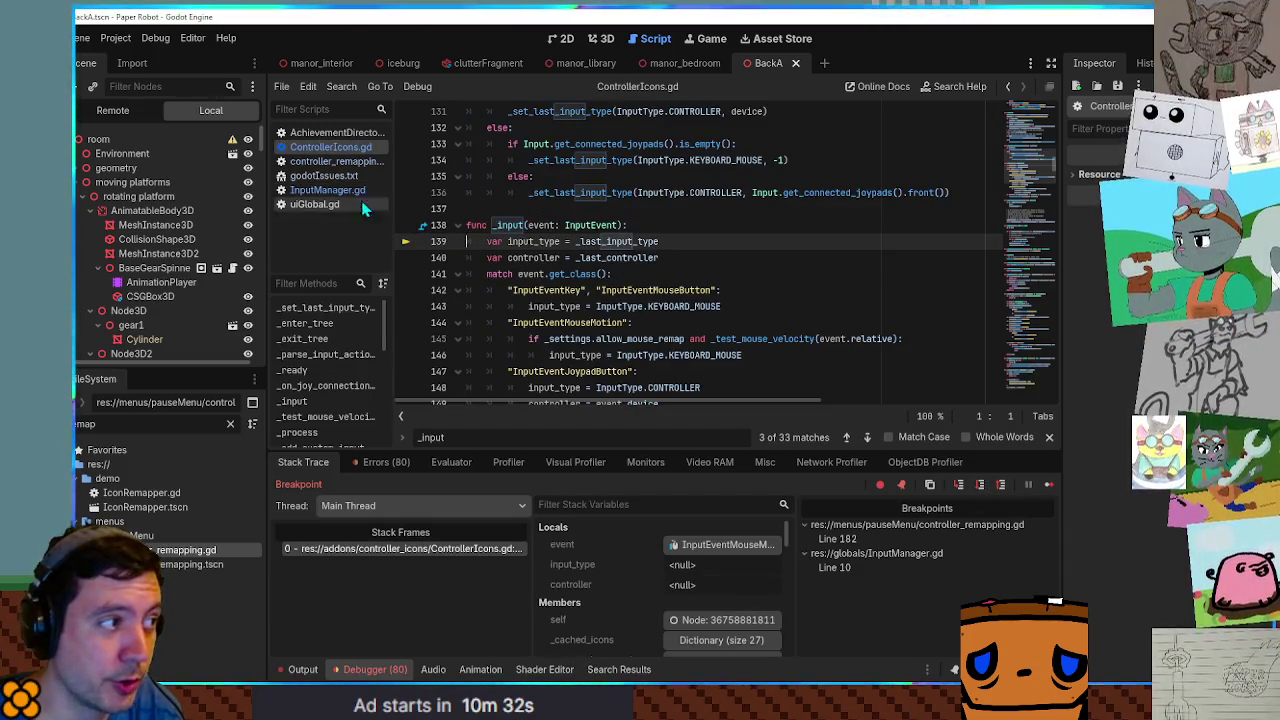
pyautogui.click(979, 486)
pyautogui.click(979, 486)
pyautogui.click(979, 486)
pyautogui.click(979, 488)
pyautogui.click(979, 488)
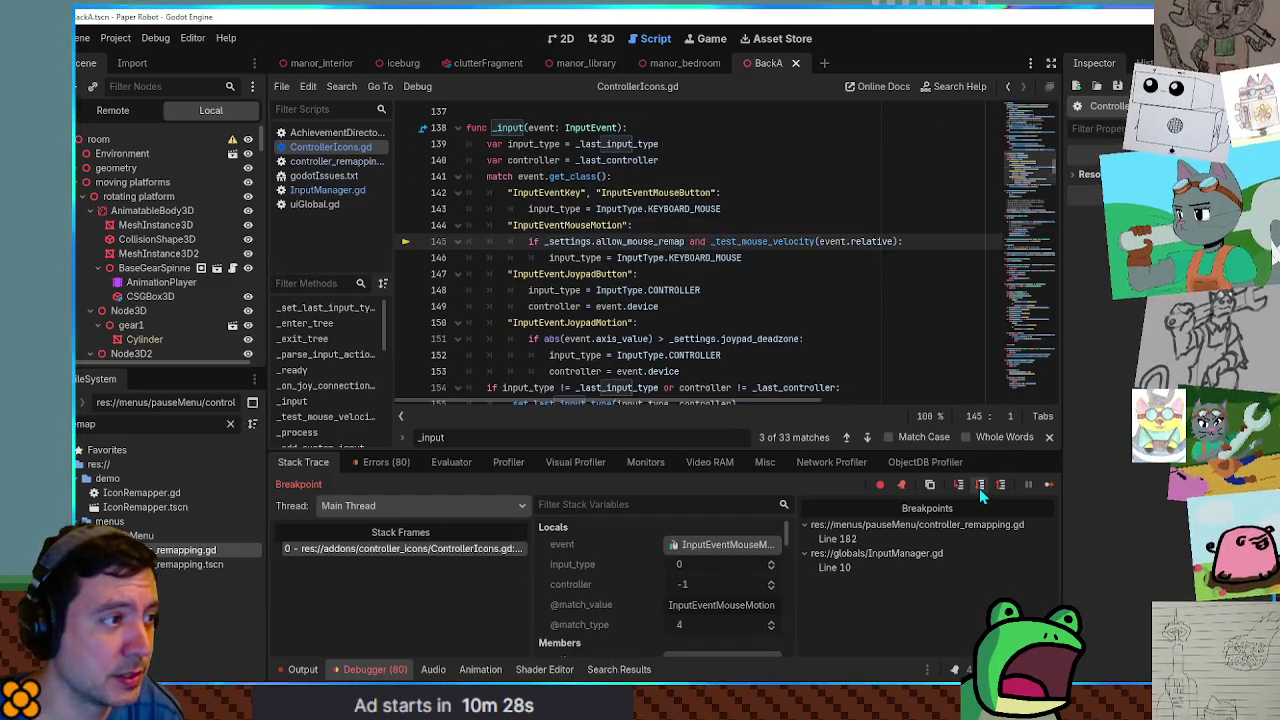
pyautogui.click(979, 488)
# Step through the _process functions of ControllerIcons, uiGlobal and DialogBox2, then continue to line 10.
pyautogui.click(979, 488)
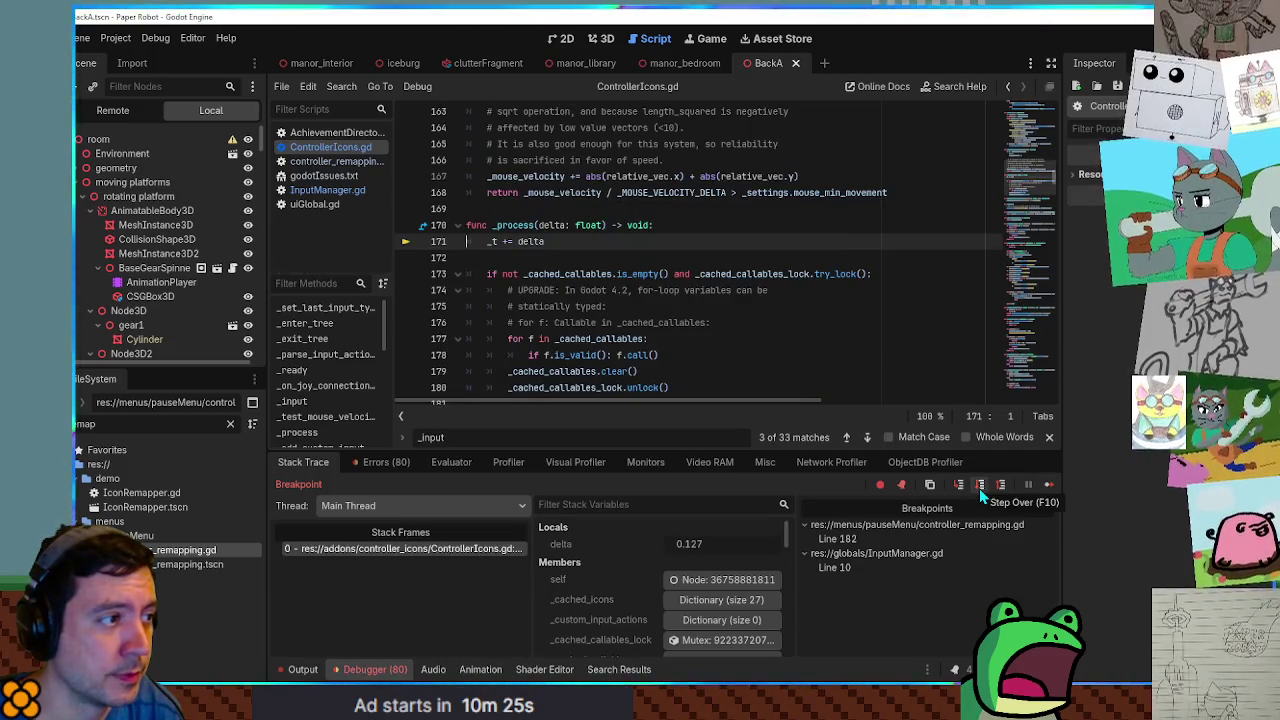
pyautogui.click(979, 488)
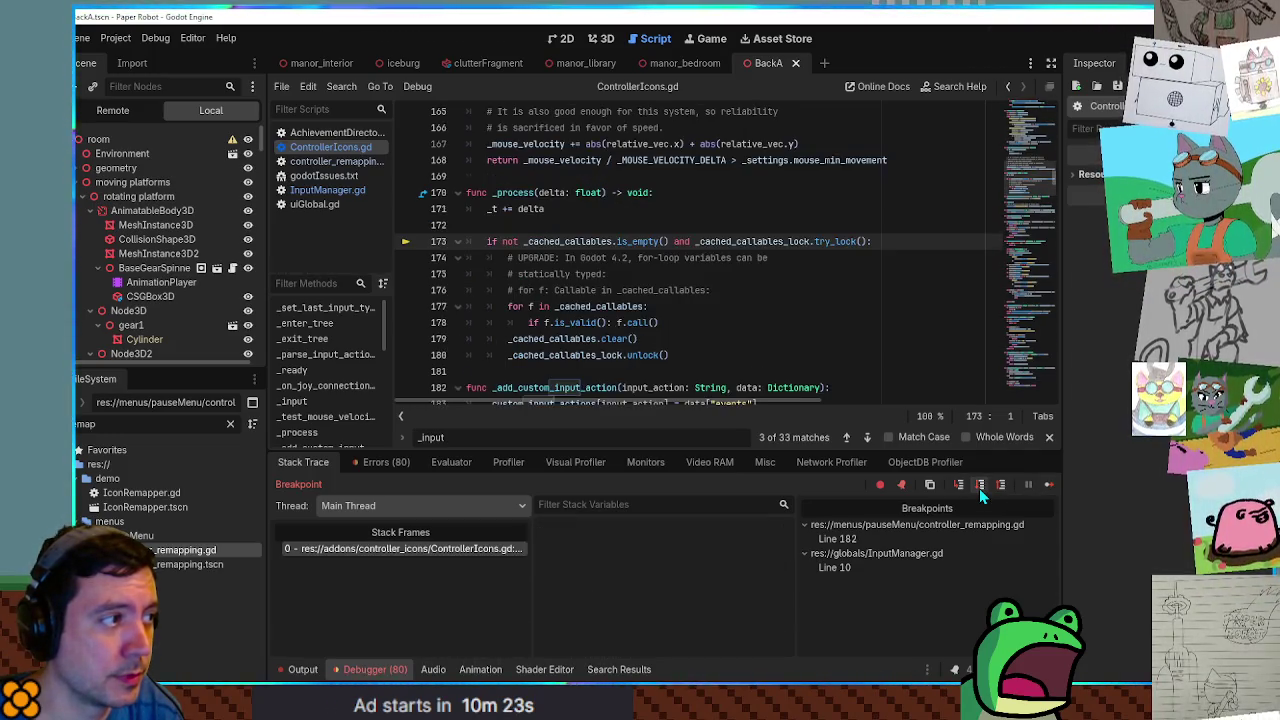
pyautogui.click(979, 488)
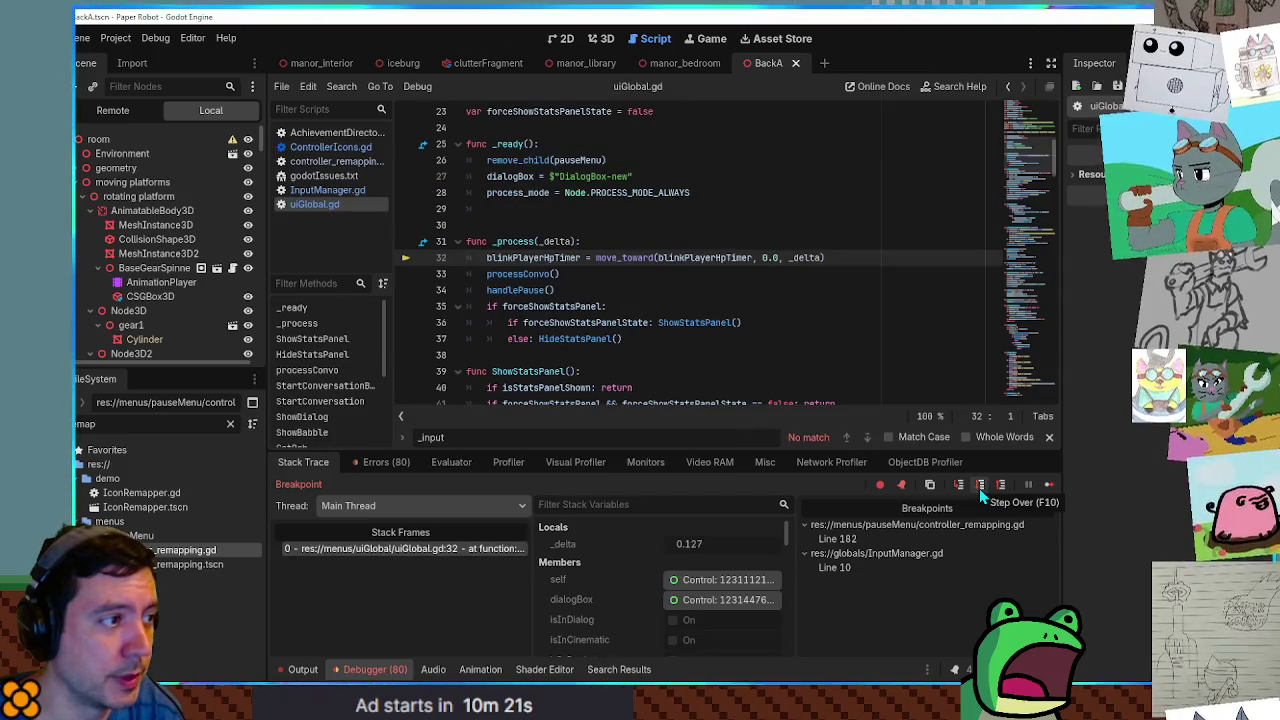
pyautogui.click(979, 488)
pyautogui.click(979, 488)
pyautogui.click(979, 488)
pyautogui.click(979, 488)
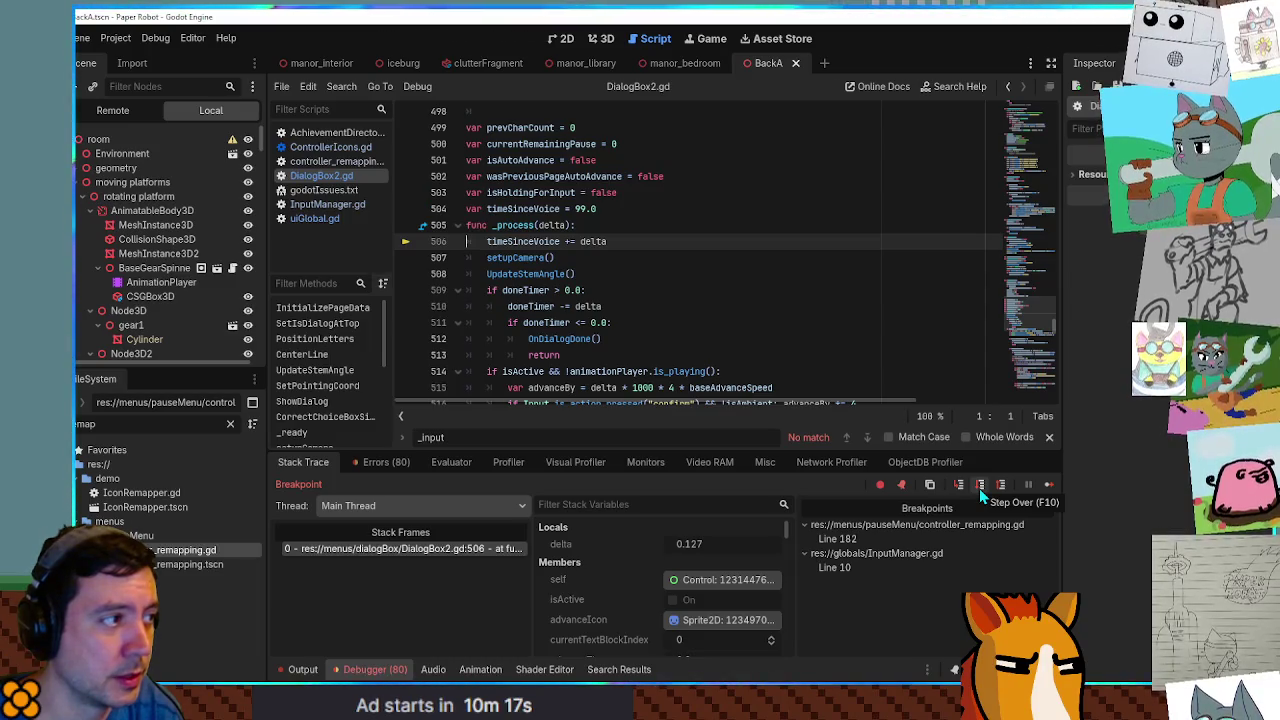
pyautogui.click(1050, 487)
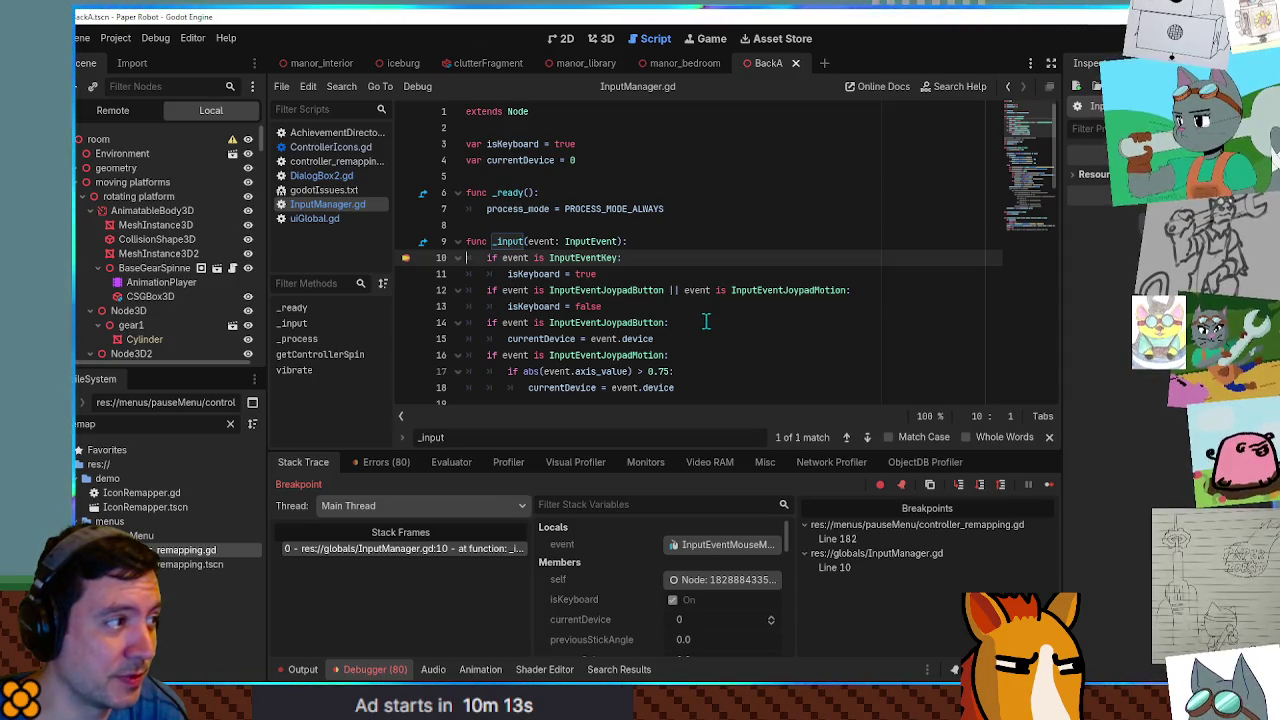
# Resume to the line 10 breakpoint, then step into ControllerIcons _input down to line 146.
pyautogui.click(1047, 487)
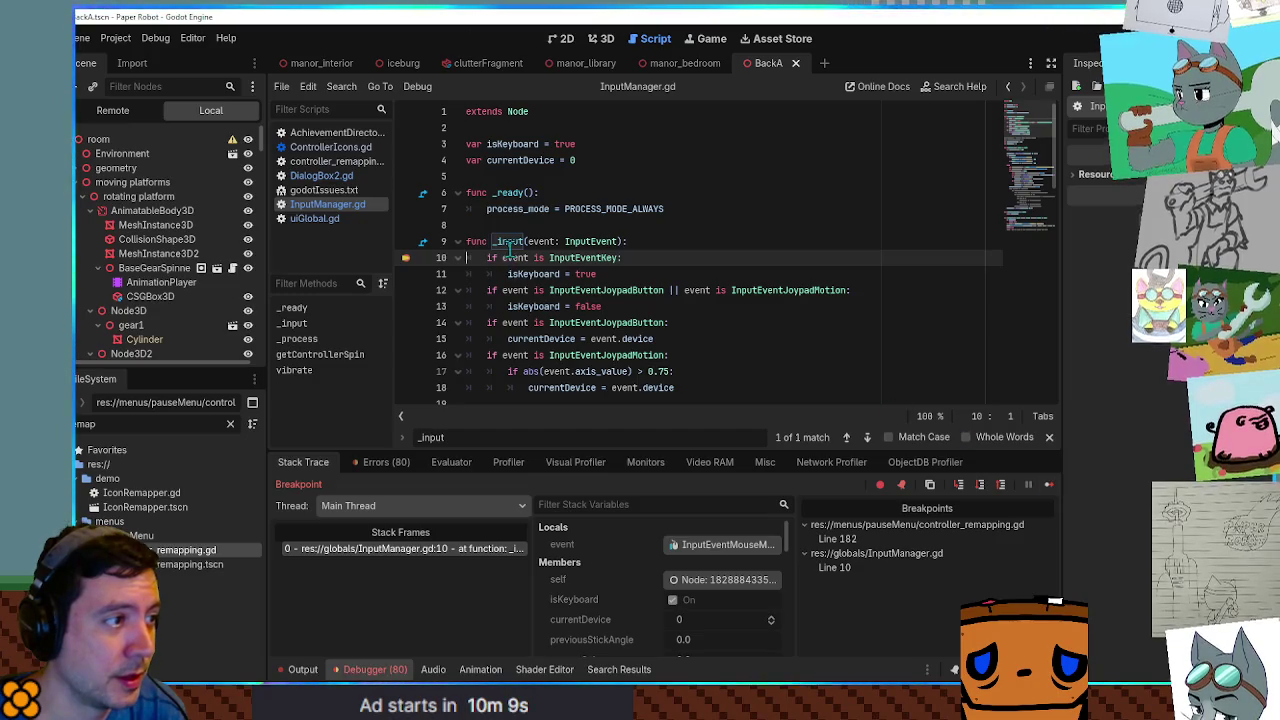
pyautogui.moveTo(541, 241)
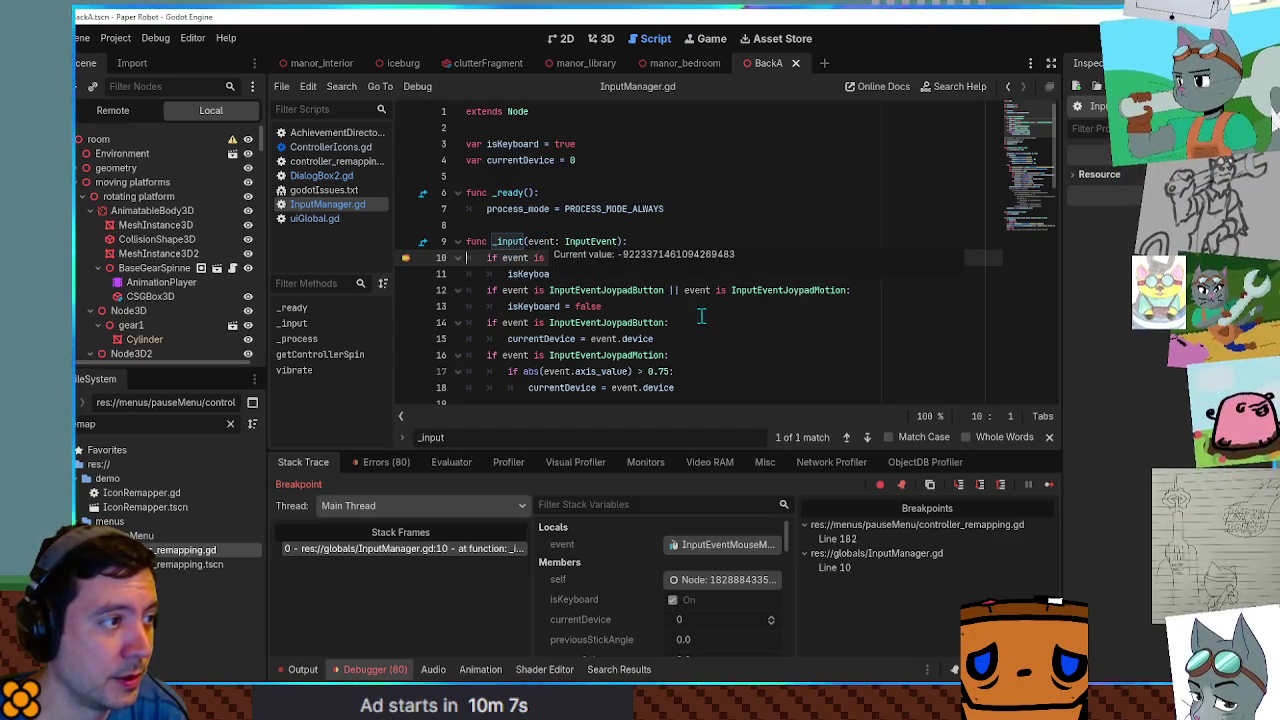
pyautogui.click(981, 486)
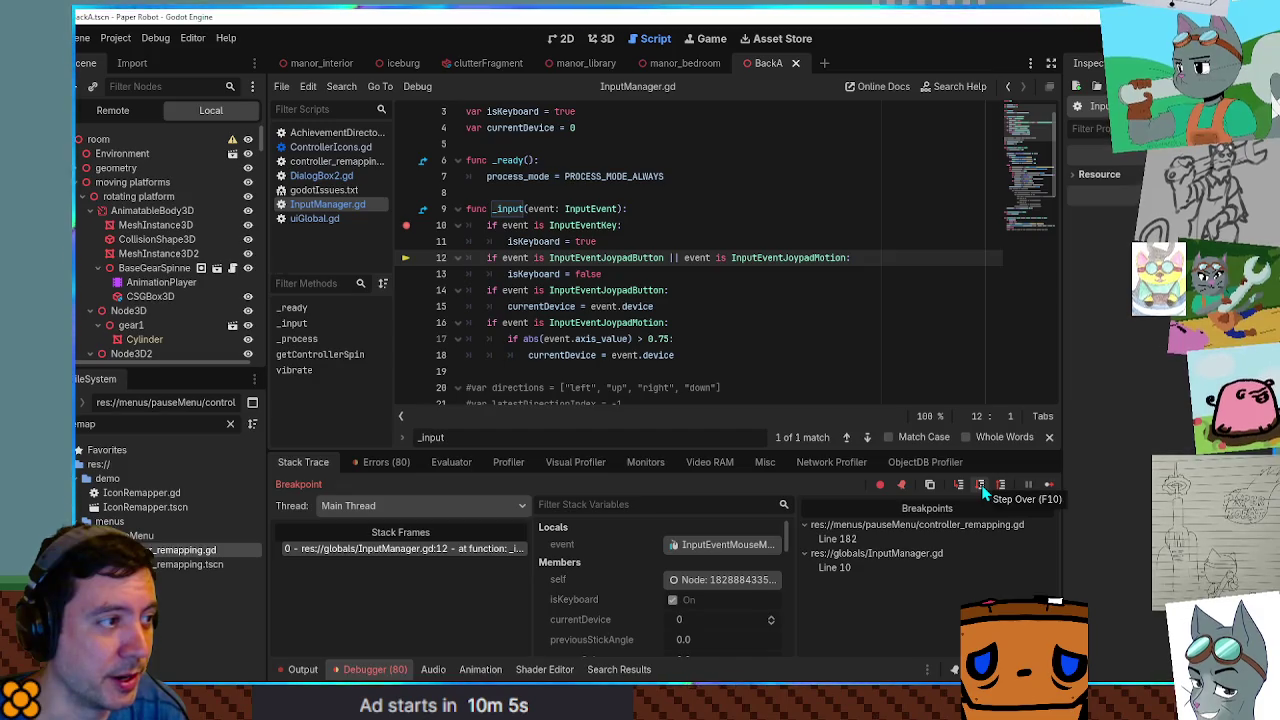
pyautogui.click(981, 486)
pyautogui.click(981, 486)
pyautogui.click(981, 485)
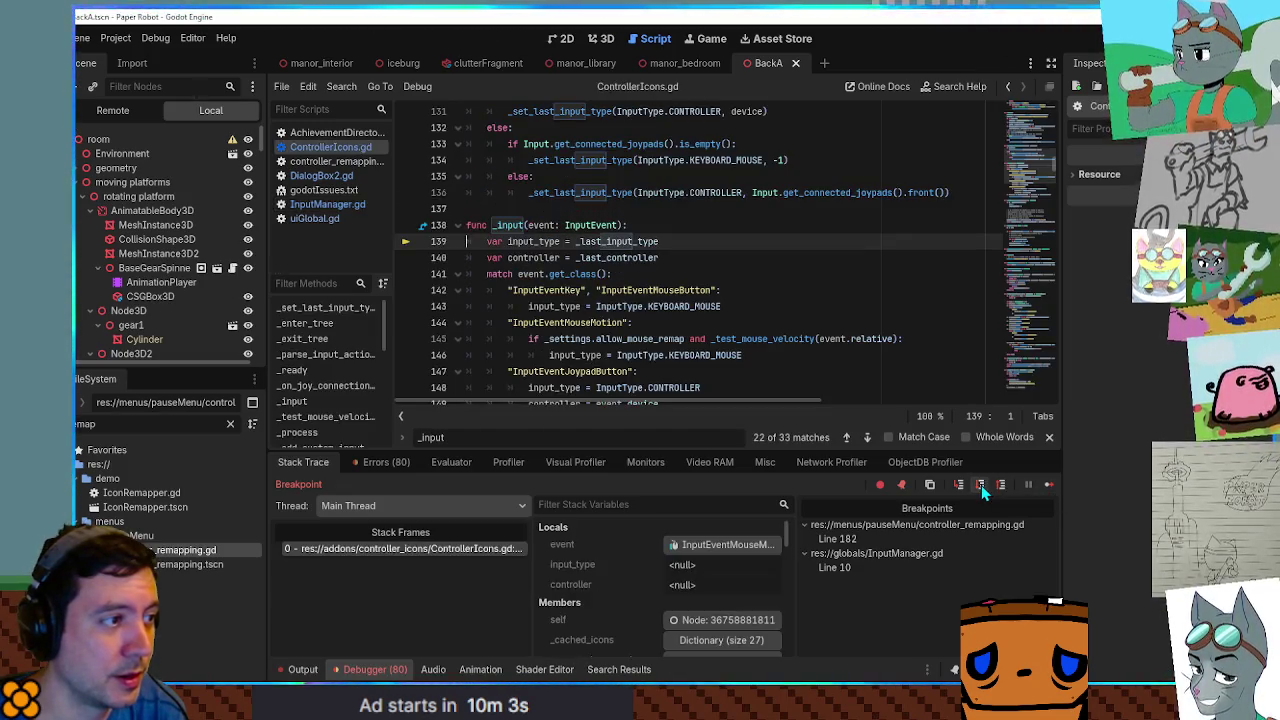
pyautogui.click(981, 485)
pyautogui.click(980, 485)
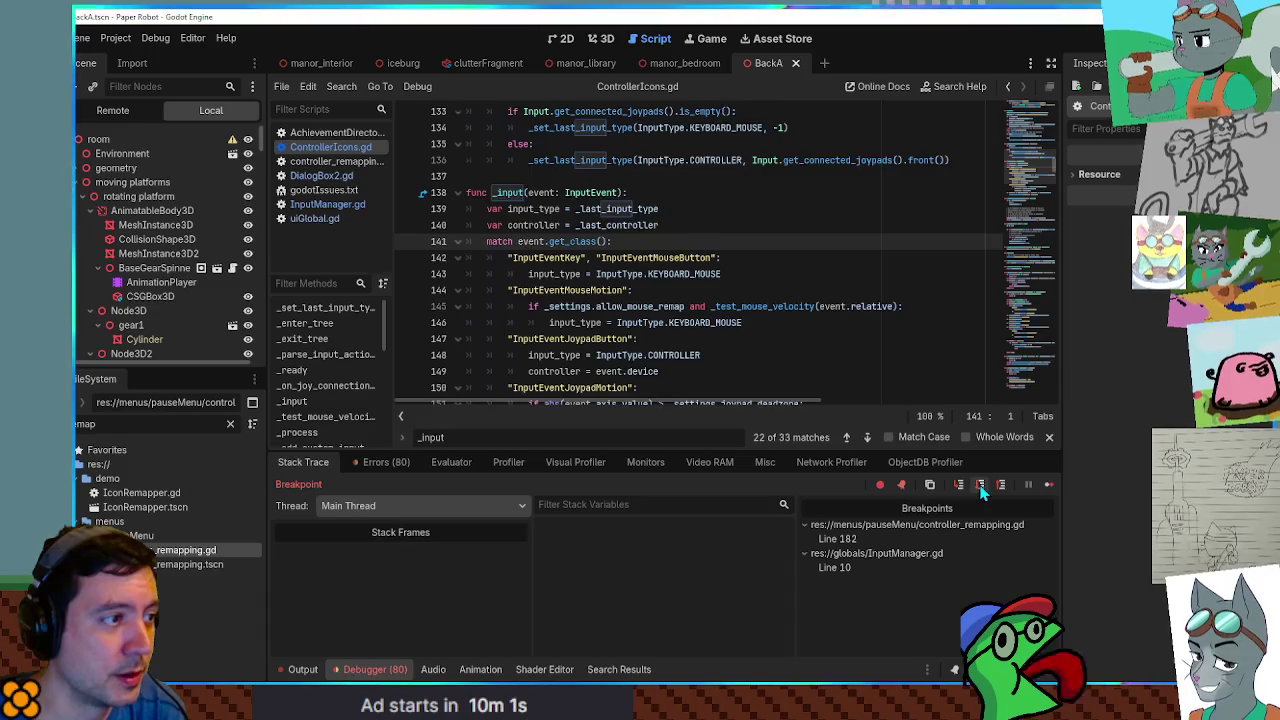
pyautogui.click(981, 486)
pyautogui.click(981, 486)
pyautogui.click(981, 486)
pyautogui.click(981, 487)
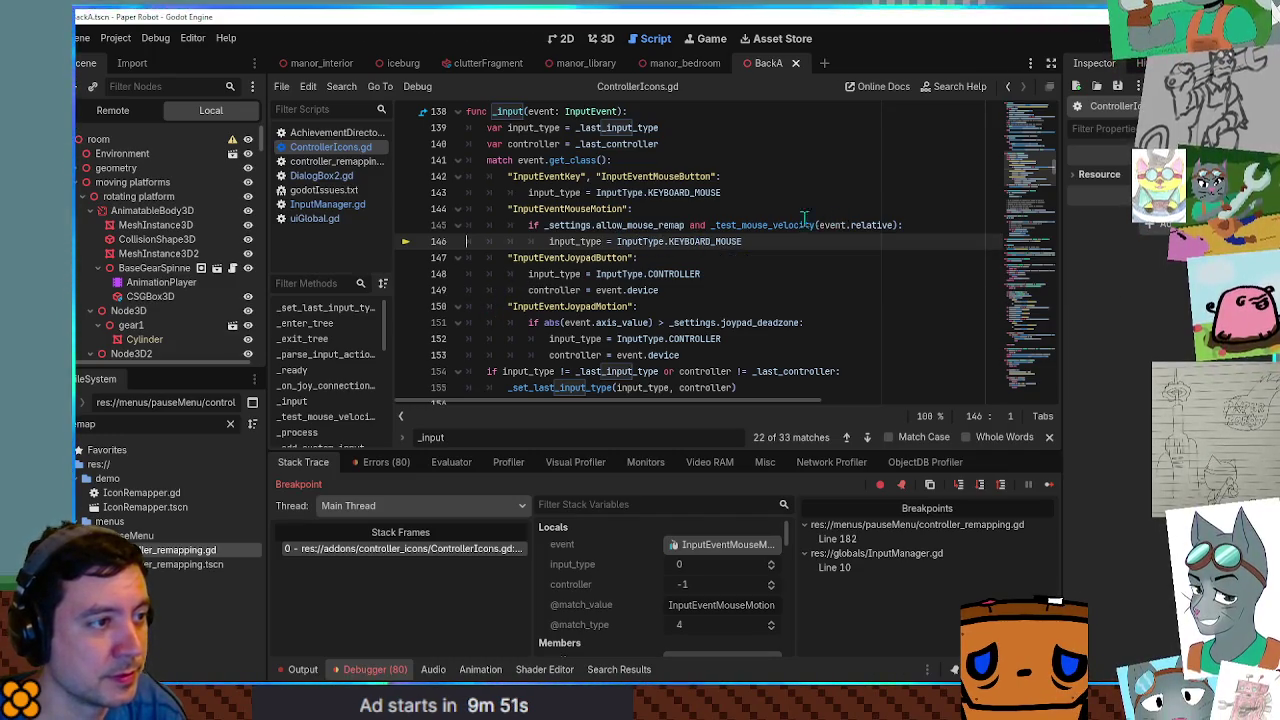
# Jump to the _test_mouse_velocity definition, then open the Node documentation for _input().
pyautogui.moveTo(779, 224)
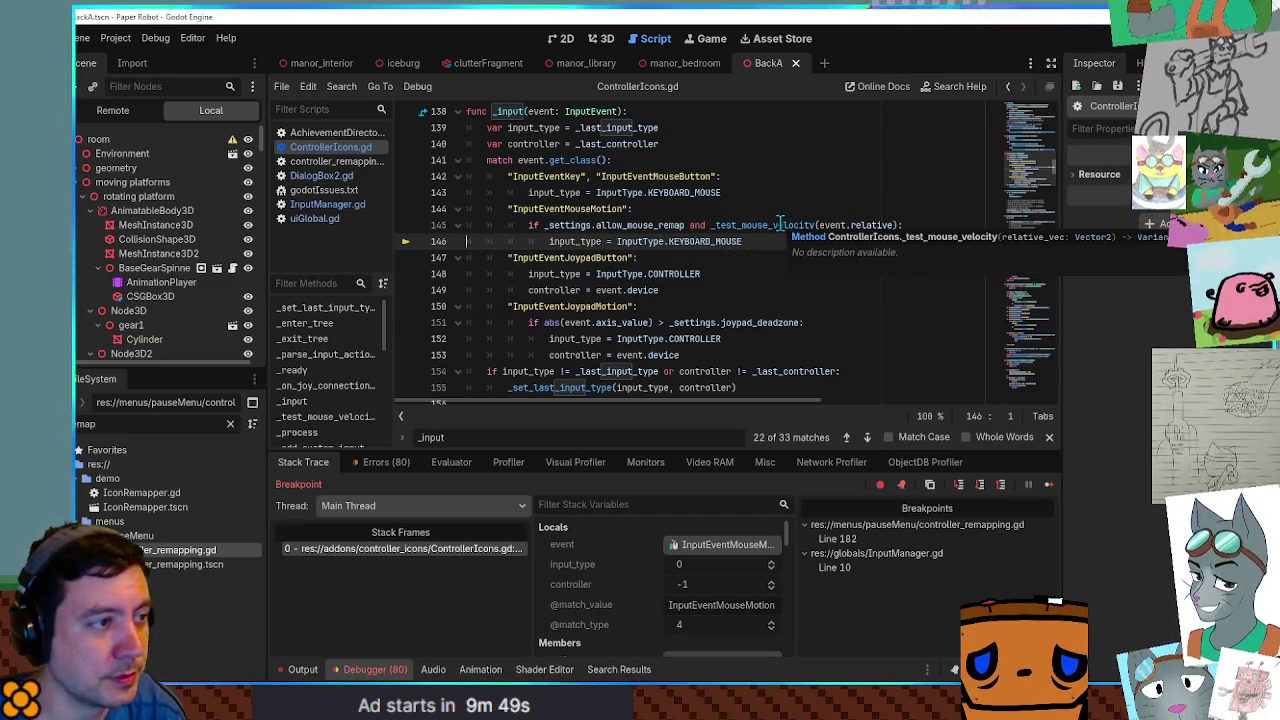
pyautogui.click(779, 224)
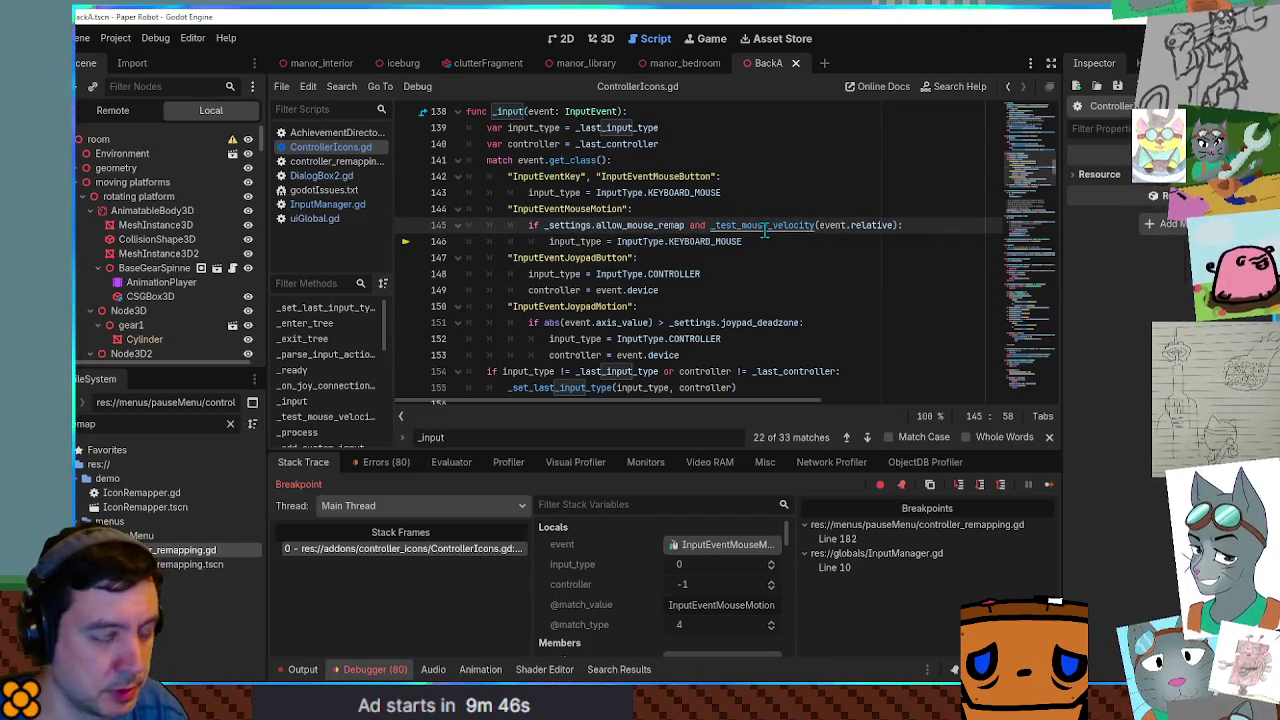
pyautogui.keyDown('ctrl'); pyautogui.click(765, 225); pyautogui.keyUp('ctrl')
pyautogui.scroll(-4, 649, 256)
pyautogui.scroll(9, 630, 252)
pyautogui.scroll(3, 622, 253)
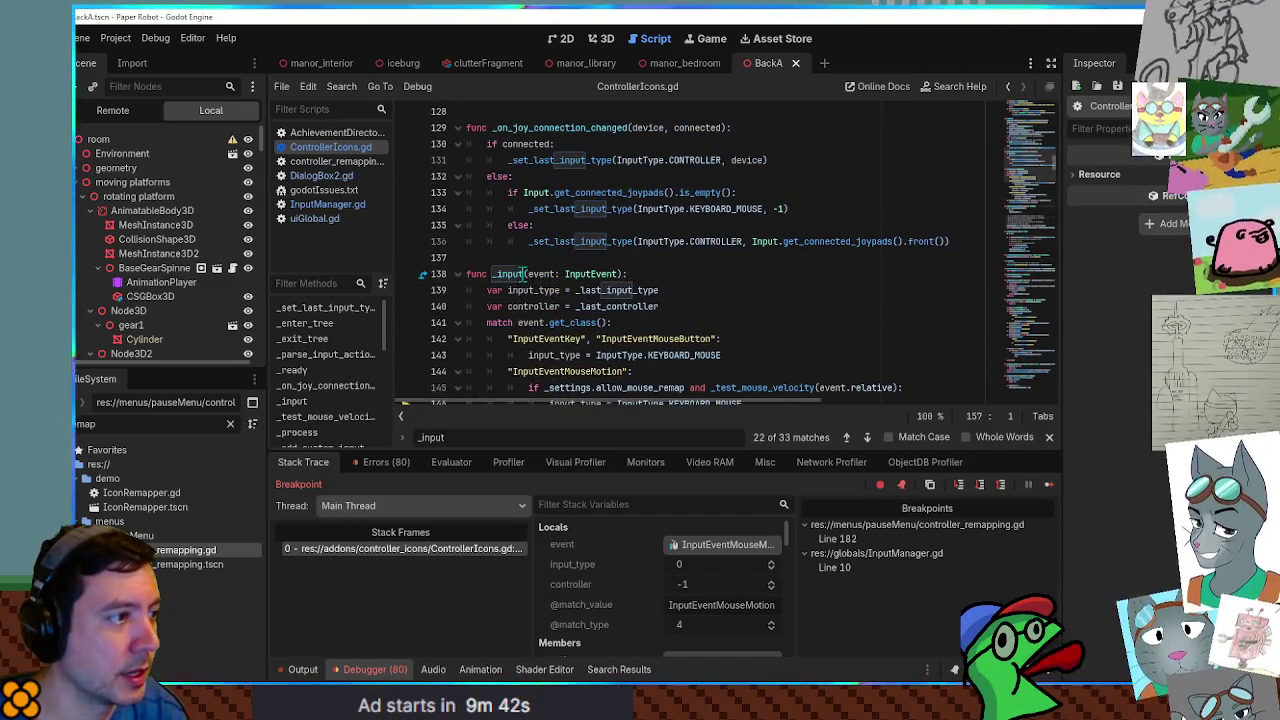
pyautogui.keyDown('ctrl'); pyautogui.click(505, 283); pyautogui.keyUp('ctrl')
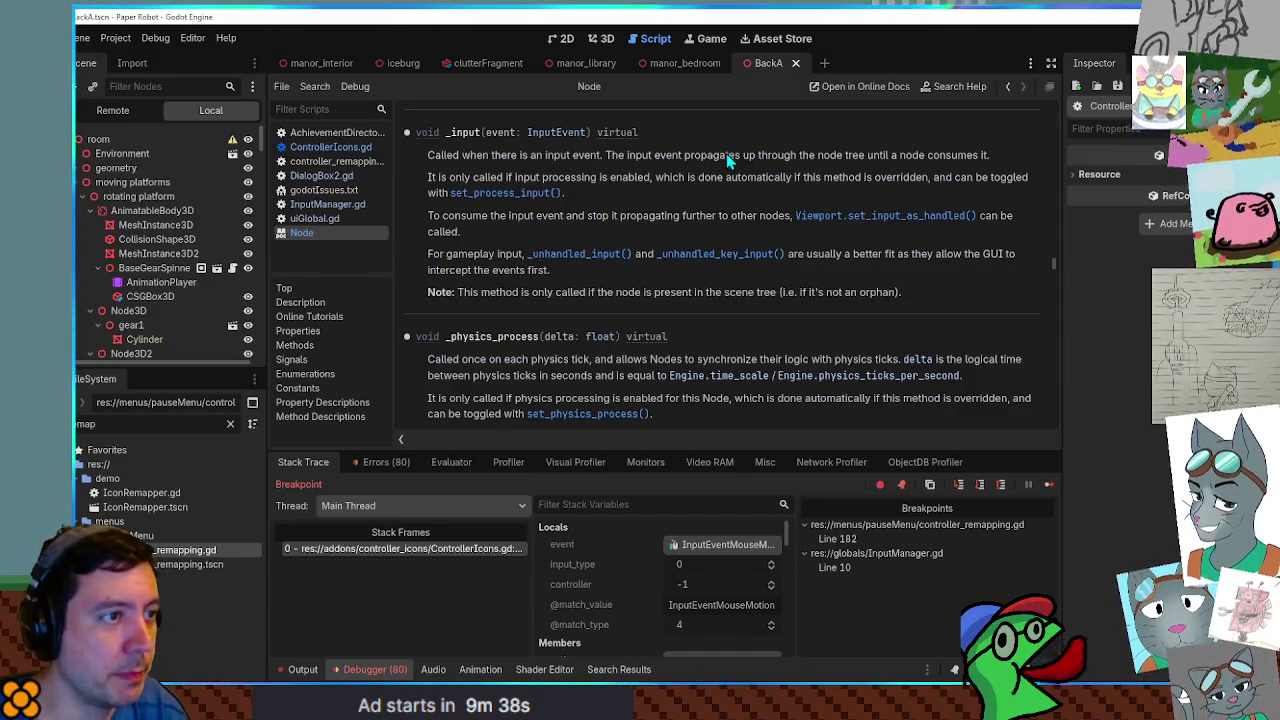
# Highlight the _input() doc sentences about input consumption, automatic enabling and set_process_input().
pyautogui.moveTo(993, 157); pyautogui.dragTo(826, 155)
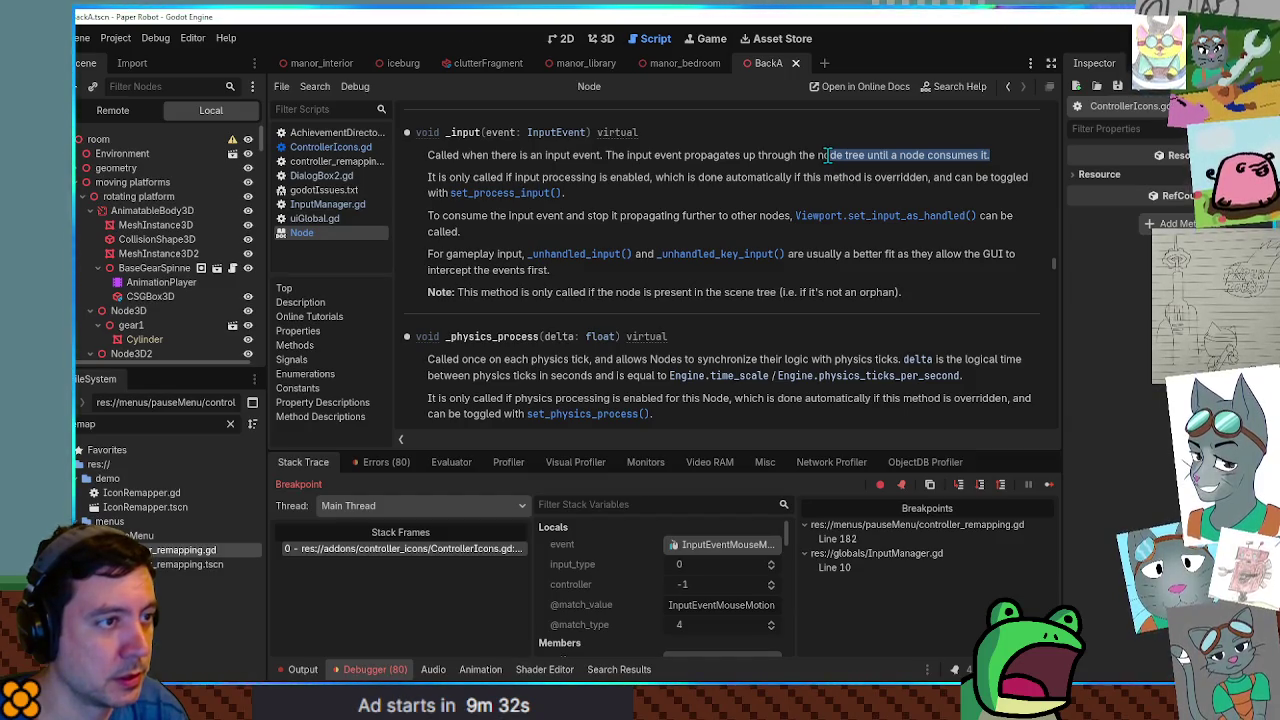
pyautogui.moveTo(441, 178)
pyautogui.mouseDown()
pyautogui.moveTo(650, 178)
pyautogui.moveTo(542, 178)
pyautogui.mouseUp()
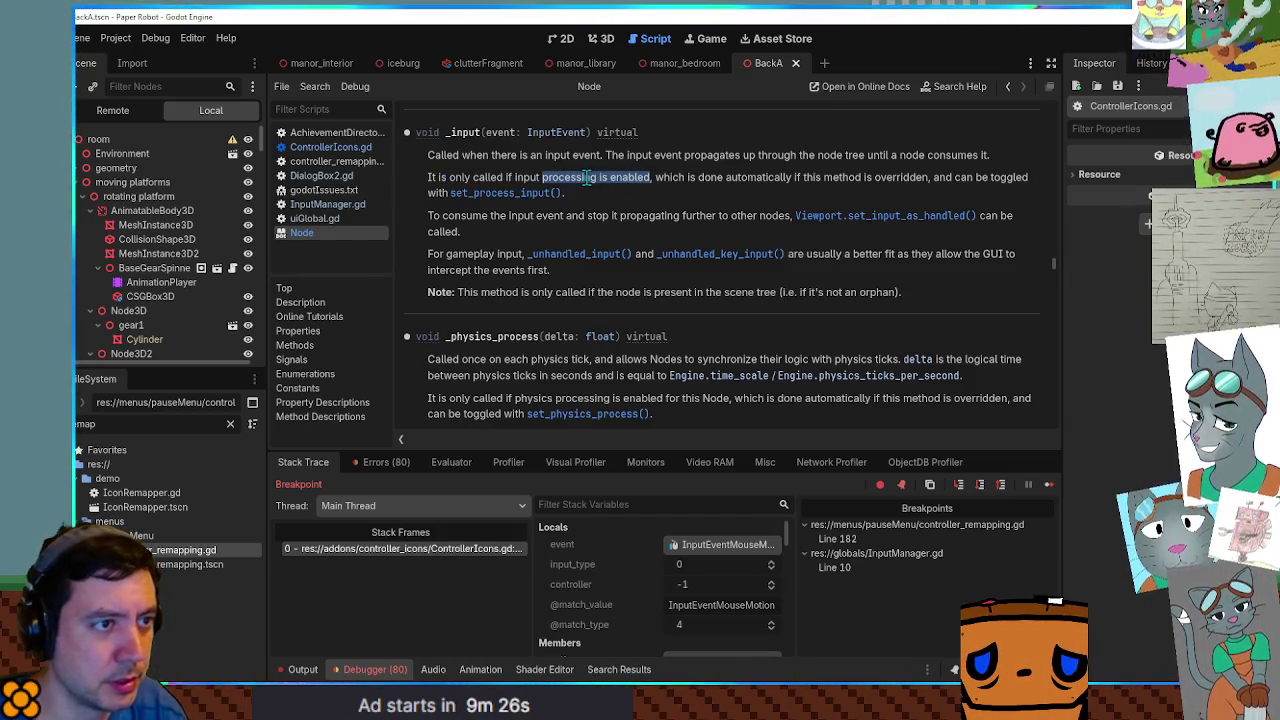
pyautogui.moveTo(611, 178); pyautogui.dragTo(907, 177)
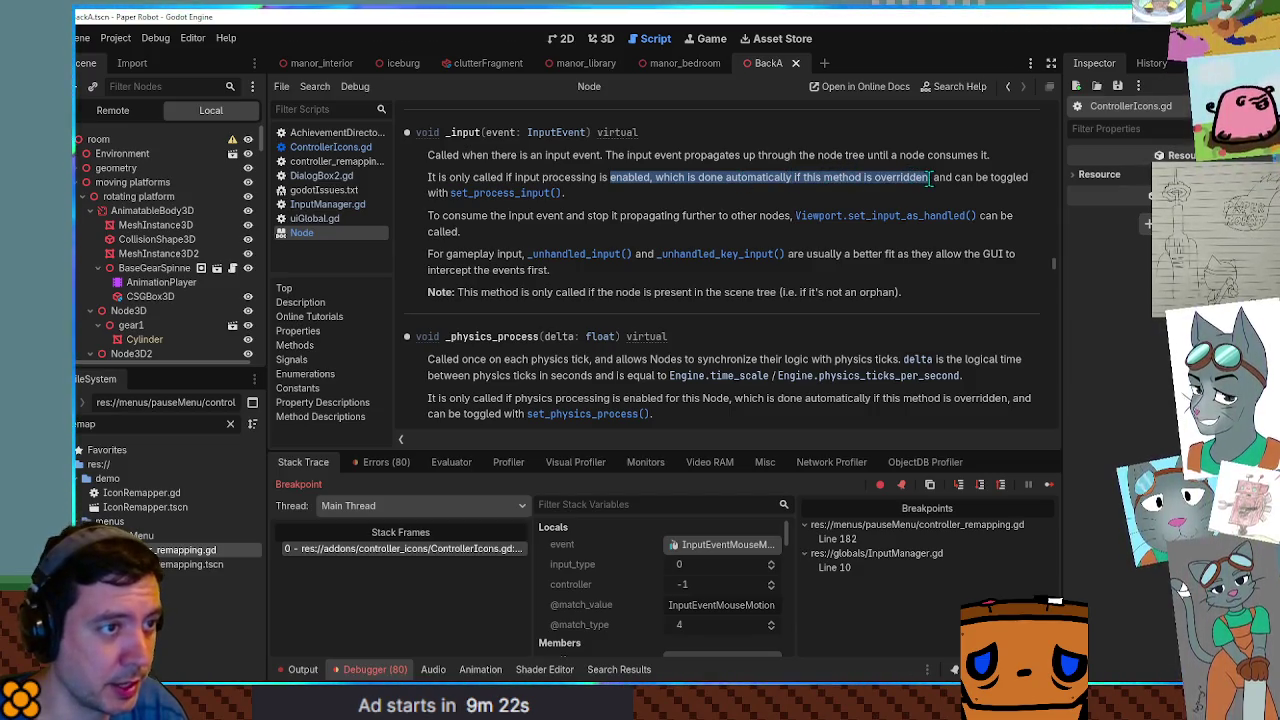
pyautogui.moveTo(650, 178); pyautogui.dragTo(536, 177)
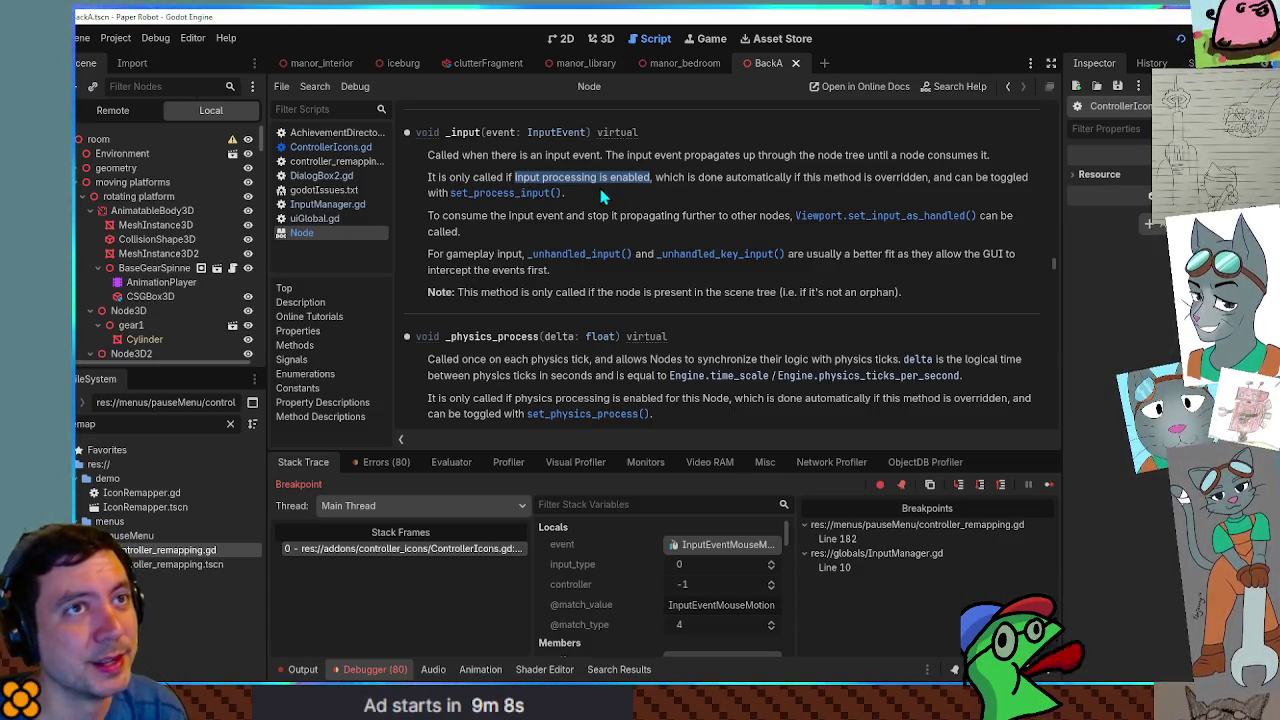
pyautogui.moveTo(451, 193); pyautogui.dragTo(557, 197)
pyautogui.hotkey('ctrl', 'shift', 'f')
# Search the project scripts for set_process_input, then close the results.
pyautogui.click(668, 287)
pyautogui.press('BackSpace')
pyautogui.press('BackSpace')
pyautogui.press('BackSpace')
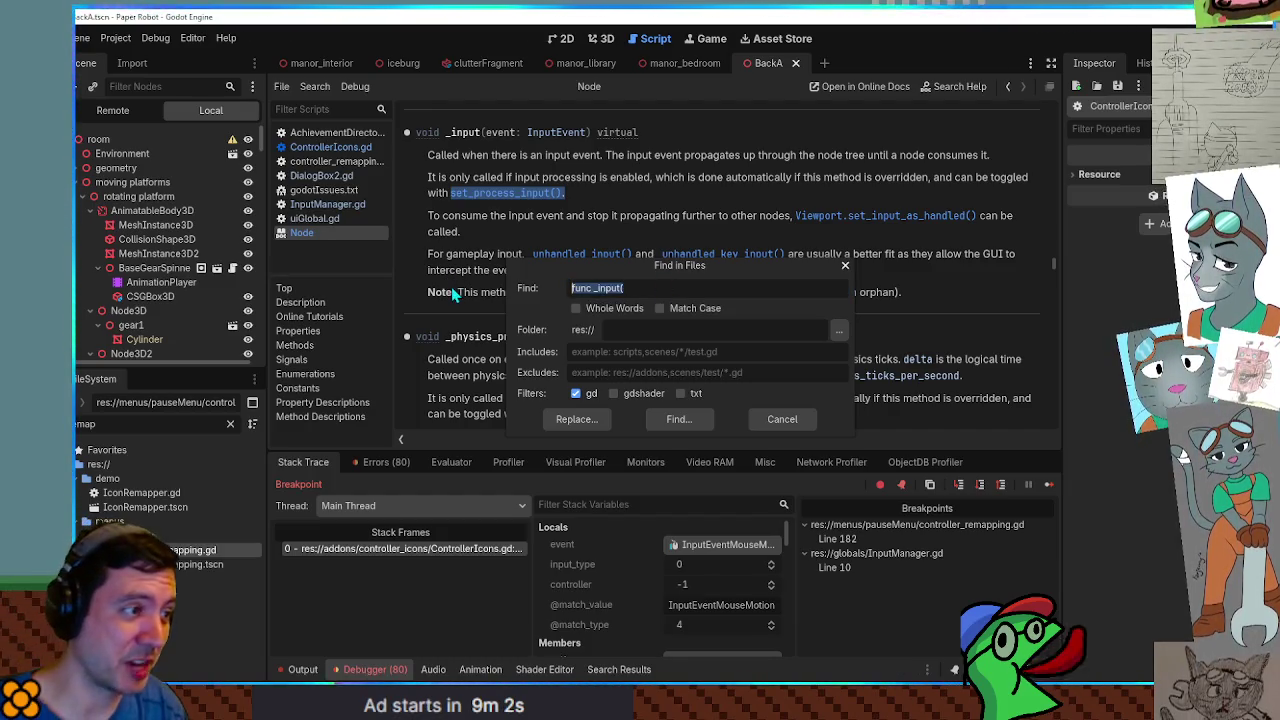
pyautogui.write('set_process')
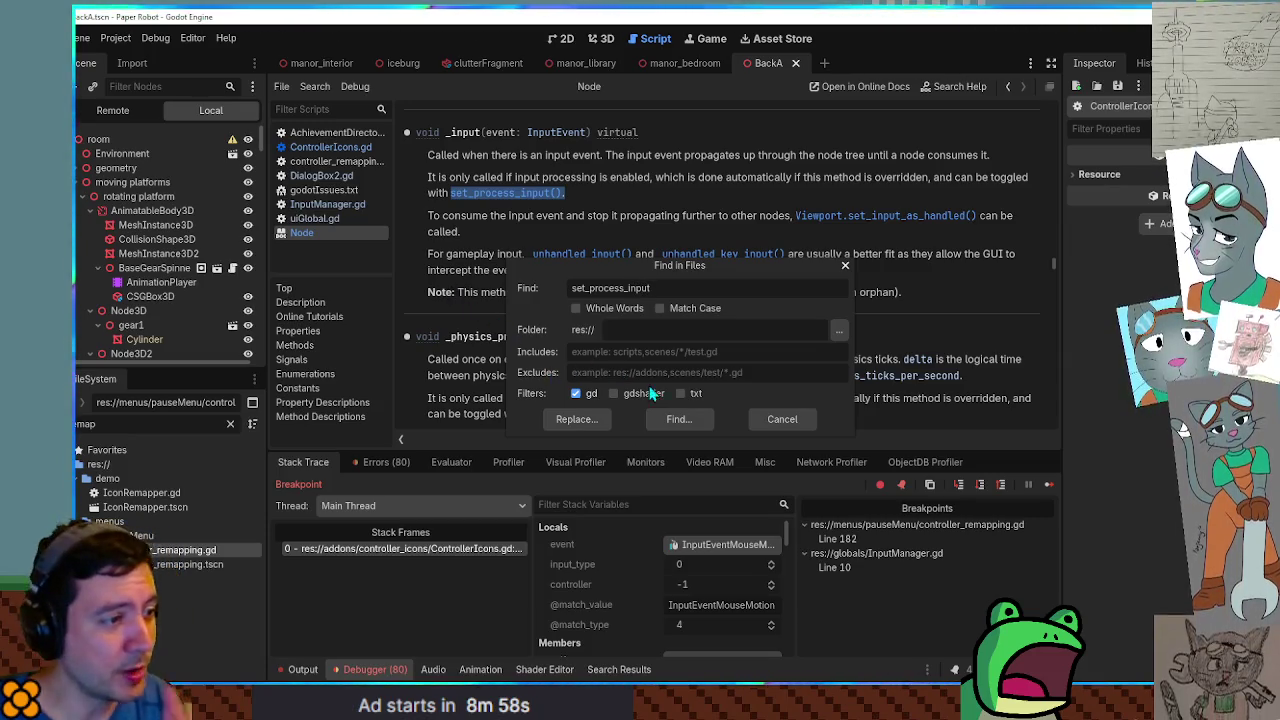
pyautogui.click(700, 418)
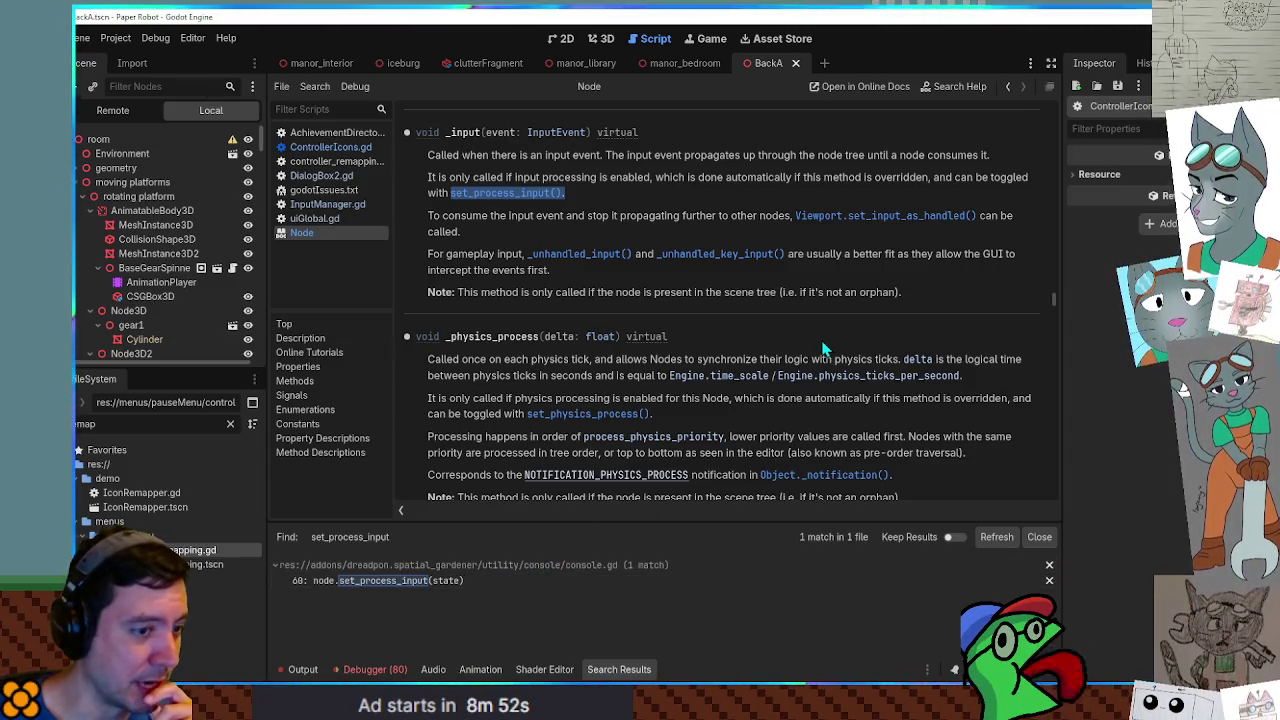
pyautogui.click(1037, 536)
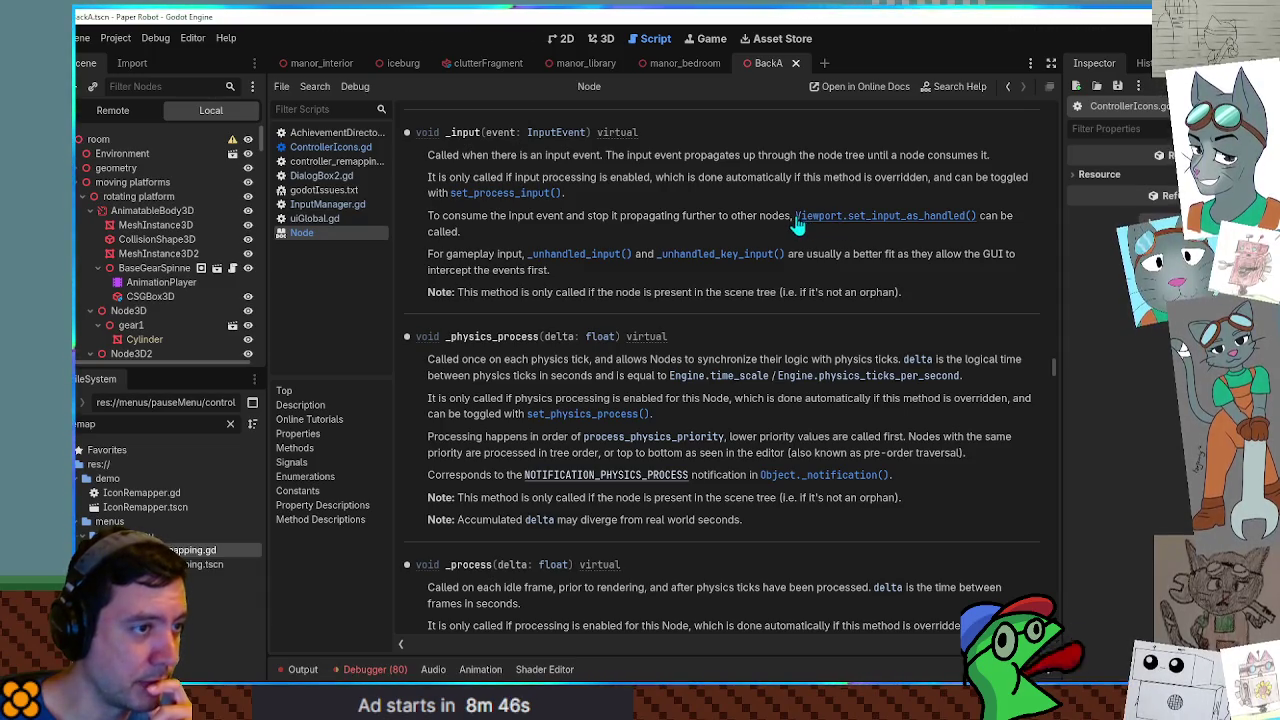
# Search the project for Viewport.set_input_as_handled(), which finds no matches.
pyautogui.moveTo(793, 224)
pyautogui.mouseDown()
pyautogui.moveTo(1005, 220)
pyautogui.moveTo(977, 224)
pyautogui.mouseUp()
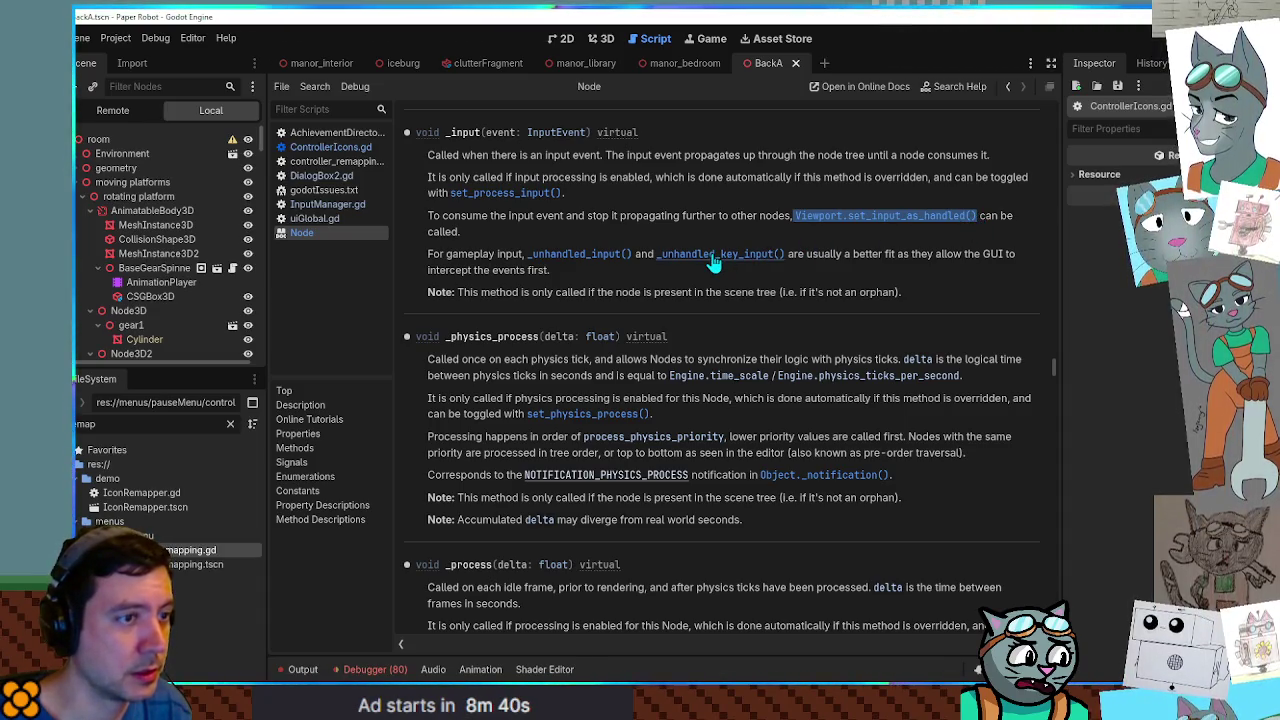
pyautogui.write('Viewport.set_input_as_handled()')
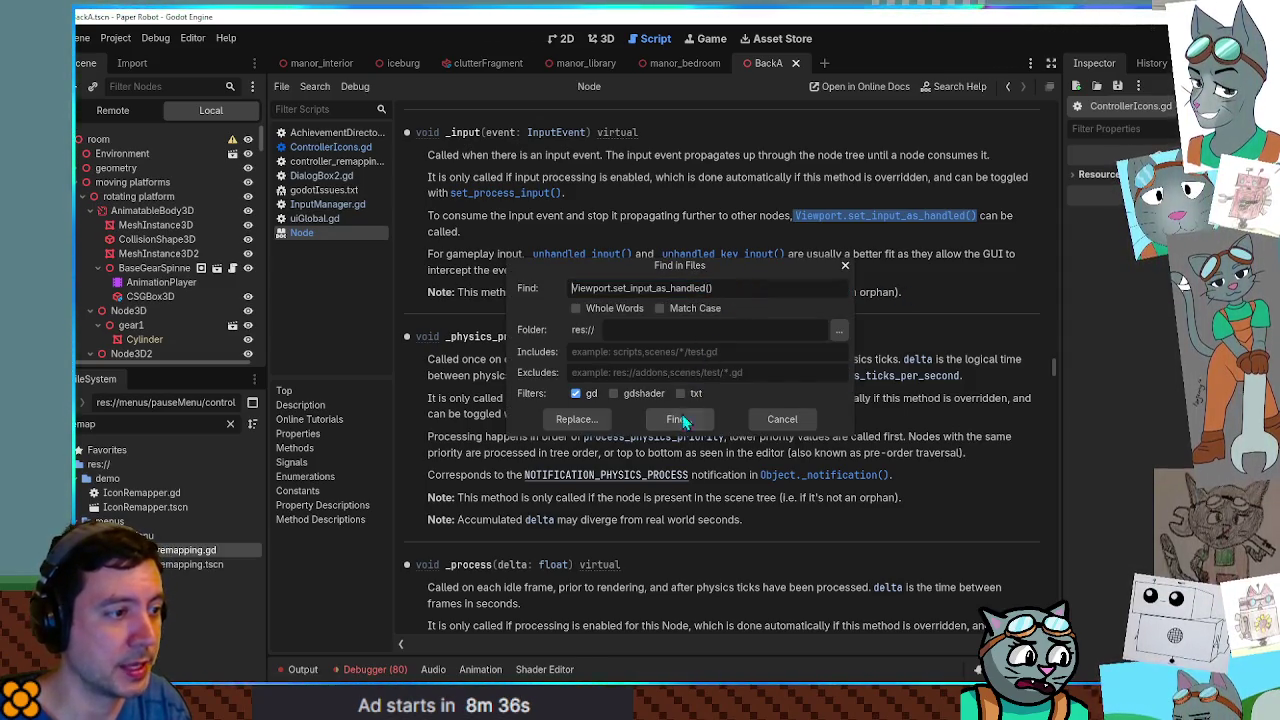
pyautogui.click(678, 419)
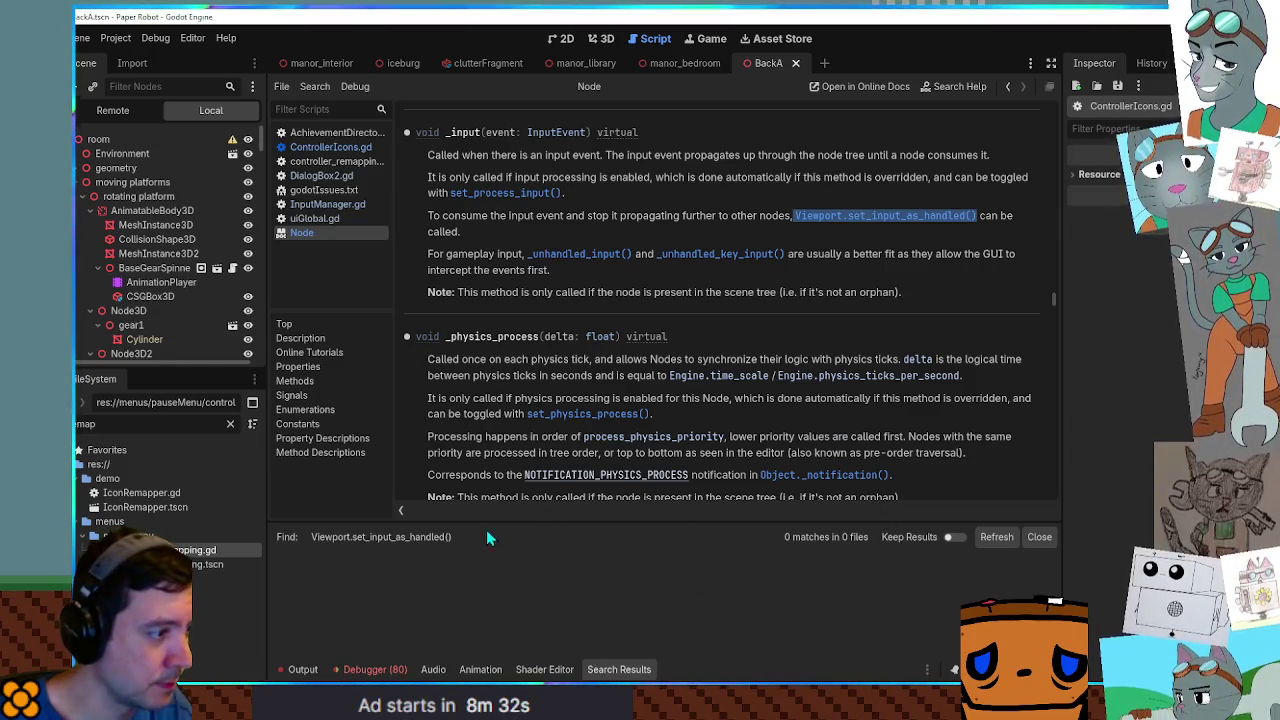
# Reopen Find in Files and strip the parentheses and leading V from the query.
pyautogui.hotkey('ctrl', 'shift', 'f')
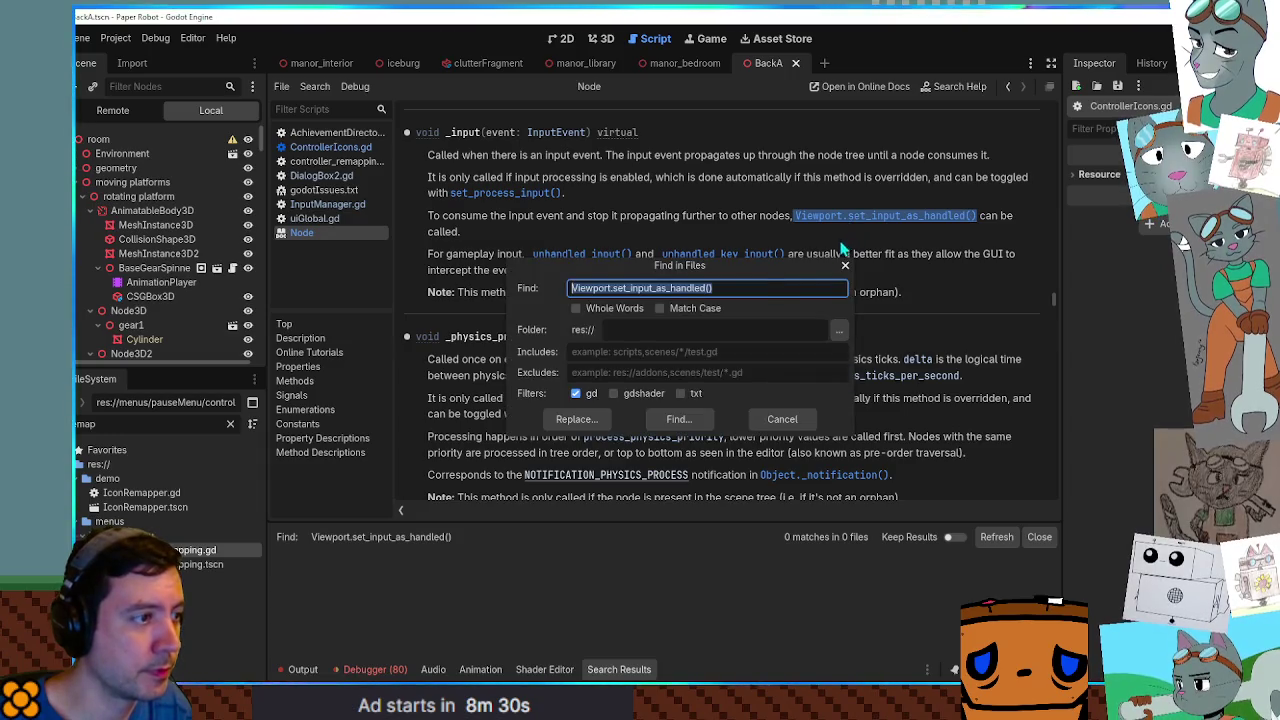
pyautogui.click(748, 289)
pyautogui.press('BackSpace')
pyautogui.press('BackSpace')
pyautogui.press('Home')
pyautogui.press('Delete')
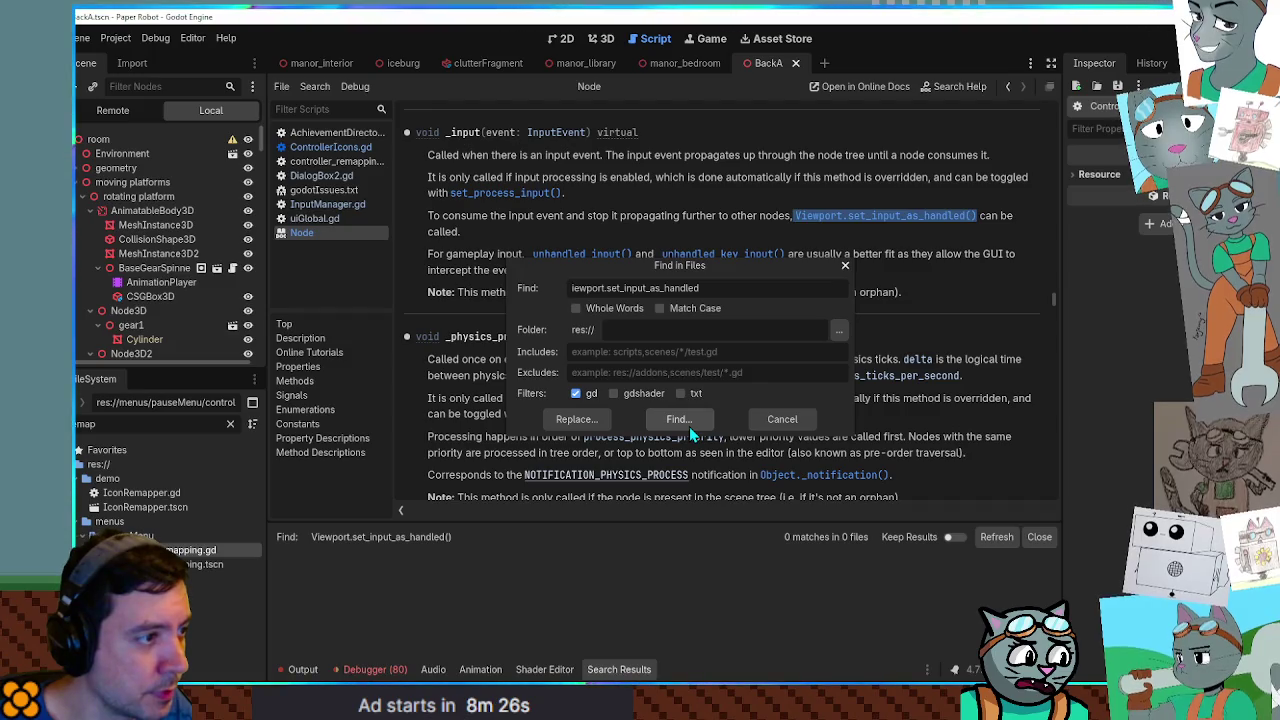
pyautogui.doubleClick(581, 286)
# Trim the query to set_input_as_handled and search the project.
pyautogui.press('BackSpace')
pyautogui.press('Delete')
pyautogui.click(699, 419)
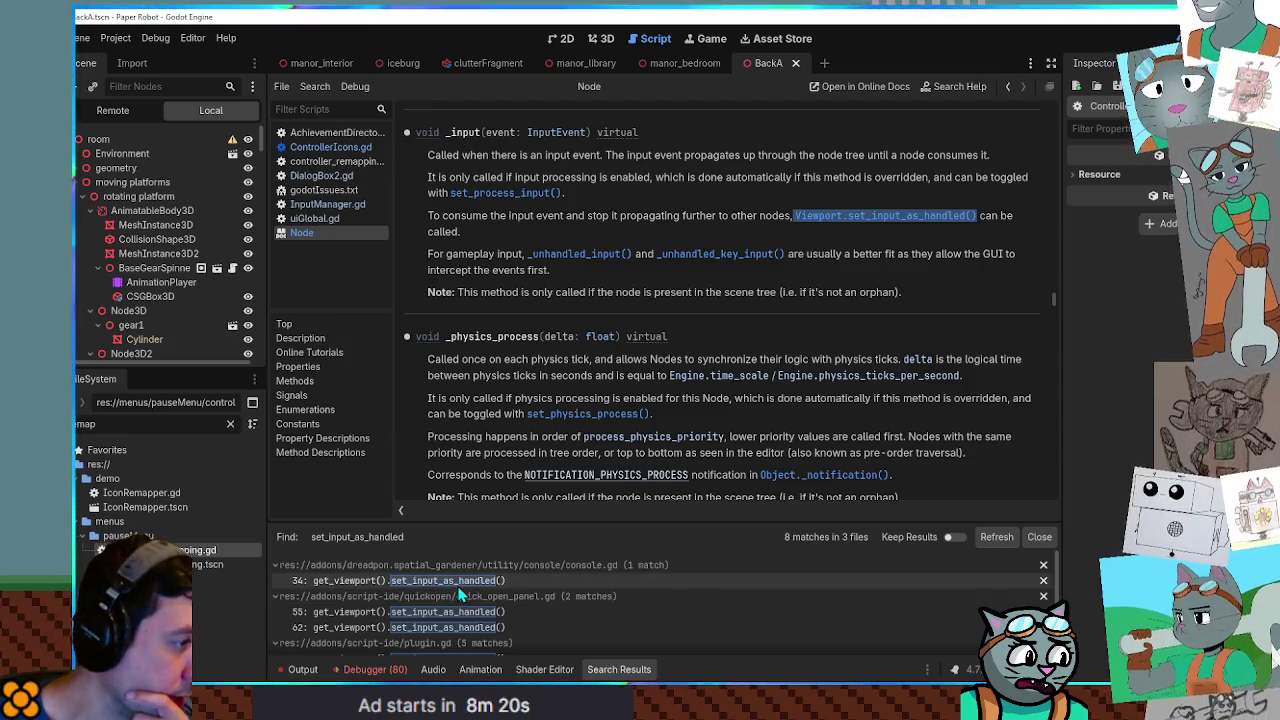
# Set breakpoints at console.gd 34, quick_open_panel.gd 55 and 62, and plugin.gd 319.
pyautogui.click(504, 584)
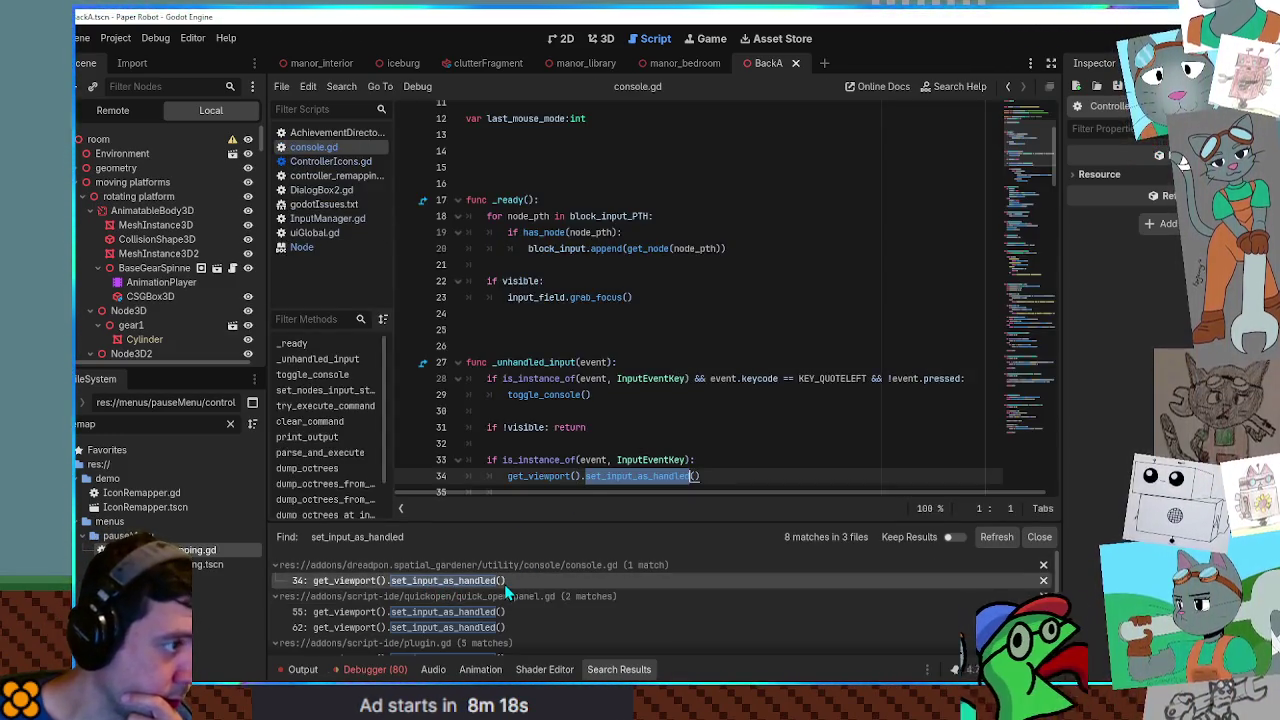
pyautogui.click(406, 427)
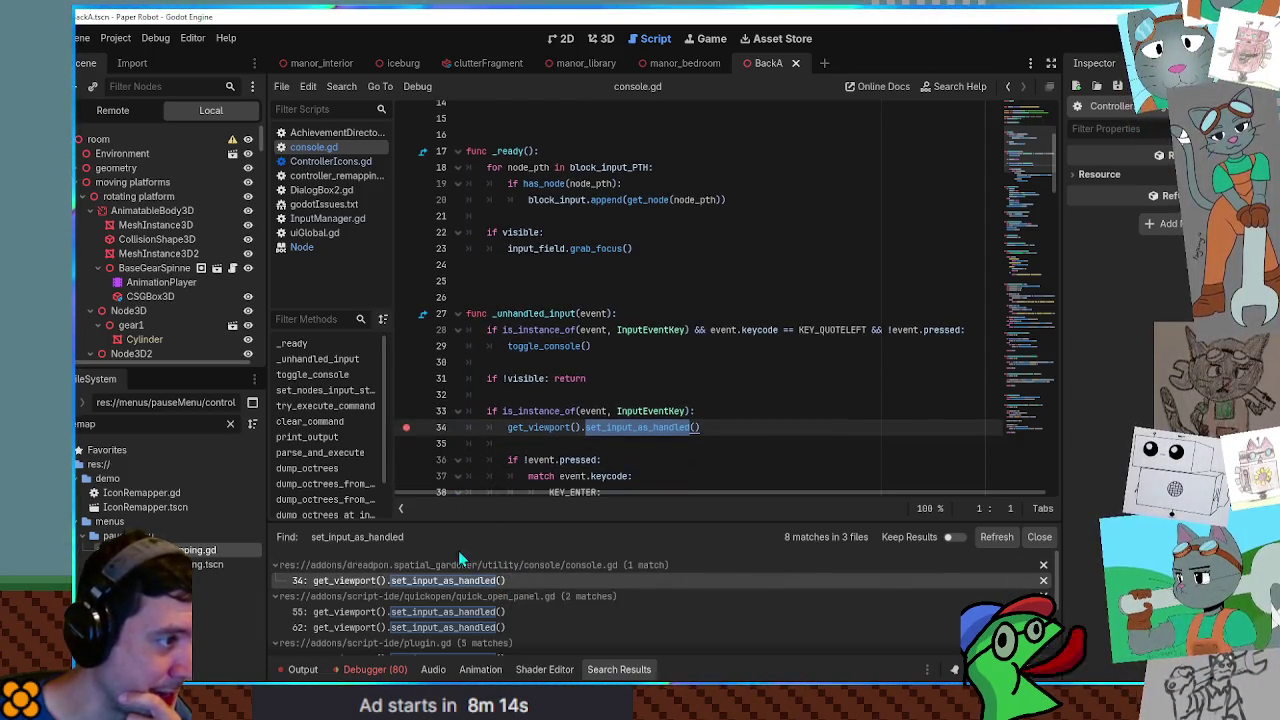
pyautogui.scroll(-1, 410, 551)
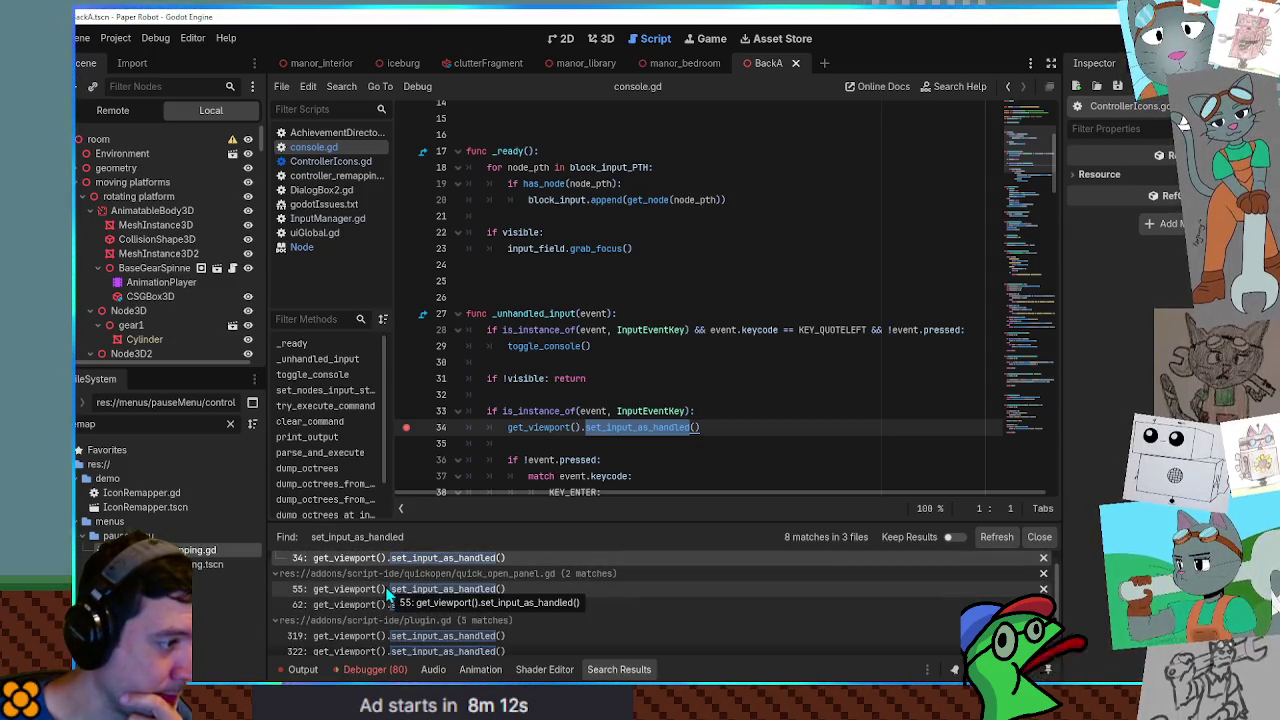
pyautogui.click(390, 590)
pyautogui.click(406, 427)
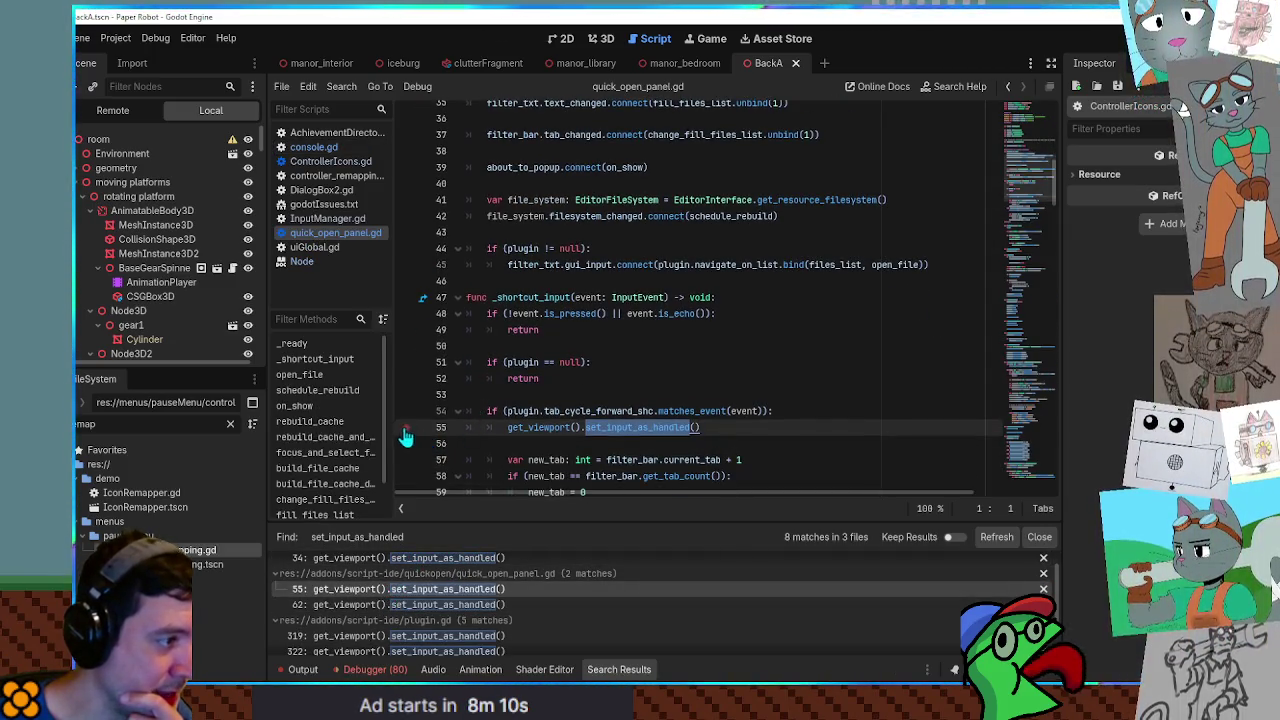
pyautogui.click(398, 604)
pyautogui.click(405, 476)
pyautogui.scroll(-1, 395, 630)
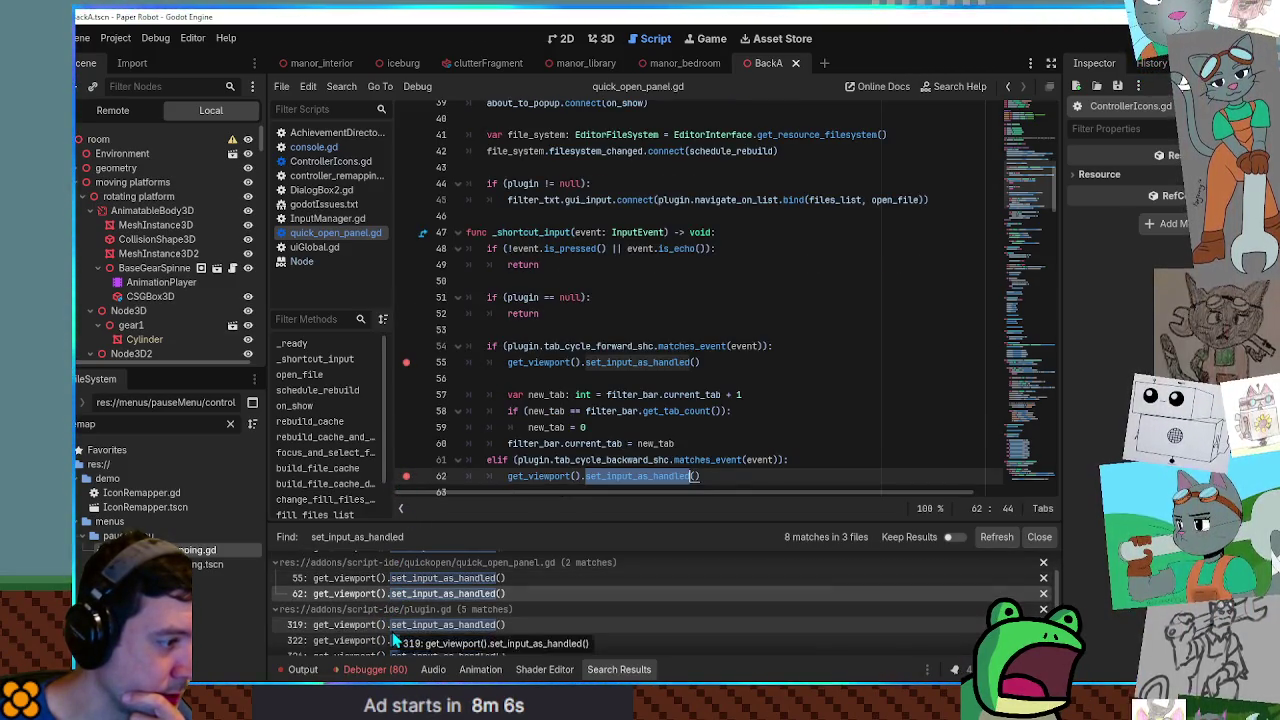
pyautogui.scroll(-1, 398, 620)
pyautogui.click(405, 604)
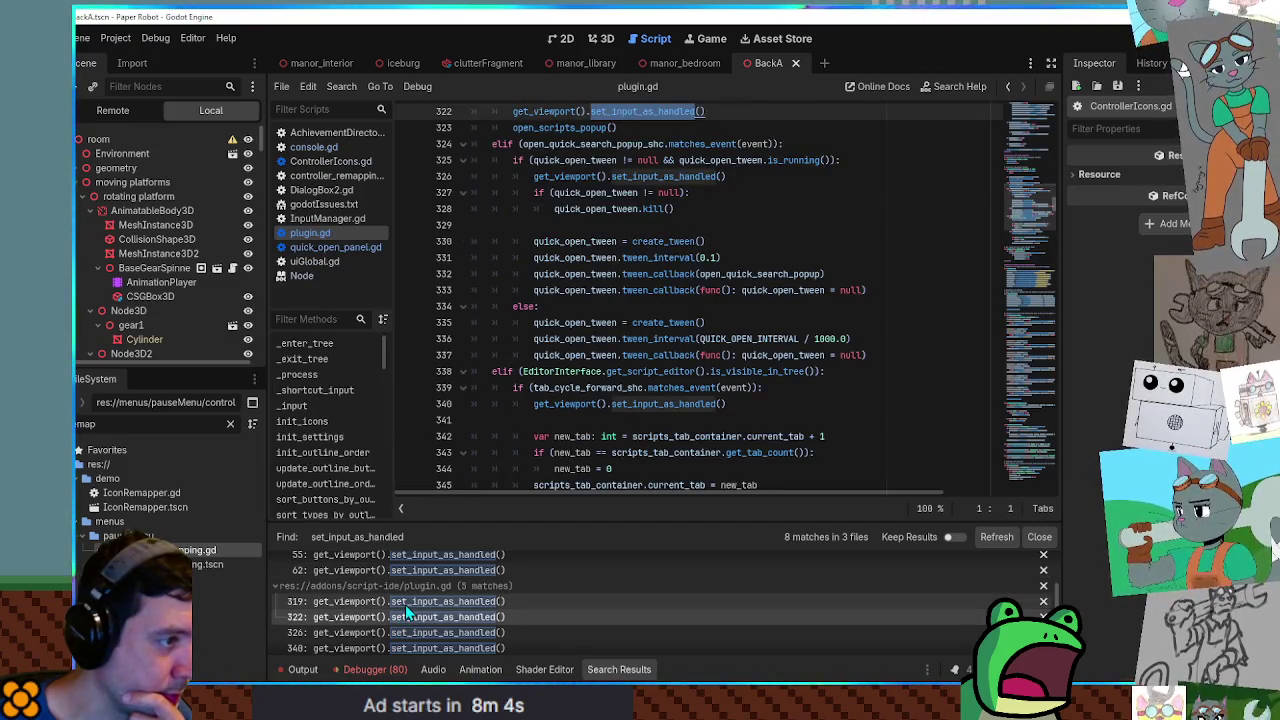
pyautogui.click(406, 112)
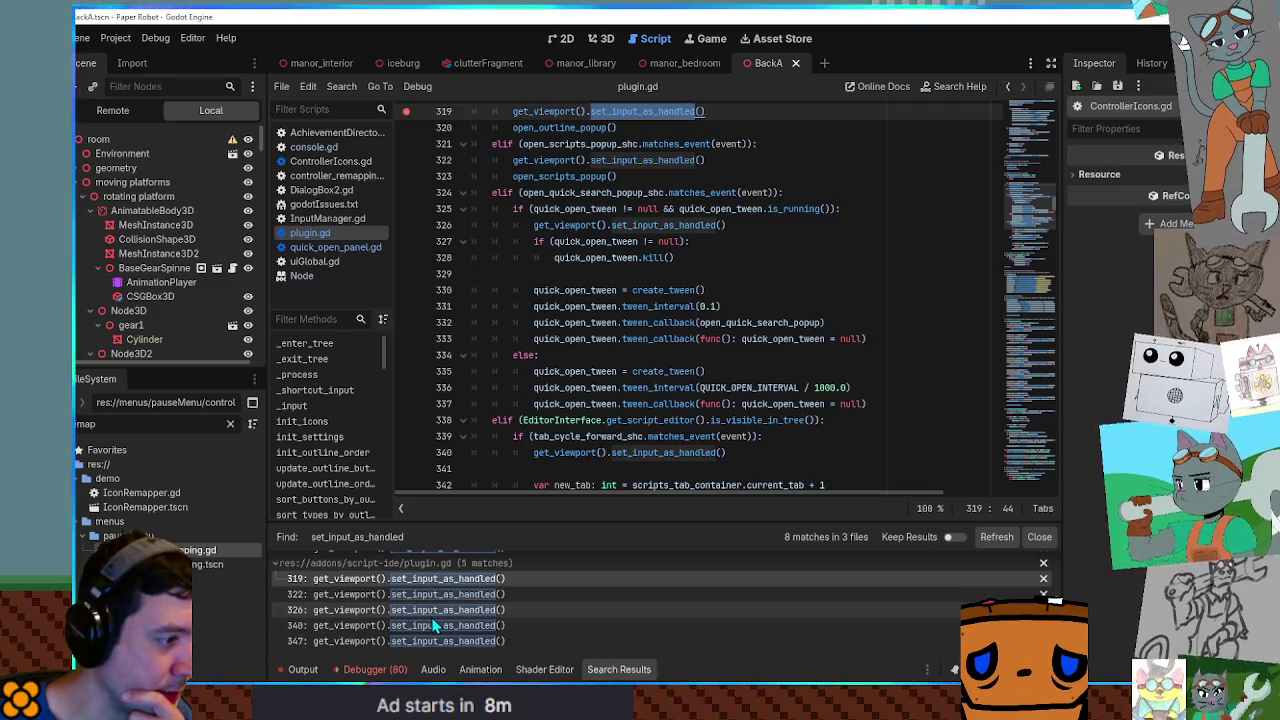
# Close the search results, run the game with F5, and continue to the line 10 breakpoint.
pyautogui.click(1036, 540)
pyautogui.press('F5')
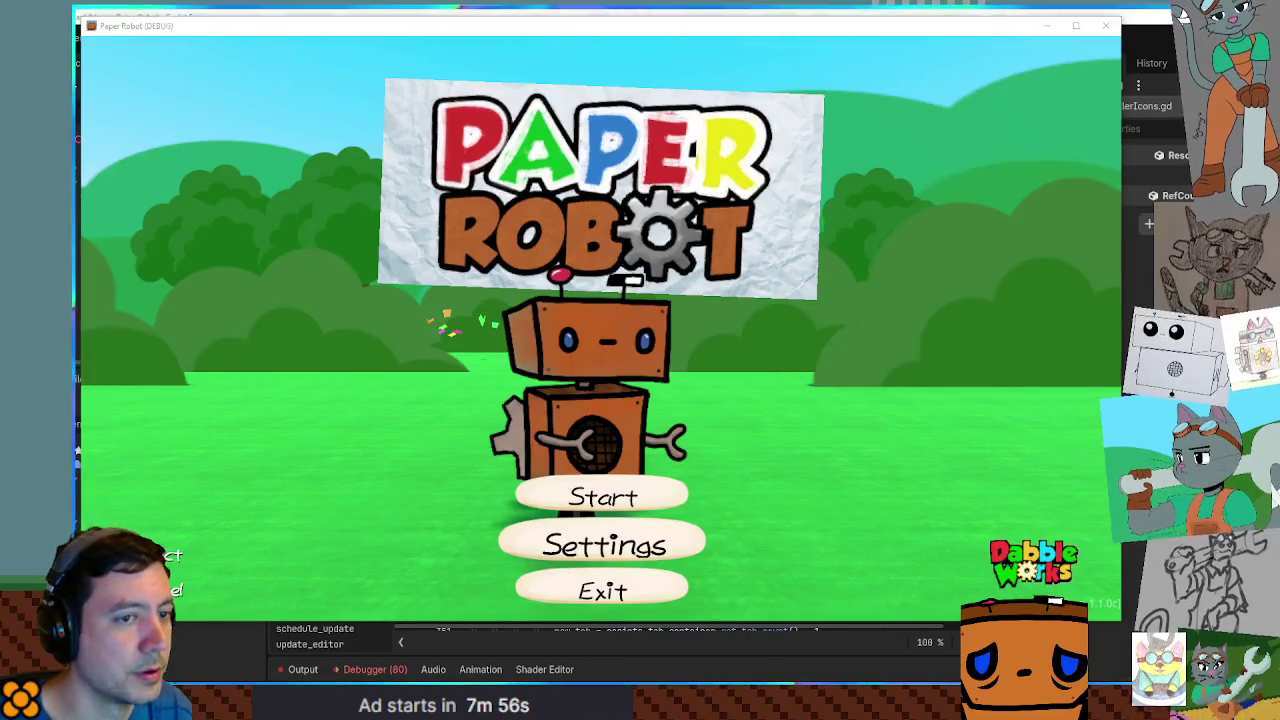
pyautogui.press('F8')
pyautogui.click(372, 670)
pyautogui.click(1047, 484)
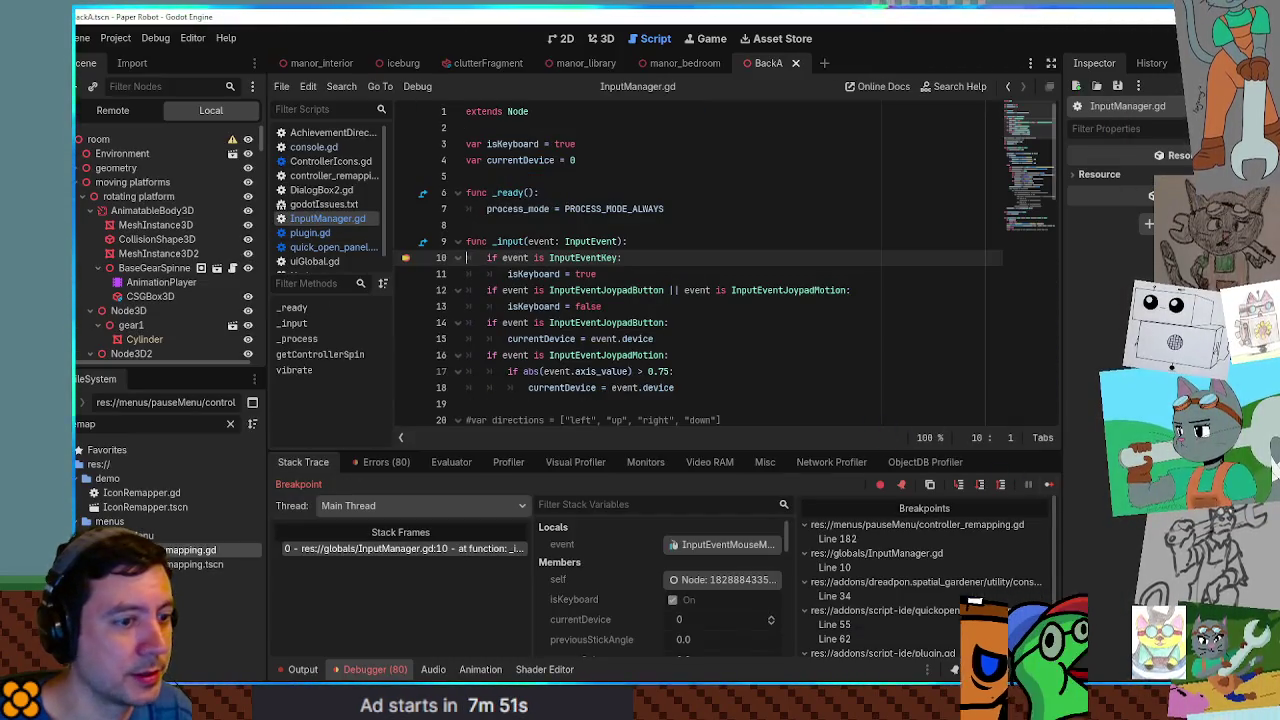
pyautogui.click(1048, 484)
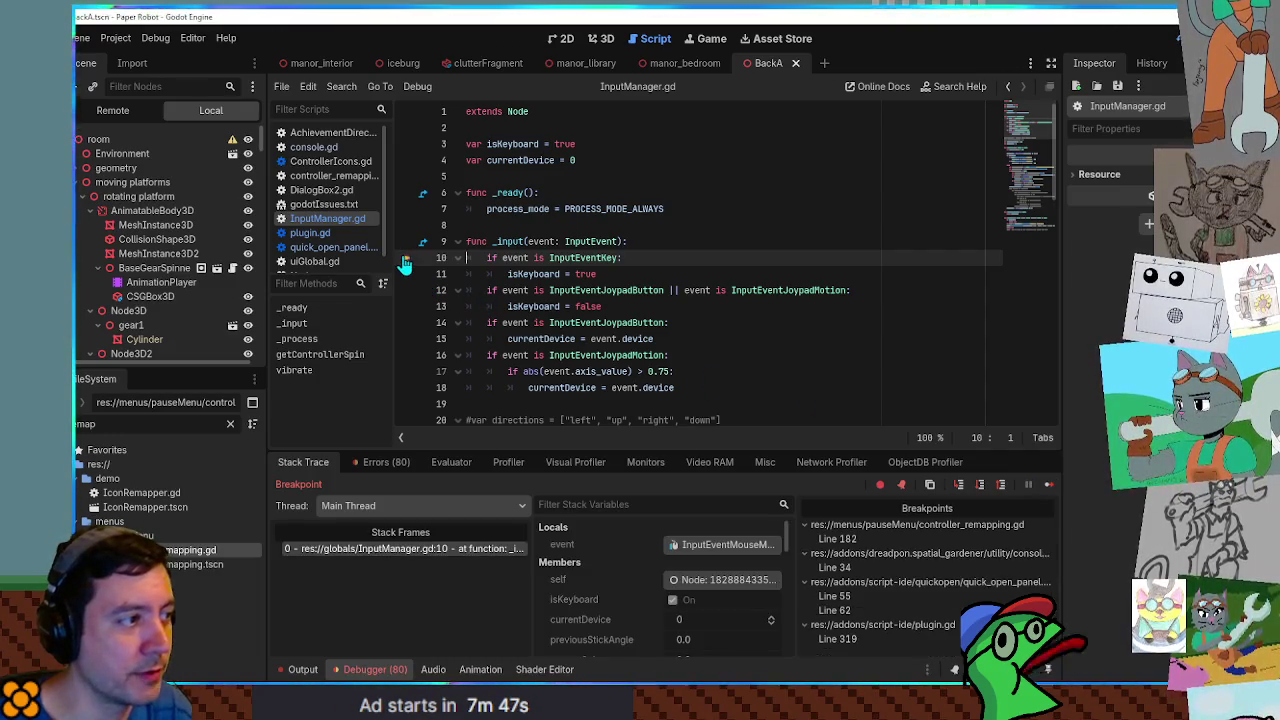
# Remove breakpoints at controller_remapping.gd 182, console.gd 34, quick_open_panel.gd 55/62 and plugin.gd 319.
pyautogui.click(1046, 486)
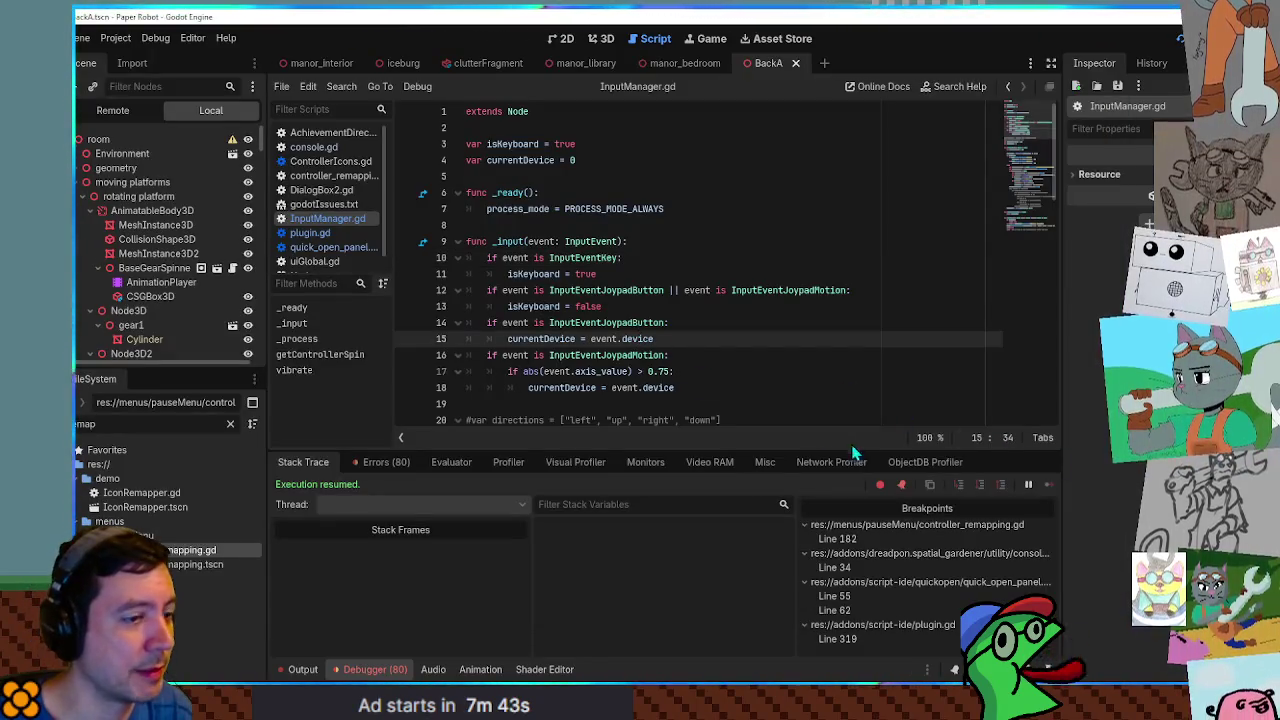
pyautogui.click(886, 539)
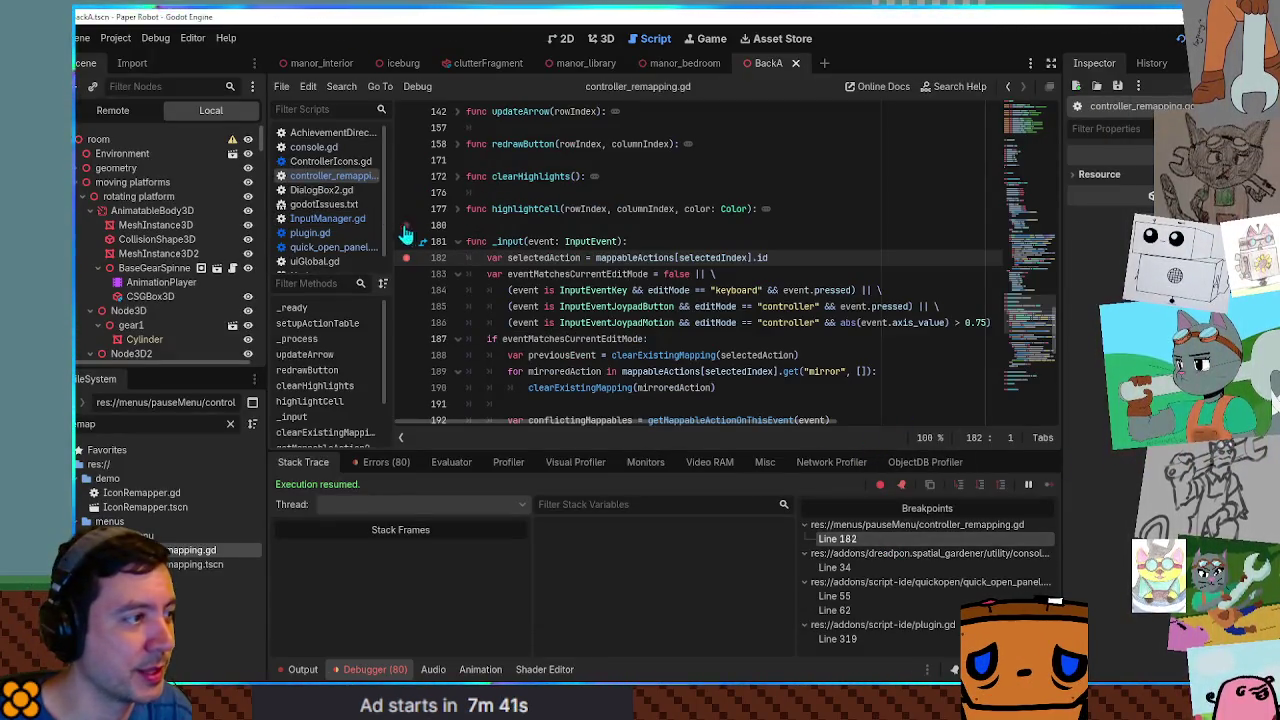
pyautogui.click(406, 257)
pyautogui.click(913, 540)
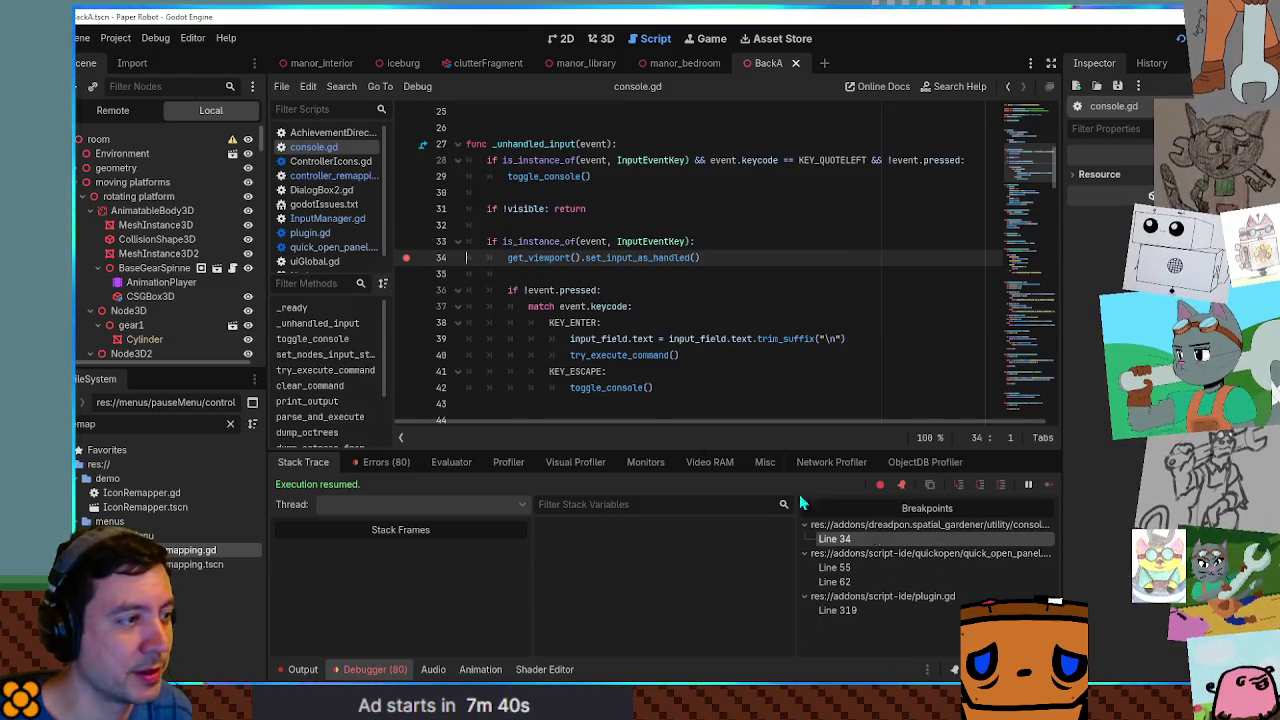
pyautogui.click(406, 257)
pyautogui.click(834, 539)
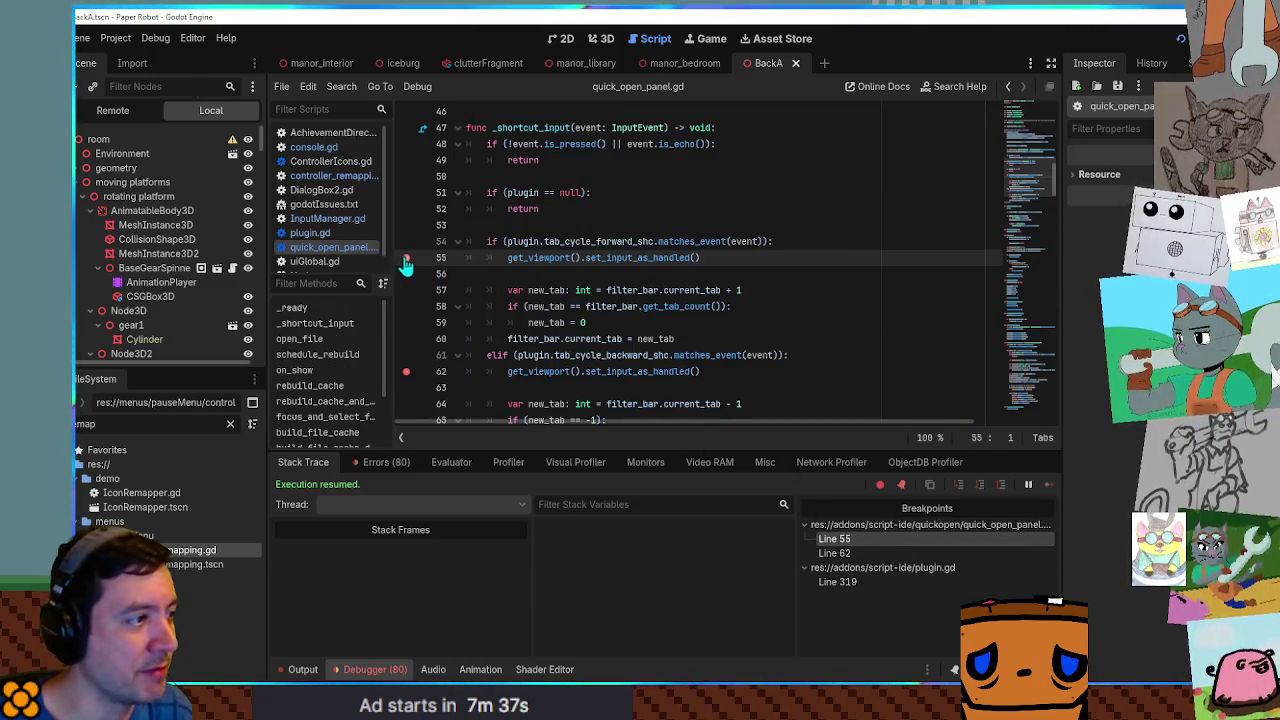
pyautogui.click(406, 257)
pyautogui.click(406, 371)
pyautogui.click(878, 539)
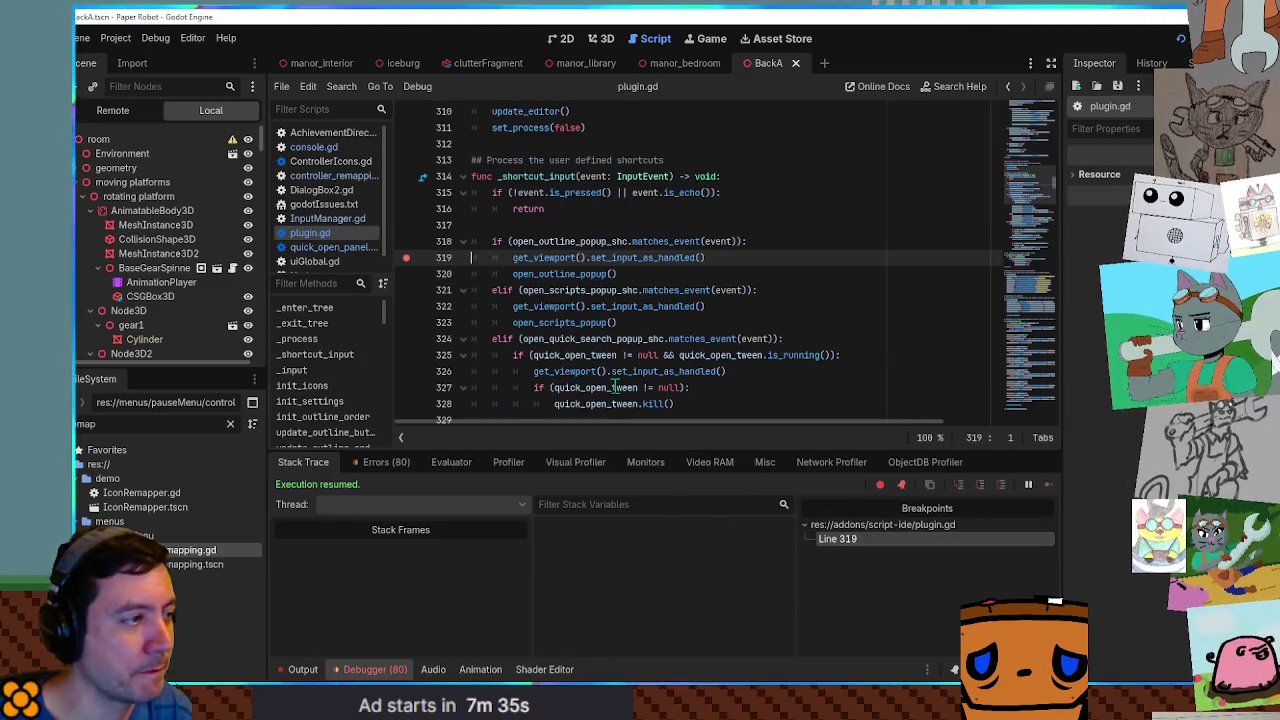
pyautogui.click(406, 257)
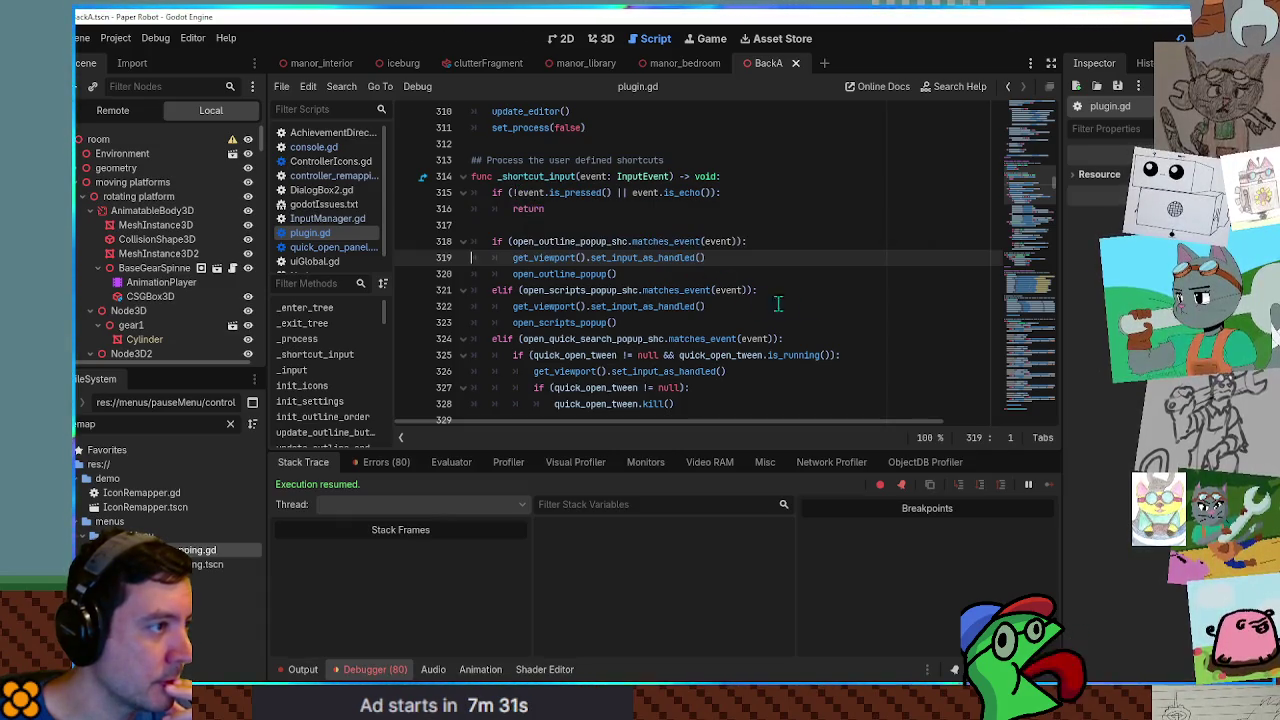
pyautogui.click(820, 290)
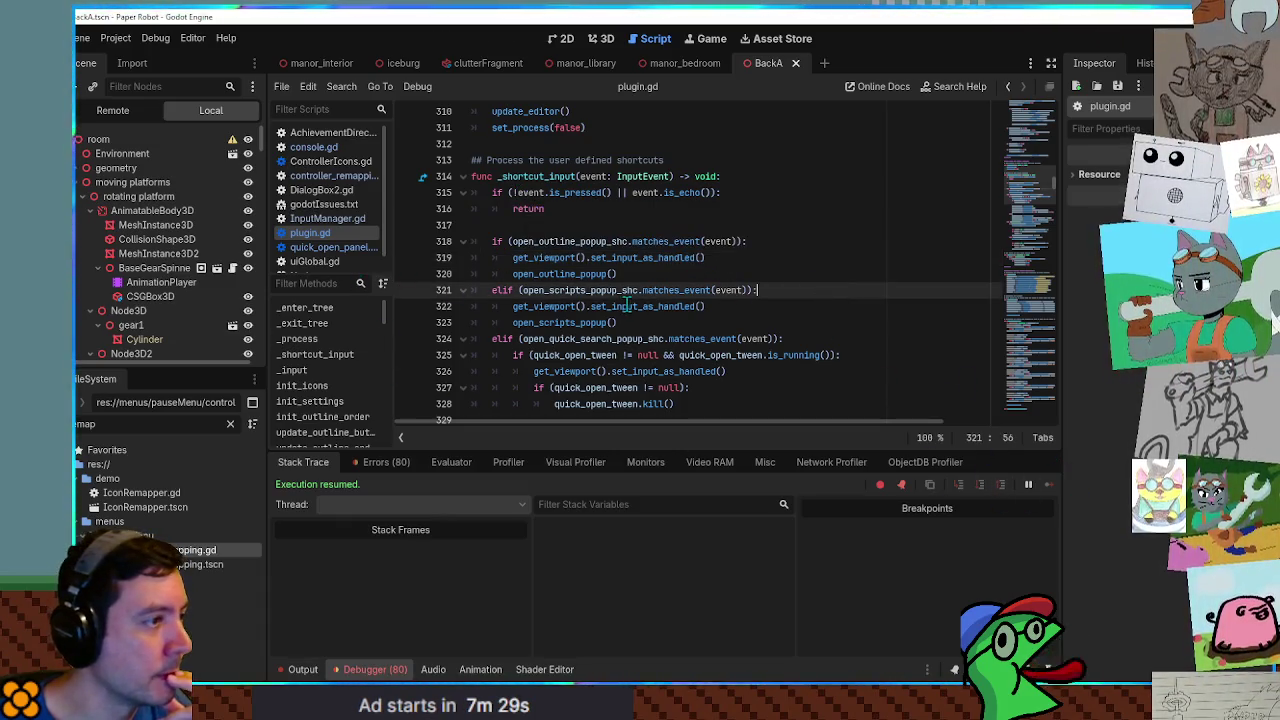
# Close plugin.gd, quick_open_panel.gd, uiGlobal.gd, the Node docs page and DialogBox2.gd.
pyautogui.middleClick(328, 234)
pyautogui.middleClick(328, 234)
pyautogui.middleClick(328, 234)
pyautogui.middleClick(329, 236)
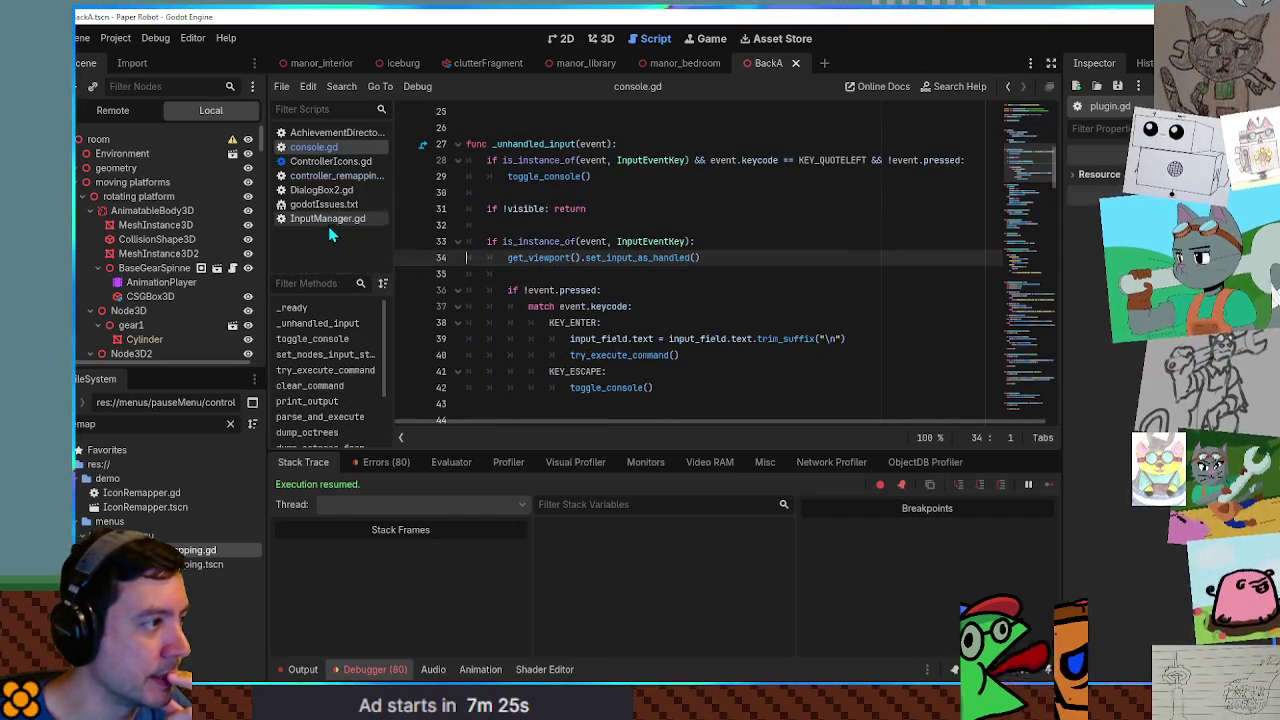
pyautogui.click(330, 218)
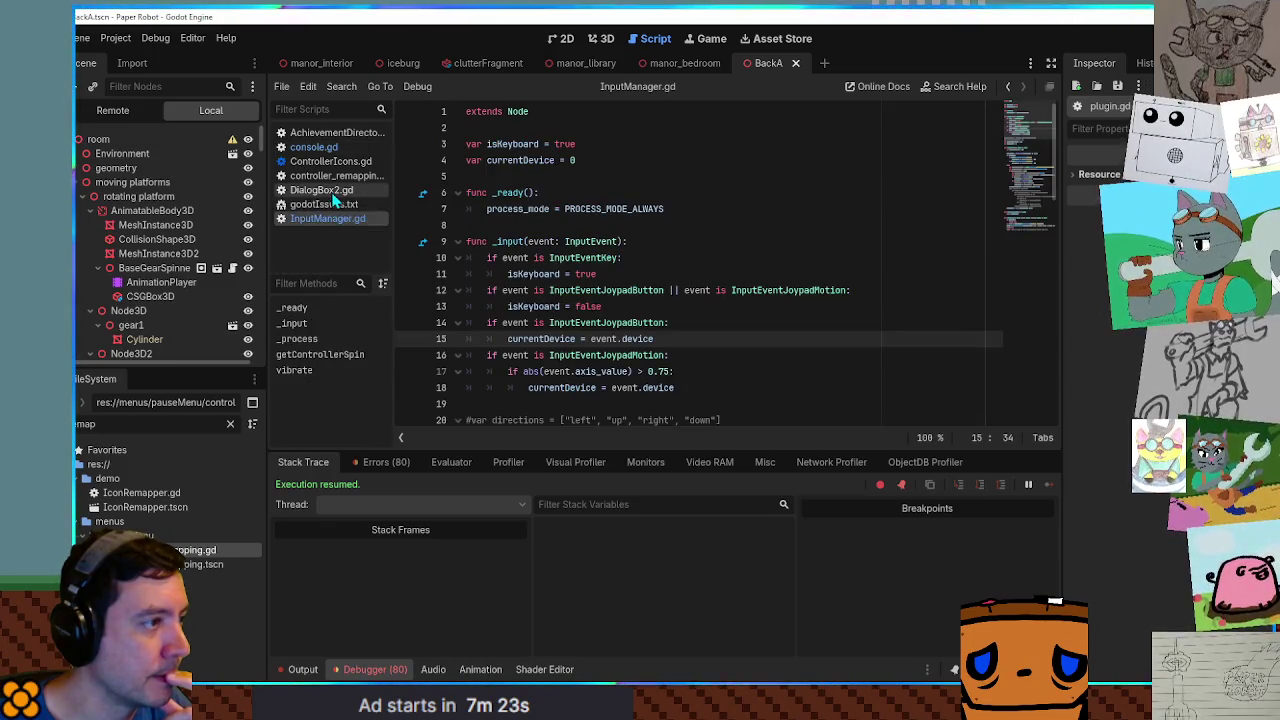
pyautogui.middleClick(329, 190)
# Close console.gd and return to the _input function in InputManager.gd.
pyautogui.doubleClick(510, 241)
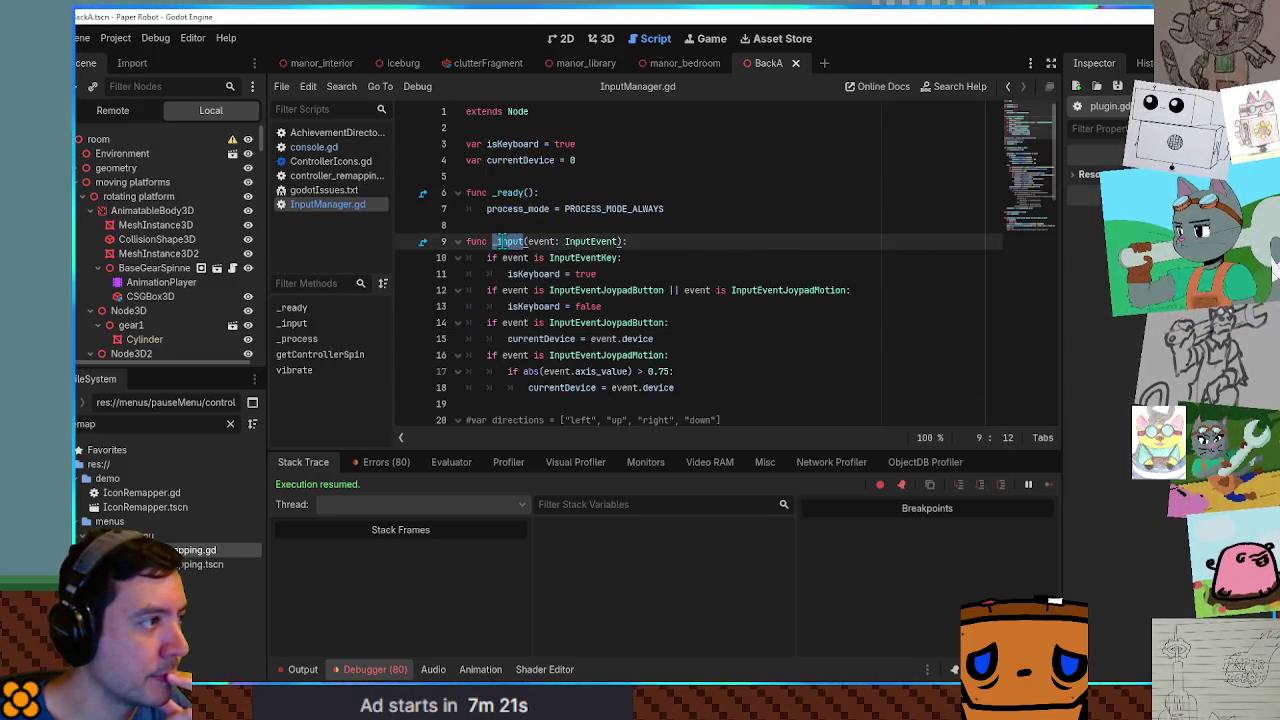
pyautogui.click(321, 151)
pyautogui.middleClick(321, 151)
pyautogui.click(354, 161)
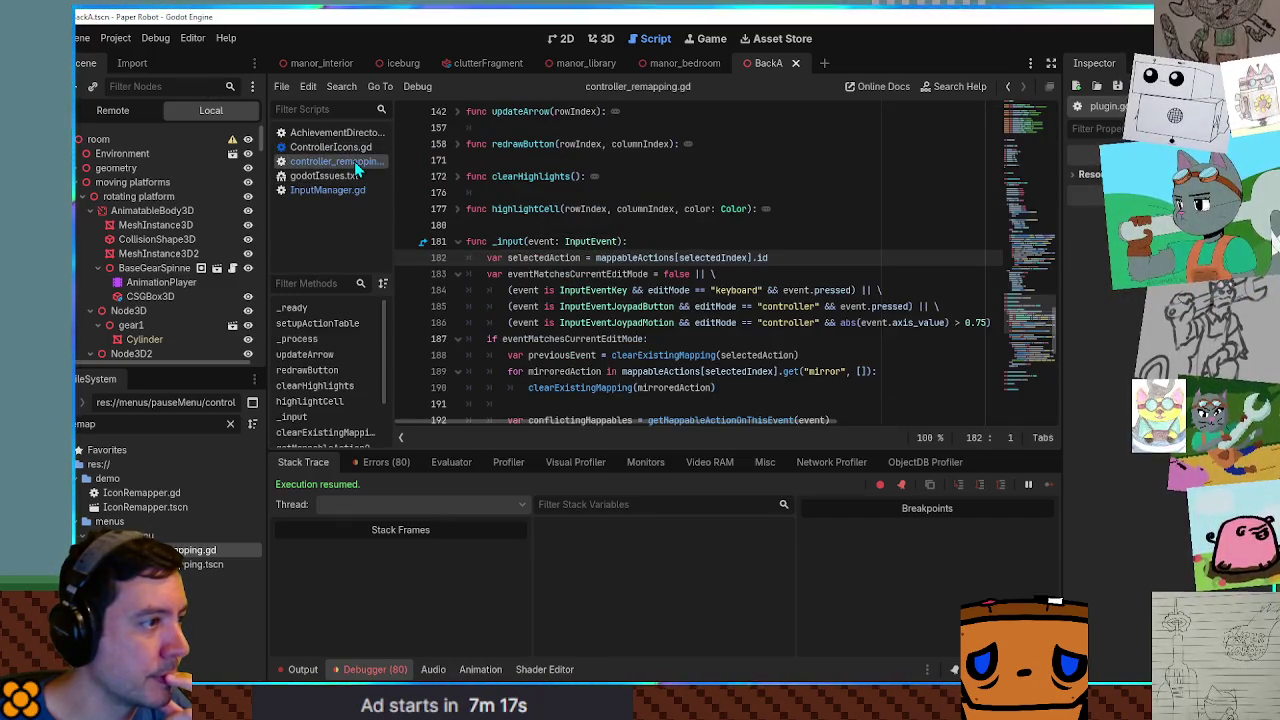
pyautogui.click(351, 189)
pyautogui.click(555, 257)
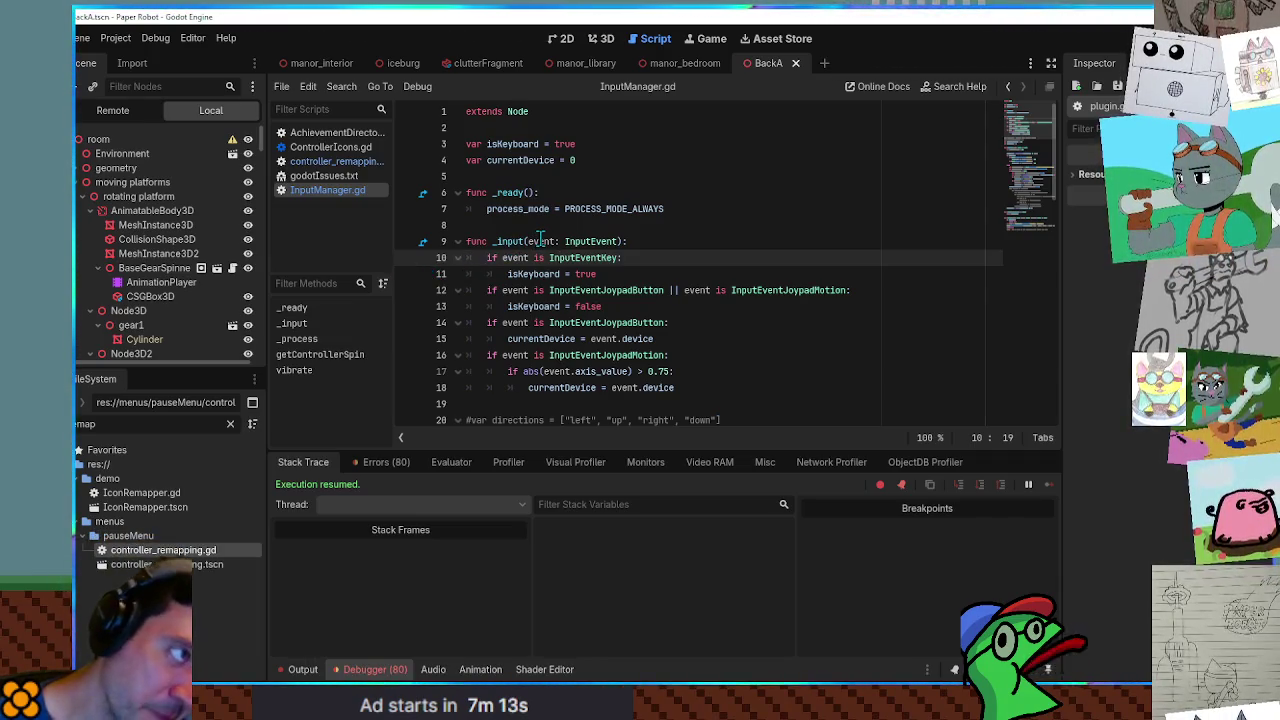
pyautogui.doubleClick(510, 241)
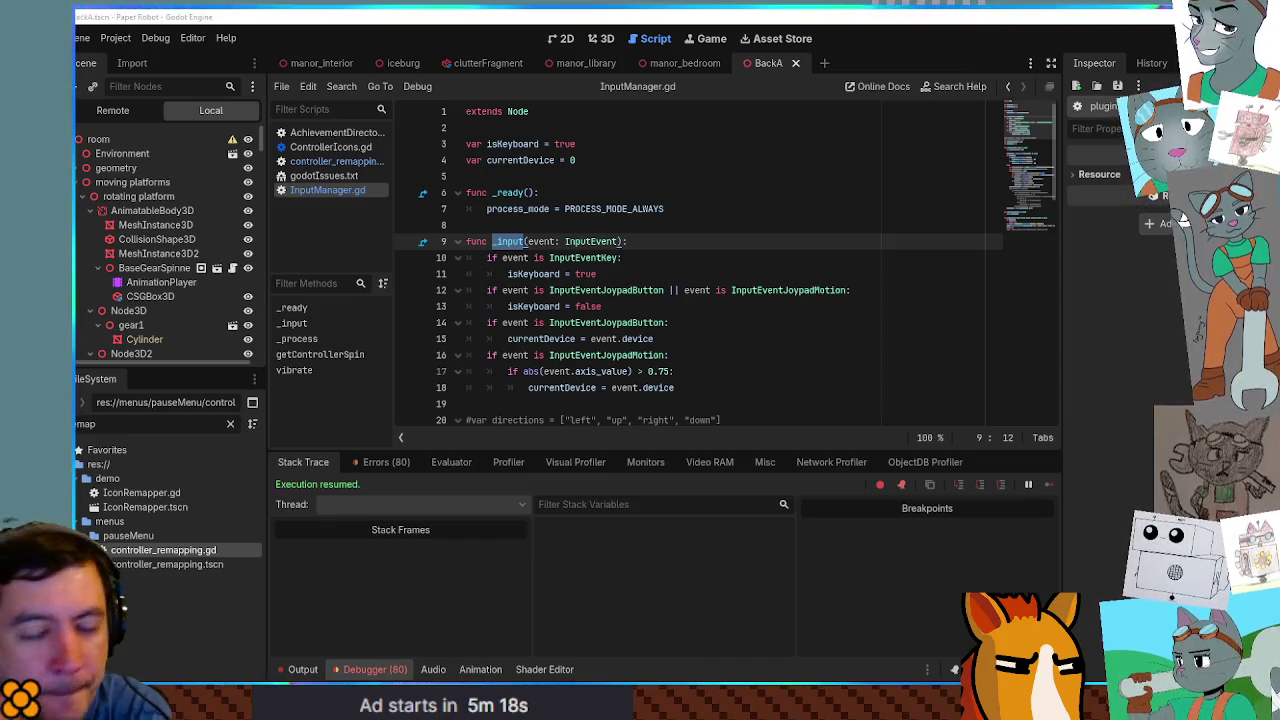
# Stop the running game and relaunch it with F5.
pyautogui.click(800, 251)
pyautogui.press('F8')
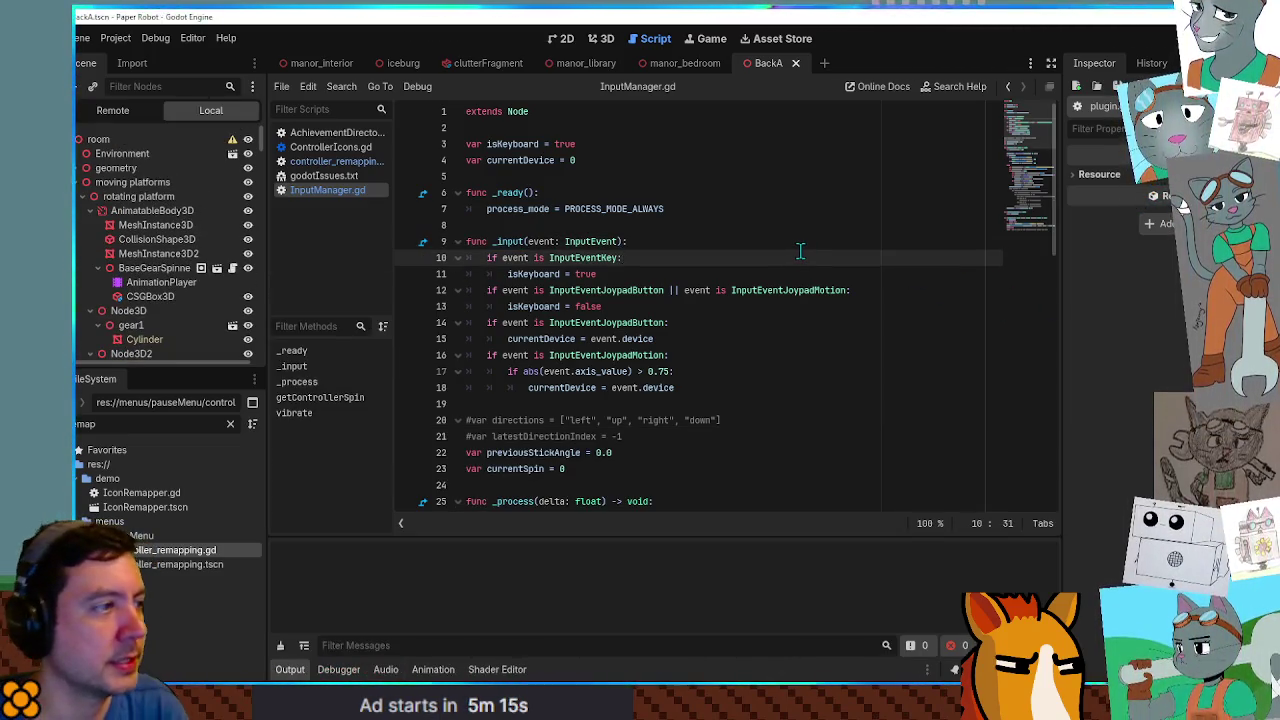
pyautogui.press('F5')
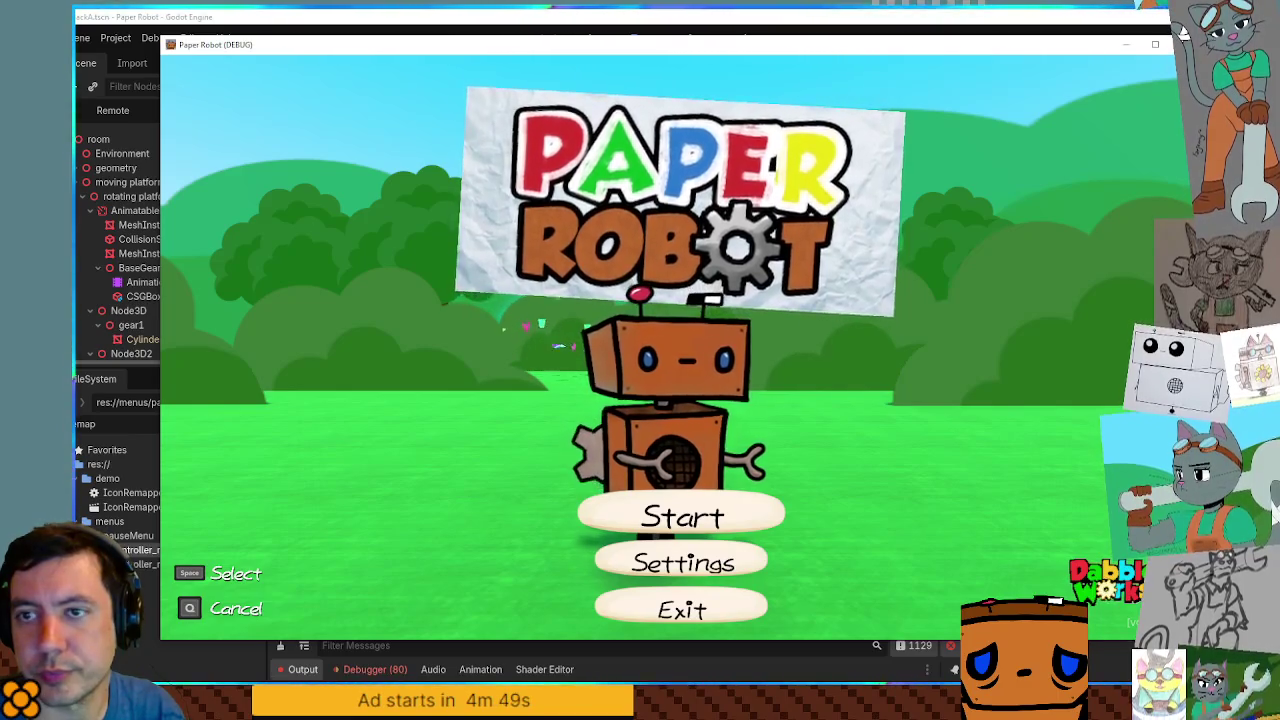
# Browse the game's Settings > Input Mapping screen, back out to the title, and close the game.
pyautogui.press('Down')
pyautogui.press('space')
pyautogui.press('Down')
pyautogui.press('Down')
pyautogui.press('Down')
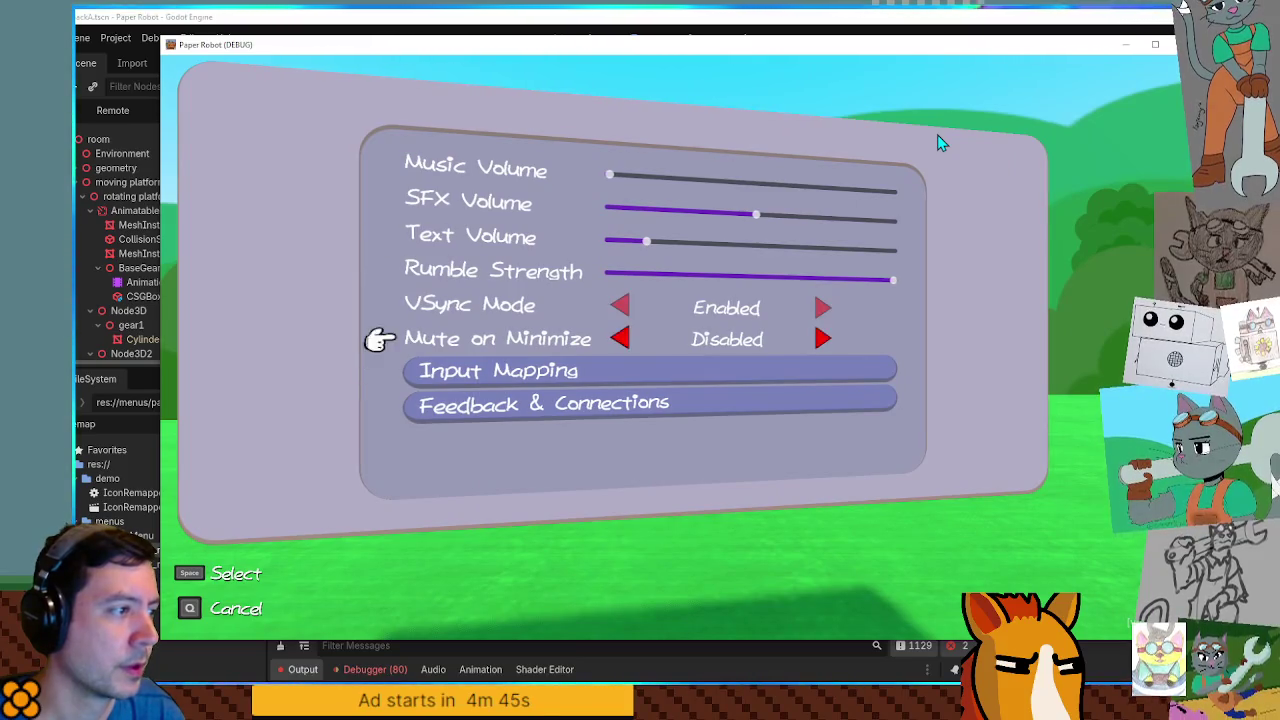
pyautogui.press('space')
pyautogui.press('Down')
pyautogui.press('q')
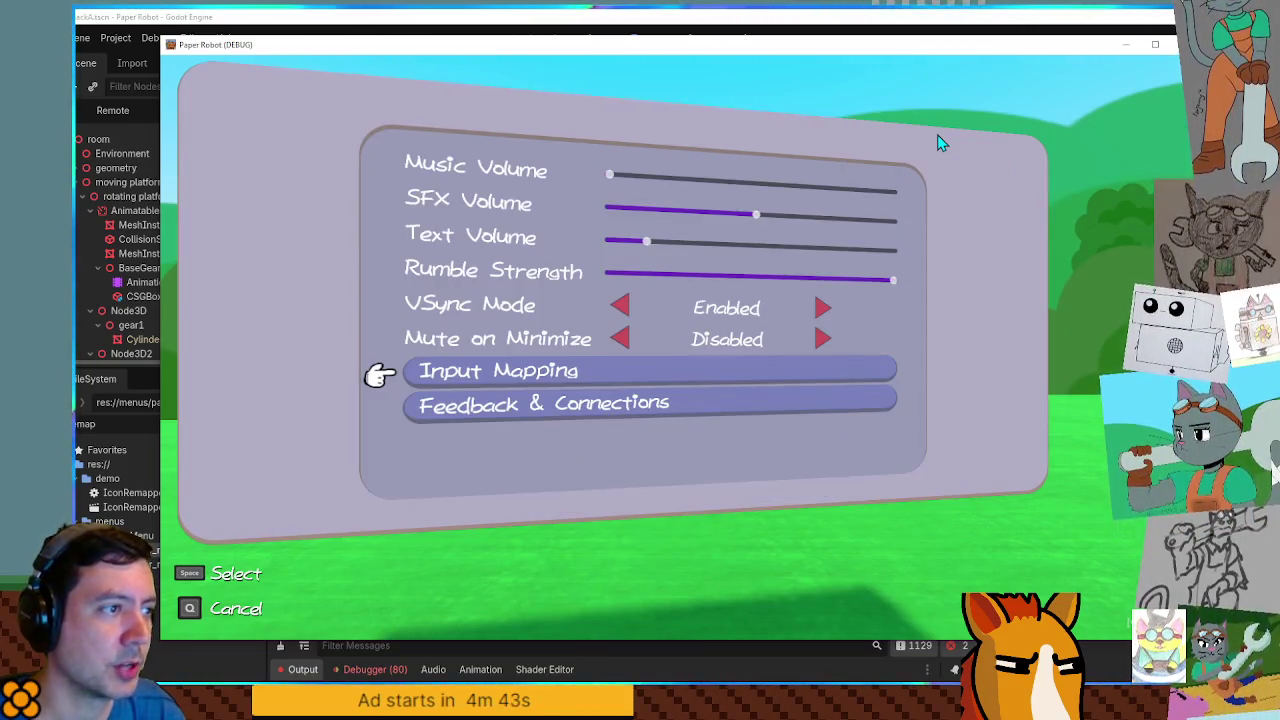
pyautogui.press('q')
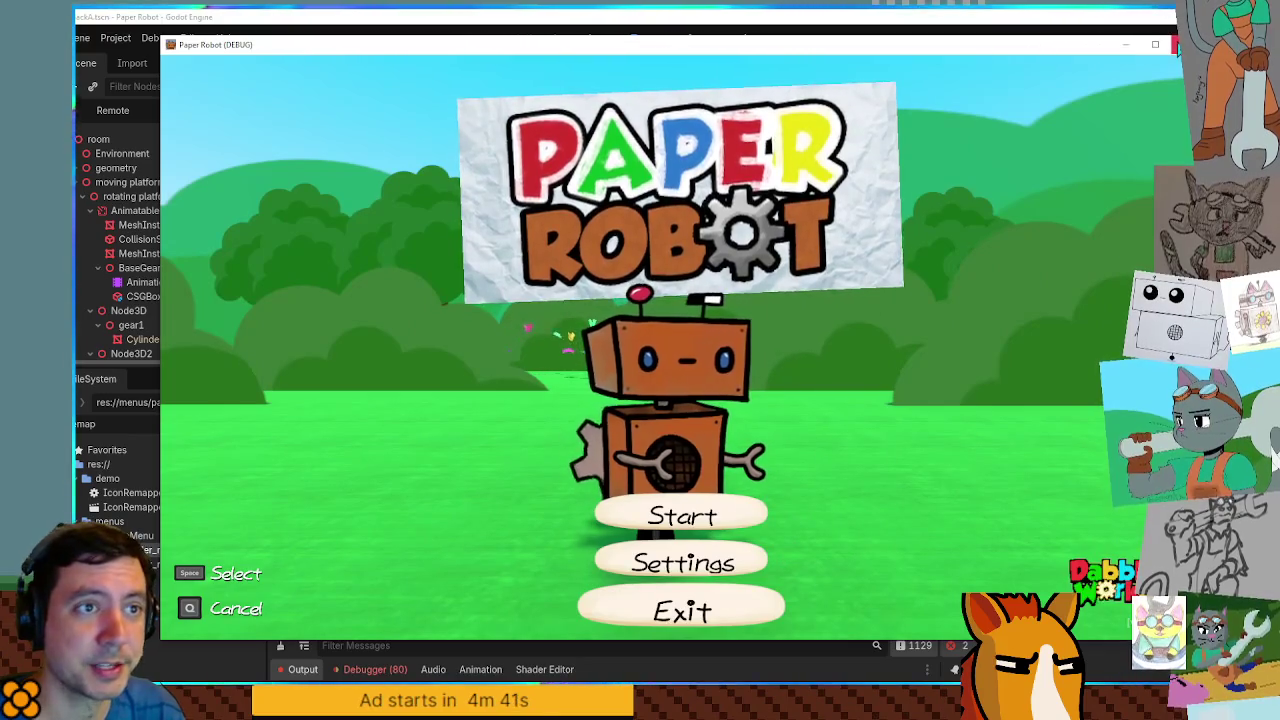
pyautogui.click(1174, 48)
pyautogui.hotkey('alt', 'Tab')
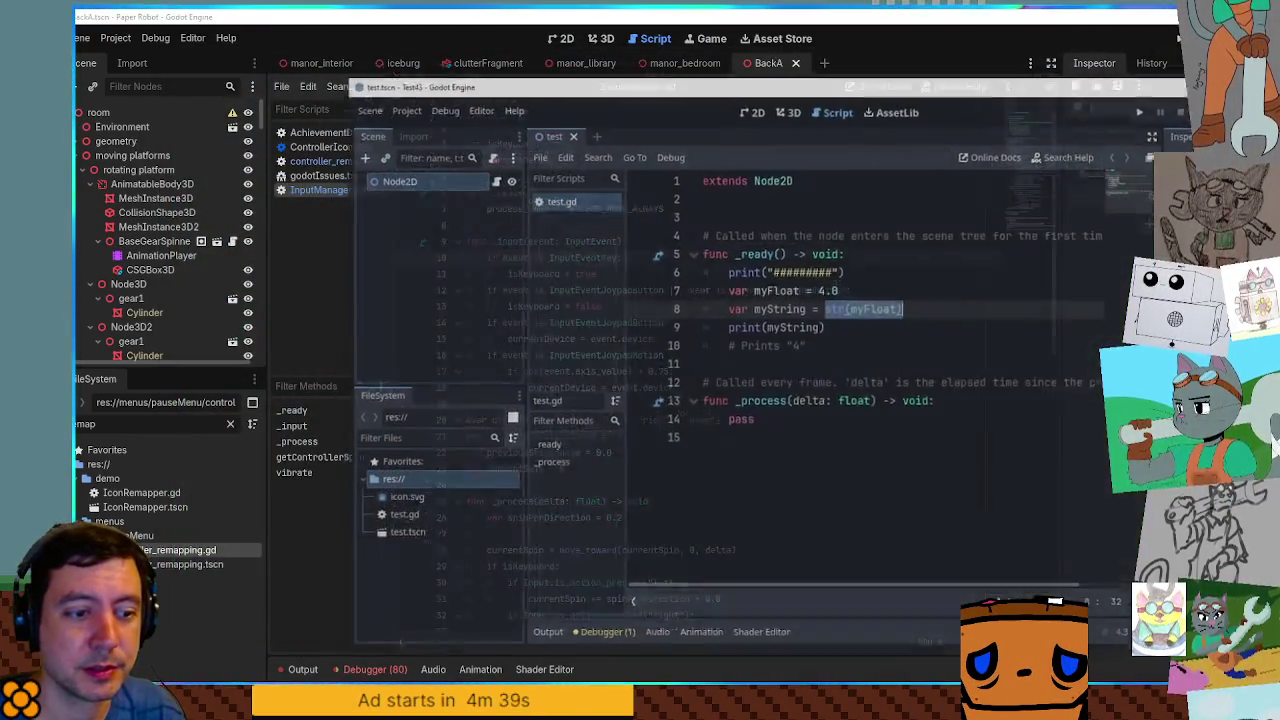
# Close the Test47 editor window, bringing Paper Robot's InputManager.gd back to the front.
pyautogui.hotkey('alt', 'Tab')
pyautogui.hotkey('alt', 'Tab')
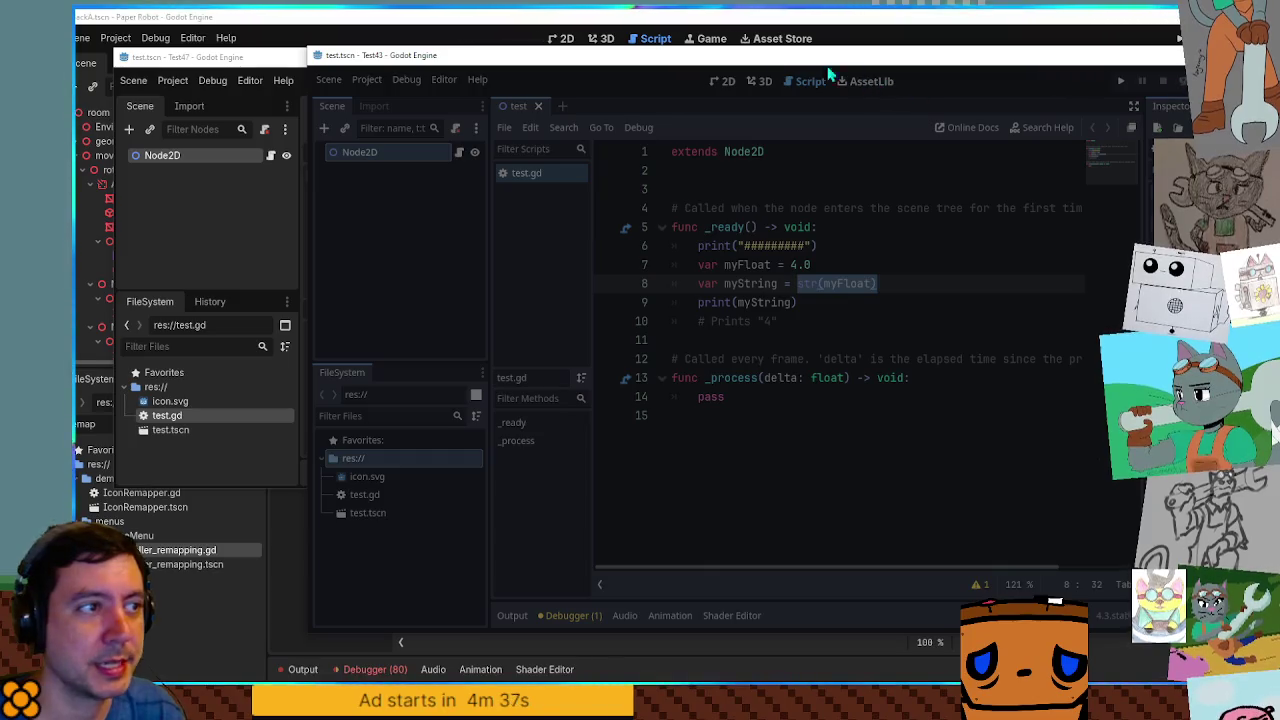
pyautogui.hotkey('alt', 'Tab')
pyautogui.click(847, 57)
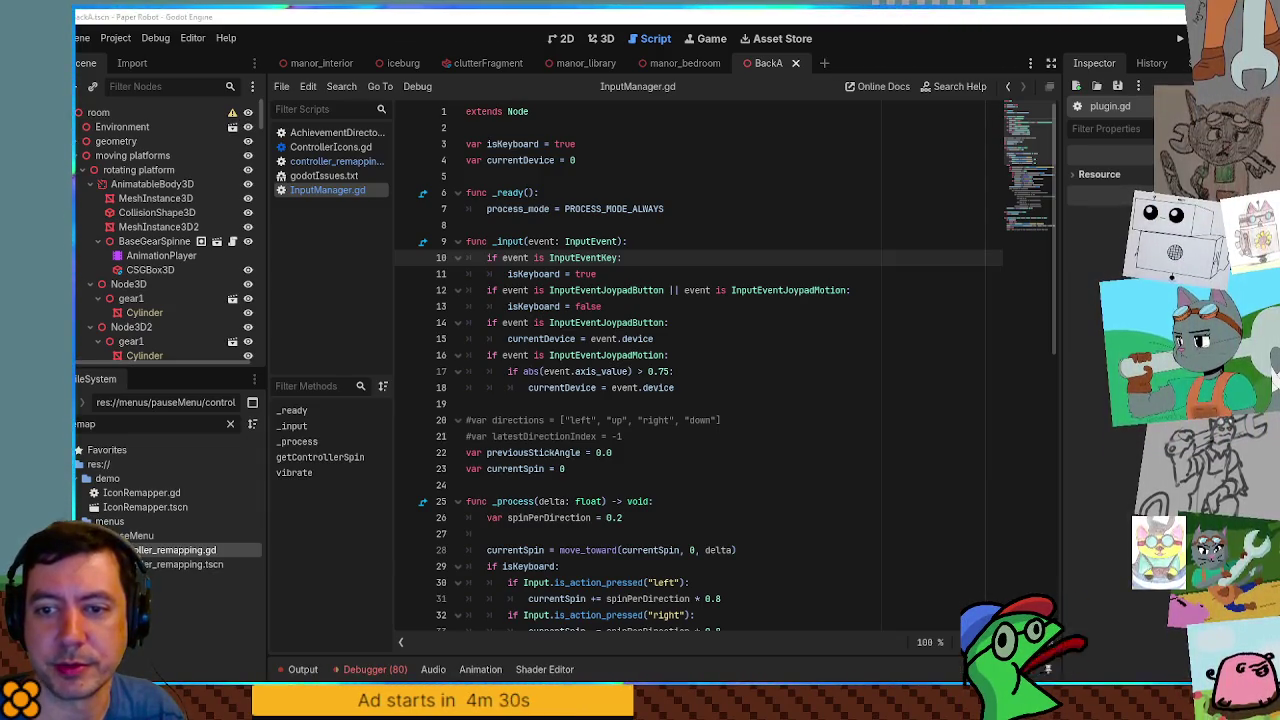
pyautogui.click(790, 222)
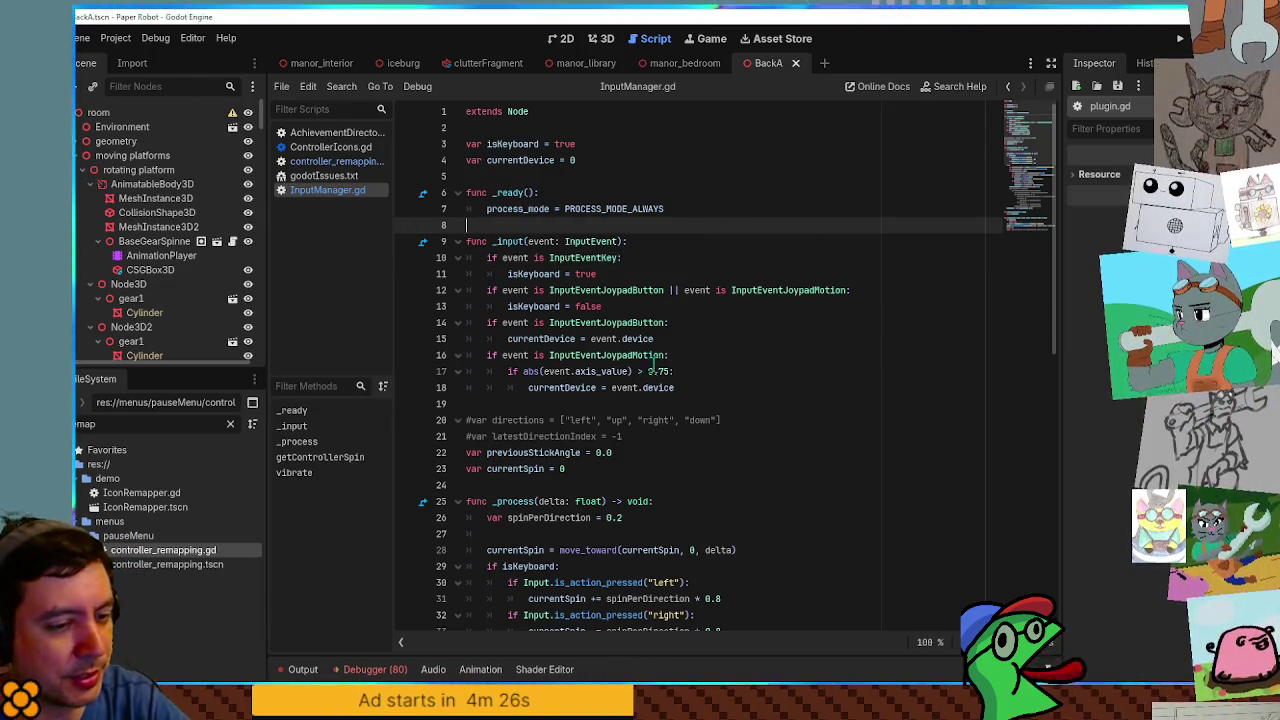
# Open controller_remapping.gd and inspect selectedAction in its _input function.
pyautogui.moveTo(580, 330)
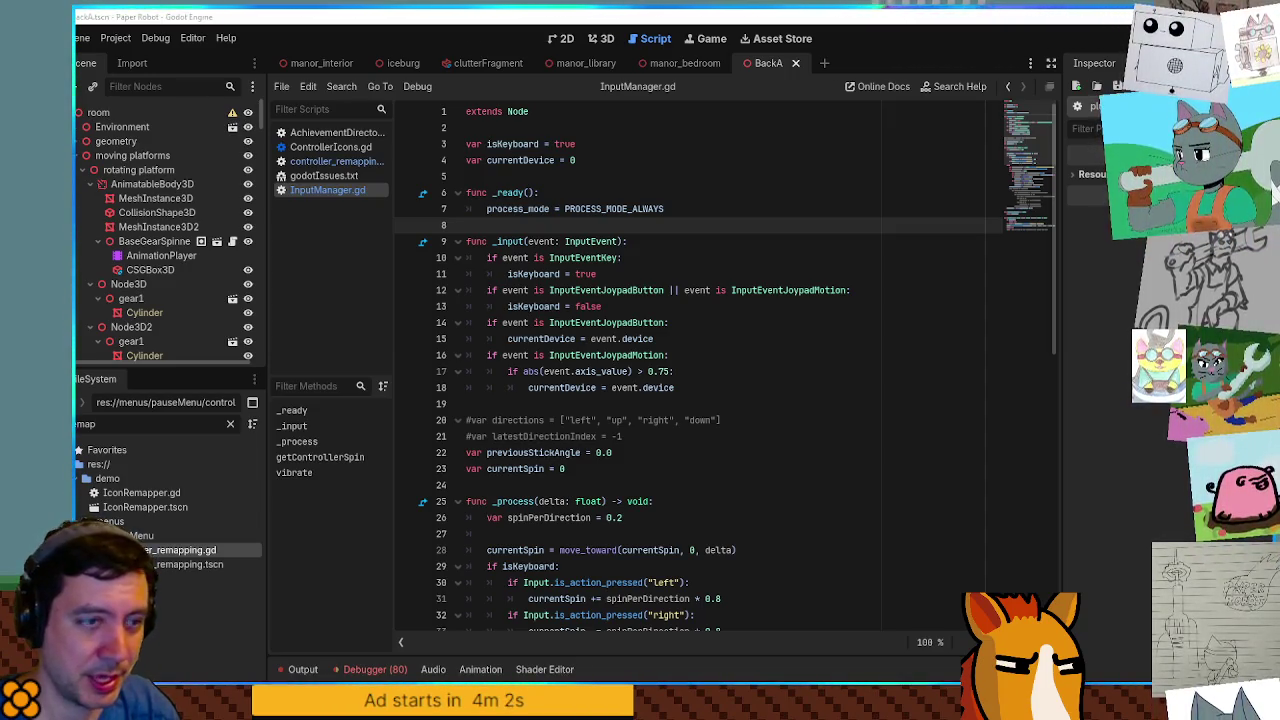
pyautogui.click(345, 164)
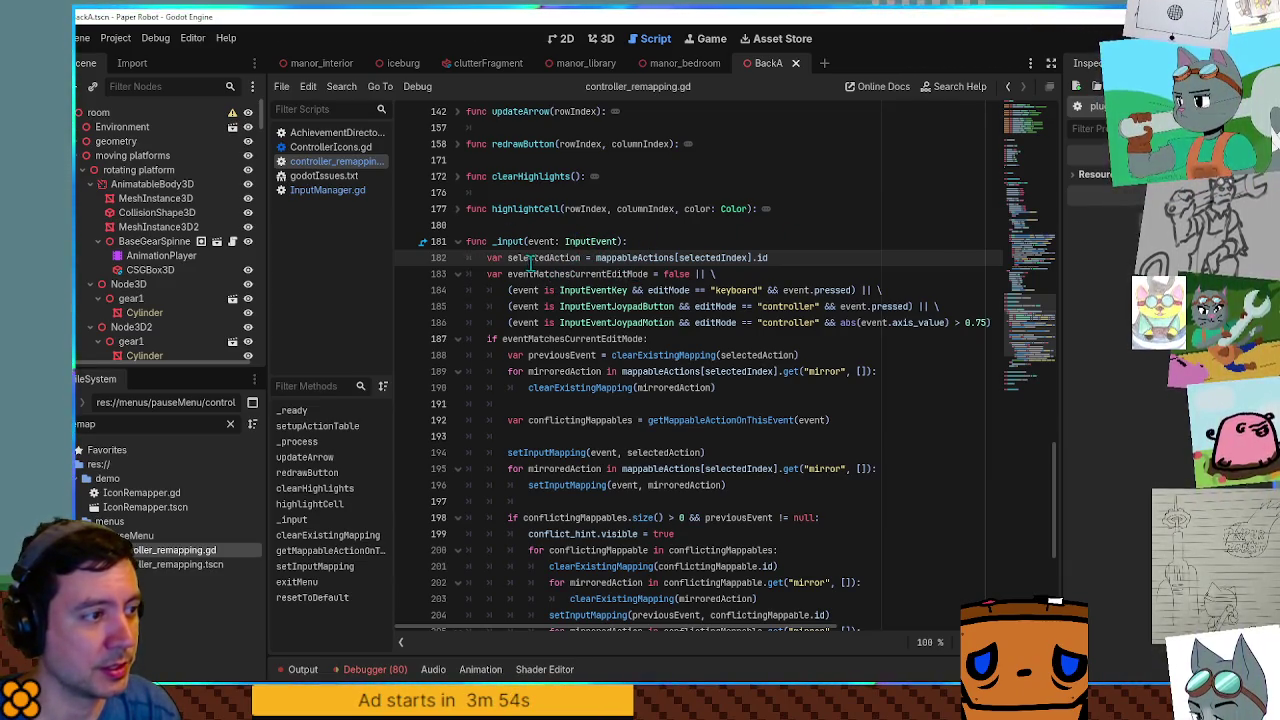
pyautogui.moveTo(531, 260)
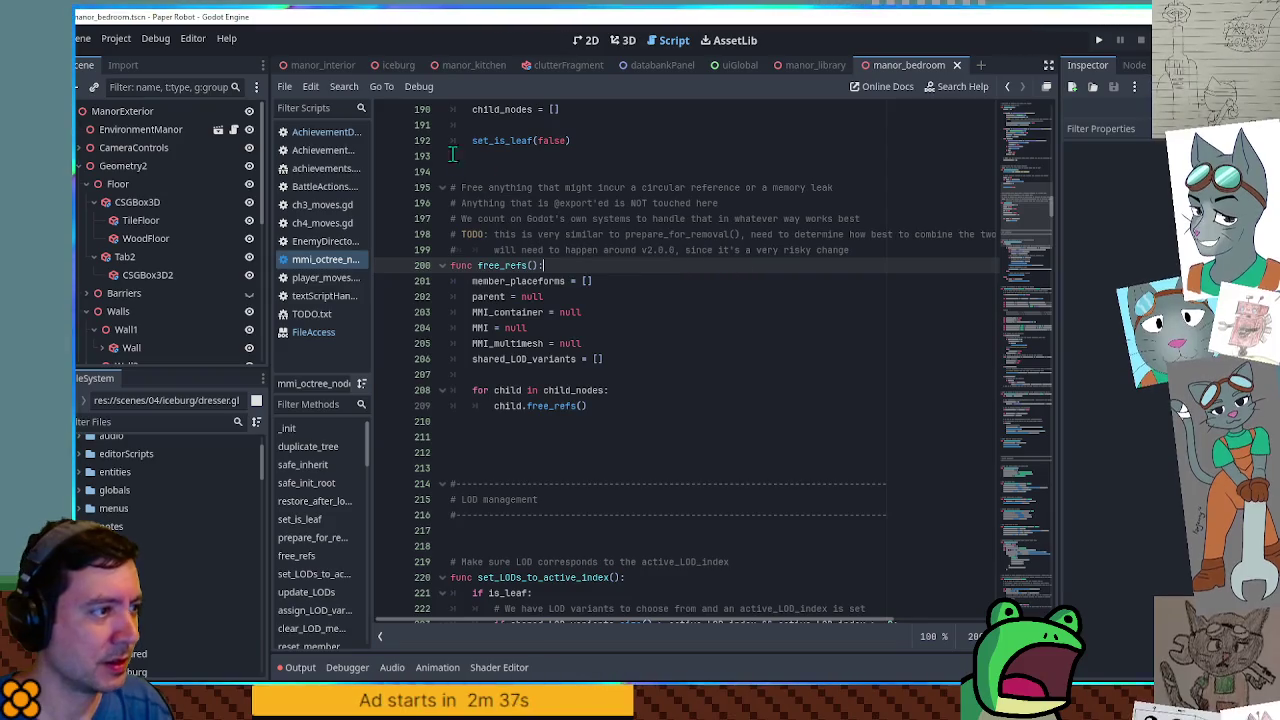
# Close the open scripts, starting with mmi_octree.
pyautogui.middleClick(311, 256)
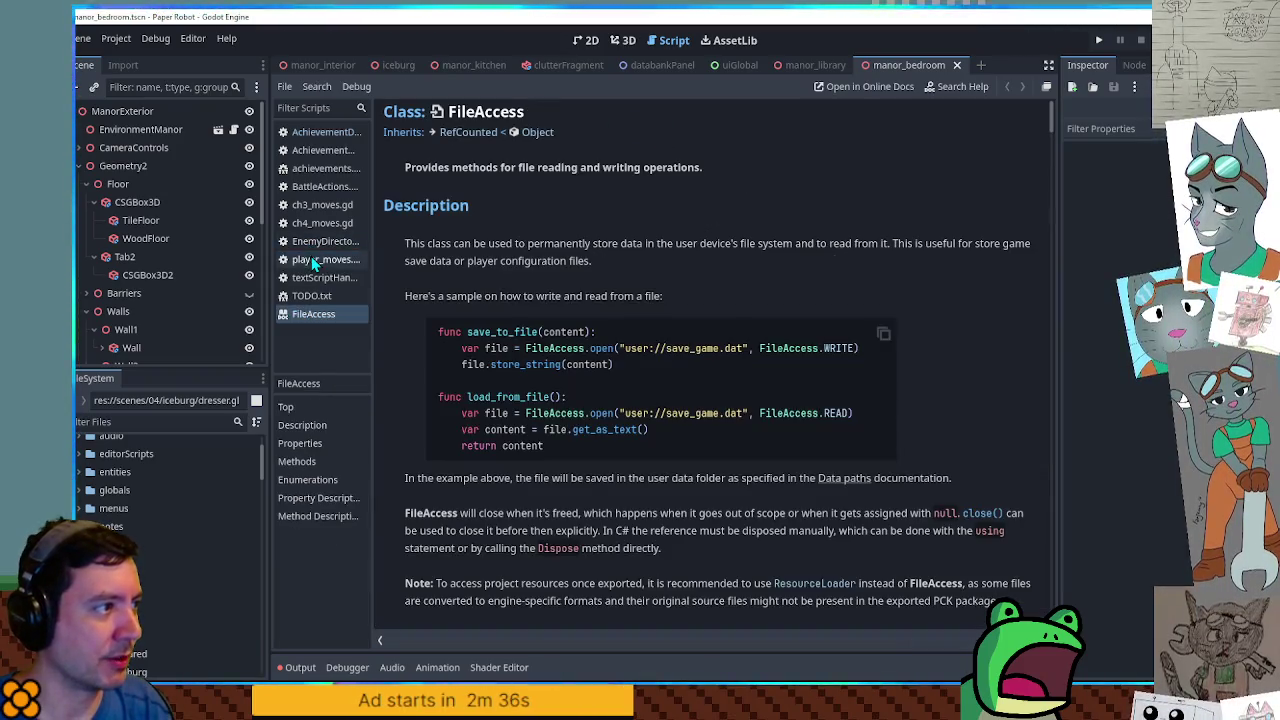
pyautogui.middleClick(317, 146)
pyautogui.middleClick(317, 146)
pyautogui.middleClick(320, 140)
pyautogui.middleClick(320, 134)
pyautogui.middleClick(320, 134)
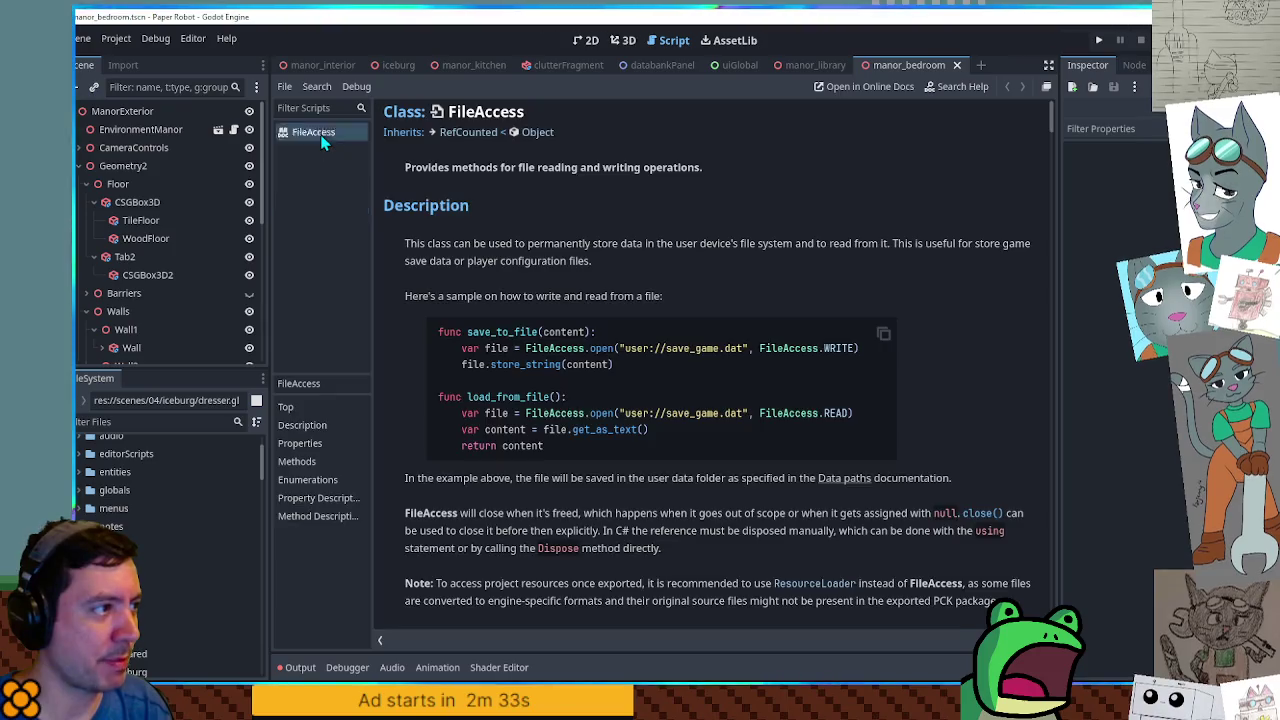
pyautogui.middleClick(320, 134)
# Filter the FileSystem for 'remap' and open controller_remapping.gd.
pyautogui.click(147, 421)
pyautogui.write('remap')
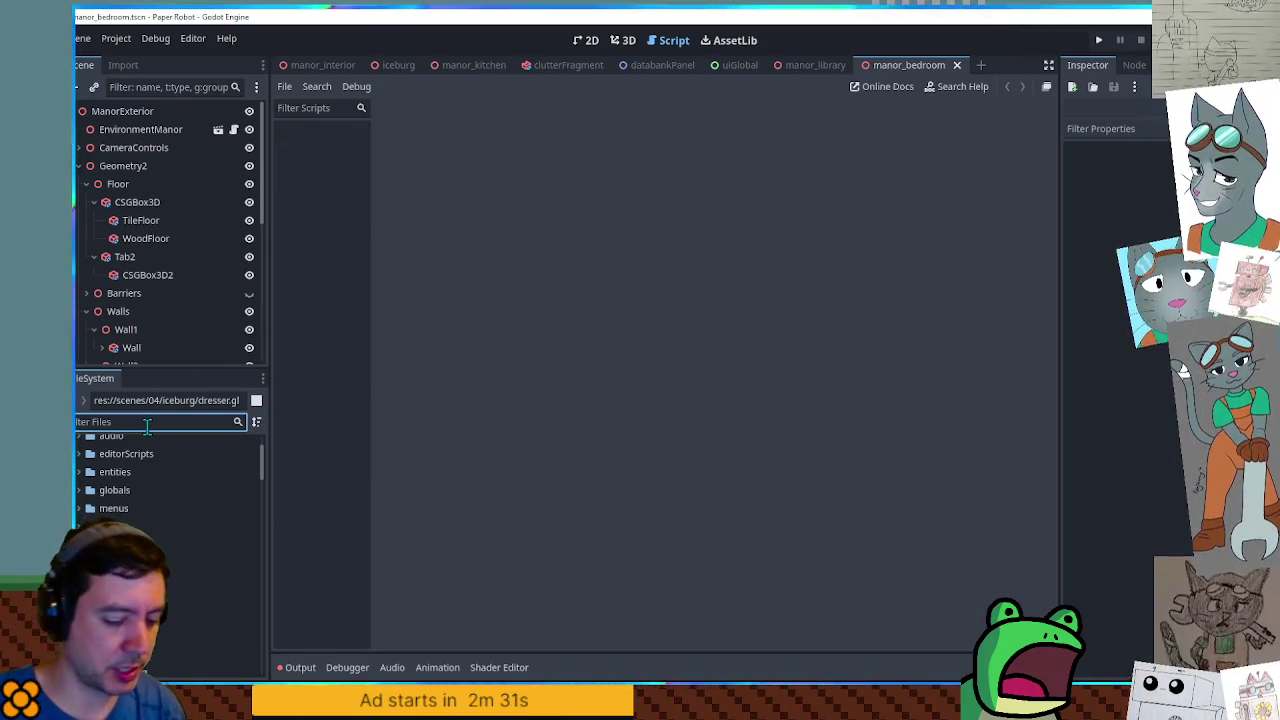
pyautogui.doubleClick(162, 518)
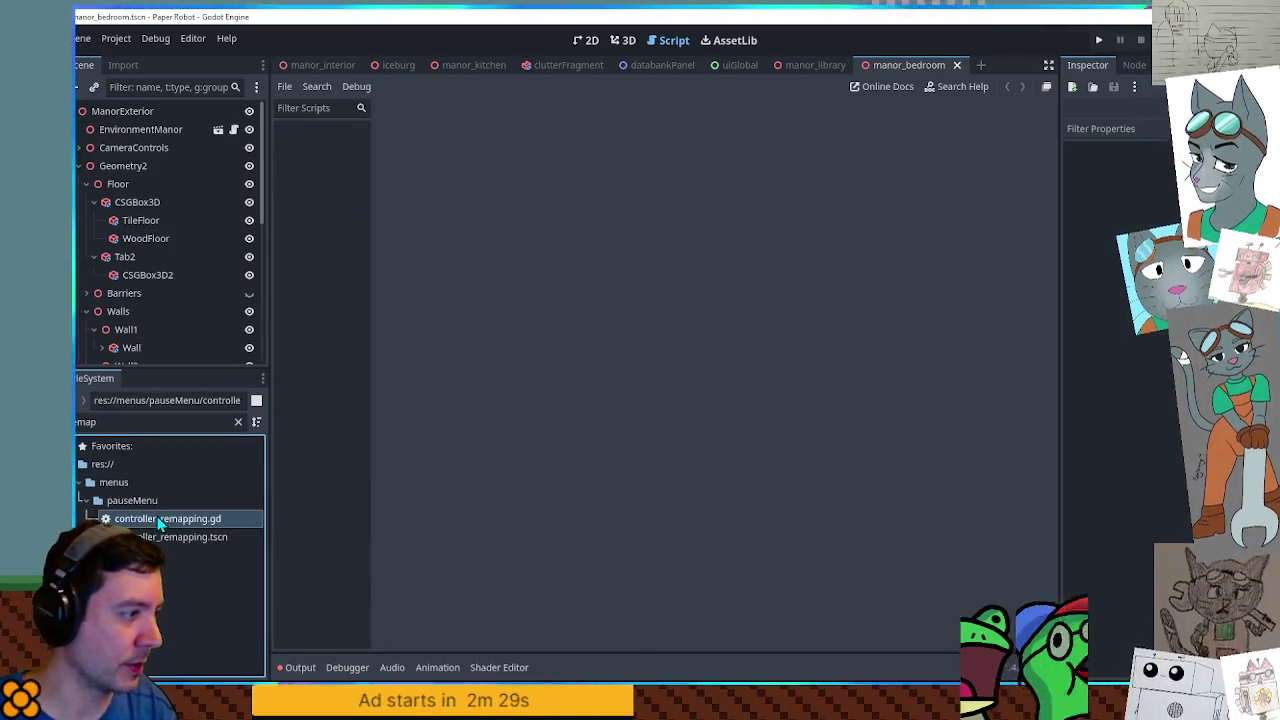
# Fold all functions, unfold _input, set a breakpoint on line 182, and run the project.
pyautogui.scroll(-20, 465, 413)
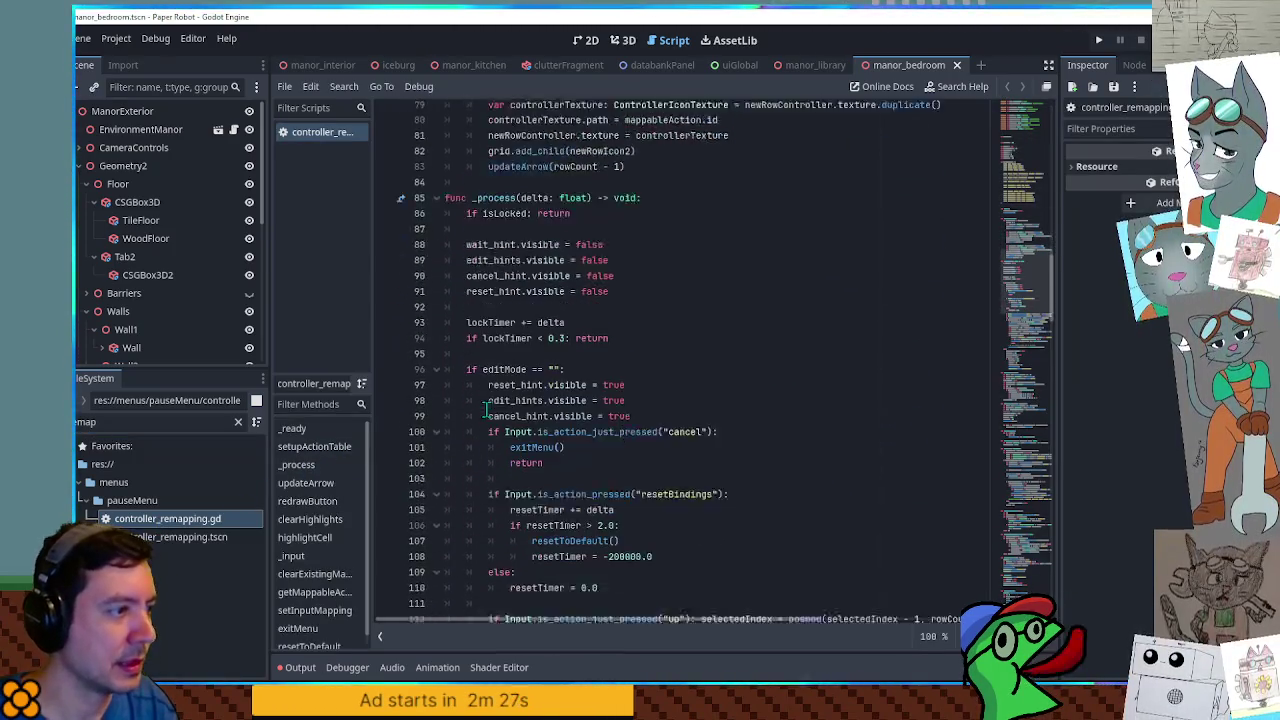
pyautogui.hotkey('ctrl', 'alt', 'f')
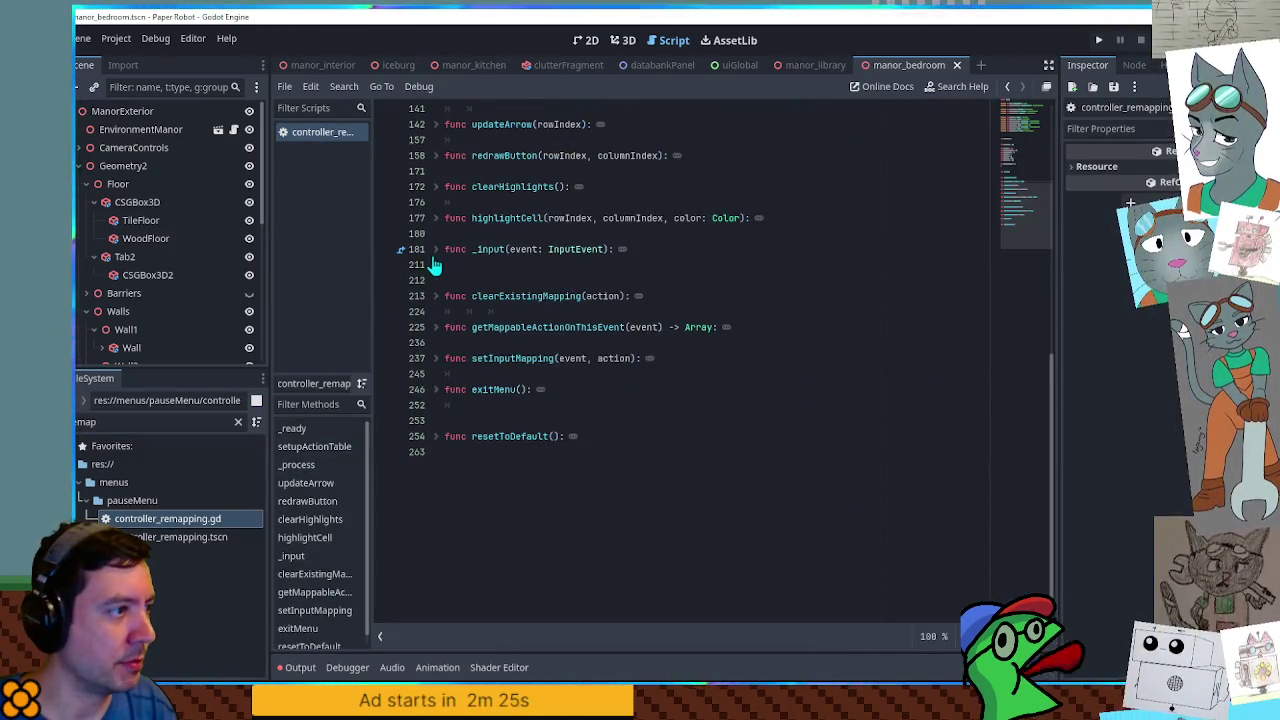
pyautogui.click(435, 250)
pyautogui.click(385, 264)
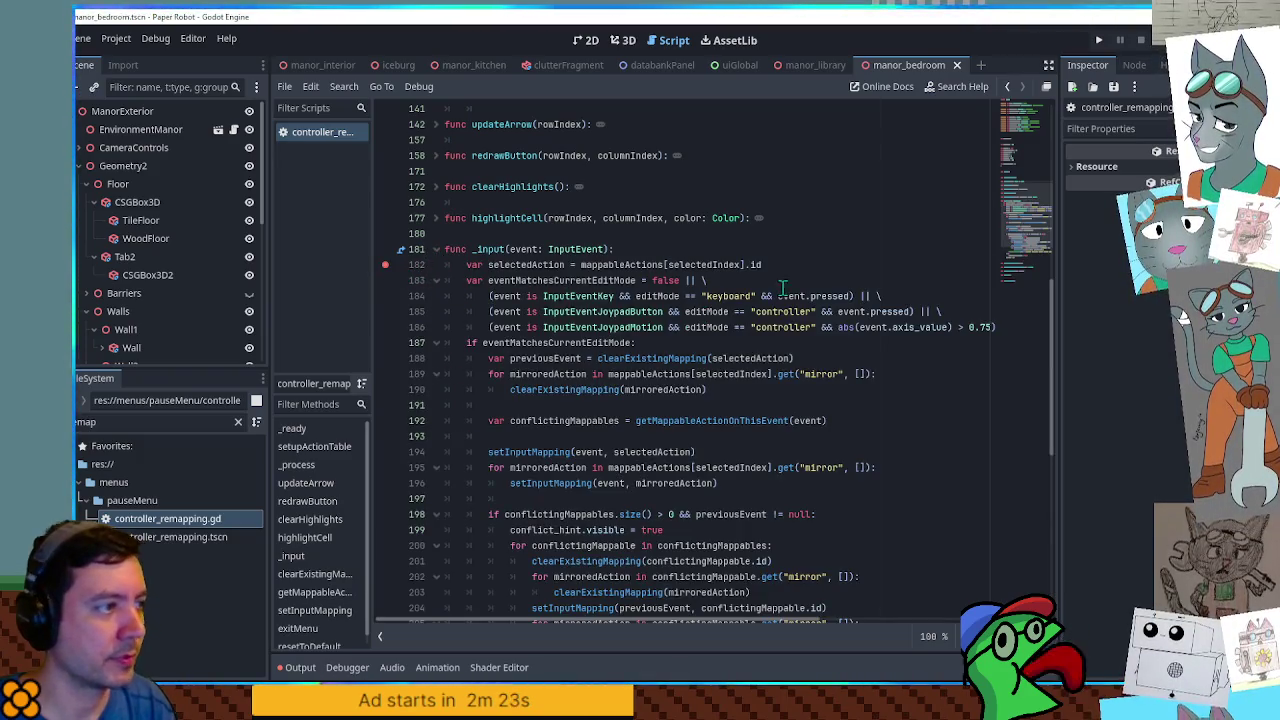
pyautogui.click(833, 250)
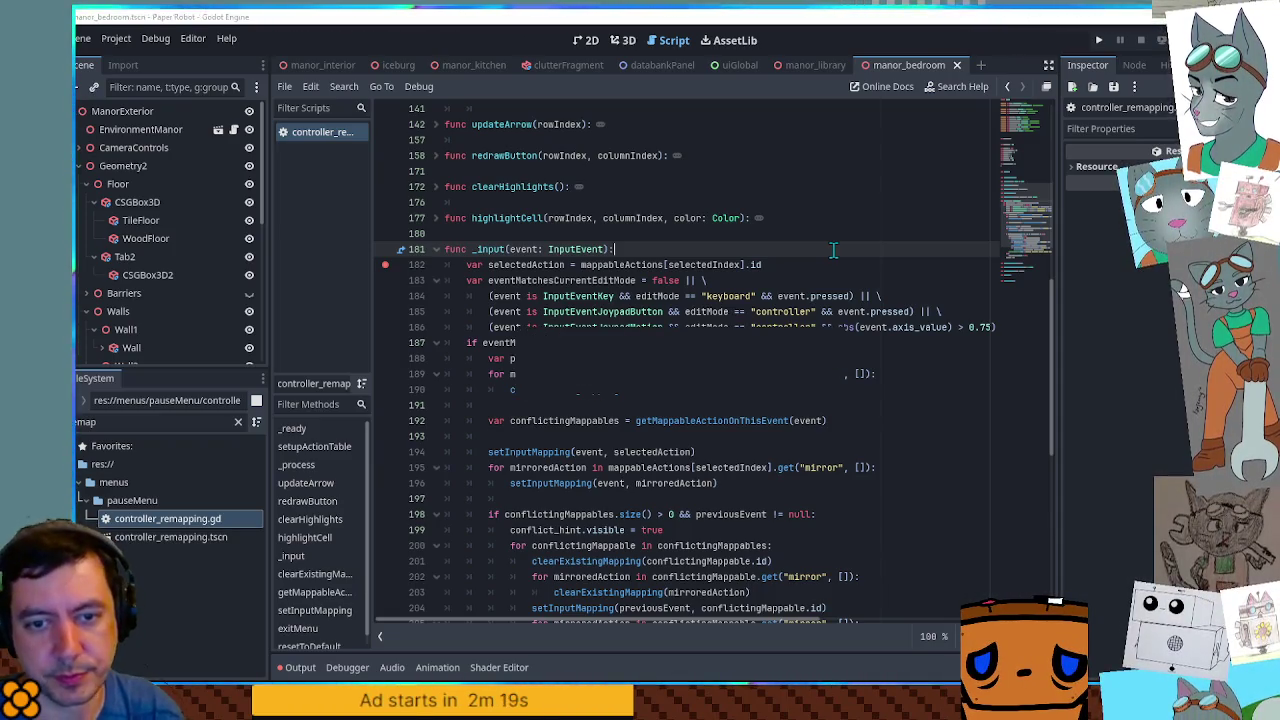
pyautogui.press('F5')
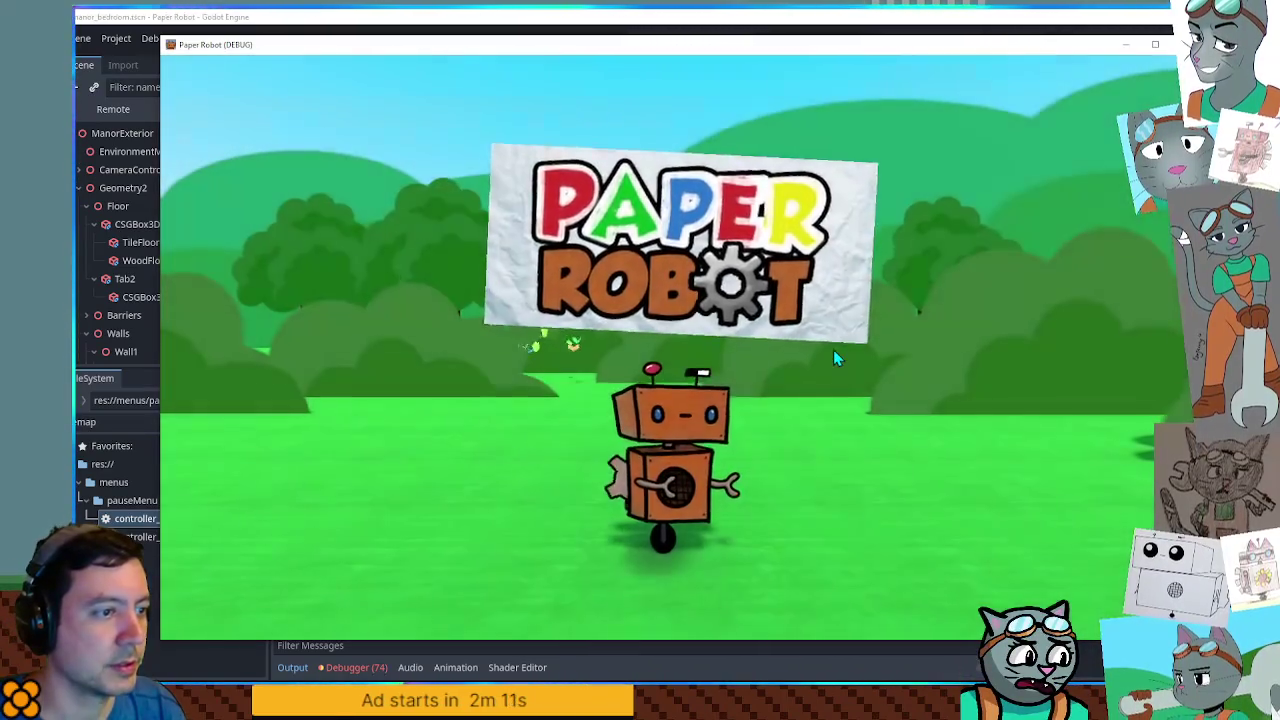
# In the game's Settings > Input Mapping, try rebinding the Spin/Cancel and Partner Move keys.
pyautogui.press('space')
pyautogui.press('q')
pyautogui.press('space')
pyautogui.press('s')
pyautogui.press('s')
pyautogui.press('s')
pyautogui.press('s')
pyautogui.press('s')
pyautogui.press('s')
pyautogui.press('space')
pyautogui.press('s')
pyautogui.press('s')
pyautogui.press('s')
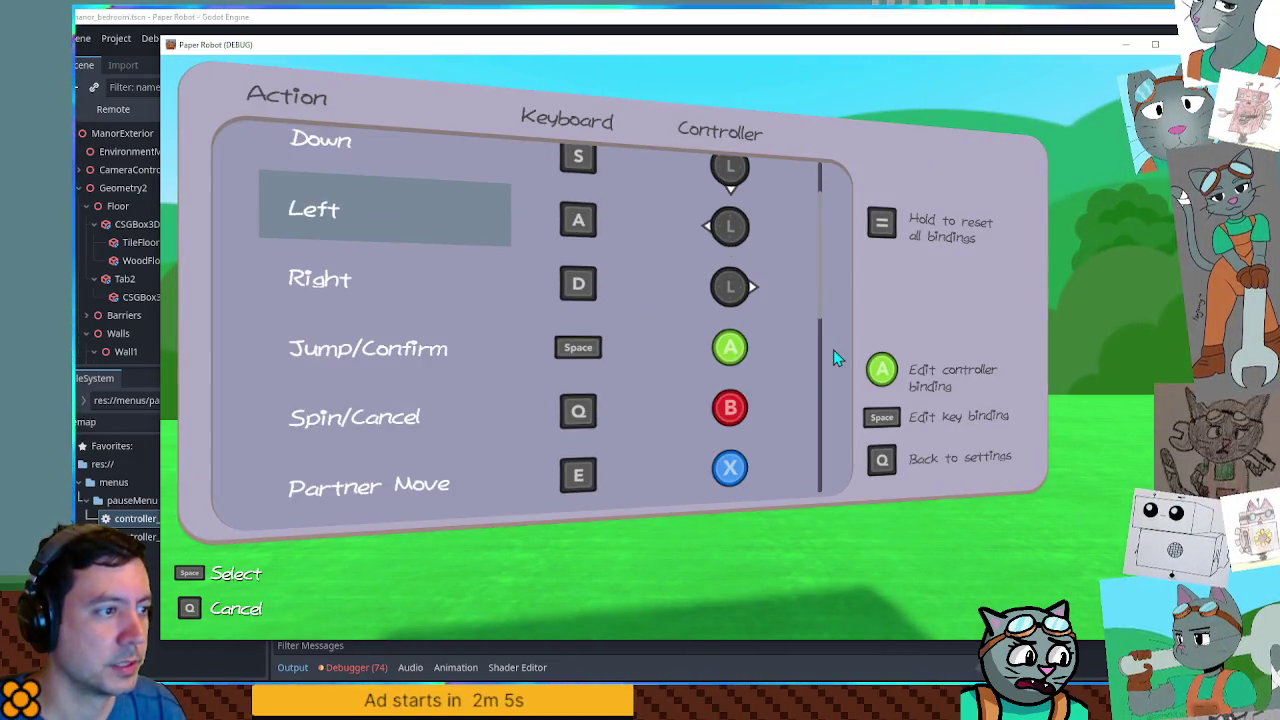
pyautogui.press('space')
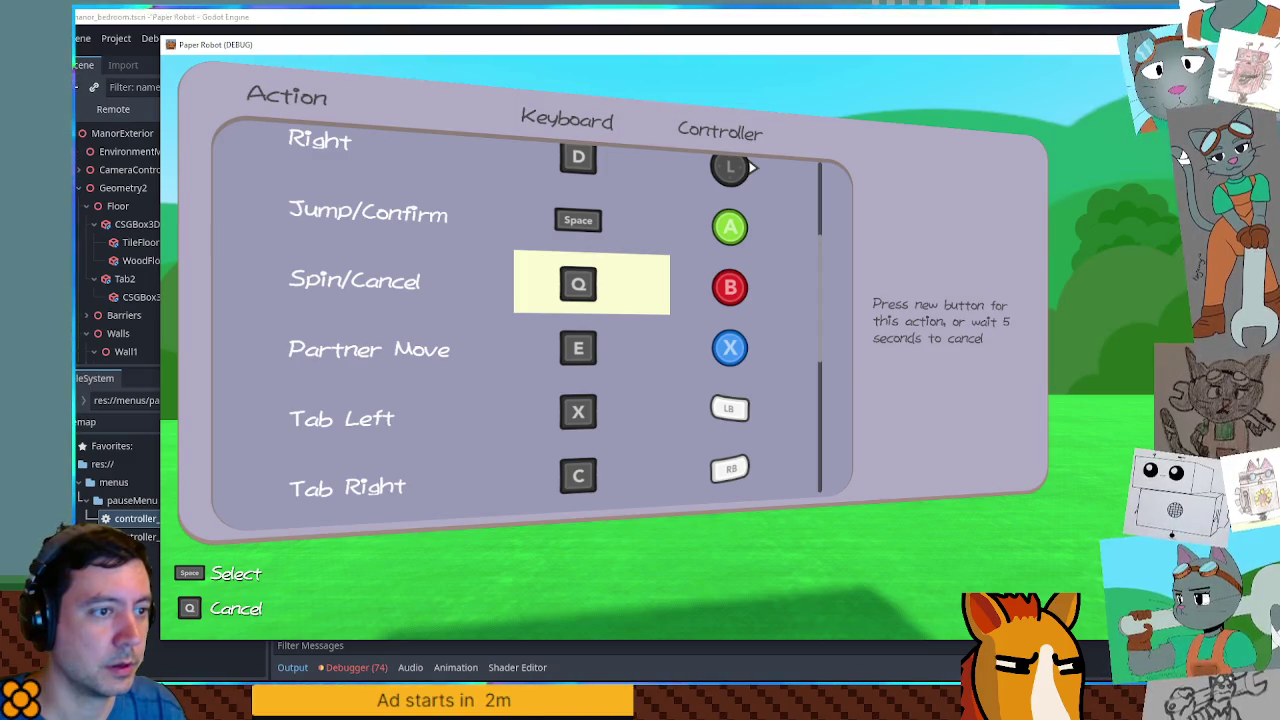
pyautogui.moveTo(840, 44)
pyautogui.mouseDown()
pyautogui.moveTo(926, 84)
pyautogui.moveTo(1279, 114)
pyautogui.moveTo(533, 75)
pyautogui.mouseUp()
pyautogui.press('Down')
pyautogui.press('space')
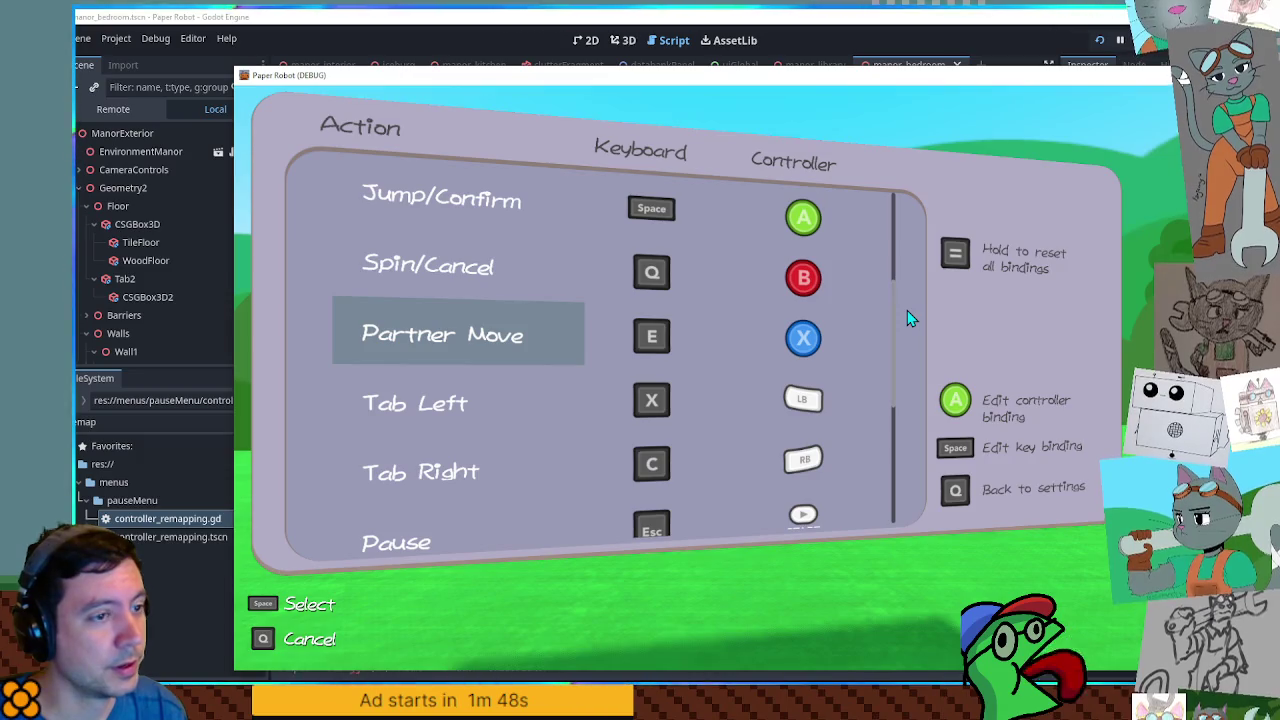
# Back out to the main menu, load File 1, and press Escape to hit the breakpoint.
pyautogui.press('q')
pyautogui.press('q')
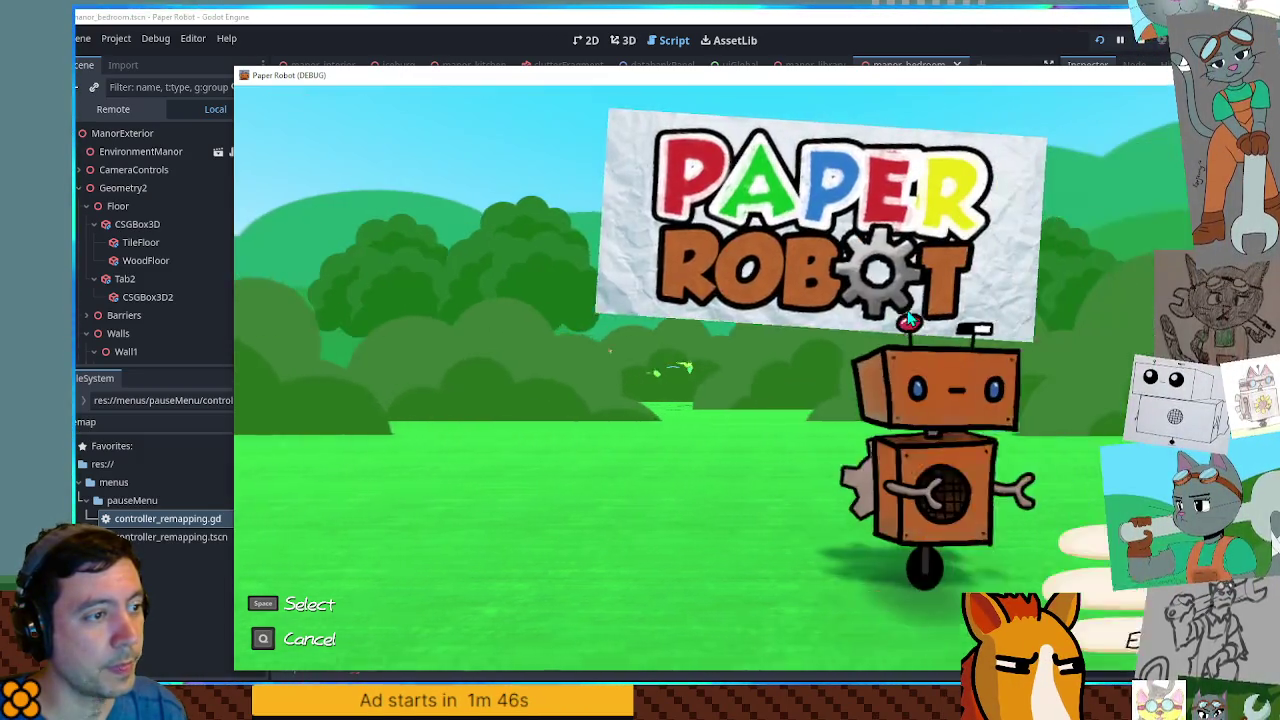
pyautogui.press('space')
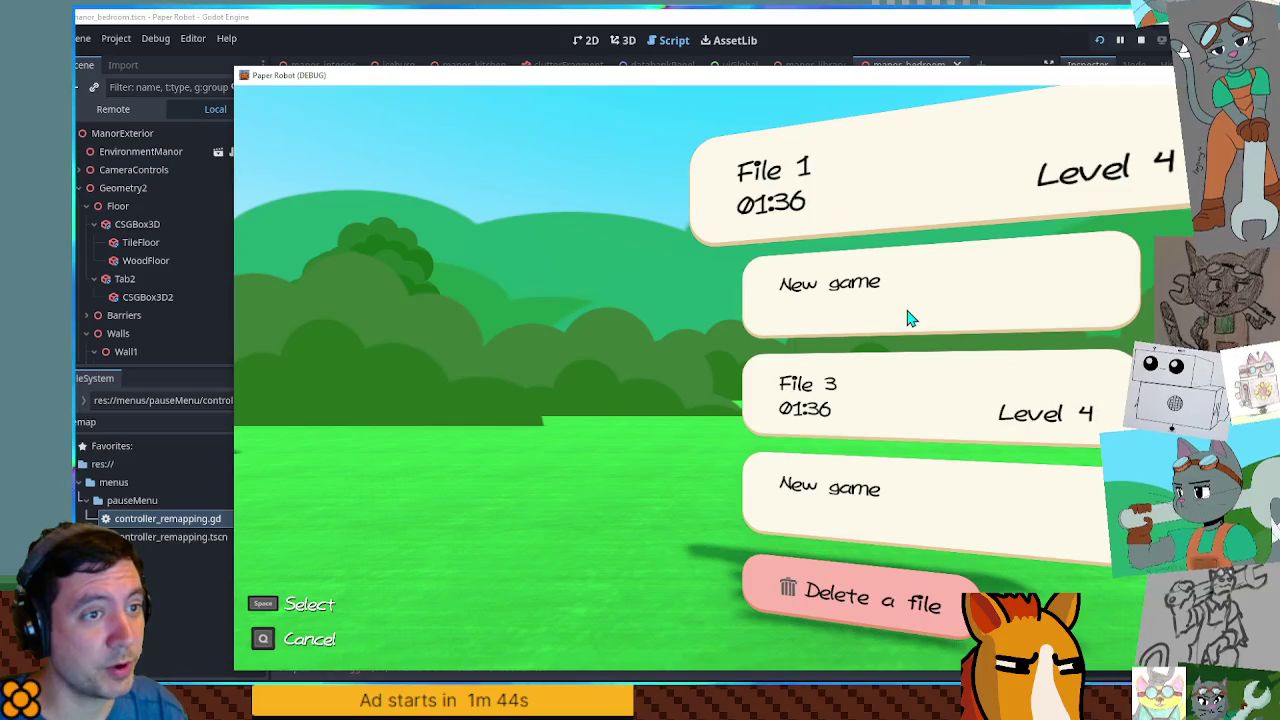
pyautogui.press('space')
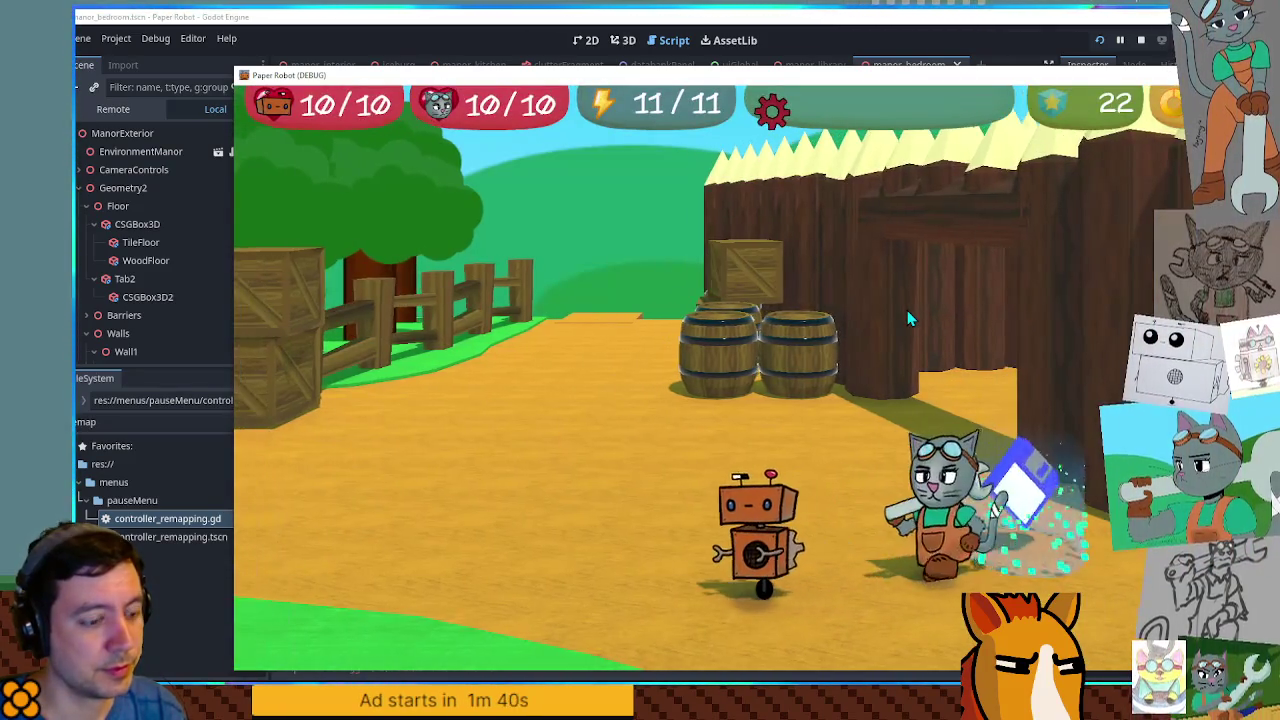
pyautogui.press('Escape')
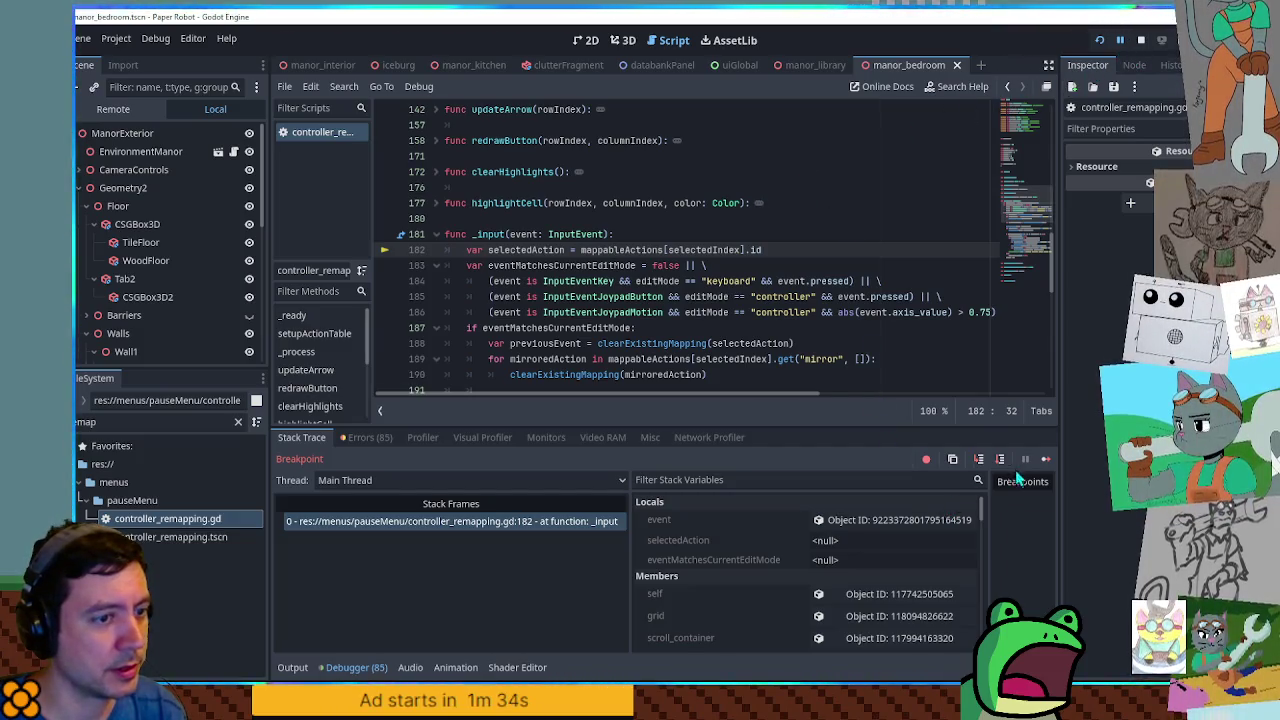
# Resume from the breakpoint, try rebinding Partner Move to E in Input Mapping, then stop the game.
pyautogui.click(1046, 459)
pyautogui.press('Down')
pyautogui.press('Down')
pyautogui.press('Down')
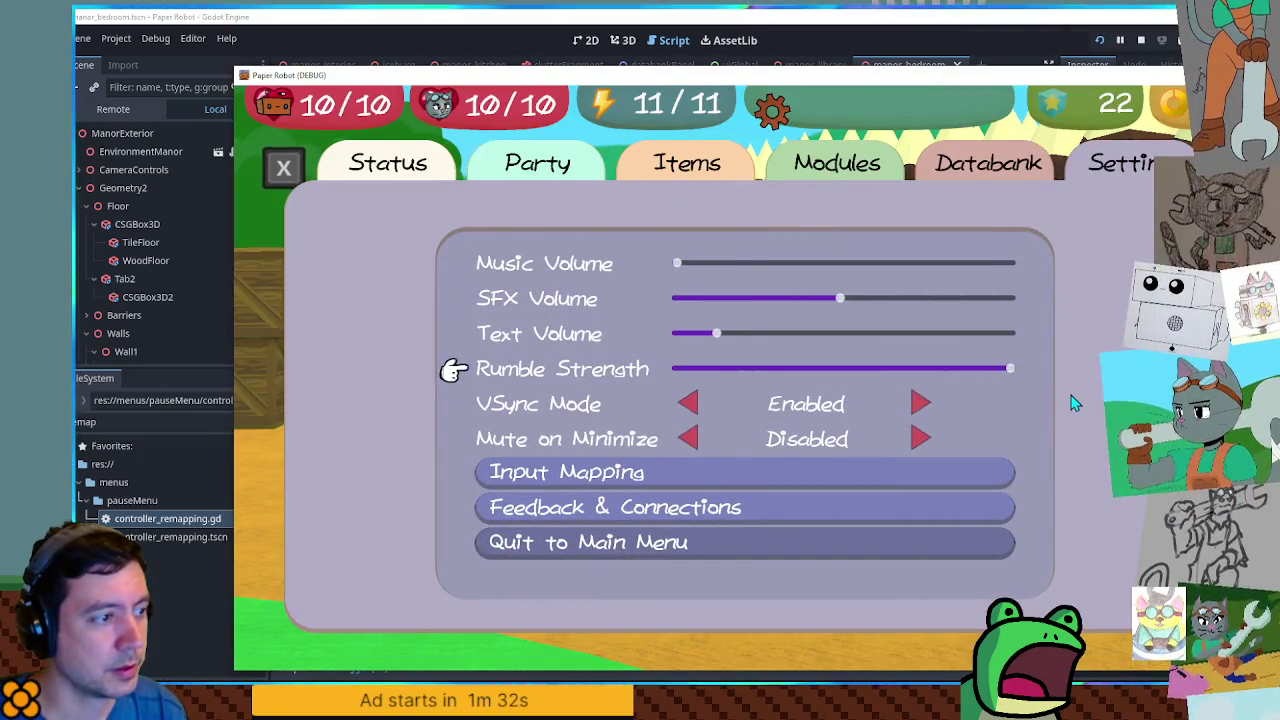
pyautogui.press('space')
pyautogui.press('Down')
pyautogui.press('Down')
pyautogui.press('Down')
pyautogui.press('Down')
pyautogui.press('Down')
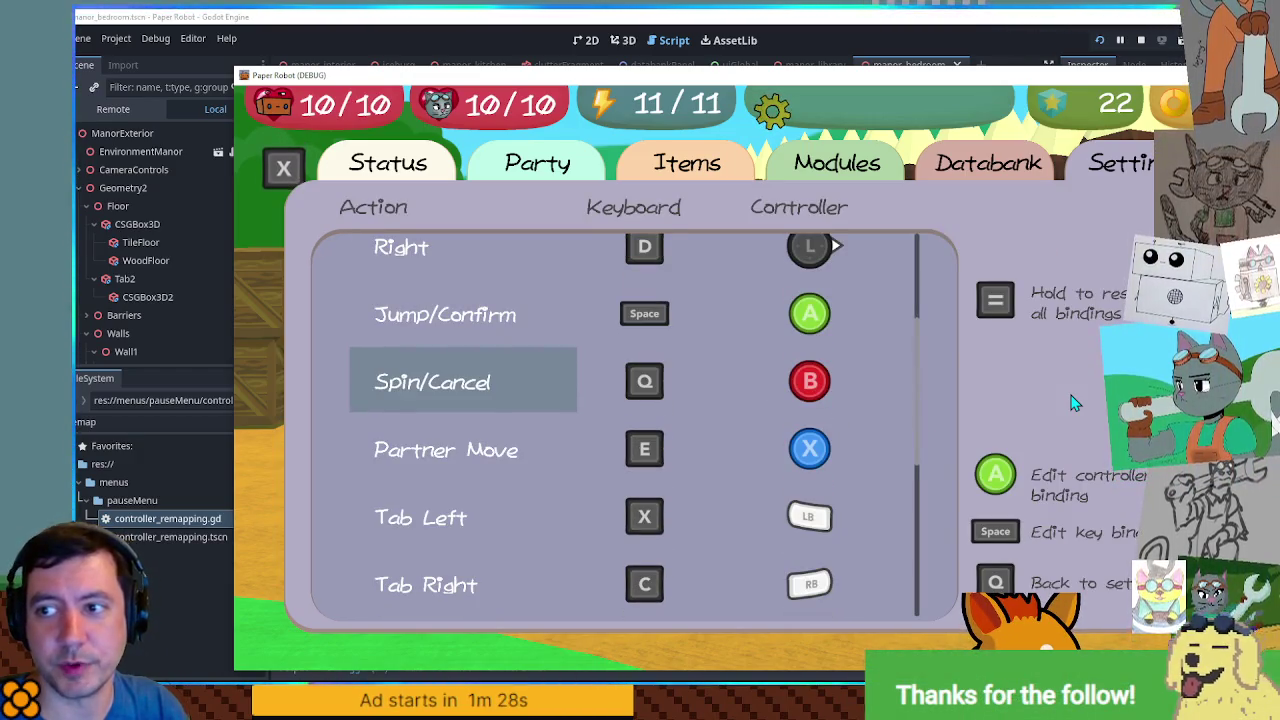
pyautogui.press('Down')
pyautogui.press('space')
pyautogui.press('e')
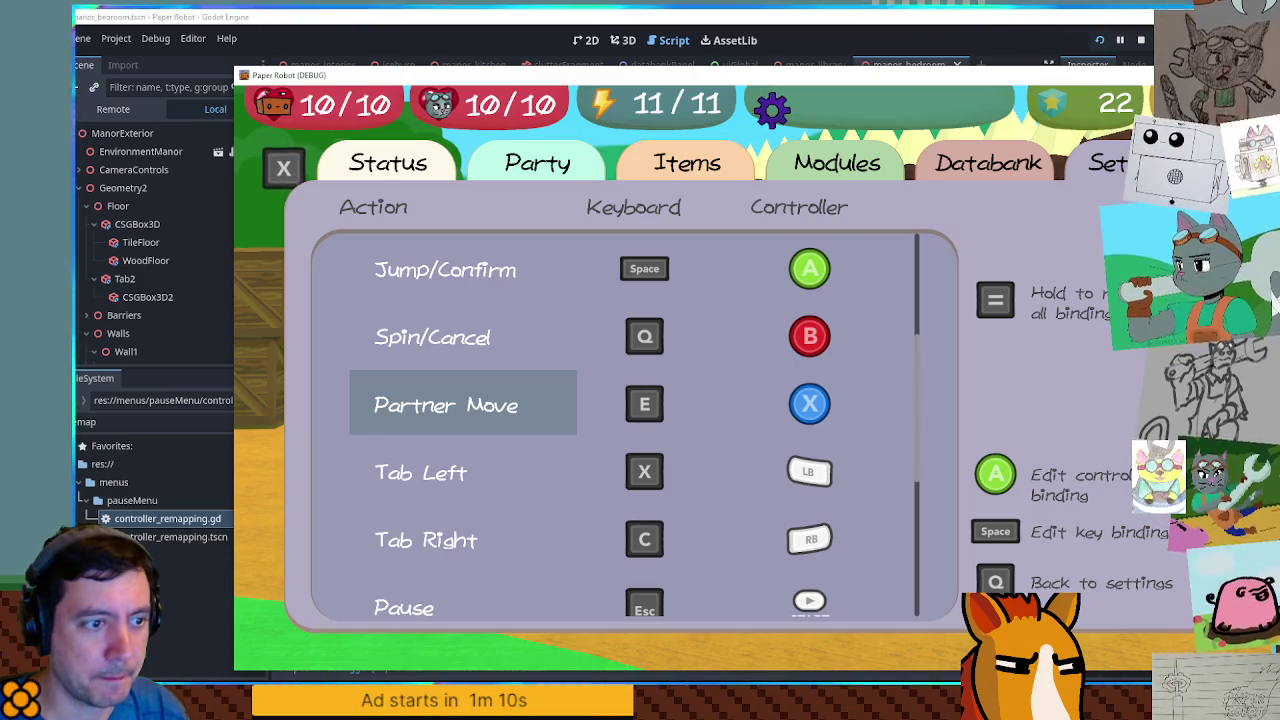
pyautogui.press('F8')
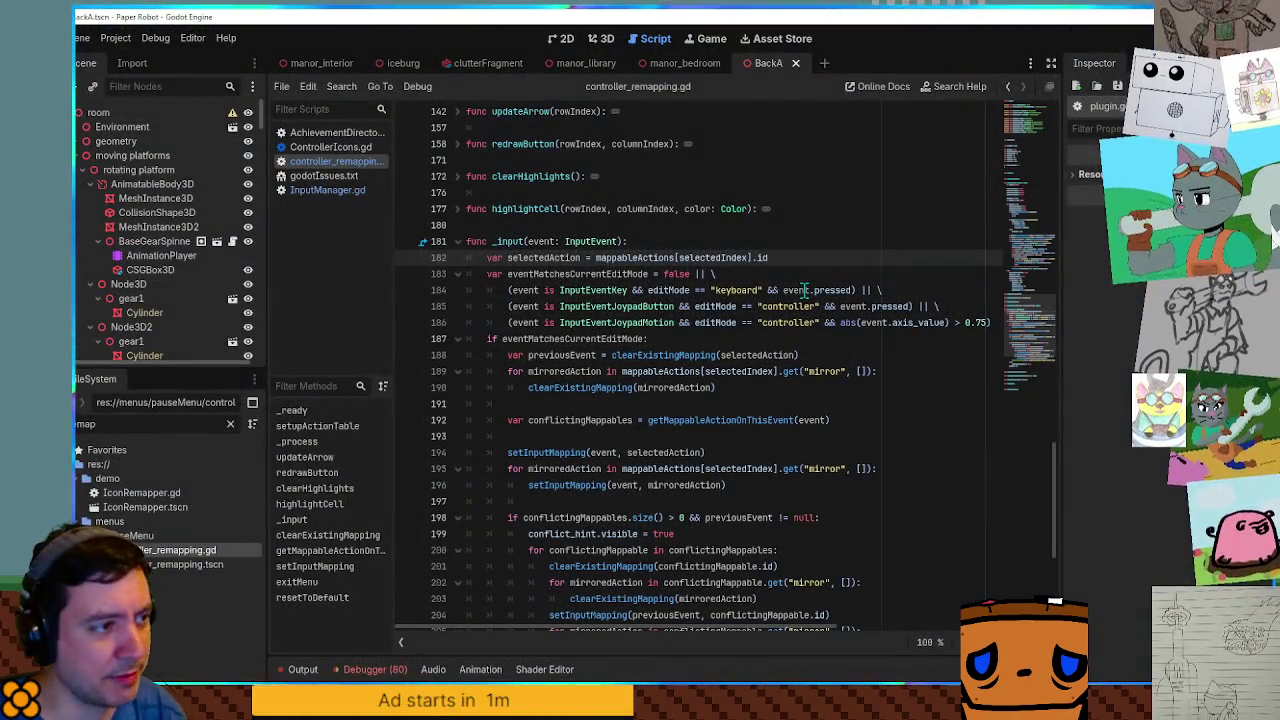
# Put the caret on line 184's keyboard-mode check and run the project with F5.
pyautogui.click(806, 290)
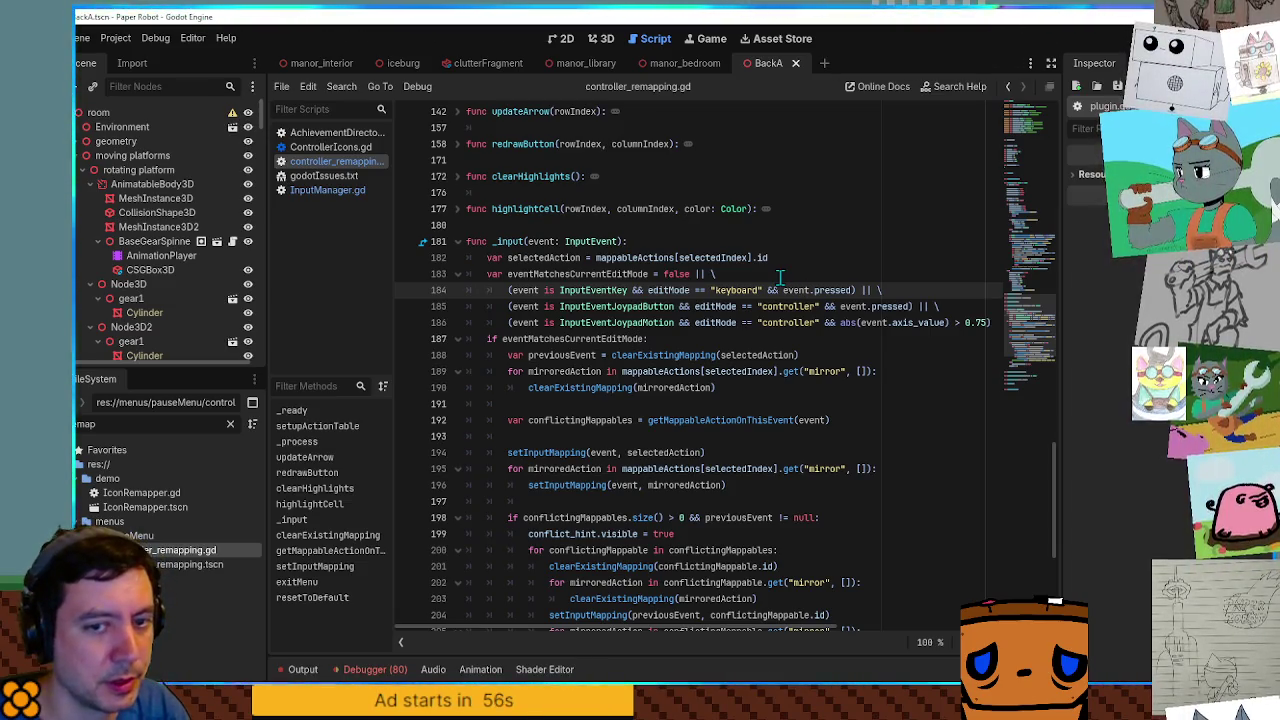
pyautogui.press('F5')
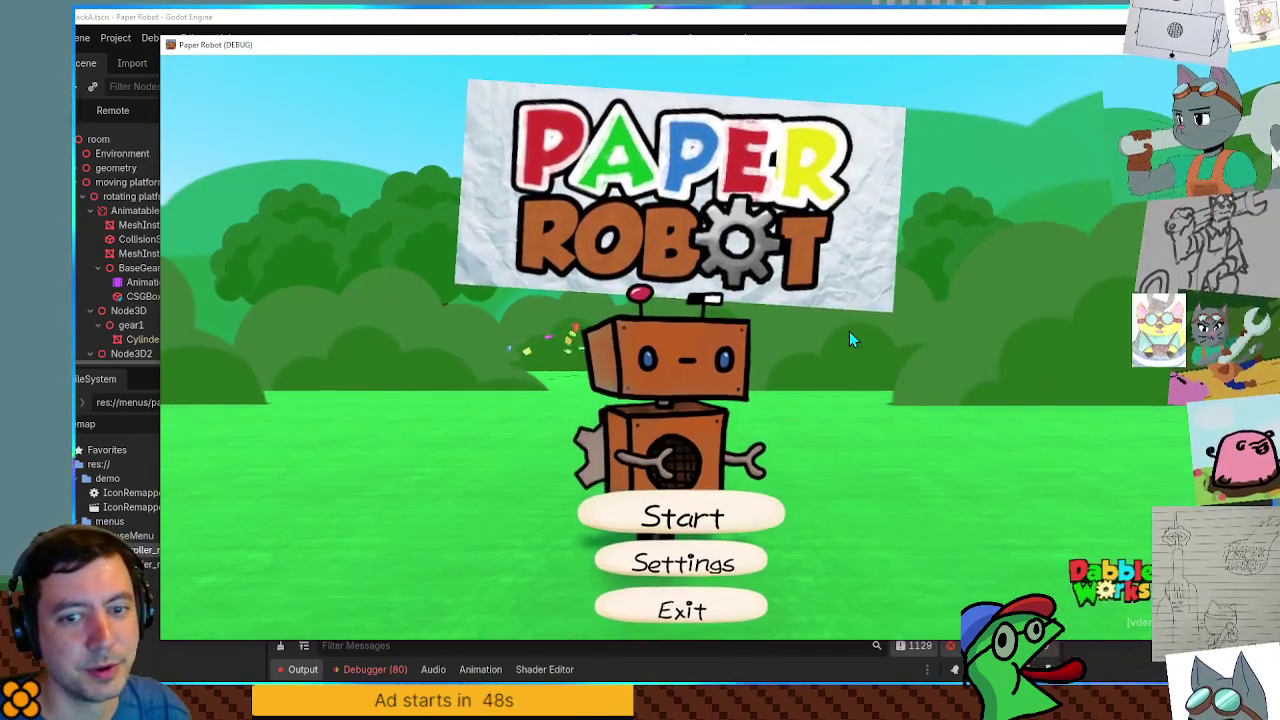
pyautogui.press('space')
pyautogui.press('Down')
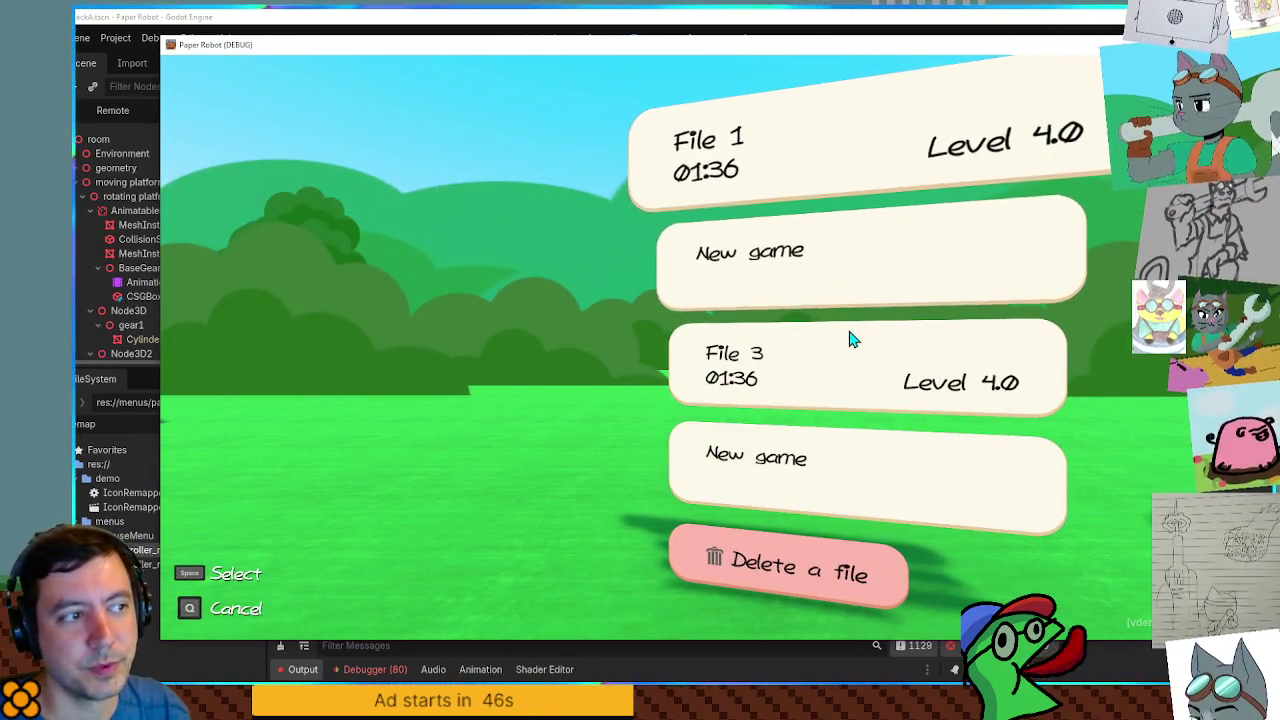
pyautogui.press('space')
pyautogui.press('Right')
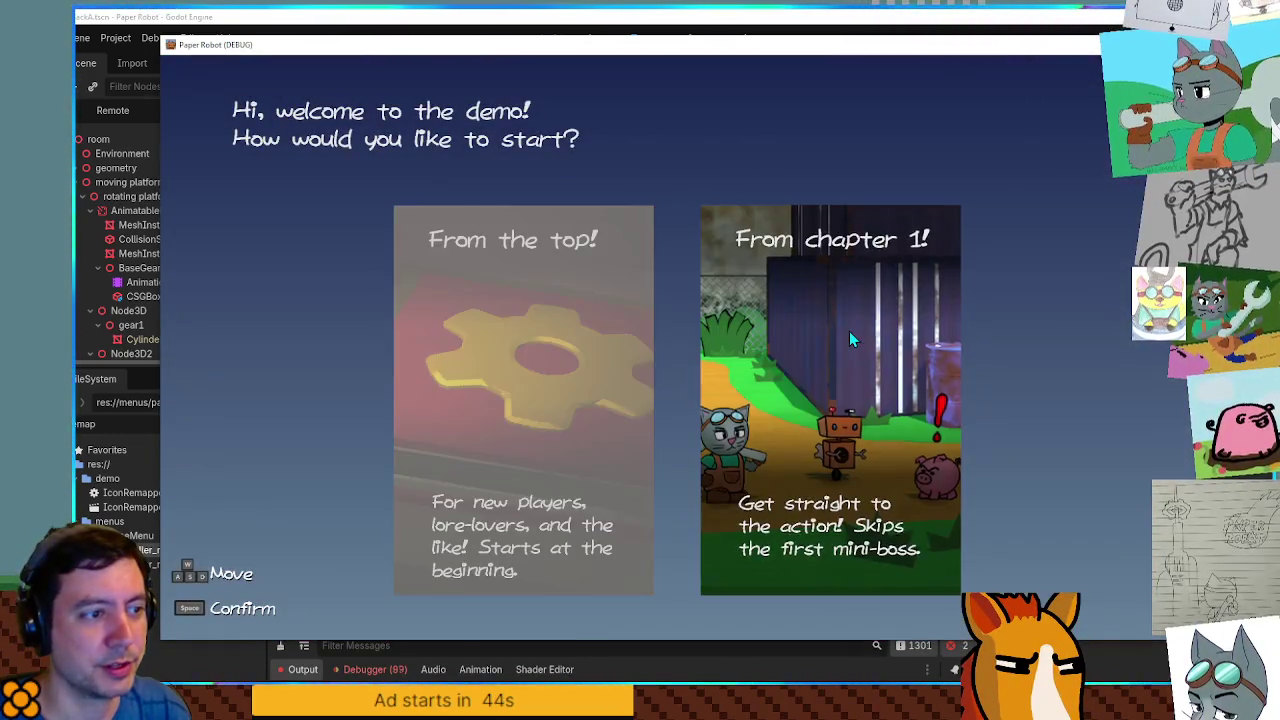
pyautogui.press('space')
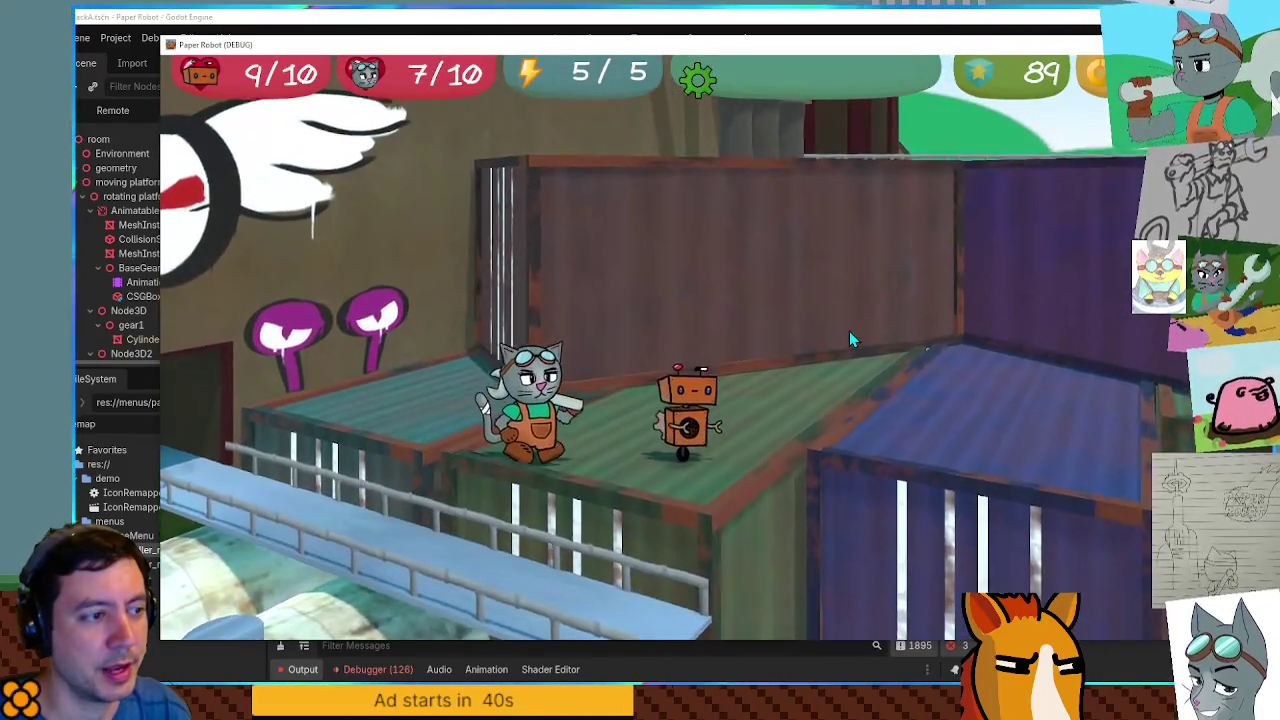
pyautogui.press('Escape')
pyautogui.press('Down')
pyautogui.press('Down')
pyautogui.press('Down')
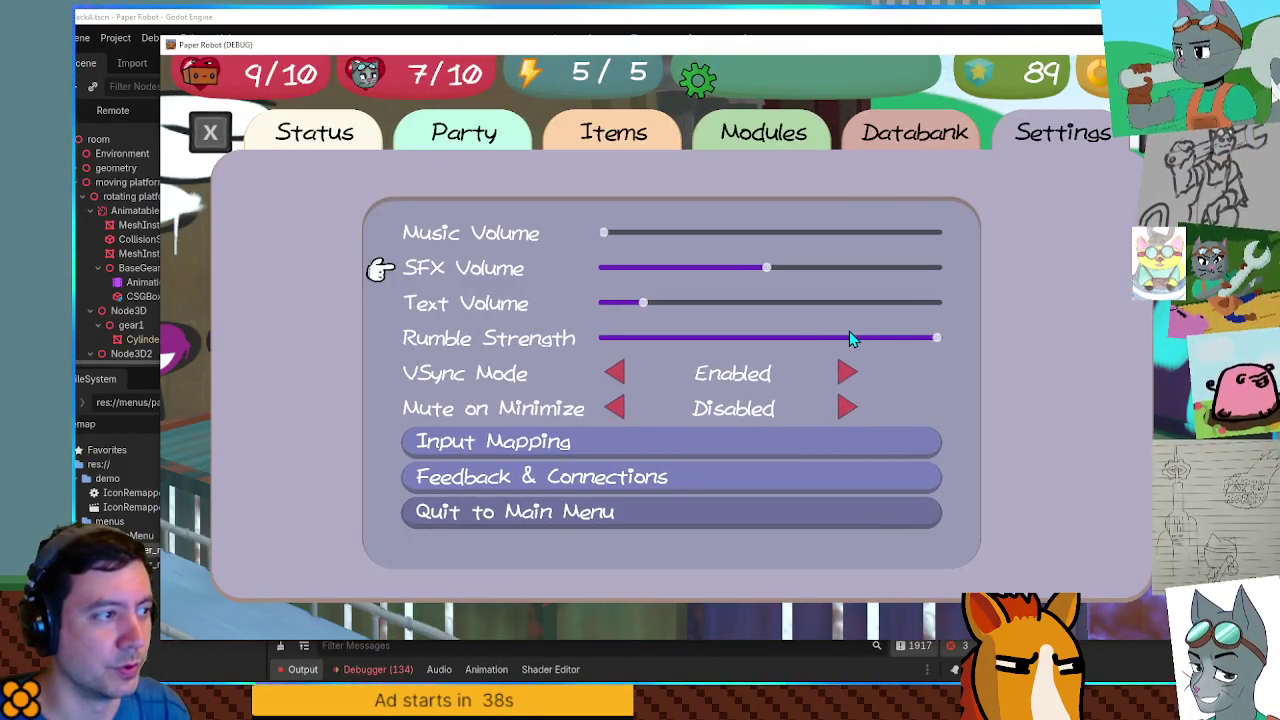
pyautogui.press('space')
pyautogui.press('Down')
pyautogui.press('Down')
pyautogui.press('Down')
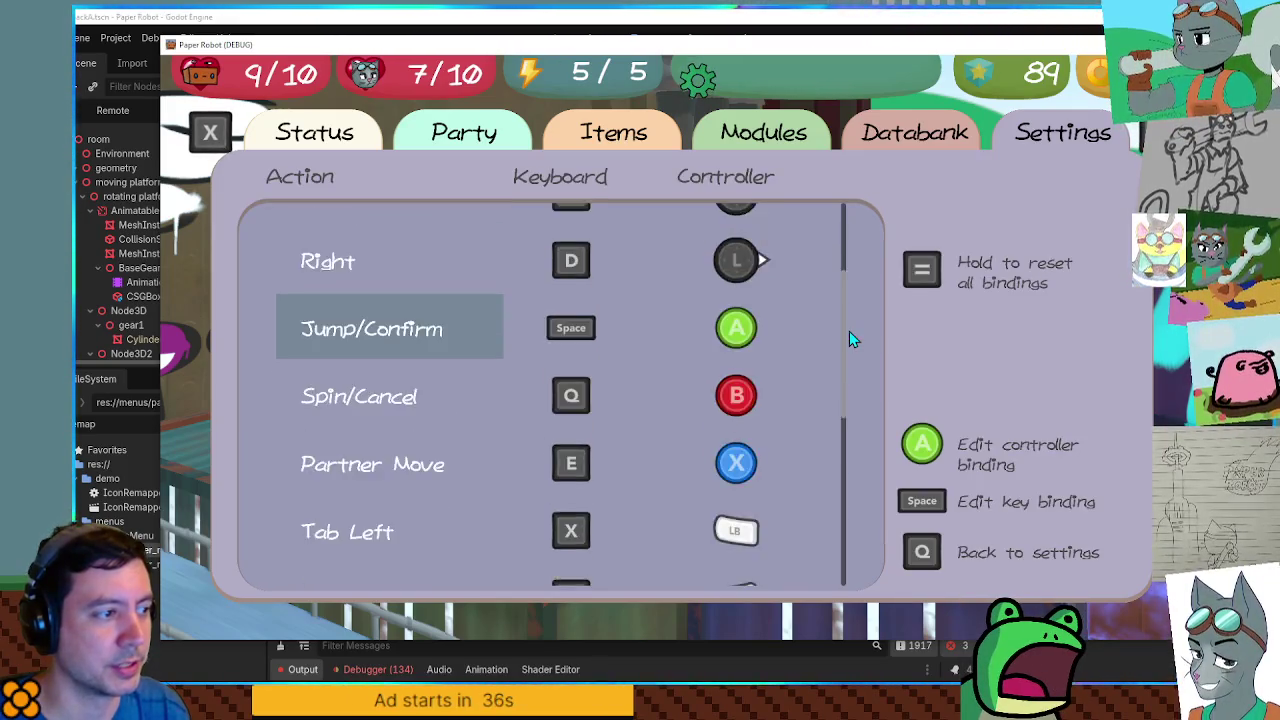
pyautogui.press('space')
pyautogui.press('x')
pyautogui.press('Up')
pyautogui.press('Up')
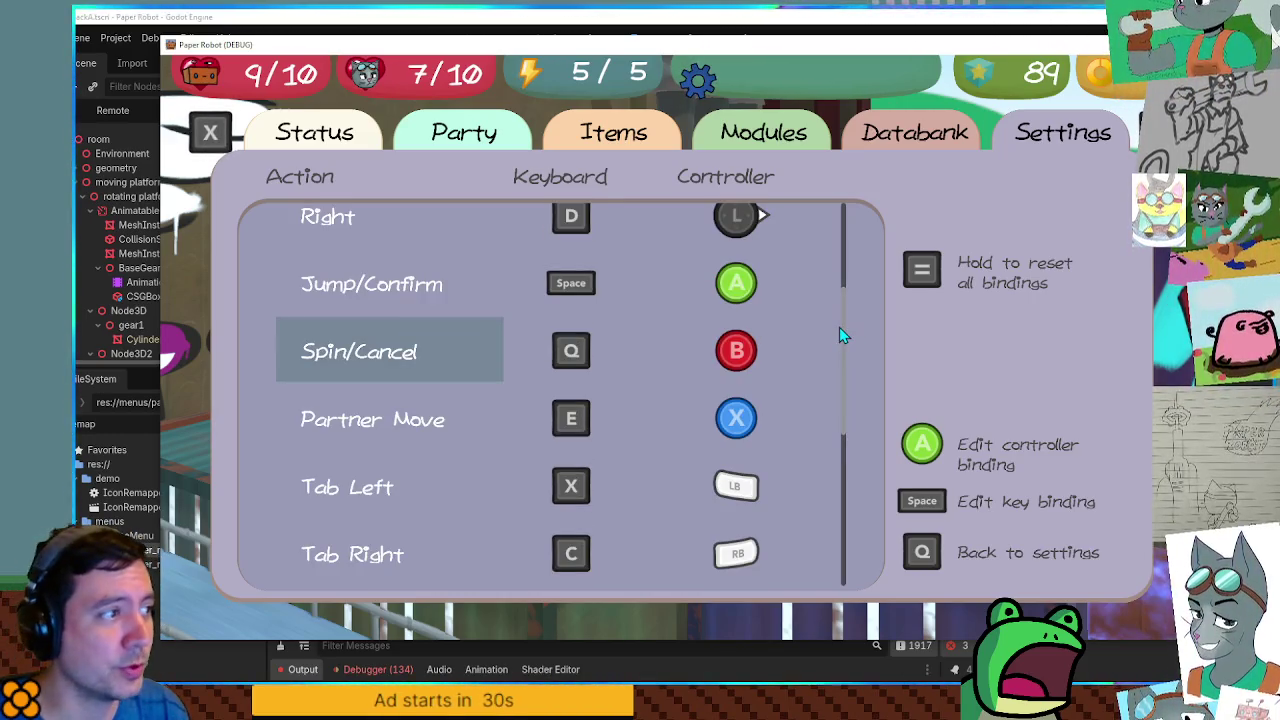
pyautogui.press('q')
pyautogui.press('Down')
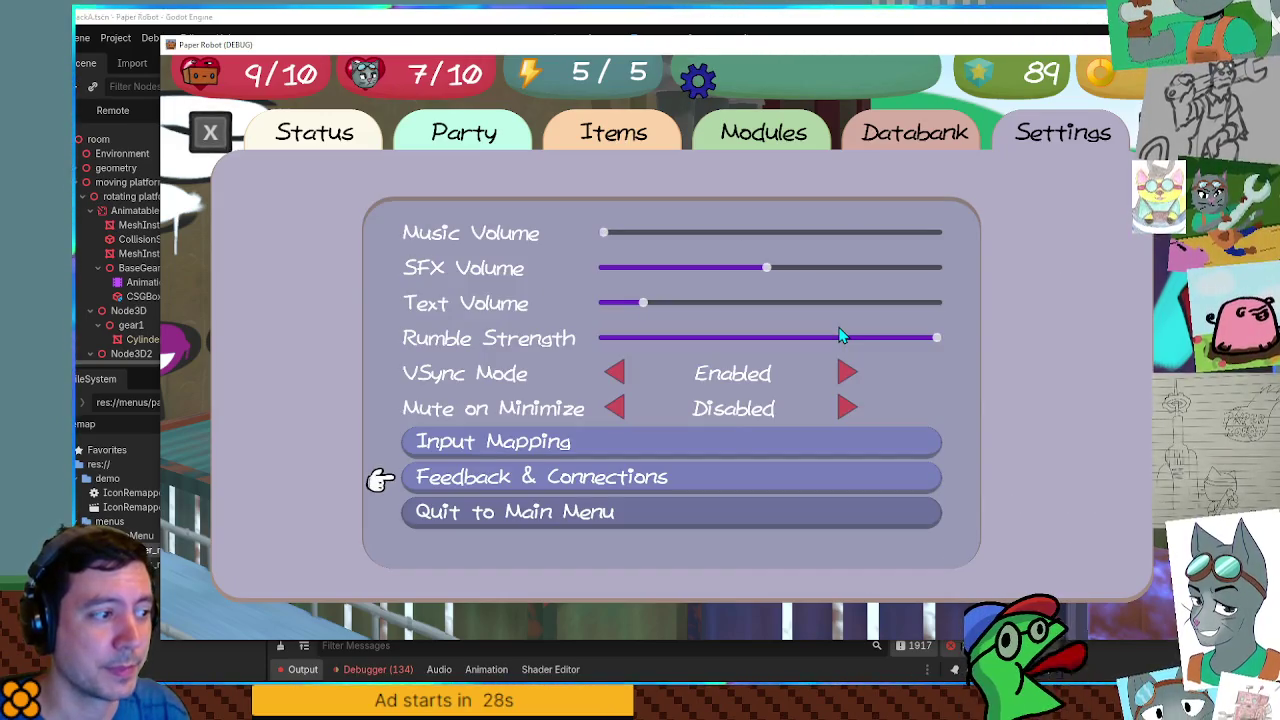
pyautogui.press('Down')
pyautogui.press('Return')
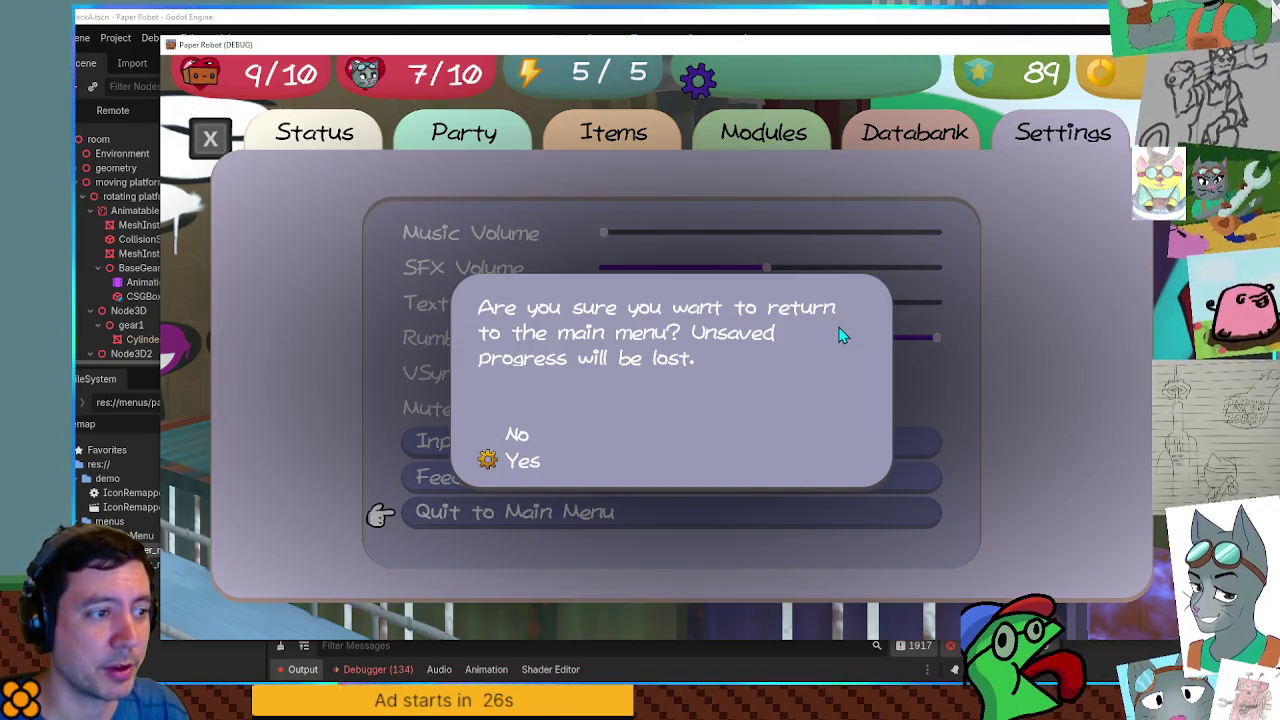
pyautogui.press('Return')
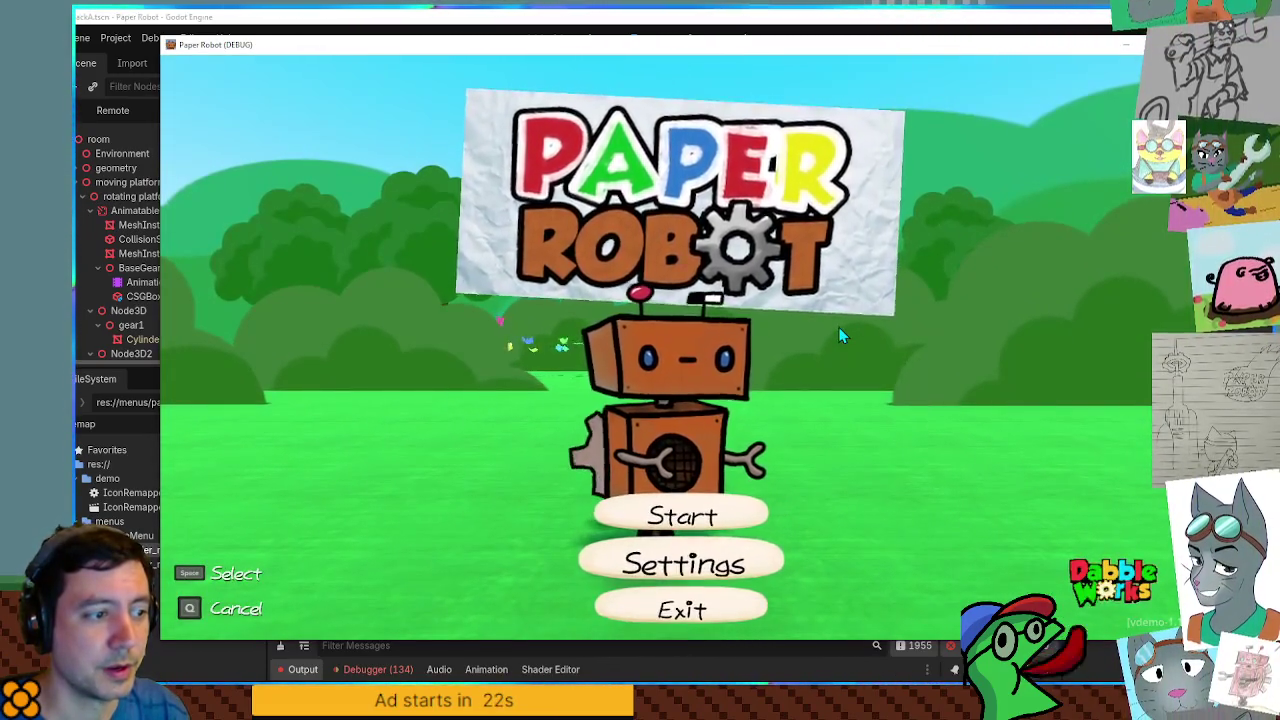
pyautogui.press('Down')
pyautogui.press('Return')
pyautogui.press('Down')
pyautogui.press('Down')
pyautogui.press('Down')
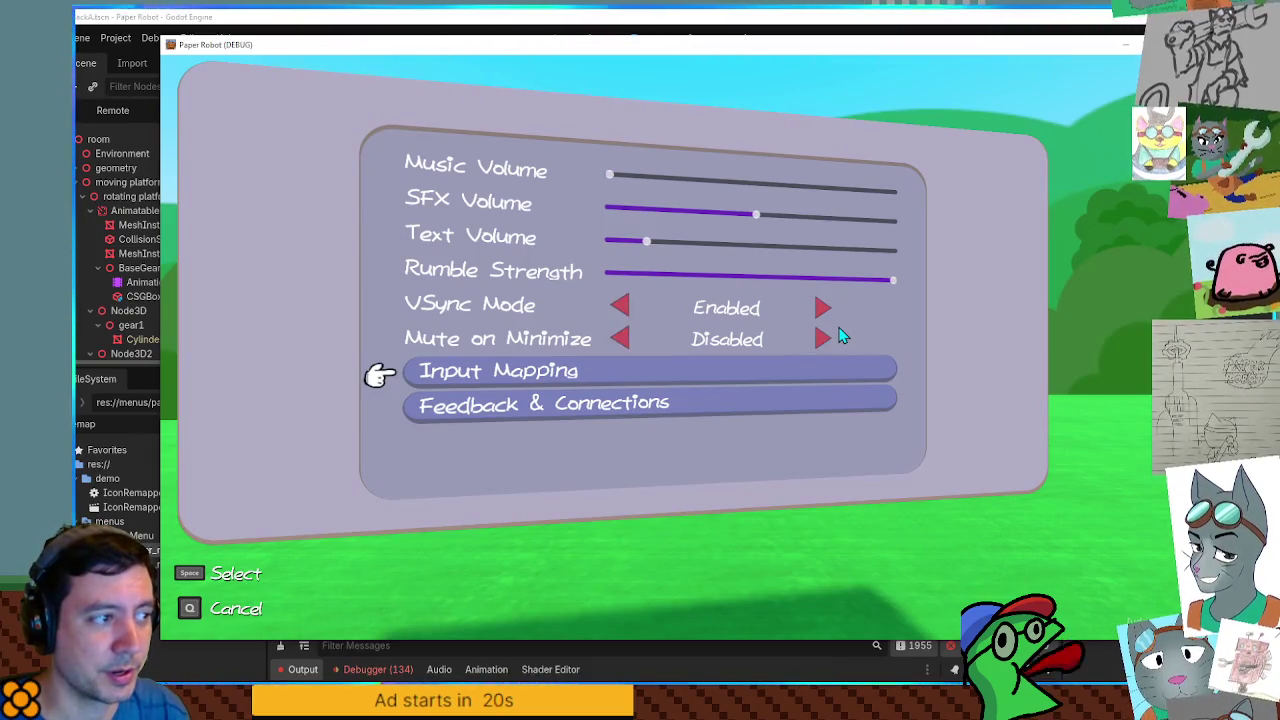
pyautogui.press('space')
pyautogui.press('Down')
pyautogui.press('Down')
pyautogui.press('Down')
pyautogui.press('space')
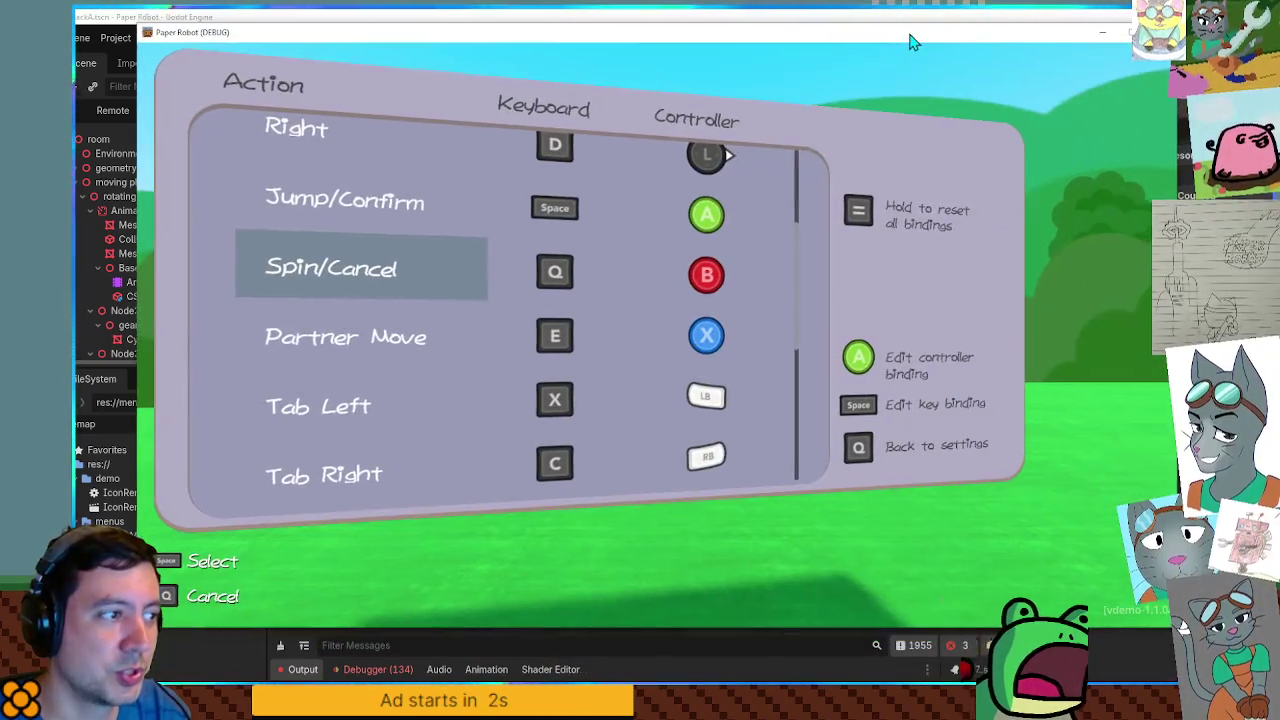
pyautogui.press('q')
pyautogui.press('q')
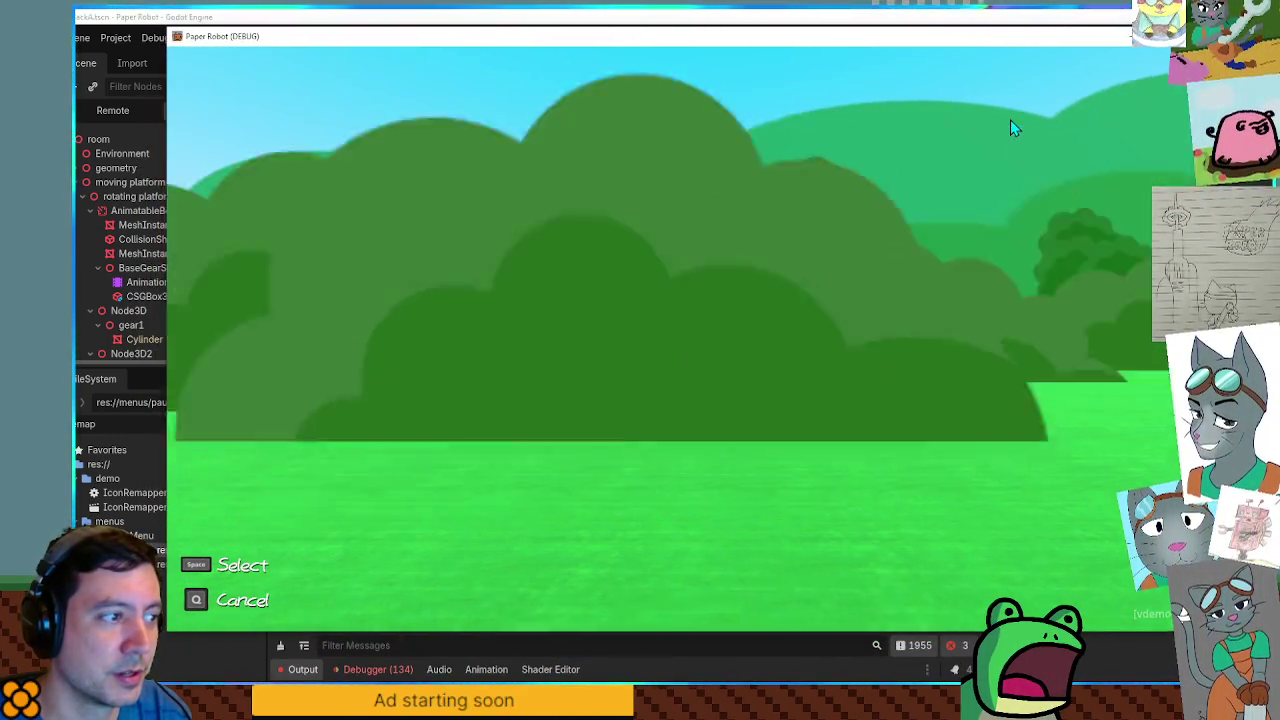
# Load File 1, pause to settings, and cycle VSync Mode through Mailbox and Adaptive back to Enabled.
pyautogui.press('space')
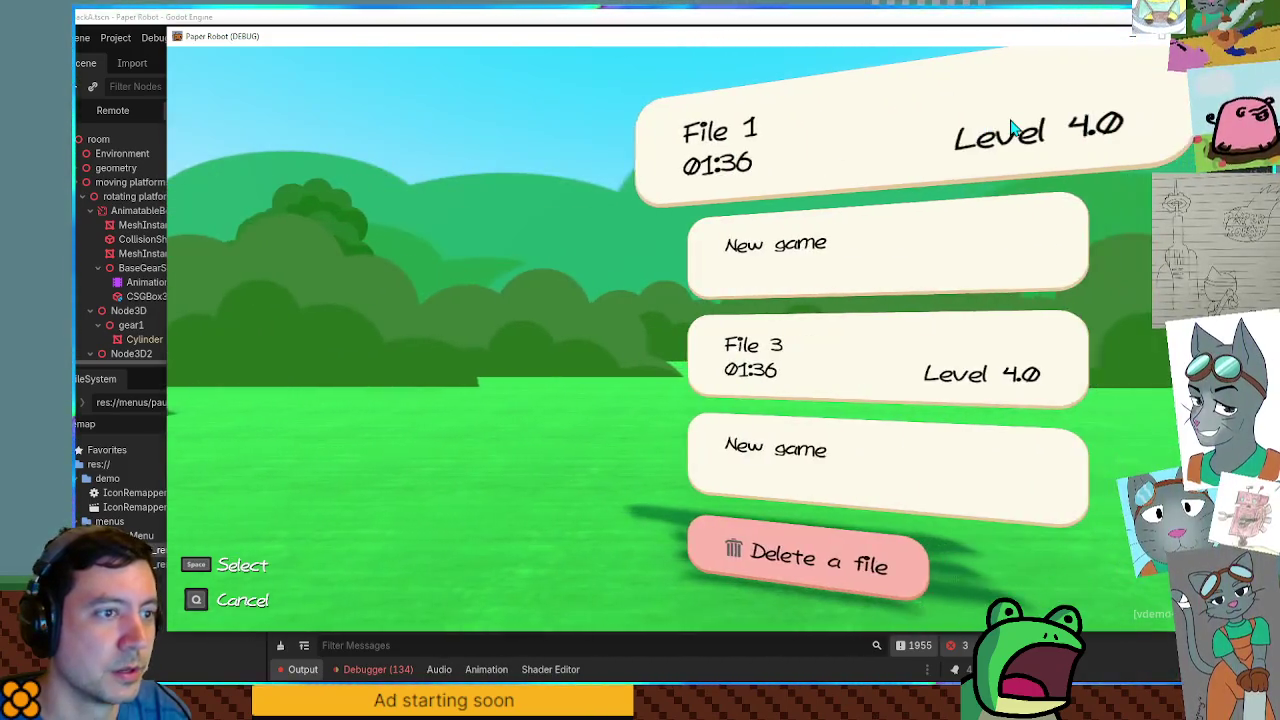
pyautogui.press('space')
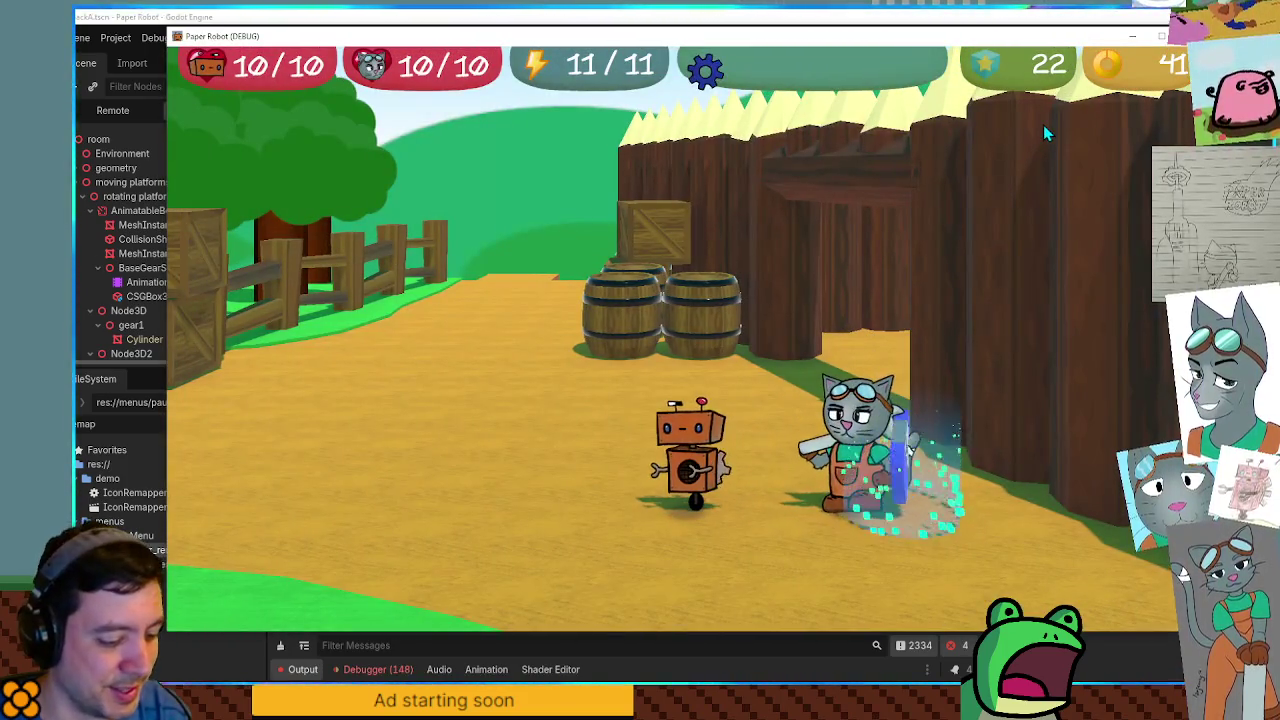
pyautogui.press('Escape')
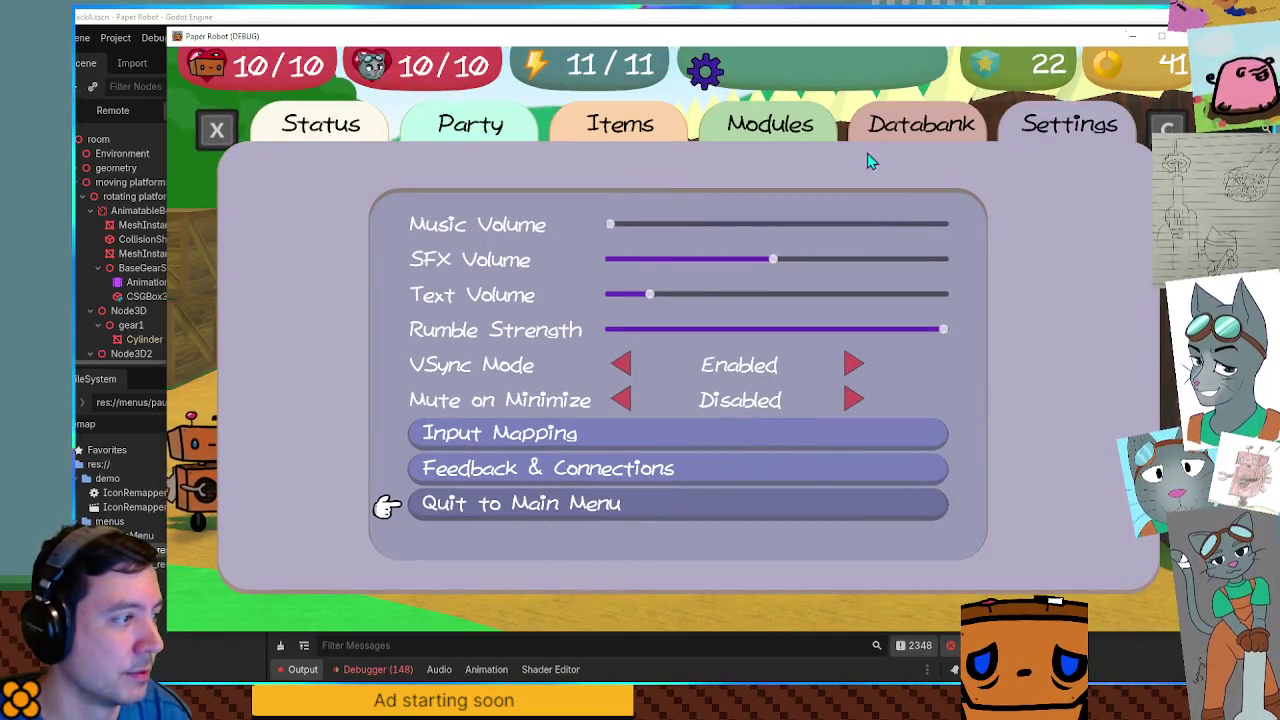
pyautogui.press('Down')
pyautogui.press('Up')
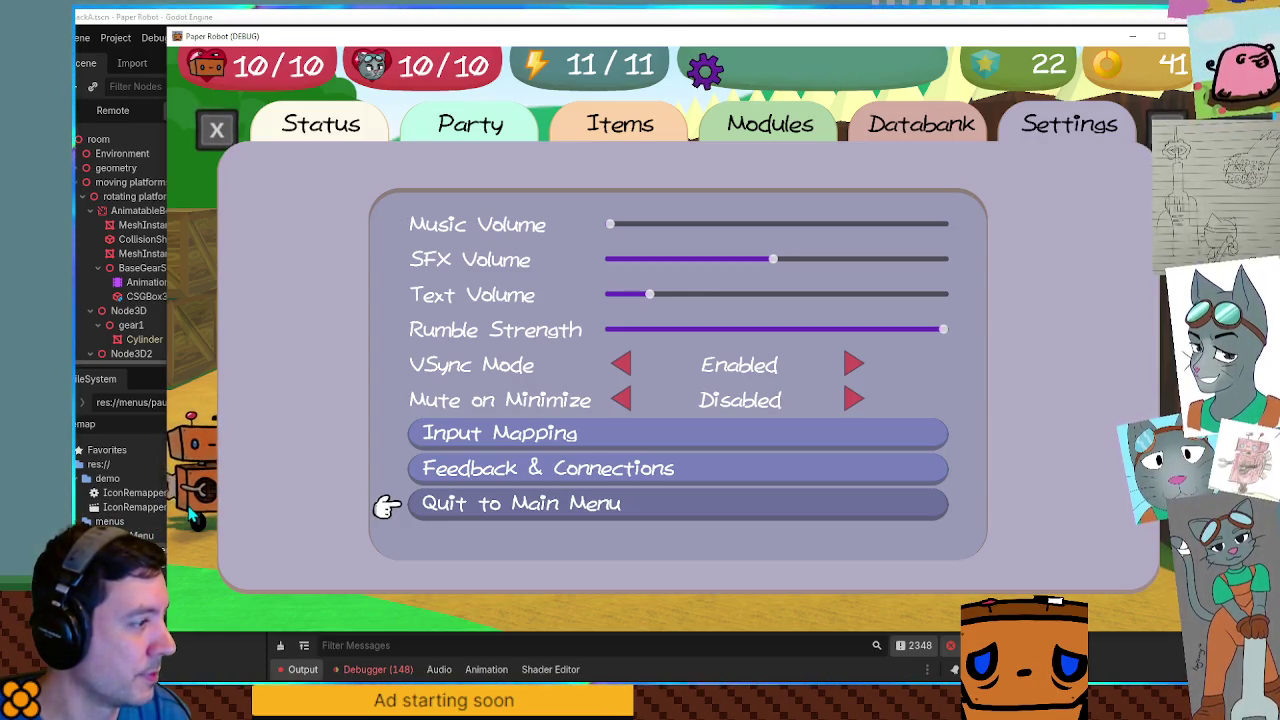
pyautogui.press('Up')
pyautogui.press('Up')
pyautogui.press('Up')
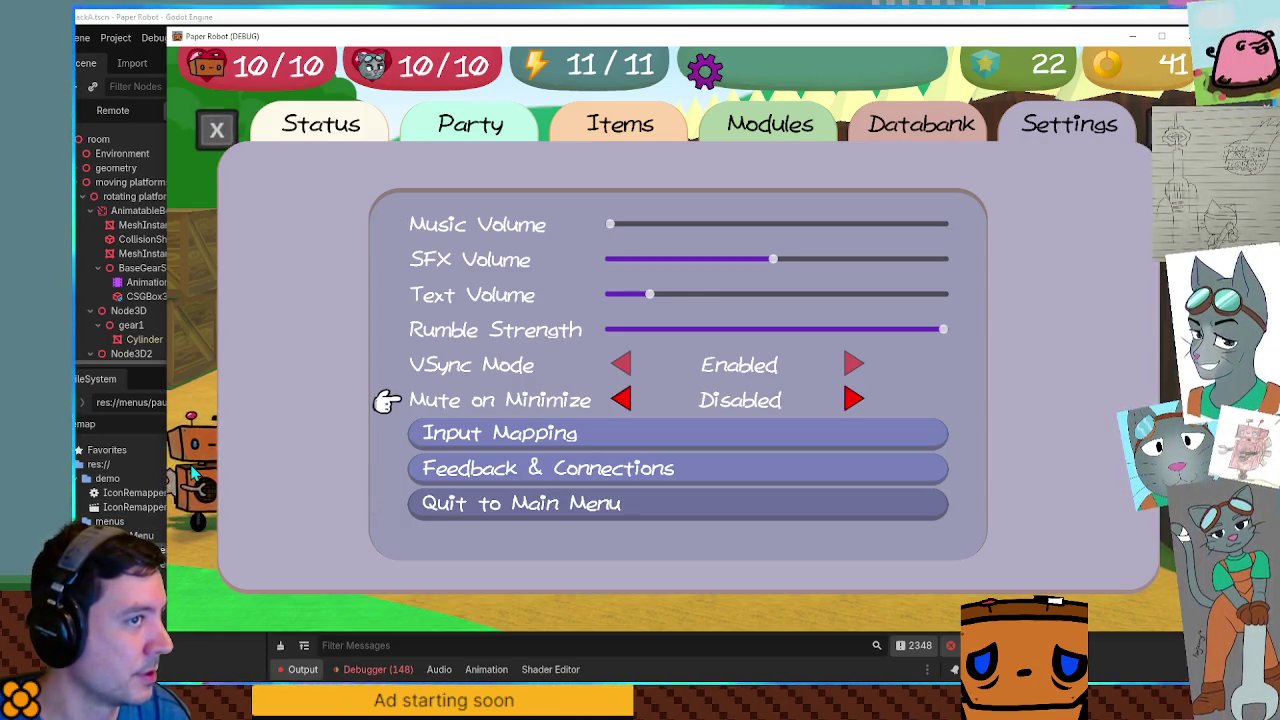
pyautogui.press('Up')
pyautogui.press('Left')
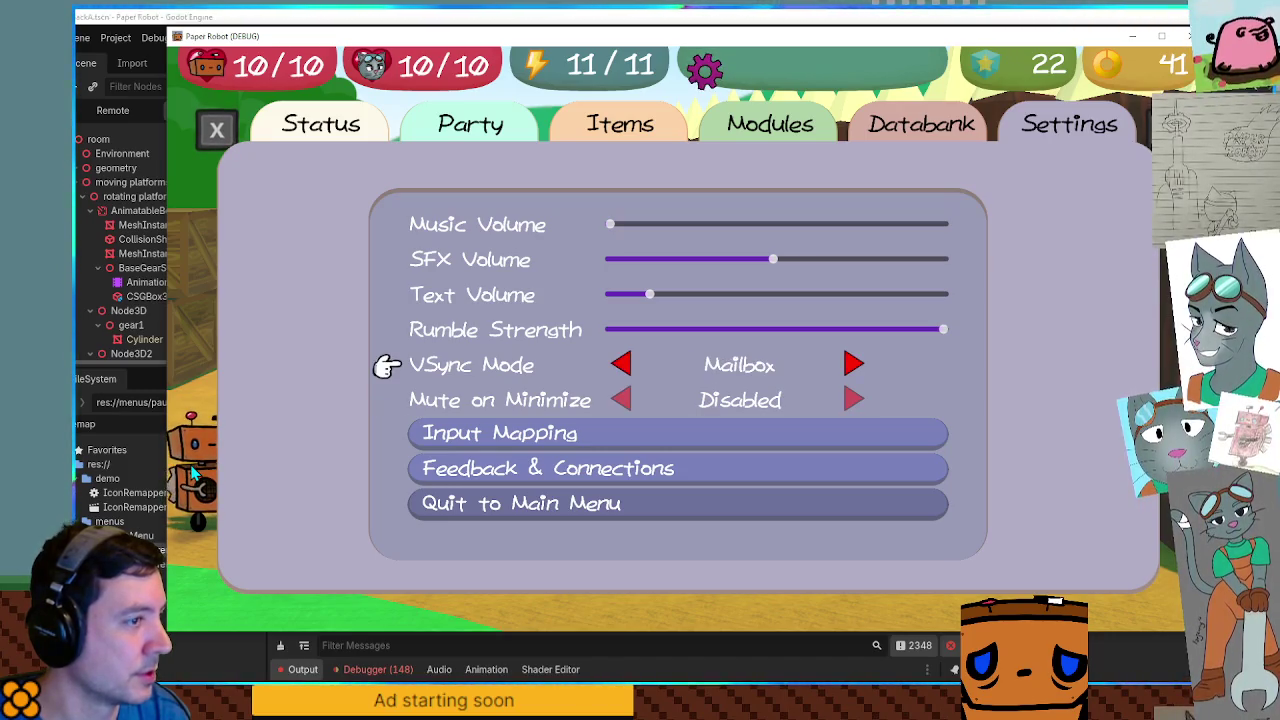
pyautogui.press('Left')
pyautogui.press('Left')
pyautogui.press('Down')
# Quit to the main menu, reload File 1, and walk the robot left and right.
pyautogui.press('Down')
pyautogui.press('Down')
pyautogui.press('Down')
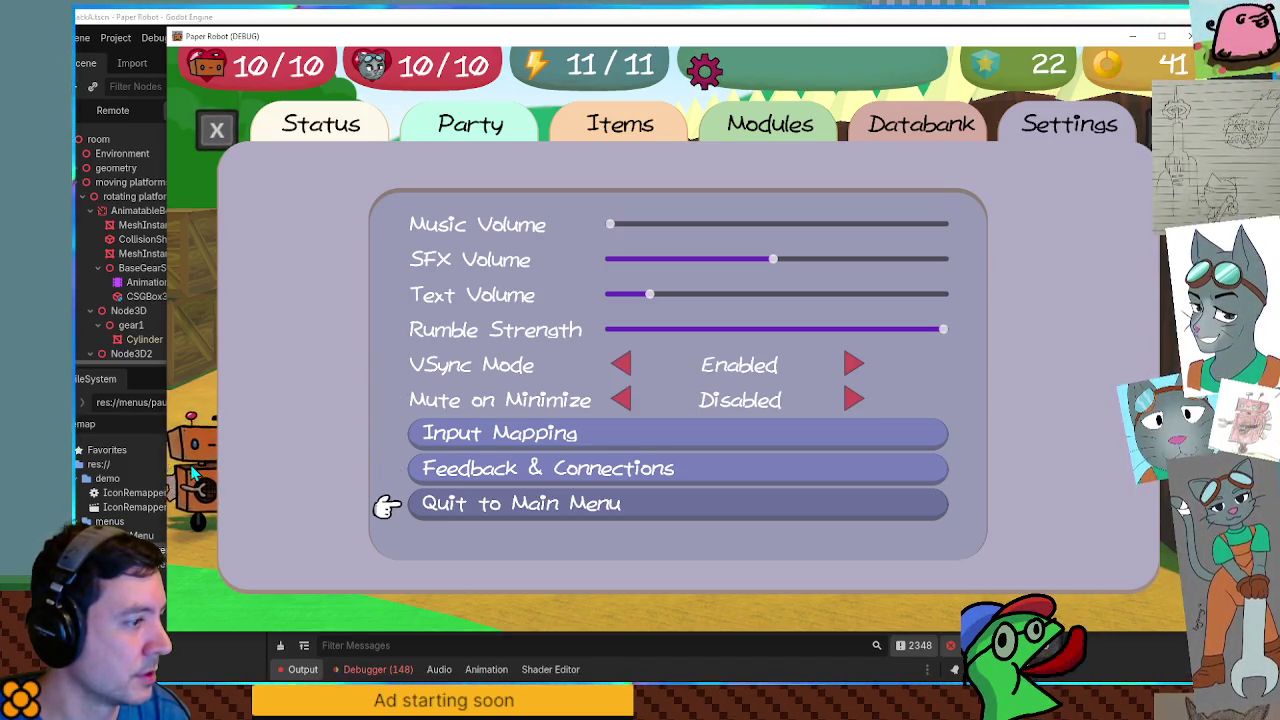
pyautogui.press('Return')
pyautogui.press('Up')
pyautogui.press('Down')
pyautogui.press('Return')
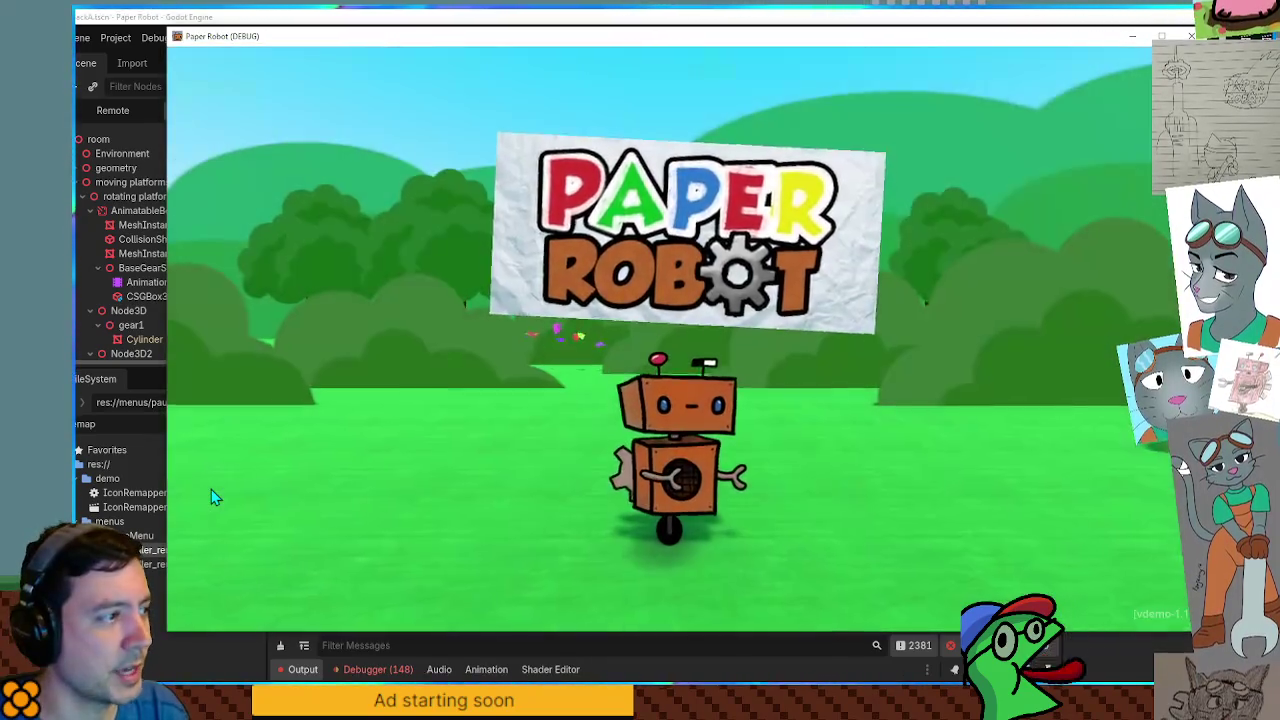
pyautogui.press('space')
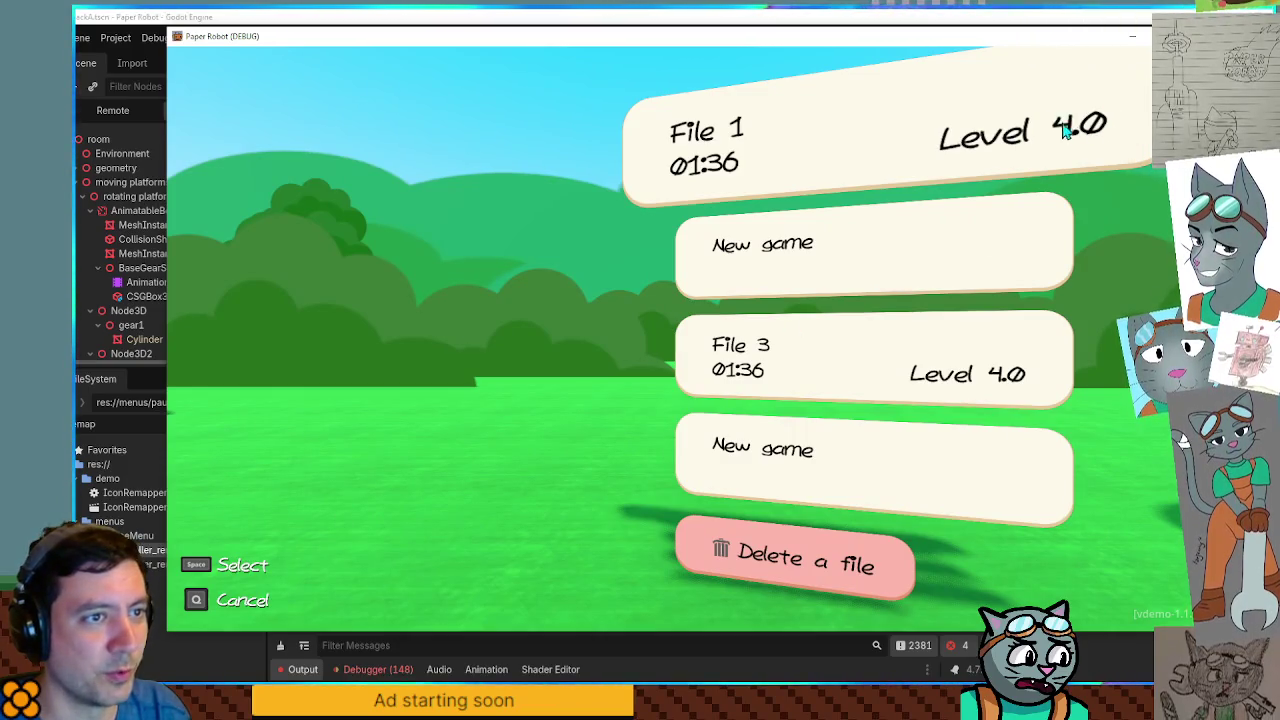
pyautogui.press('space')
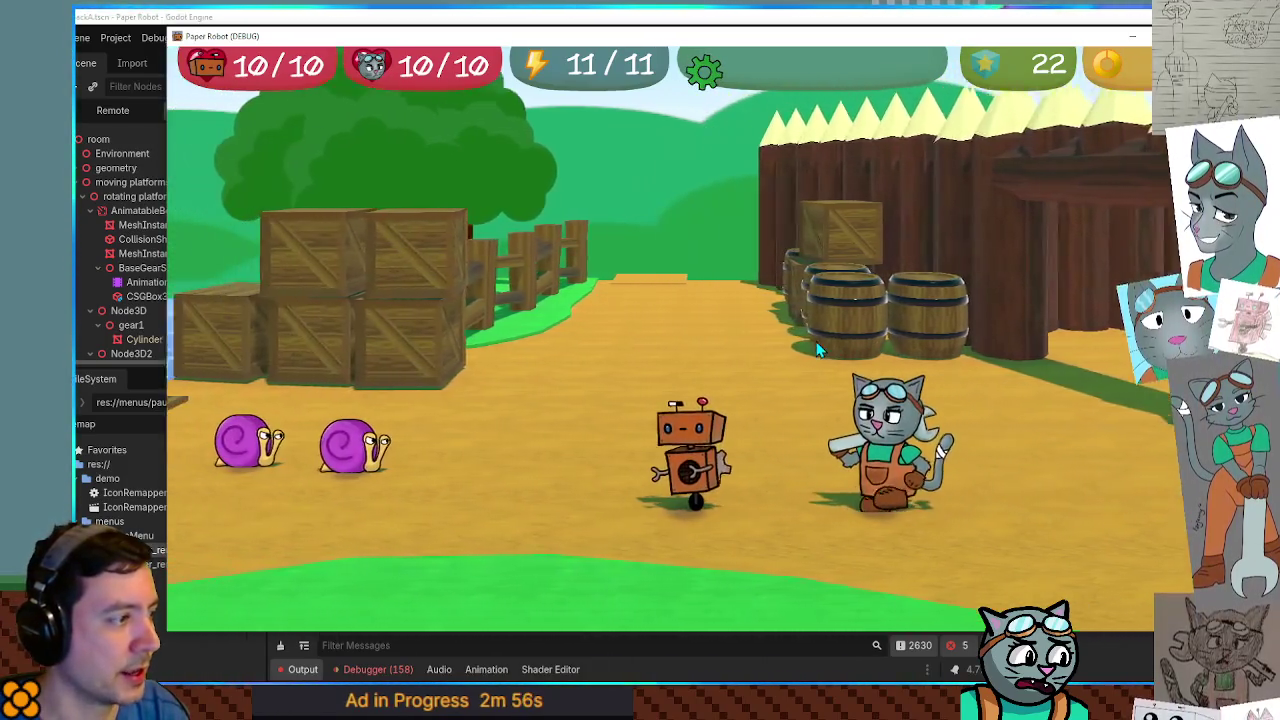
pyautogui.press('Left')
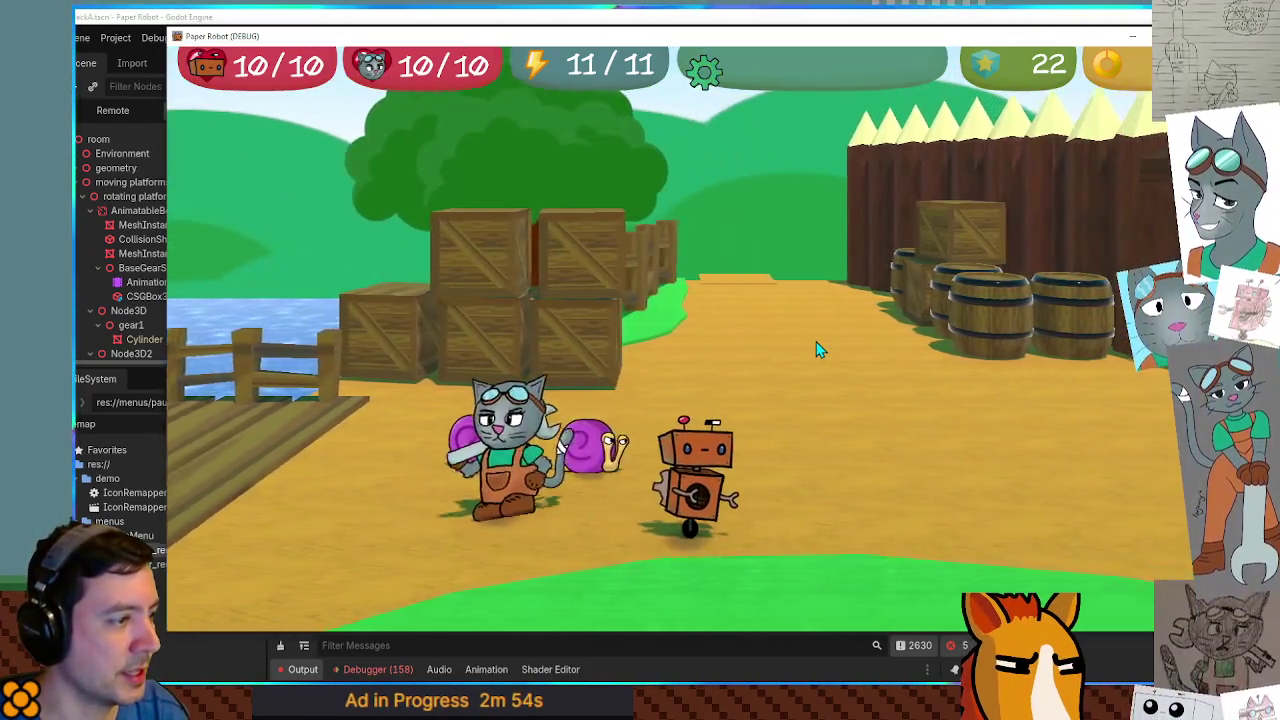
pyautogui.press('Right')
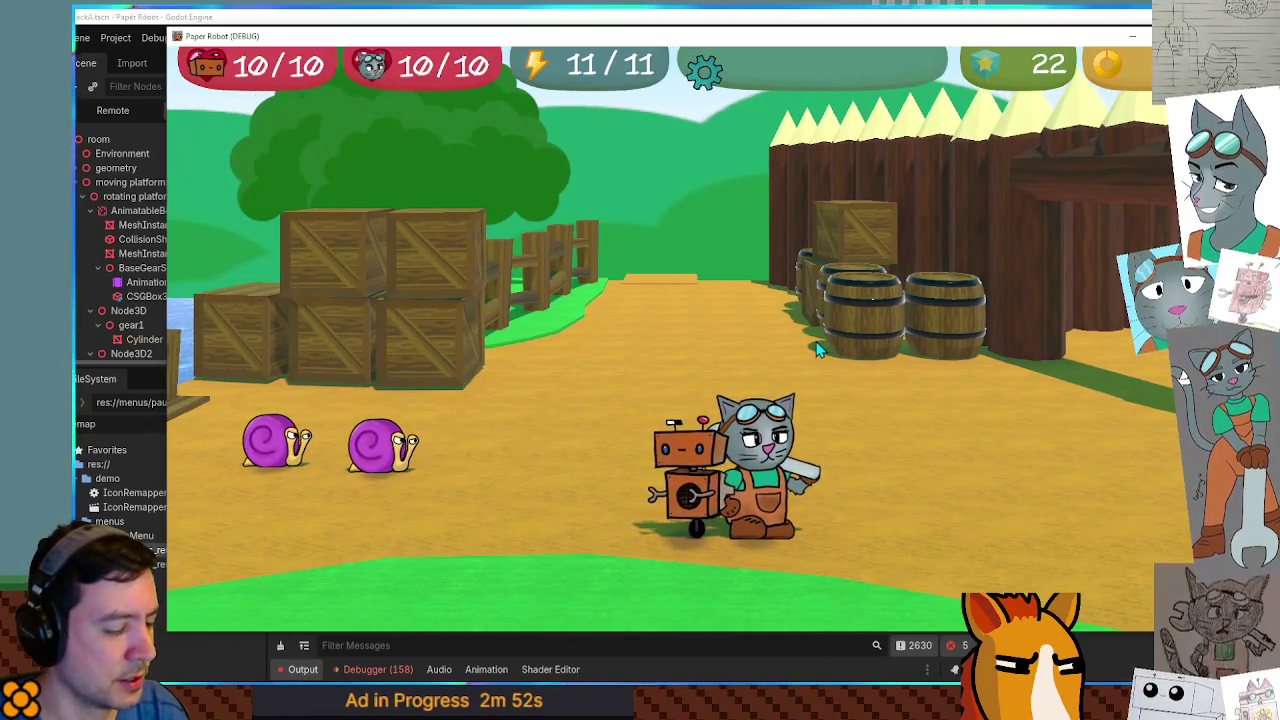
# Pause again and choose Quit to Main Menu, confirming with Yes.
pyautogui.press('Escape')
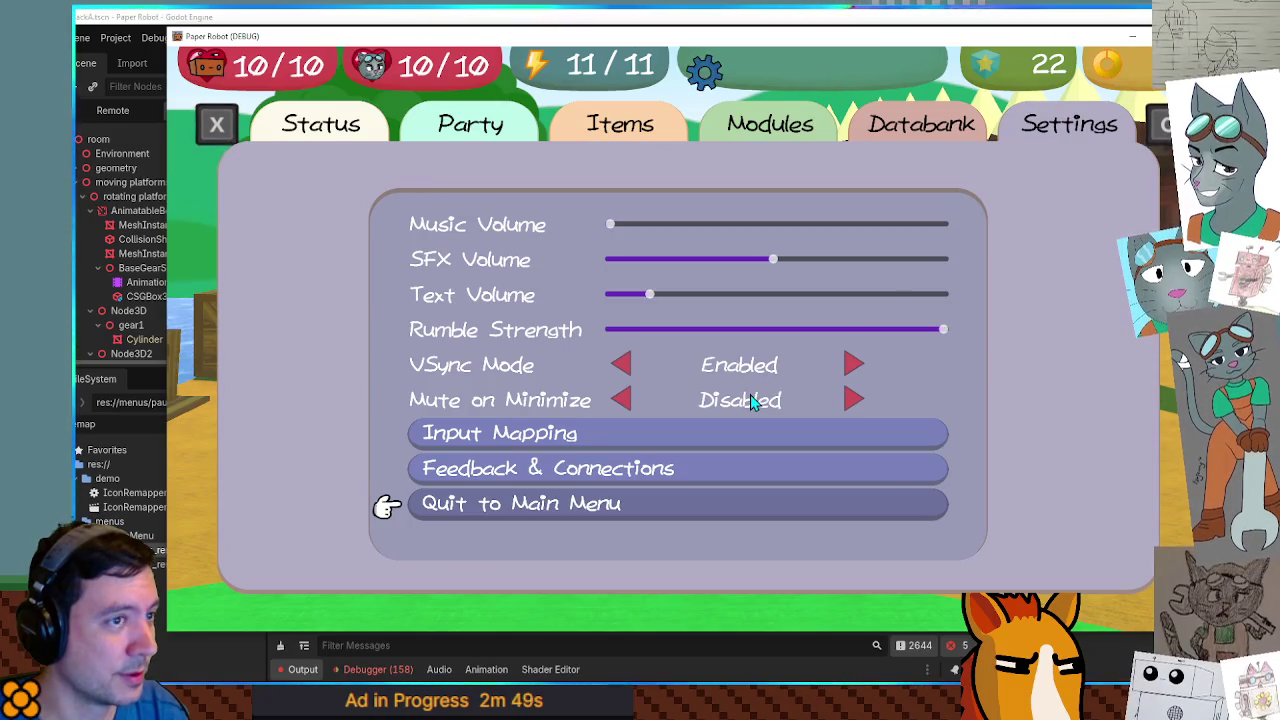
pyautogui.press('Down')
pyautogui.press('Up')
pyautogui.press('Return')
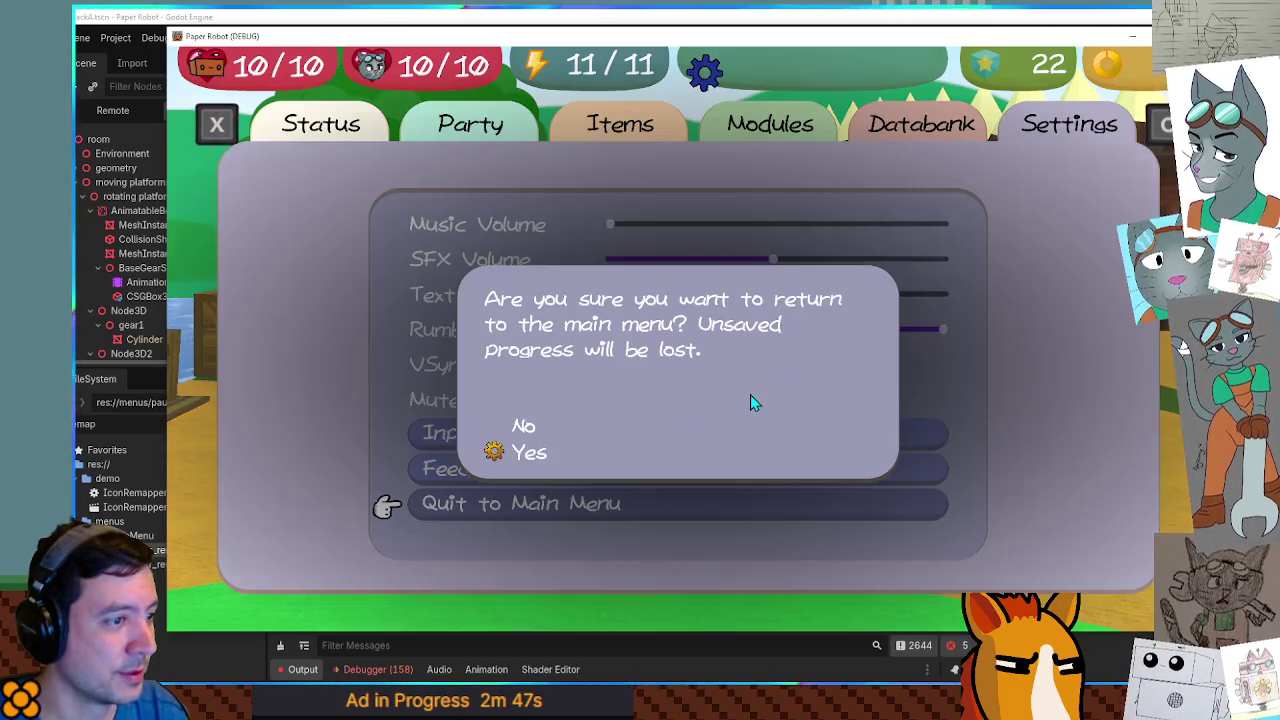
pyautogui.press('Down')
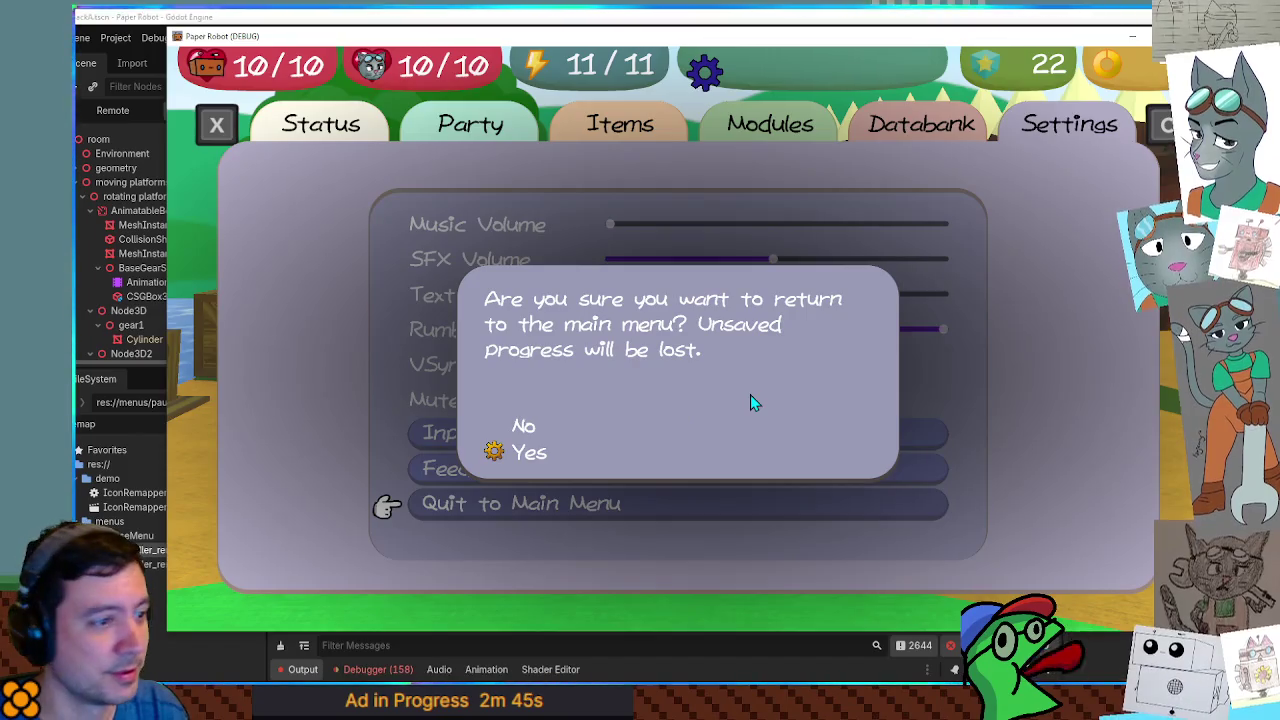
pyautogui.press('Return')
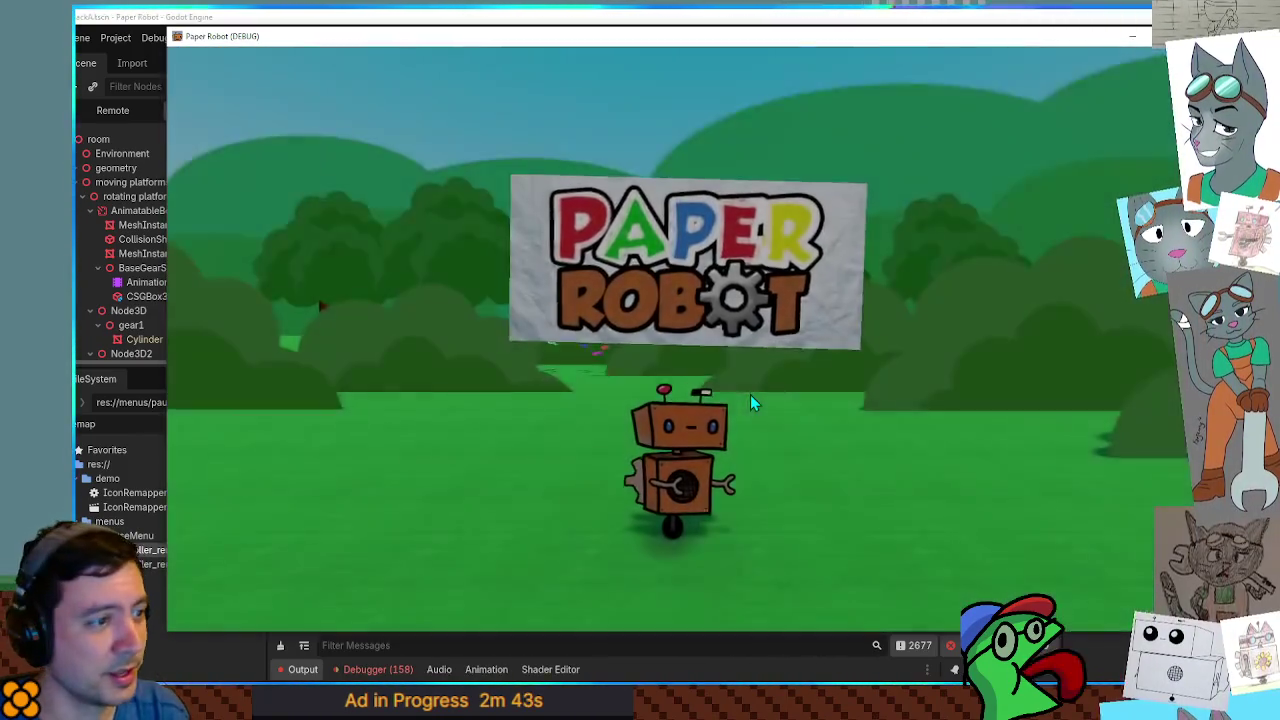
pyautogui.press('Return')
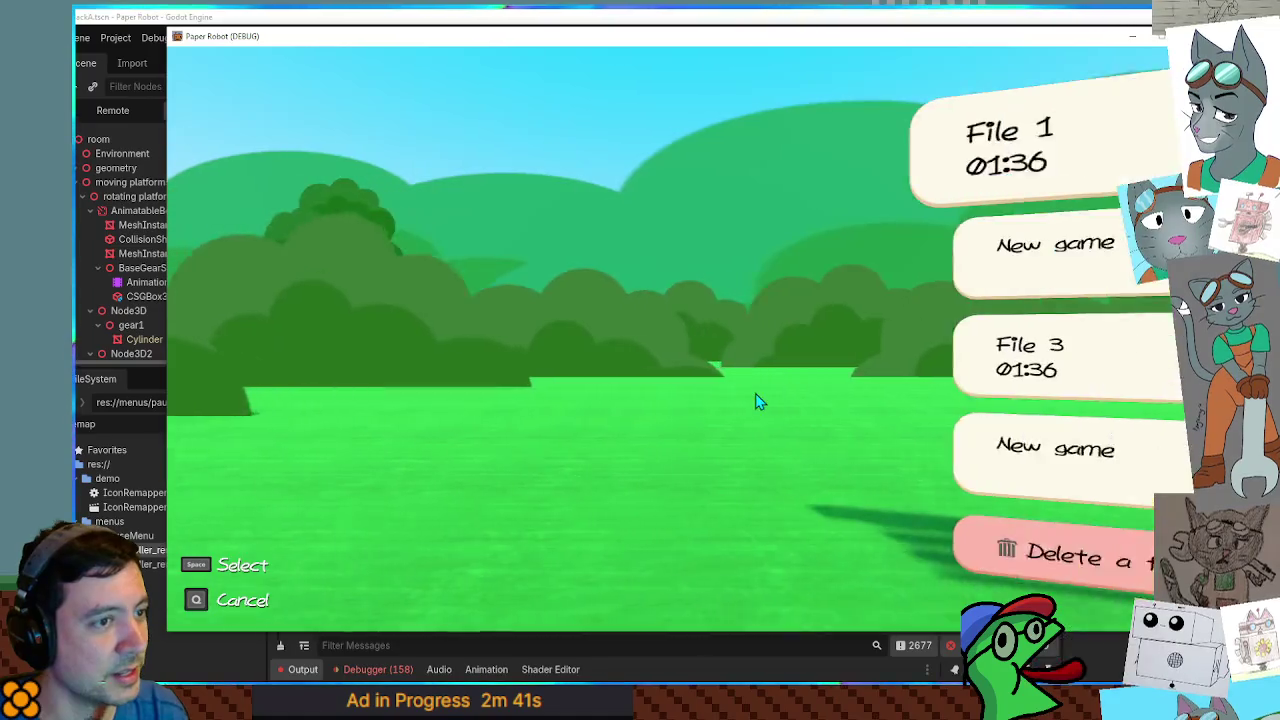
pyautogui.press('Return')
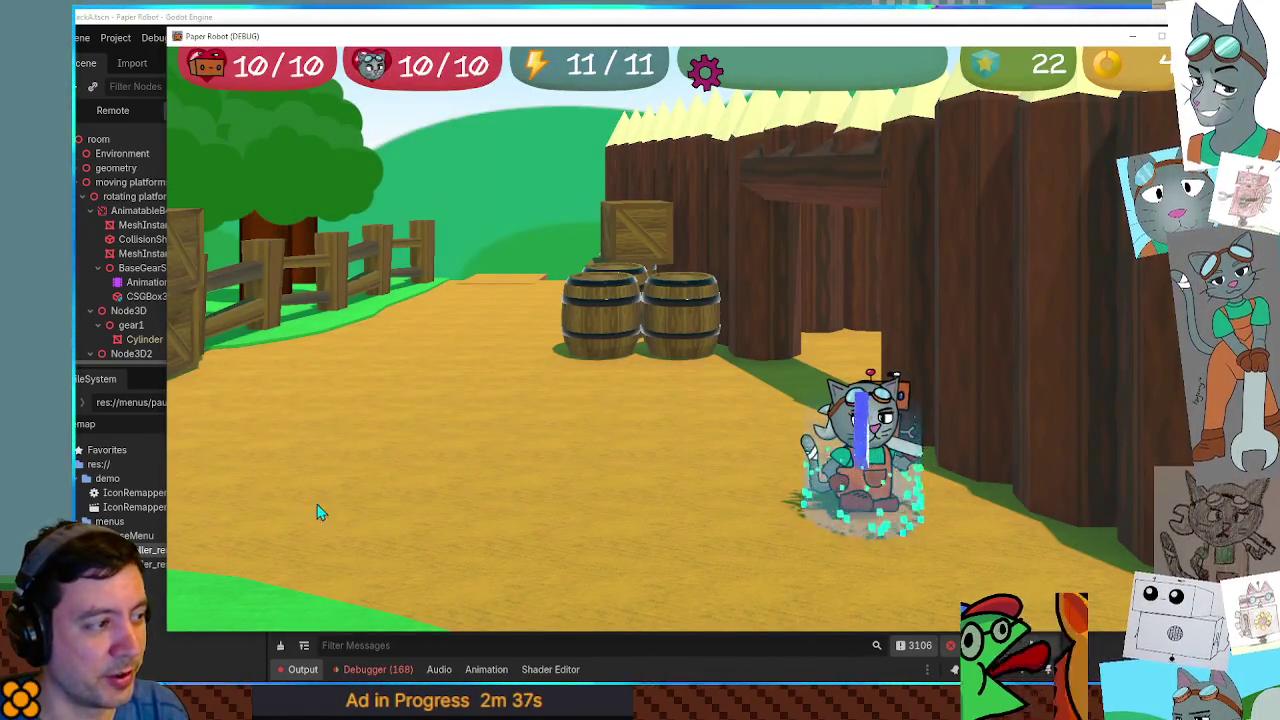
pyautogui.press('Escape')
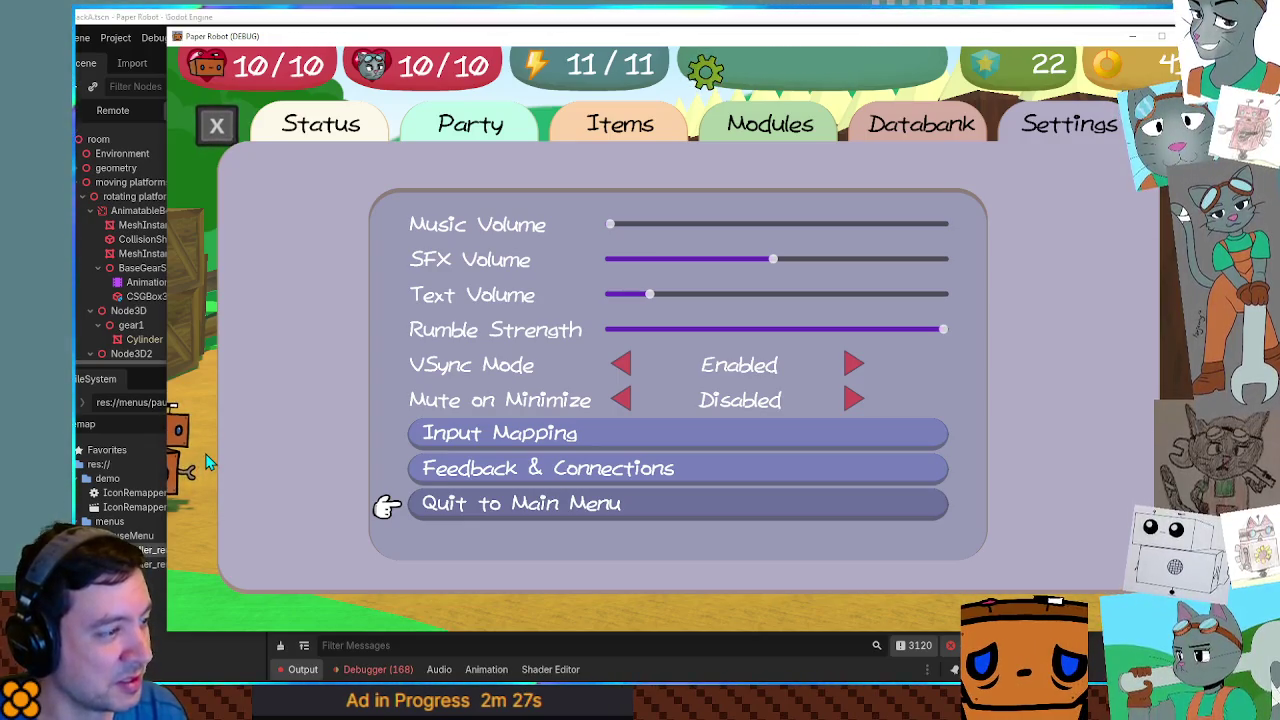
pyautogui.press('Up')
pyautogui.press('Up')
pyautogui.press('Down')
pyautogui.press('Down')
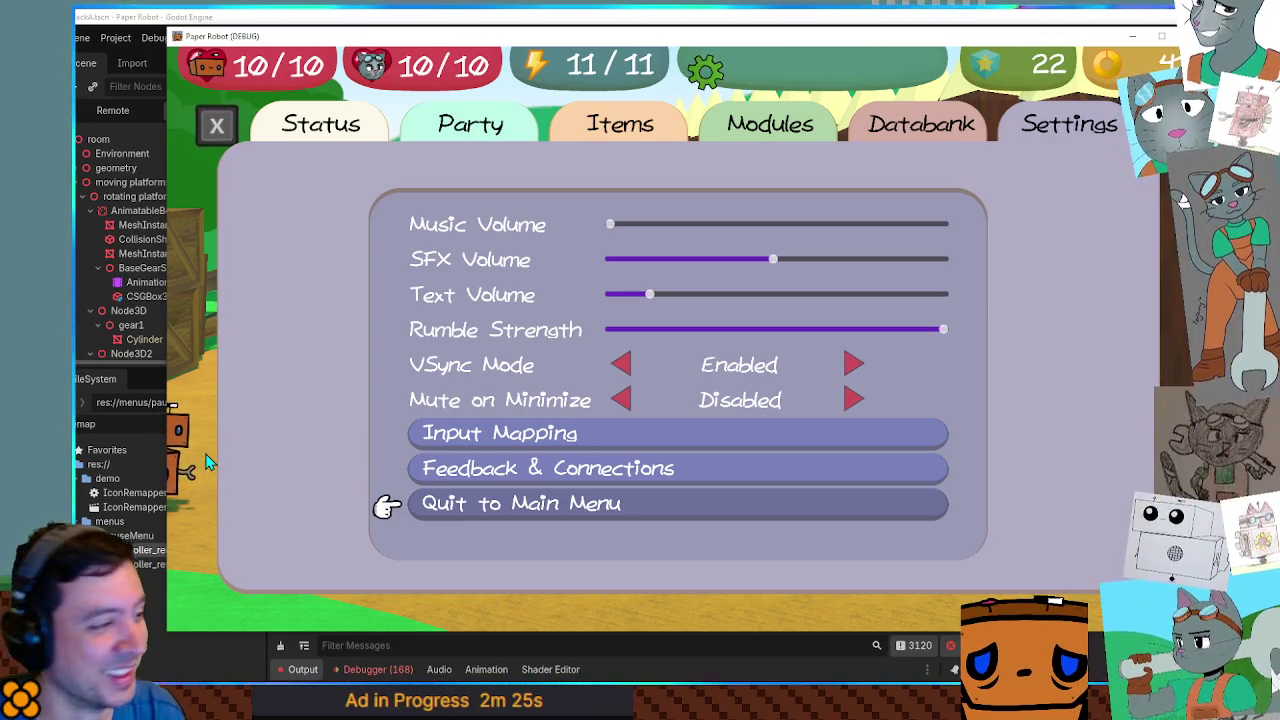
pyautogui.press('Up')
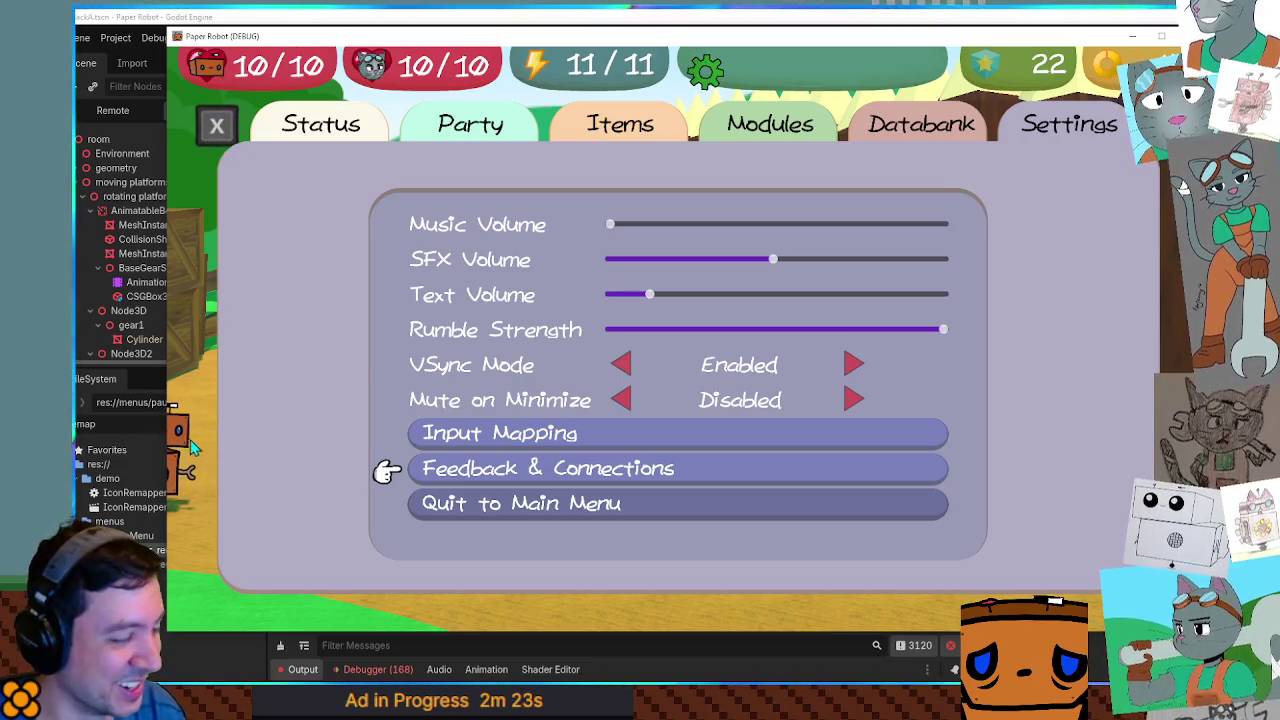
pyautogui.press('Down')
pyautogui.press('Return')
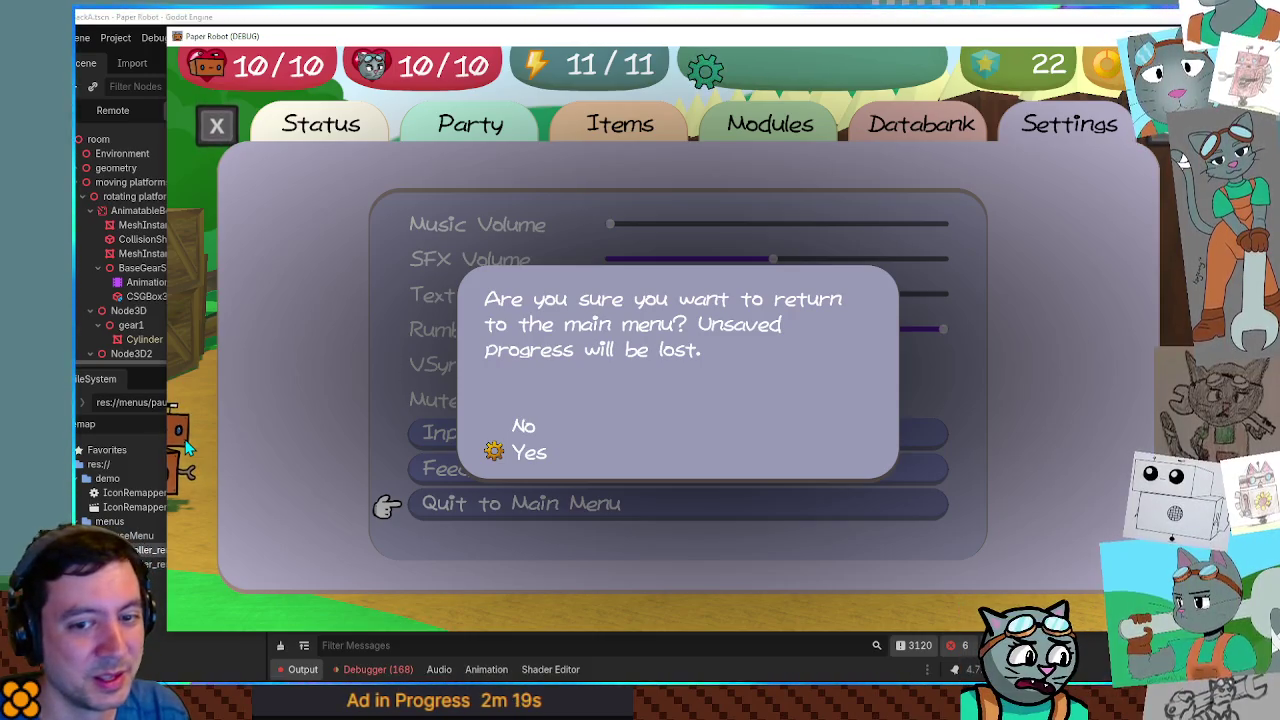
pyautogui.press('Return')
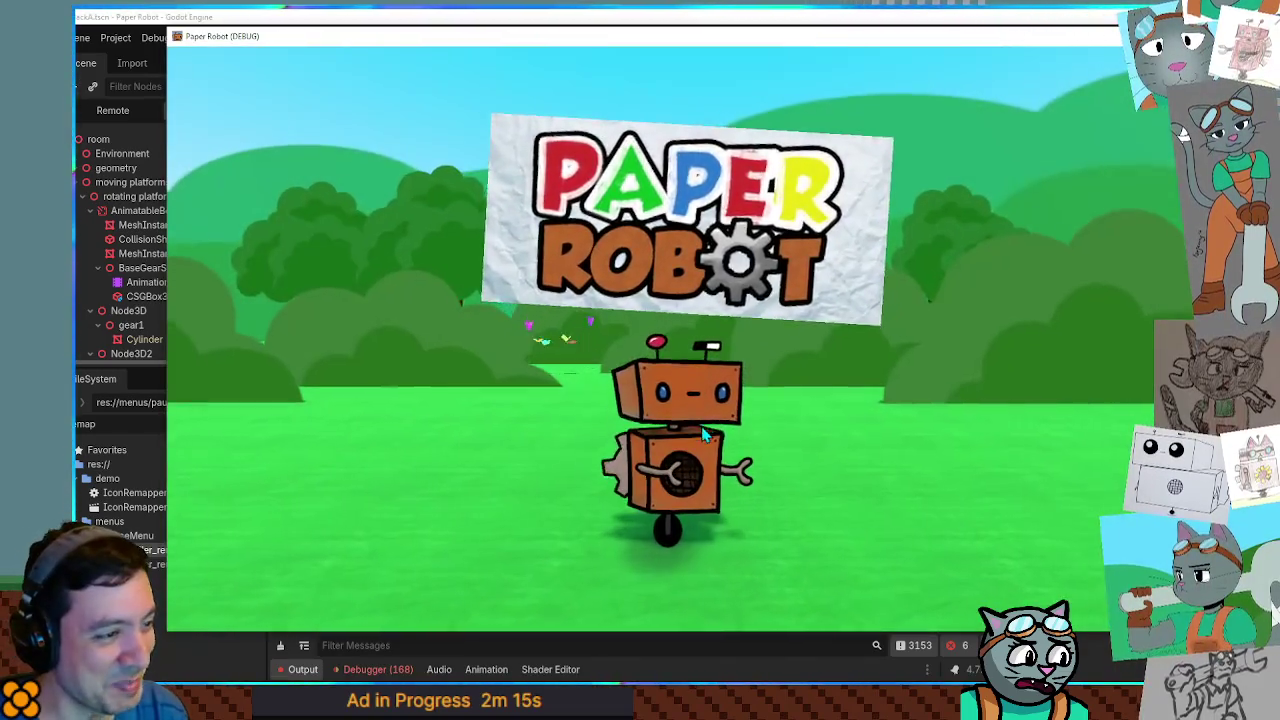
# From the title, open Settings > Input Mapping, start rebinding Jump/Confirm, then switch back to the editor.
pyautogui.press('space')
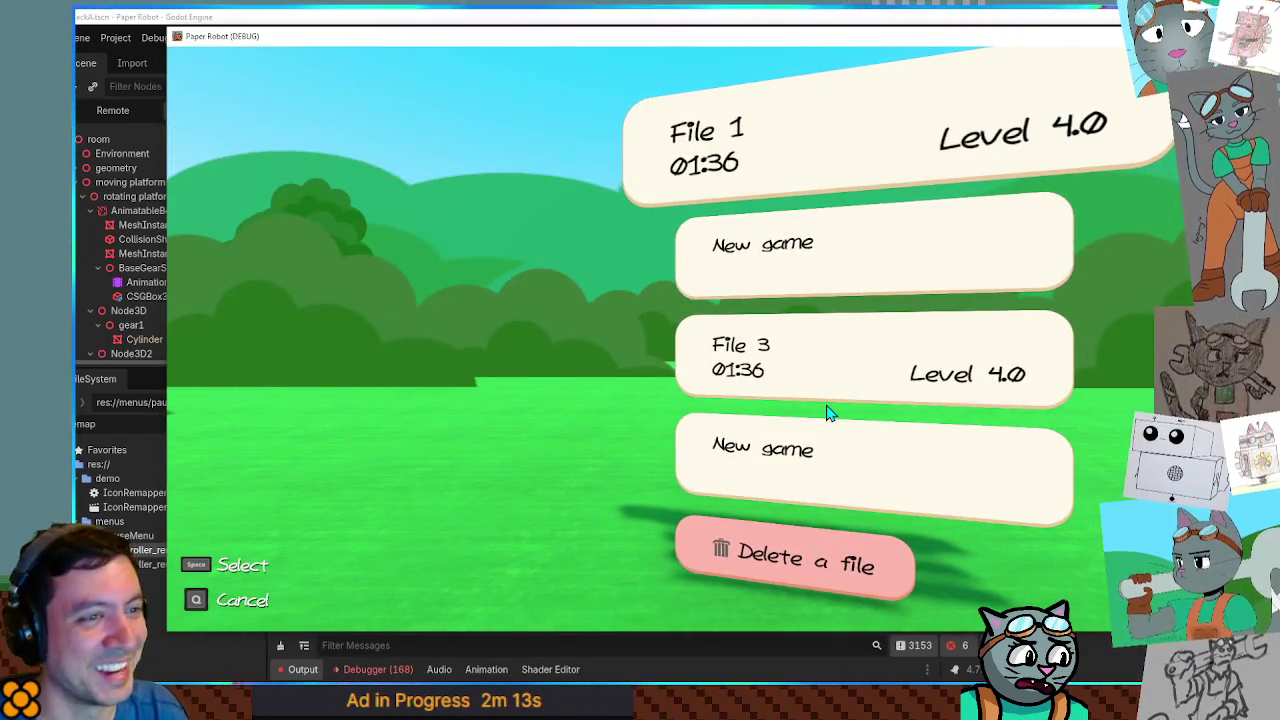
pyautogui.press('q')
pyautogui.press('Down')
pyautogui.press('space')
pyautogui.press('Down')
pyautogui.press('Down')
pyautogui.press('Down')
pyautogui.press('space')
pyautogui.press('Down')
pyautogui.press('Down')
pyautogui.press('Down')
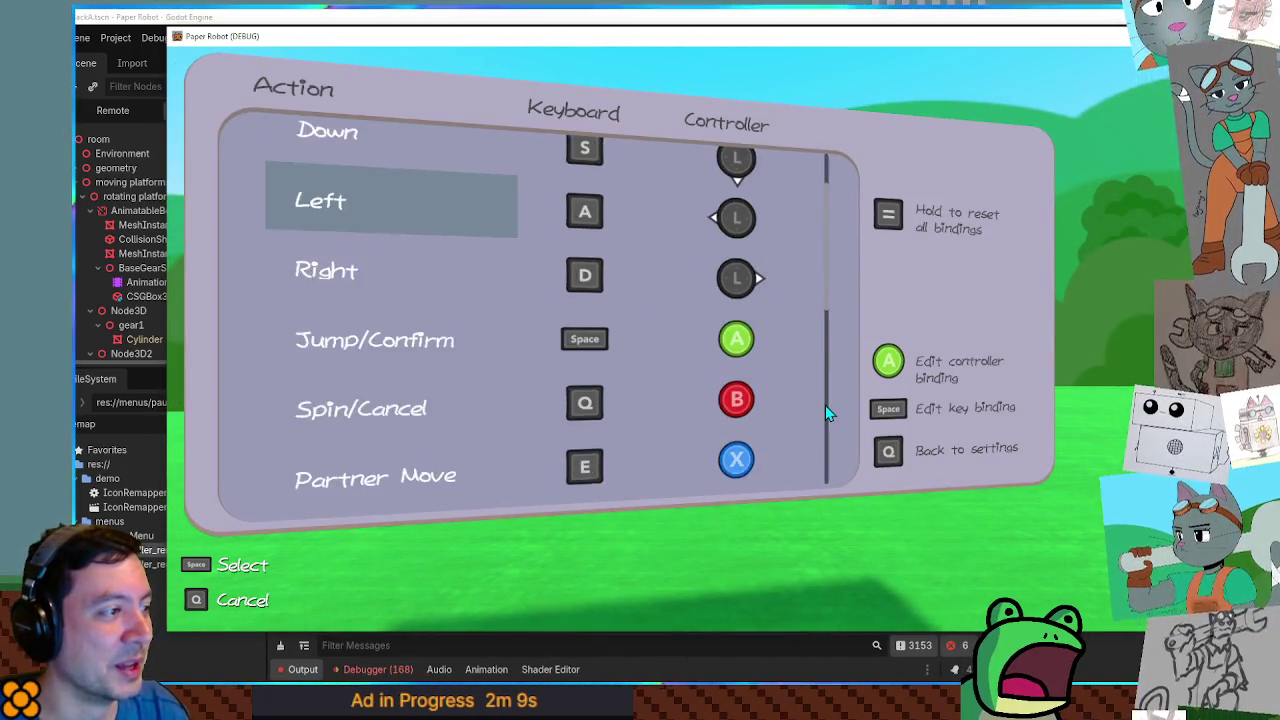
pyautogui.press('space')
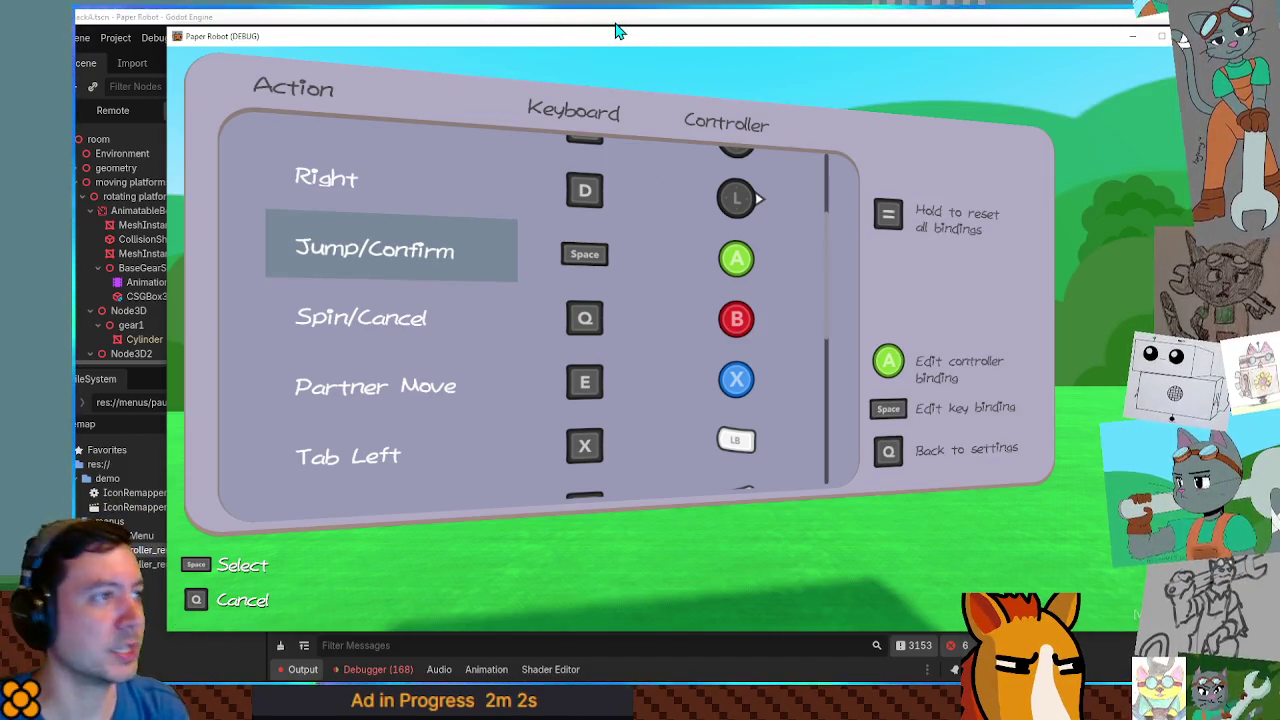
pyautogui.hotkey('alt', 'Tab')
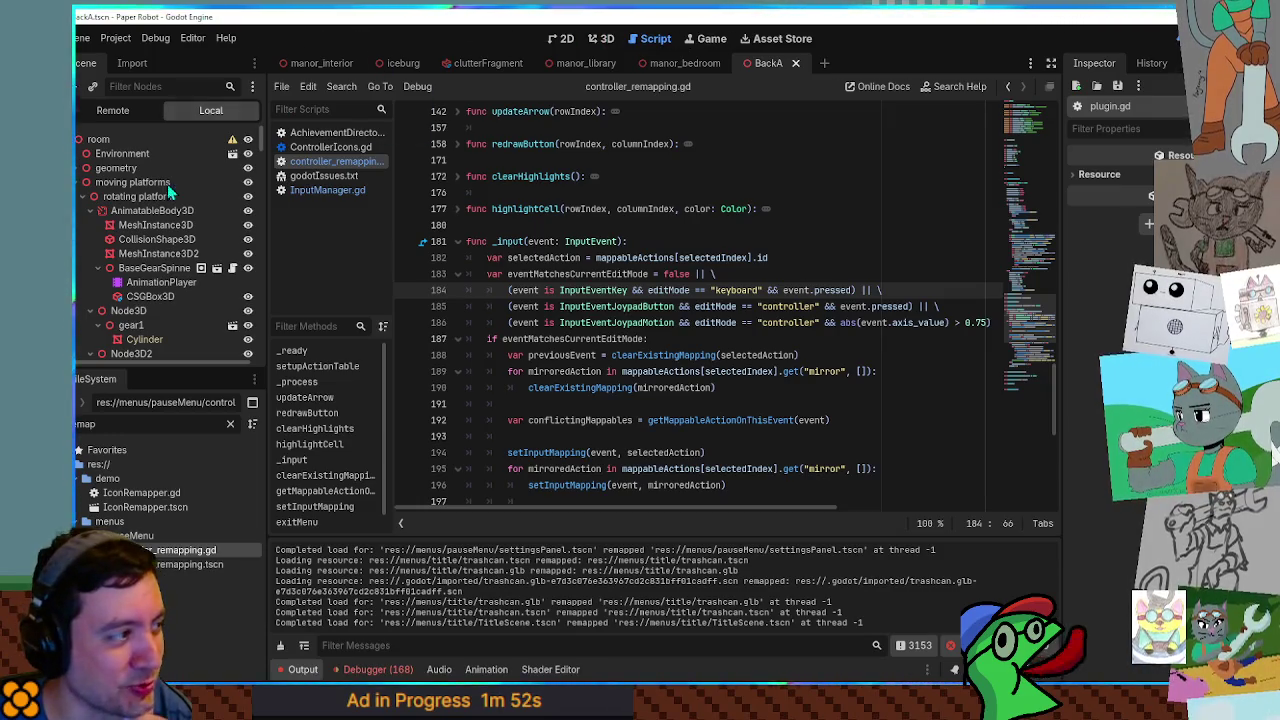
# Collapse the moving platforms branch, close extra scripts including InputManager.gd, and reopen controller_remapping.gd.
pyautogui.click(78, 183)
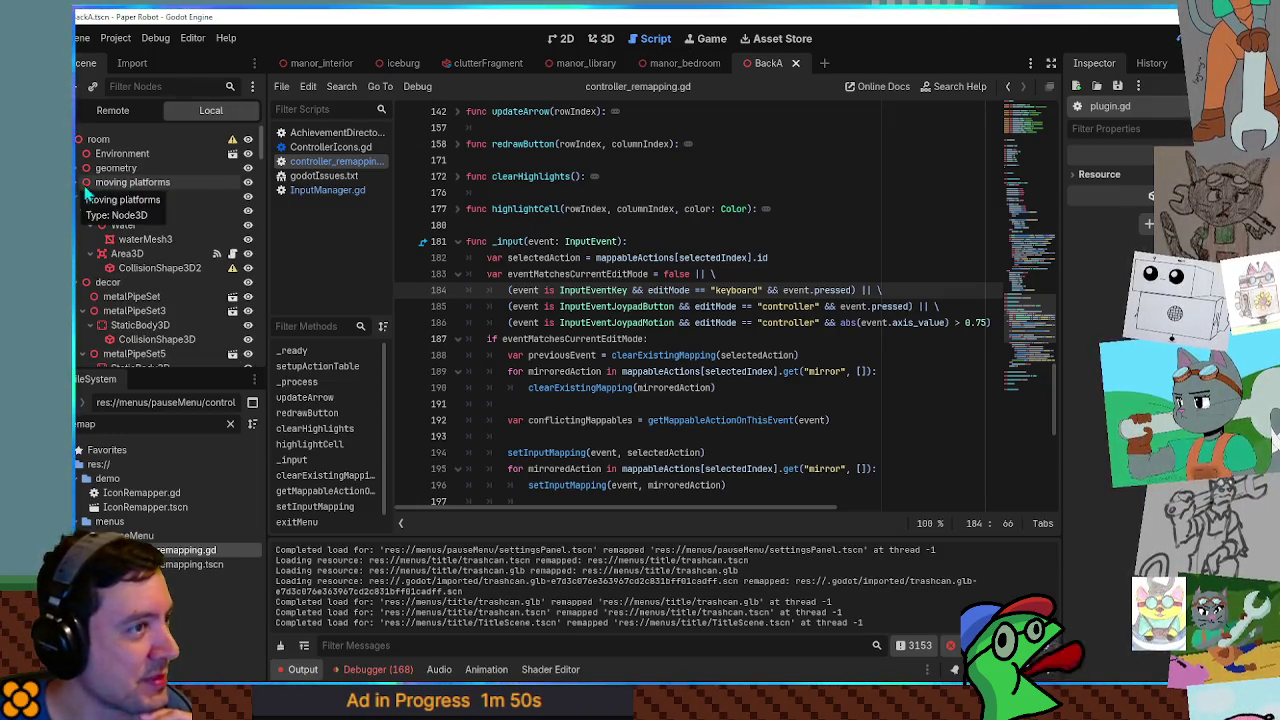
pyautogui.middleClick(323, 160)
pyautogui.middleClick(316, 133)
pyautogui.middleClick(316, 133)
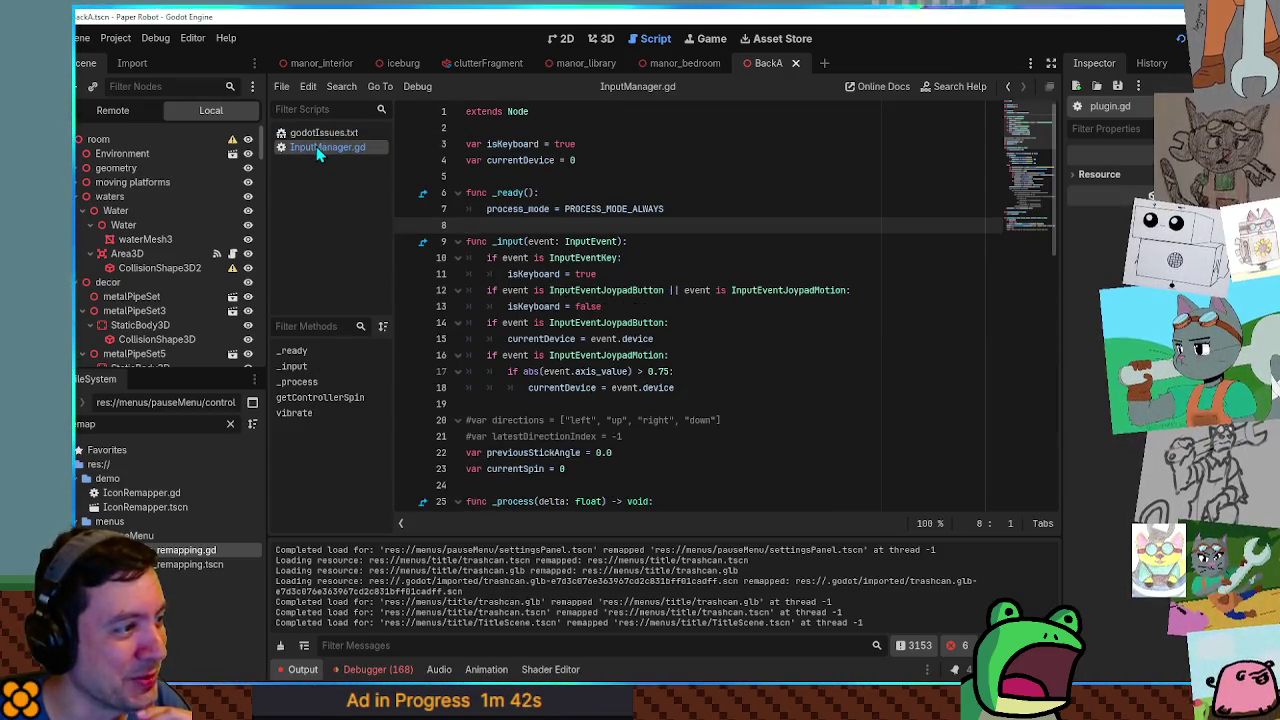
pyautogui.middleClick(316, 146)
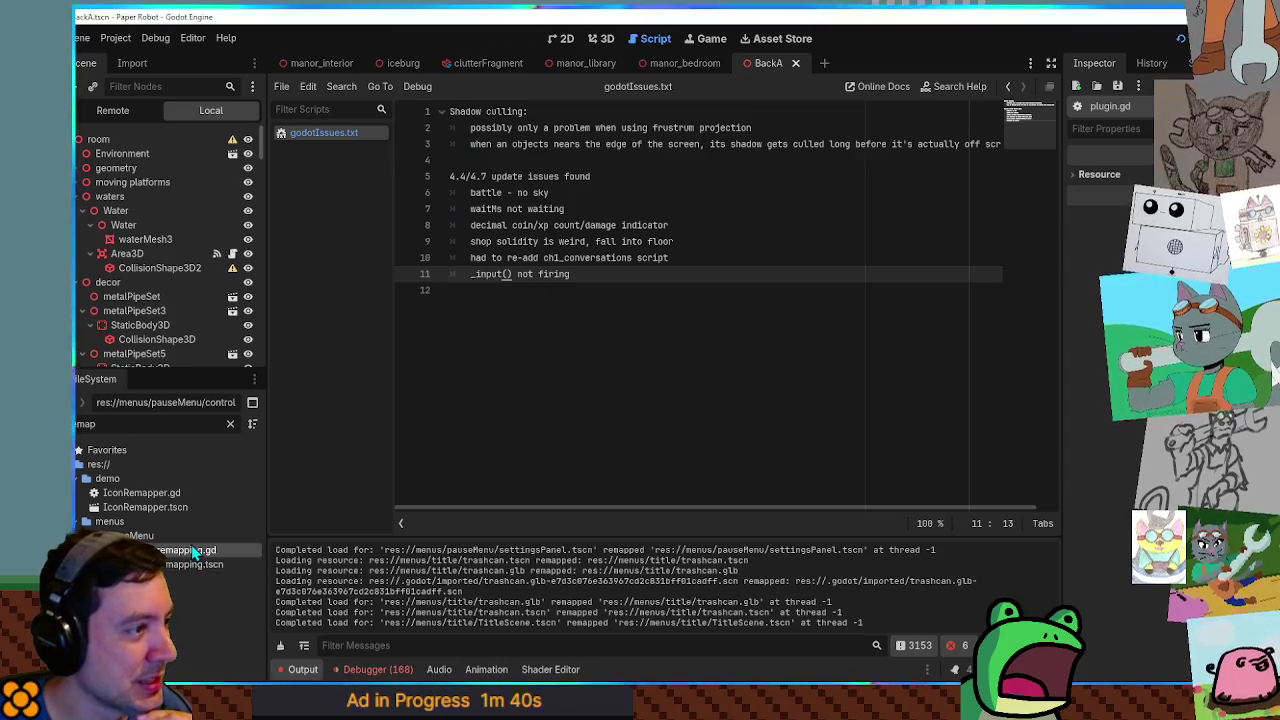
pyautogui.doubleClick(193, 551)
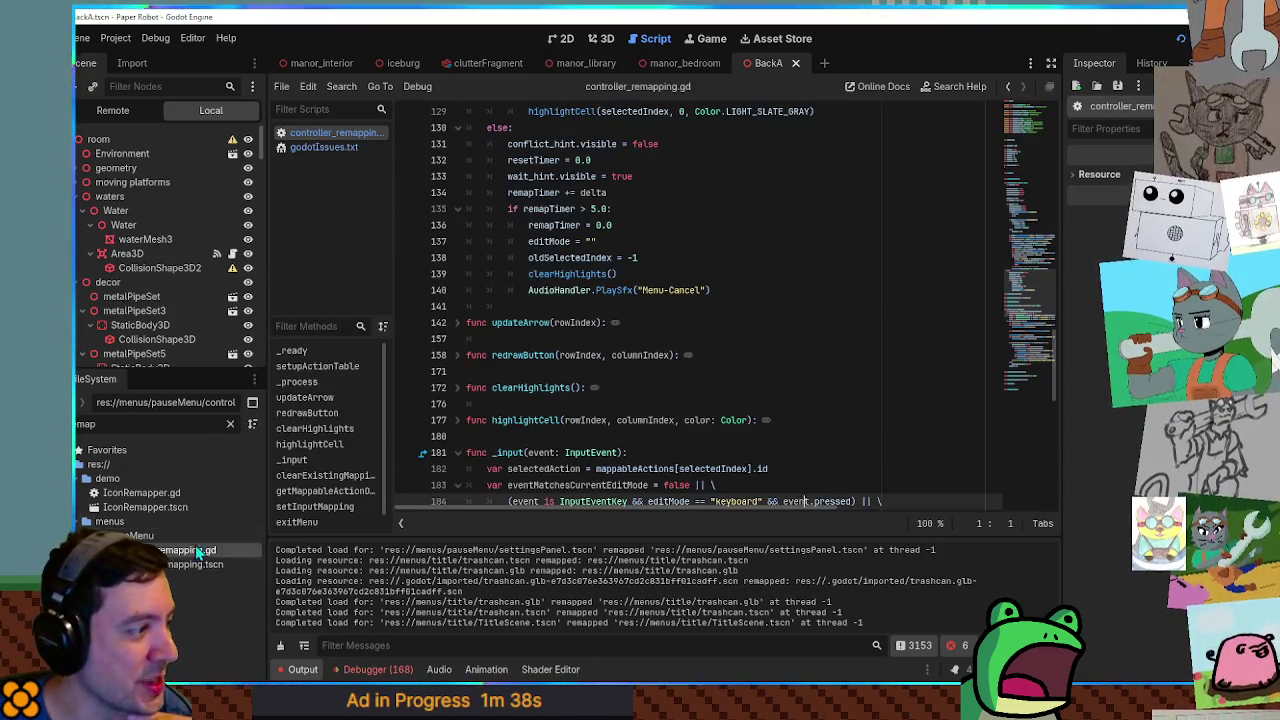
# Open controller_remapping.tscn, select its ControllerRemapping root node, save the scene, and run it with F6.
pyautogui.doubleClick(193, 564)
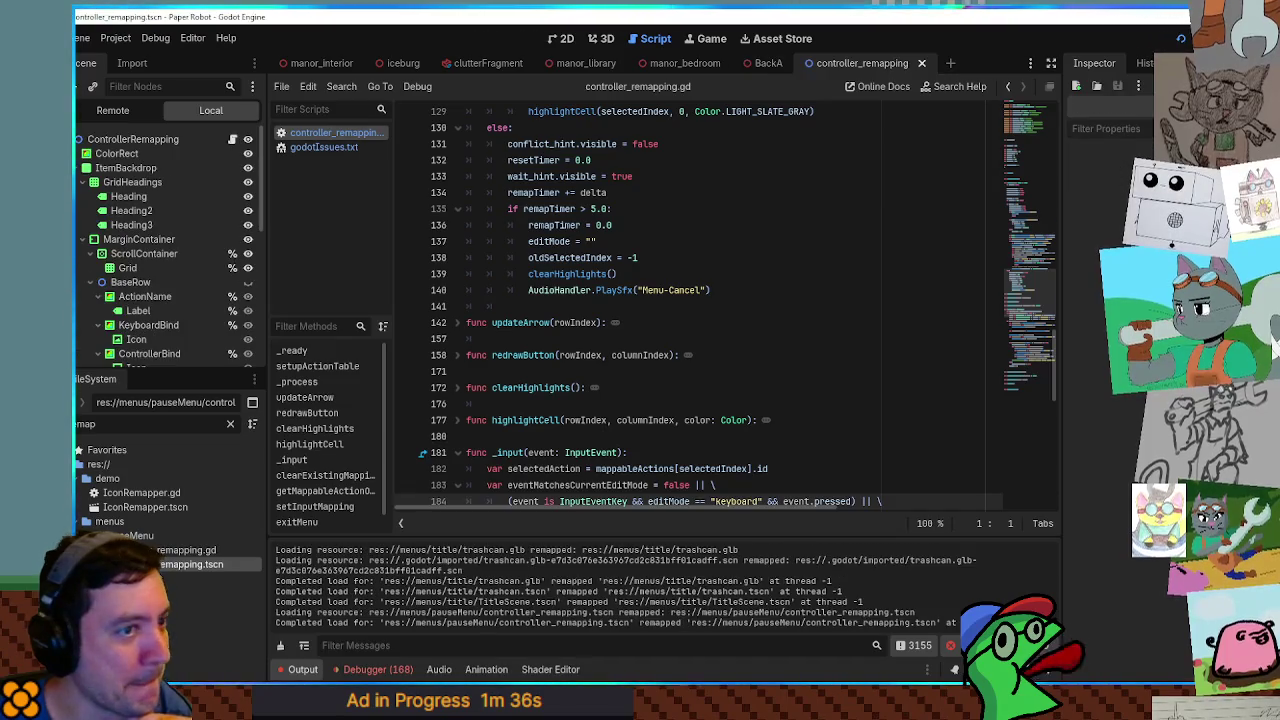
pyautogui.click(135, 141)
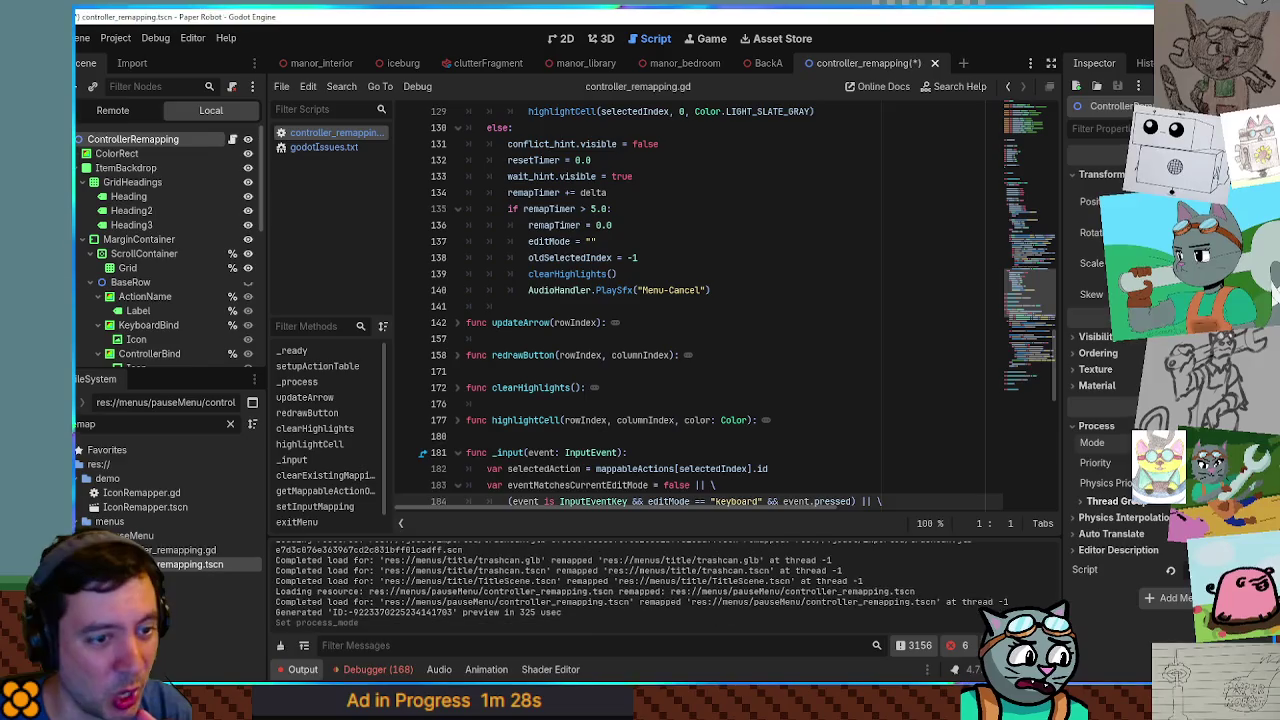
pyautogui.click(810, 288)
pyautogui.hotkey('ctrl', 's')
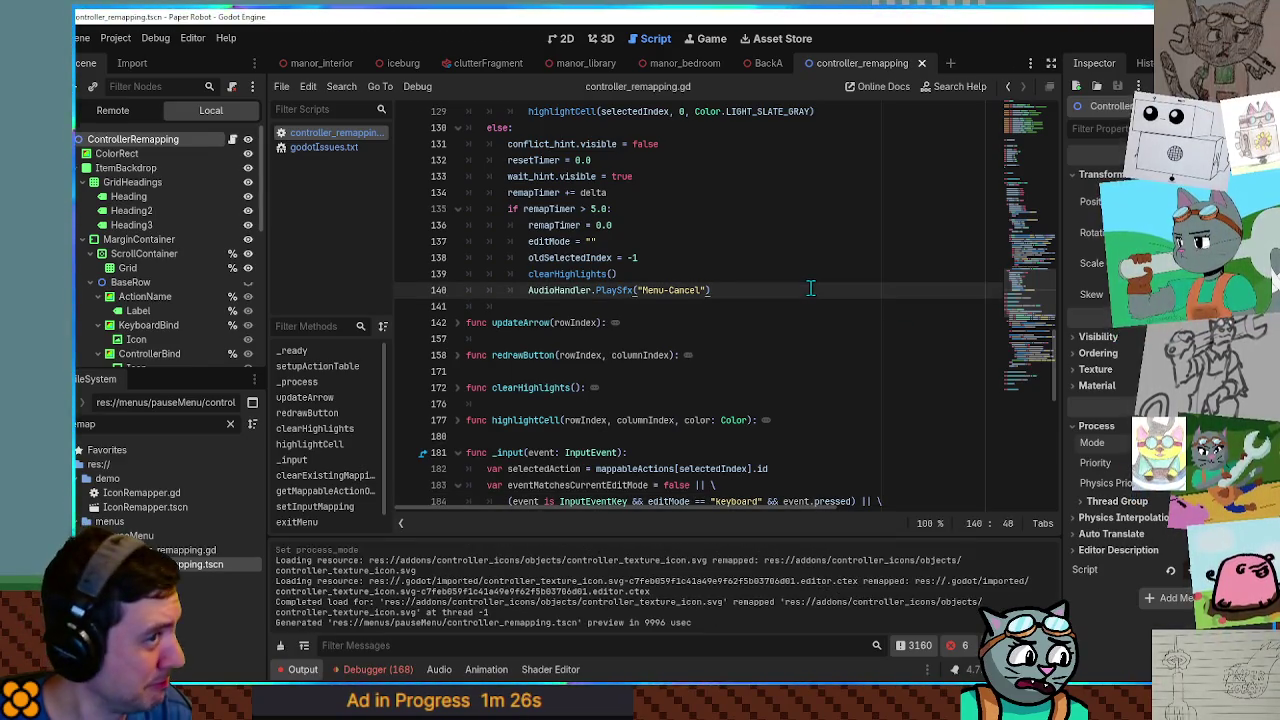
pyautogui.press('F6')
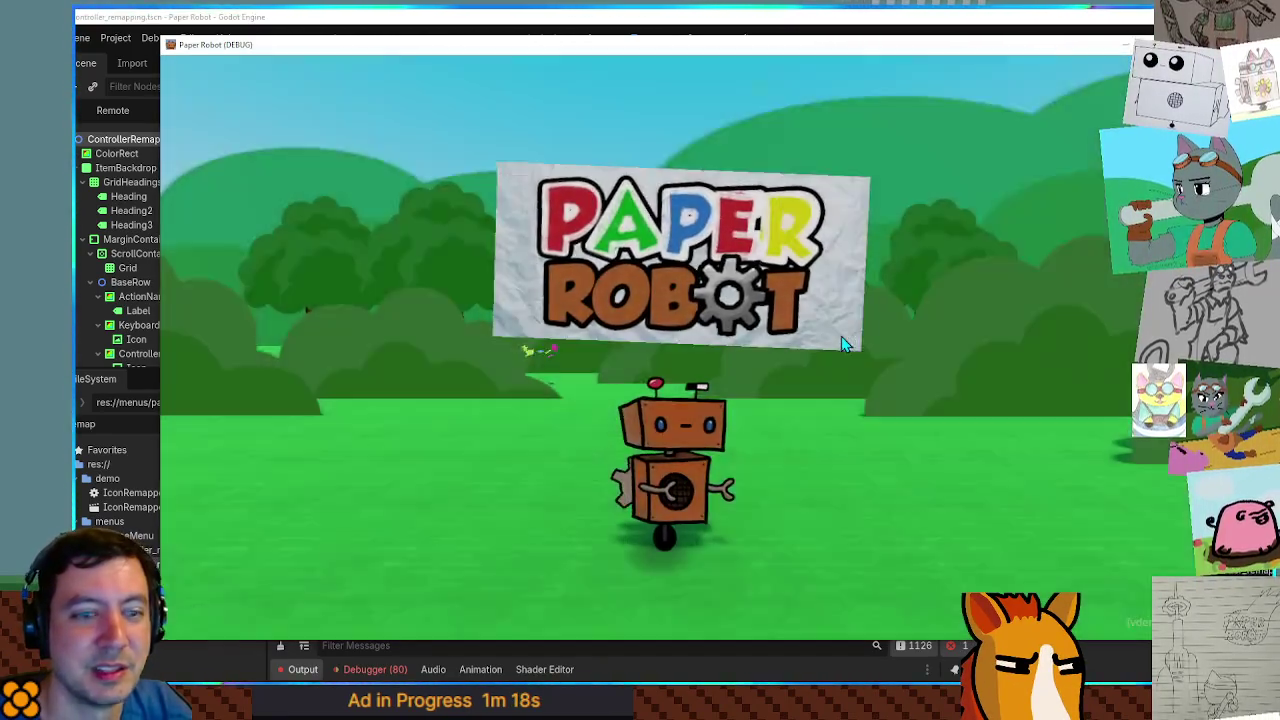
# In the game's Settings > Input Mapping, start rebinding Jump/Confirm, then bring the editor back to the front.
pyautogui.press('Down')
pyautogui.press('space')
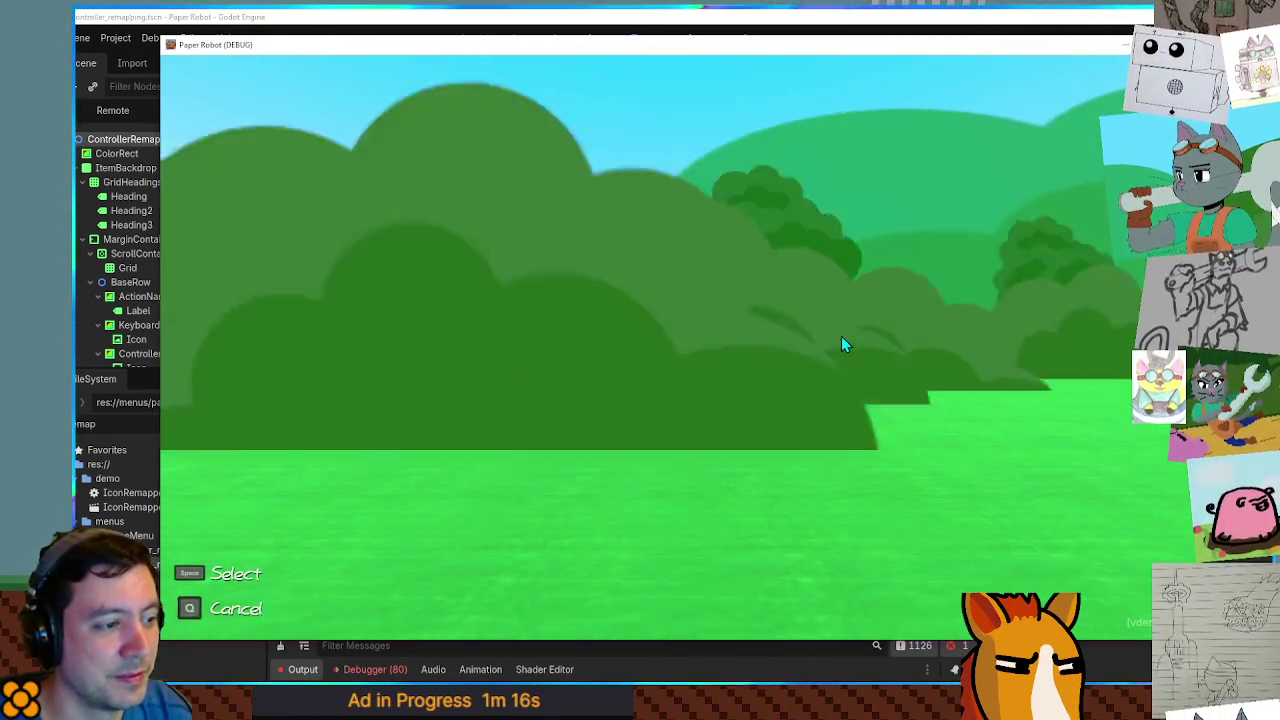
pyautogui.press('Down')
pyautogui.press('Down')
pyautogui.press('Down')
pyautogui.press('space')
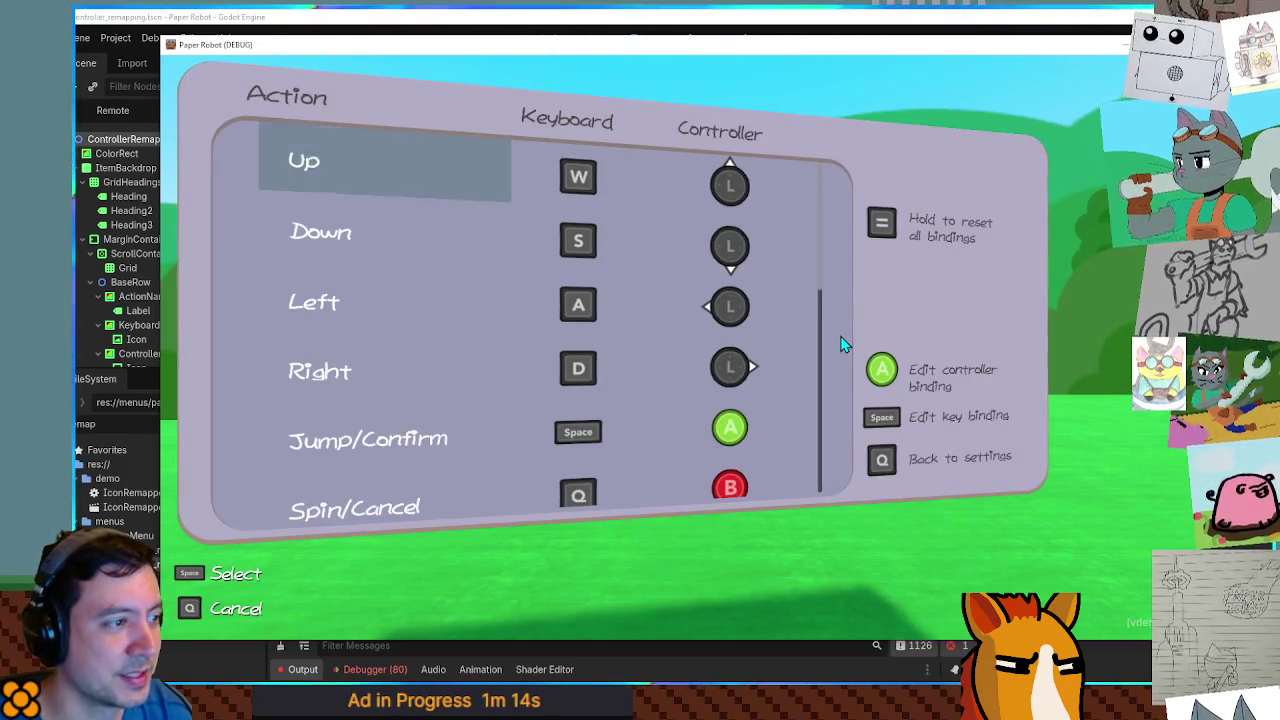
pyautogui.press('Down')
pyautogui.press('Down')
pyautogui.press('Down')
pyautogui.press('Down')
pyautogui.press('Down')
pyautogui.press('Up')
pyautogui.press('space')
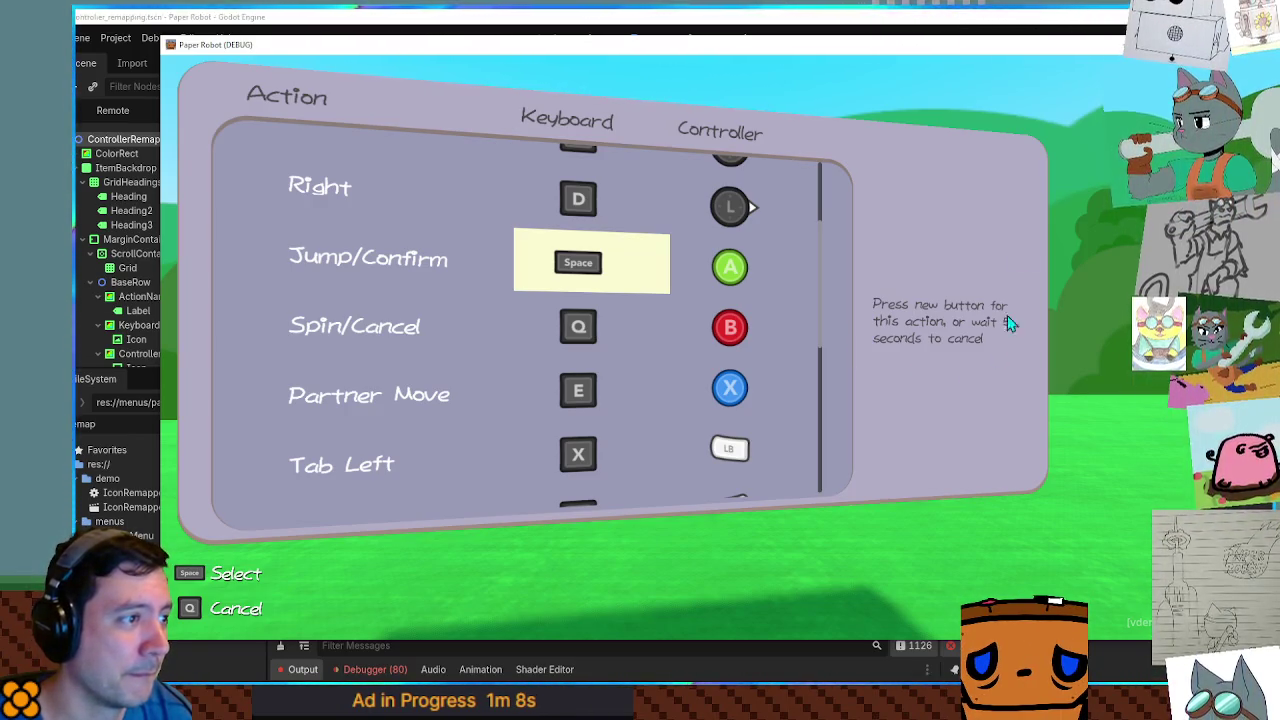
pyautogui.click(960, 24)
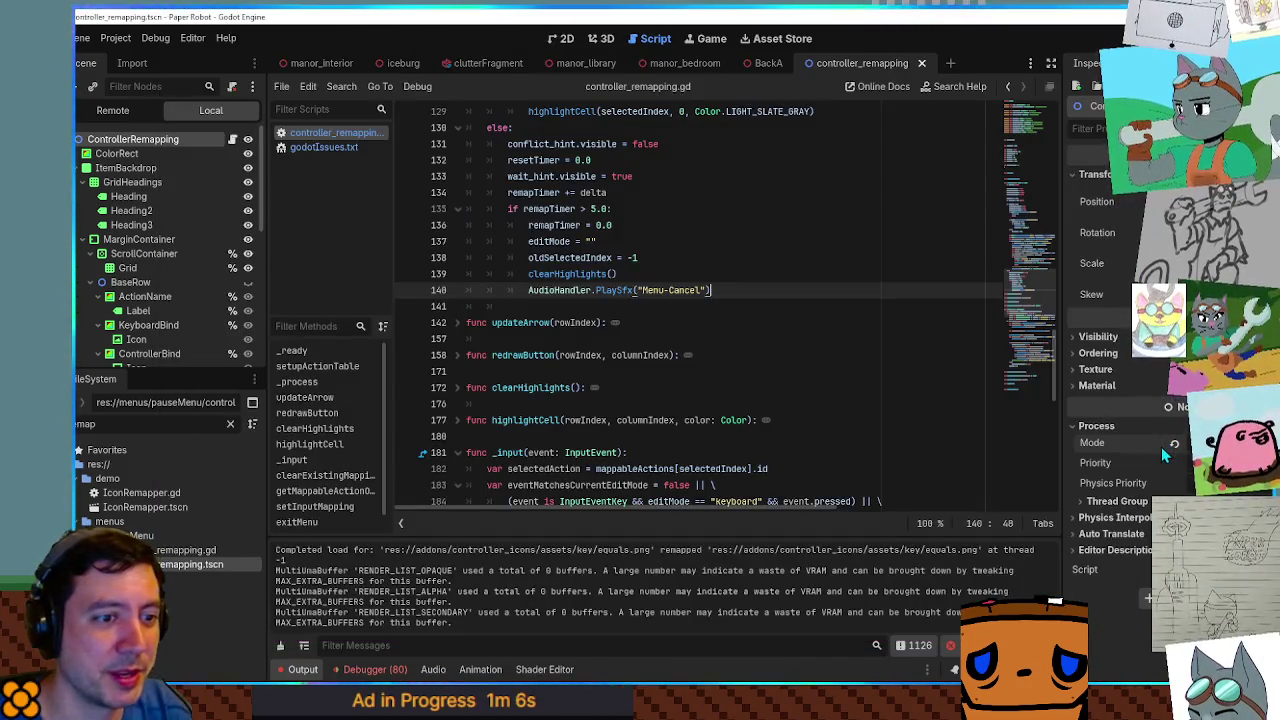
# Save the scene, run it alone with F6, nudge the game window, and switch between editor and game.
pyautogui.hotkey('ctrl', 's')
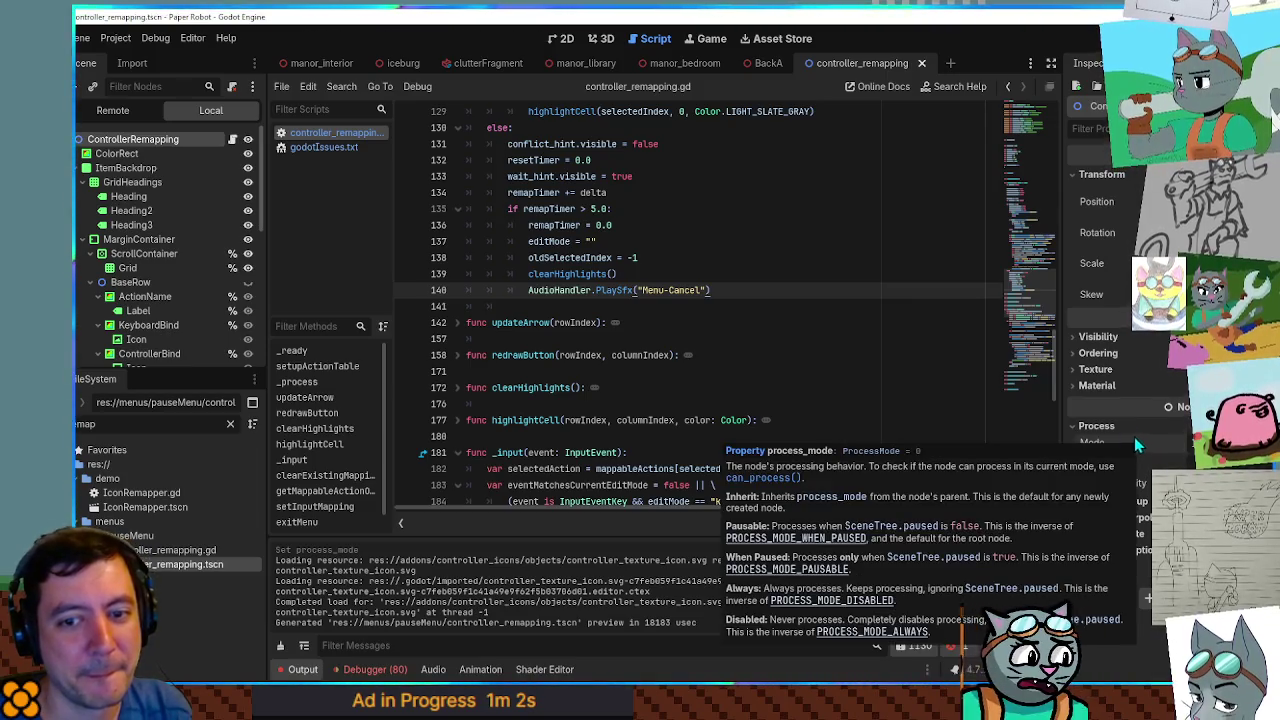
pyautogui.press('F6')
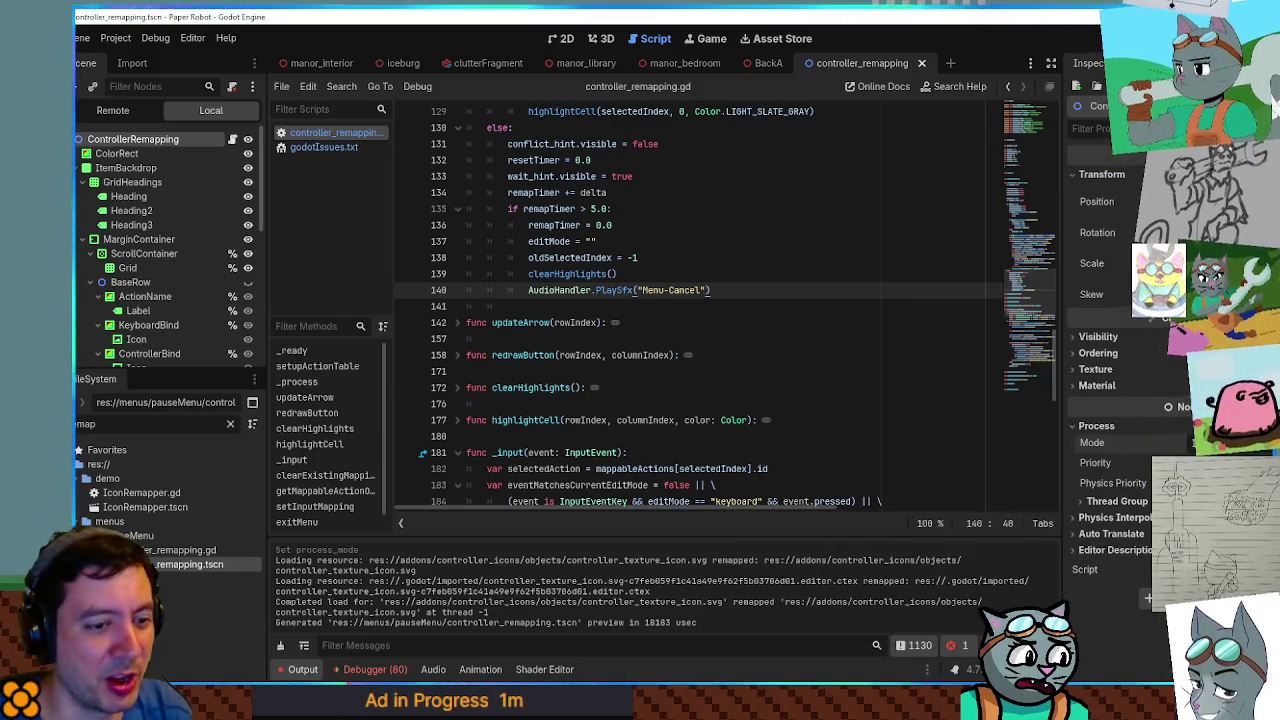
pyautogui.moveTo(823, 51)
pyautogui.mouseDown()
pyautogui.moveTo(771, 89)
pyautogui.moveTo(743, 86)
pyautogui.moveTo(1017, 86)
pyautogui.moveTo(1250, 174)
pyautogui.moveTo(915, 97)
pyautogui.moveTo(749, 145)
pyautogui.moveTo(968, 84)
pyautogui.moveTo(1075, 197)
pyautogui.moveTo(812, 169)
pyautogui.moveTo(982, 170)
pyautogui.moveTo(784, 124)
pyautogui.moveTo(896, 77)
pyautogui.mouseUp()
pyautogui.click(480, 17)
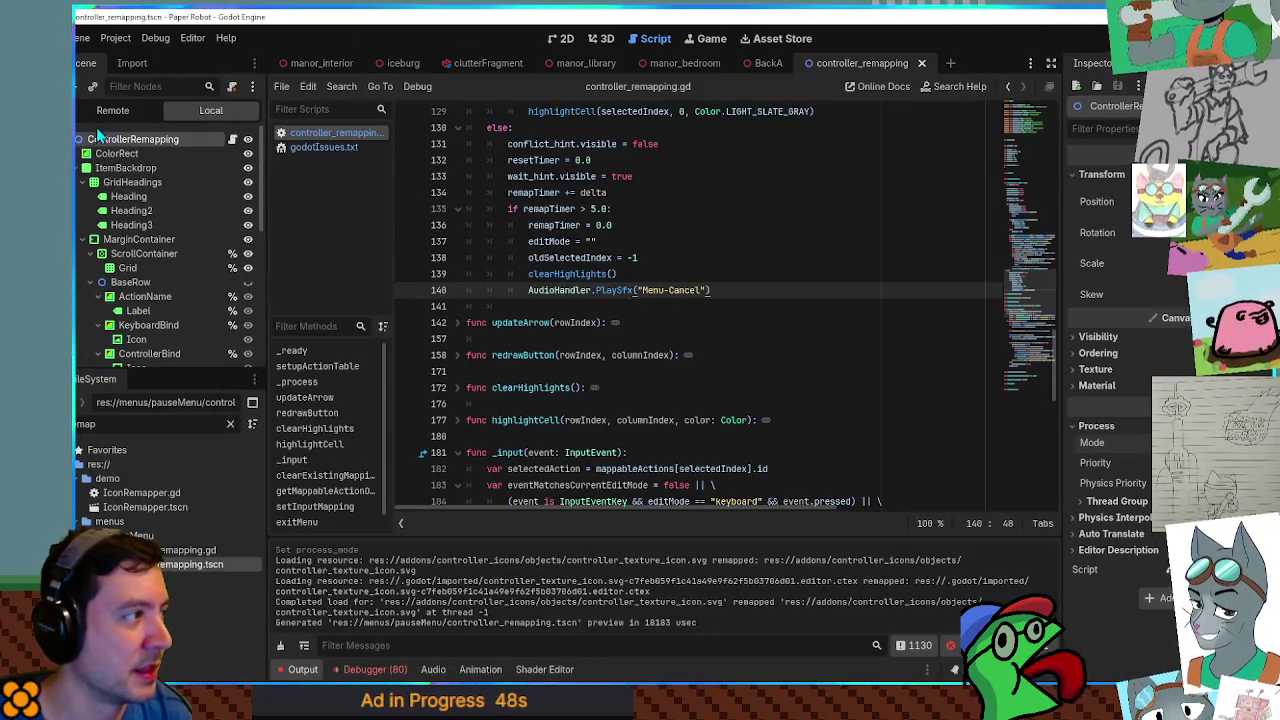
pyautogui.hotkey('alt', 'Tab')
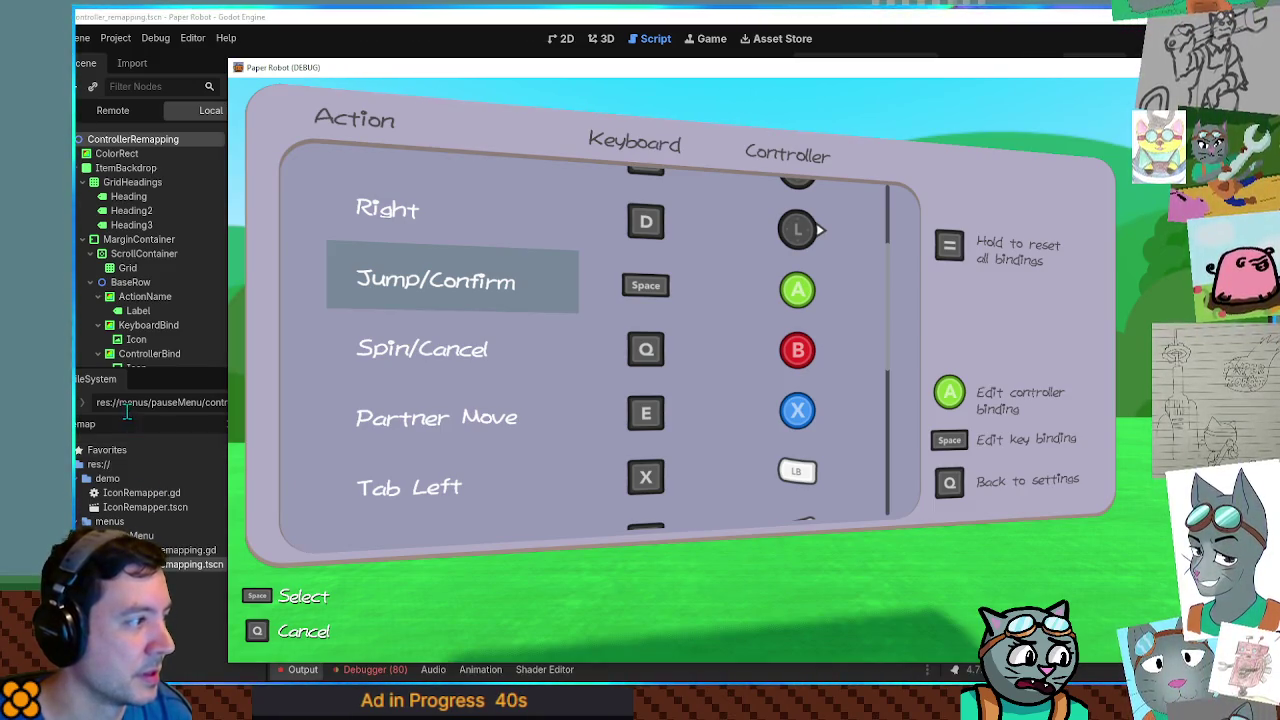
# Back out of Input Mapping to the settings menu, then filter project files by 'sett'.
pyautogui.press('q')
pyautogui.press('Up')
pyautogui.press('Up')
pyautogui.press('Up')
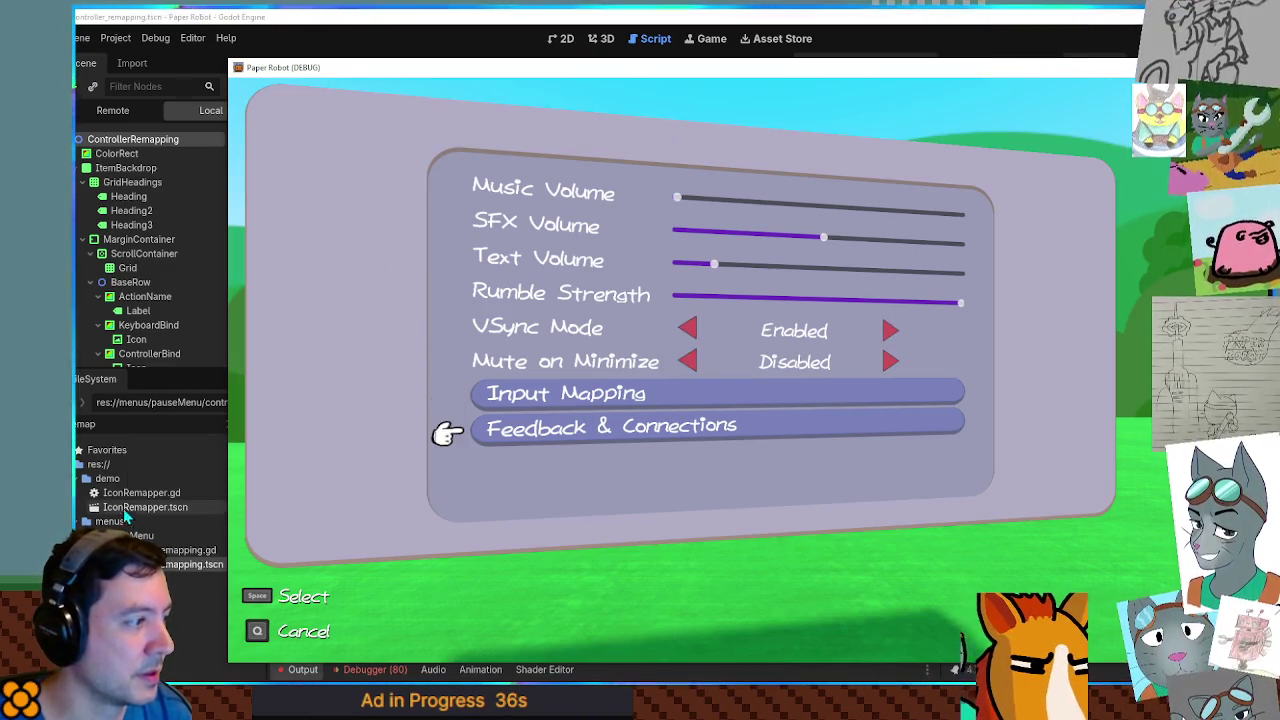
pyautogui.click(136, 420)
pyautogui.write('setting')
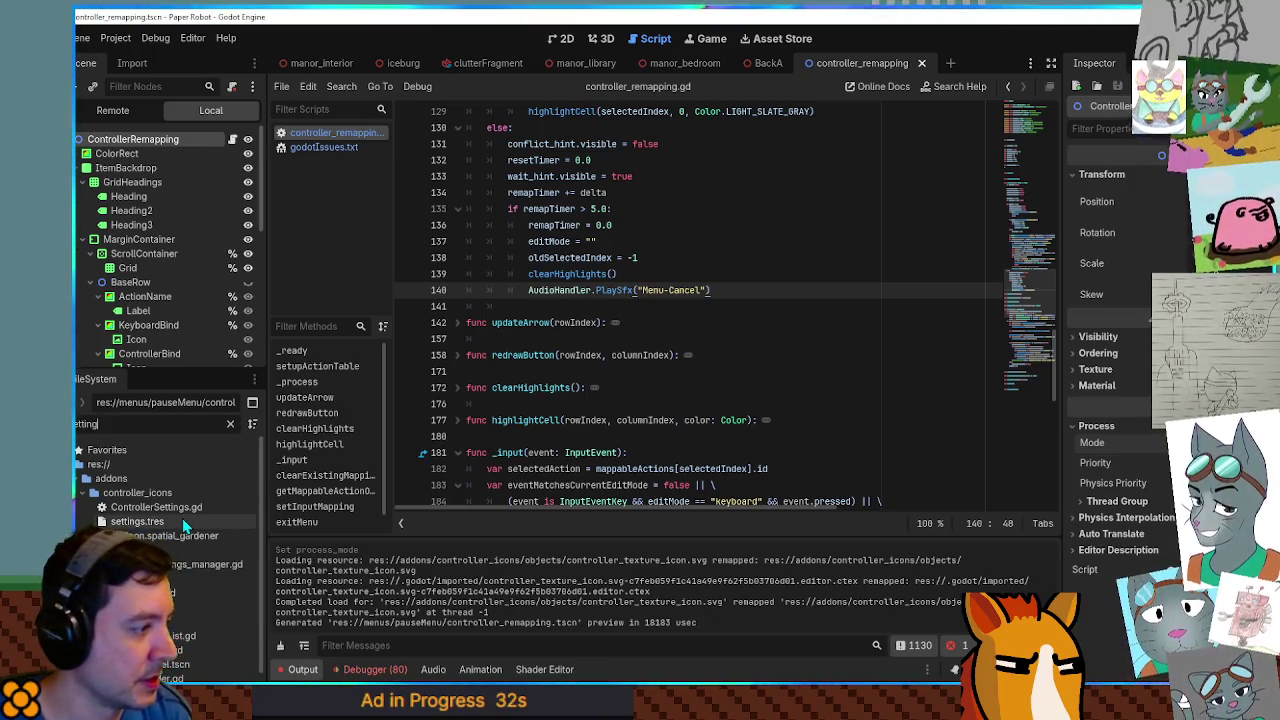
# Open the settingsPanel scene and the SettingsContainer node's attached settingsMenu.gd script.
pyautogui.scroll(-1, 170, 548)
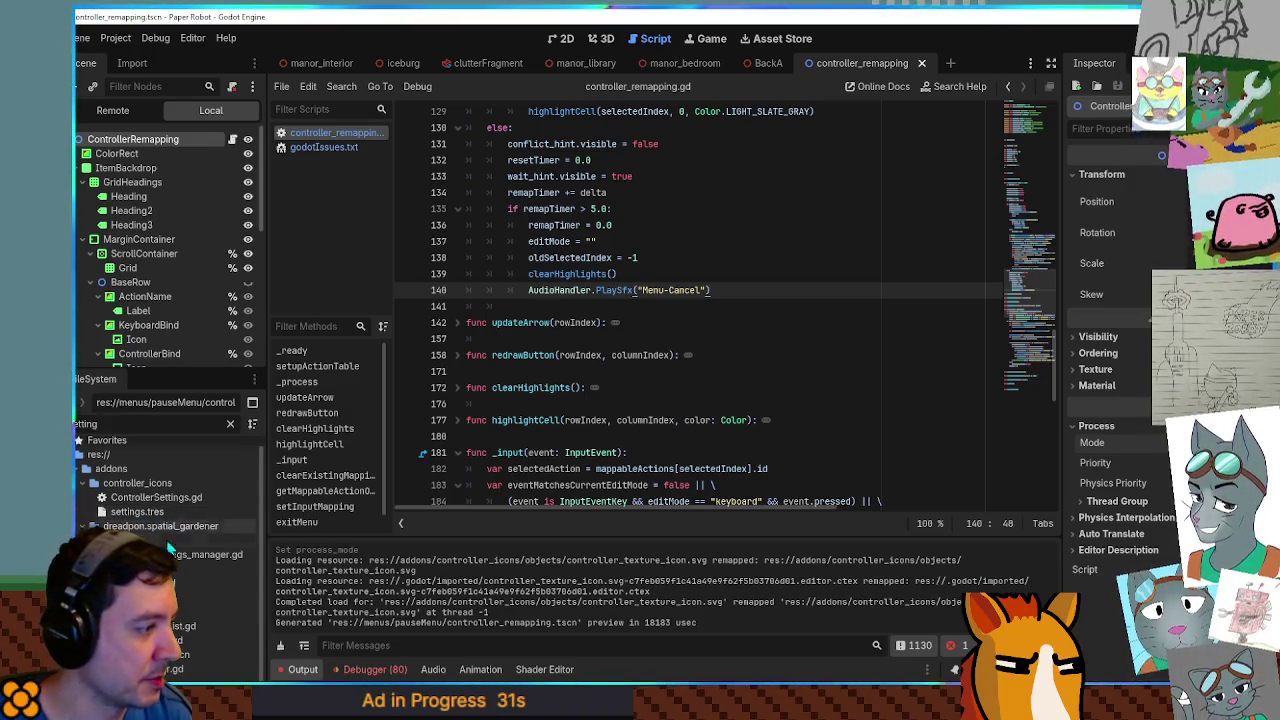
pyautogui.doubleClick(180, 654)
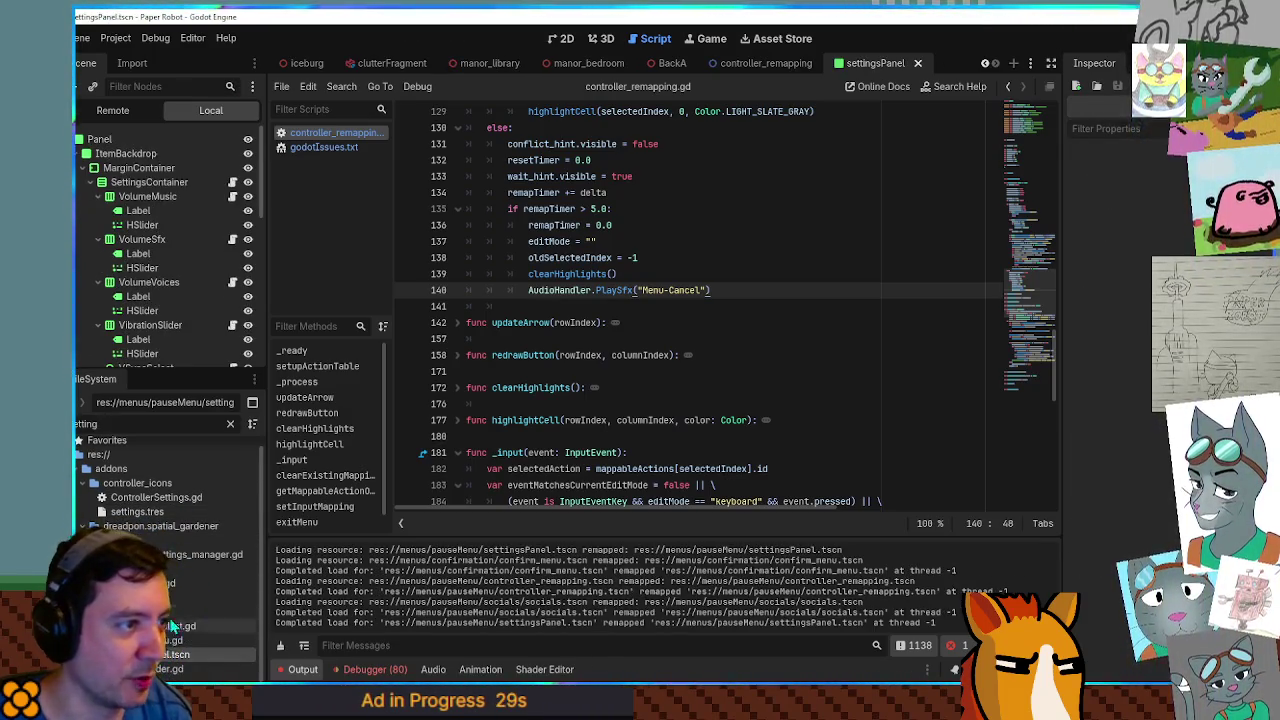
pyautogui.click(100, 139)
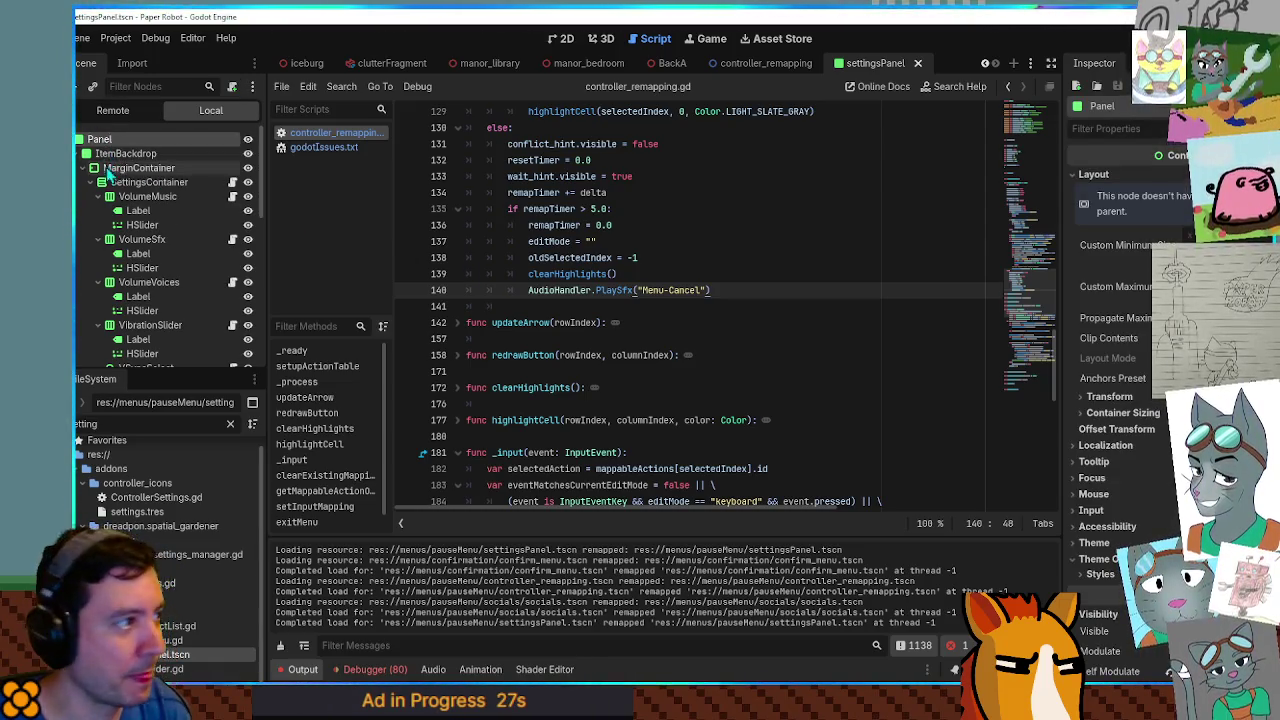
pyautogui.click(185, 183)
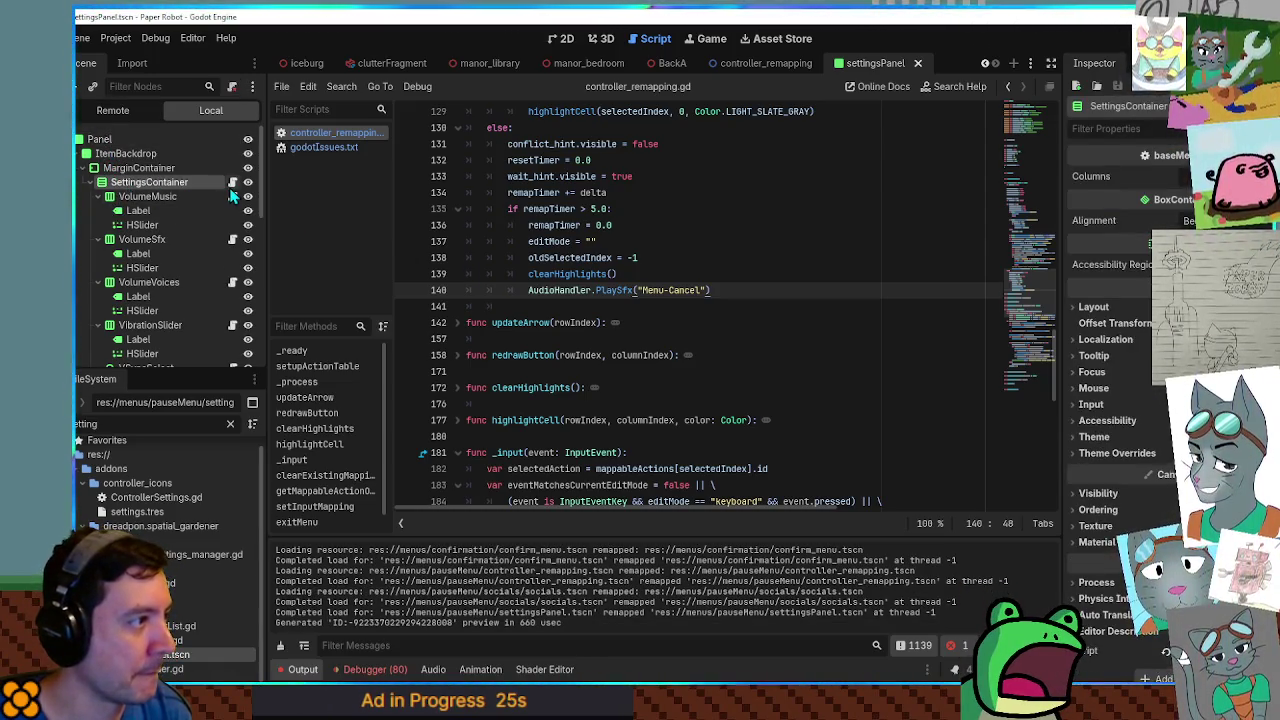
pyautogui.click(232, 183)
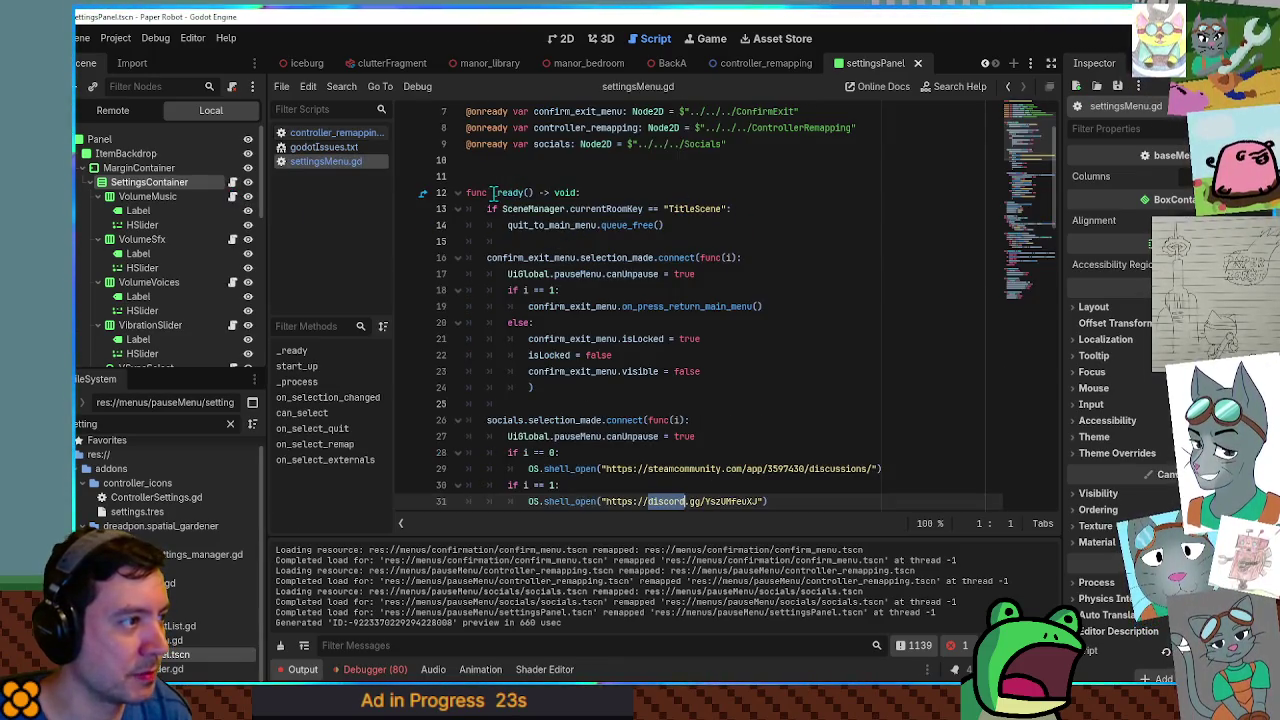
# Fold all functions in settingsMenu.gd, hide the output panel, and switch to controller_remapping.gd.
pyautogui.click(640, 225)
pyautogui.hotkey('ctrl', 'alt', 'f')
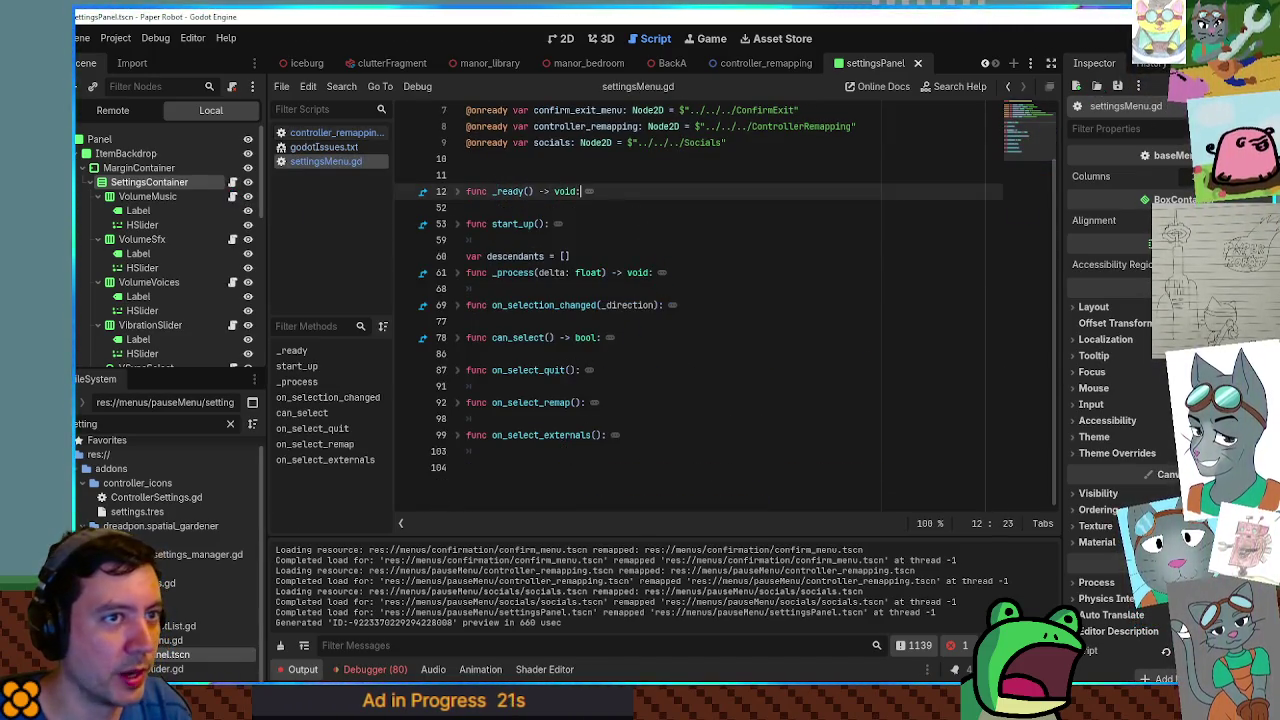
pyautogui.hotkey('ctrl', 'j')
pyautogui.click(330, 133)
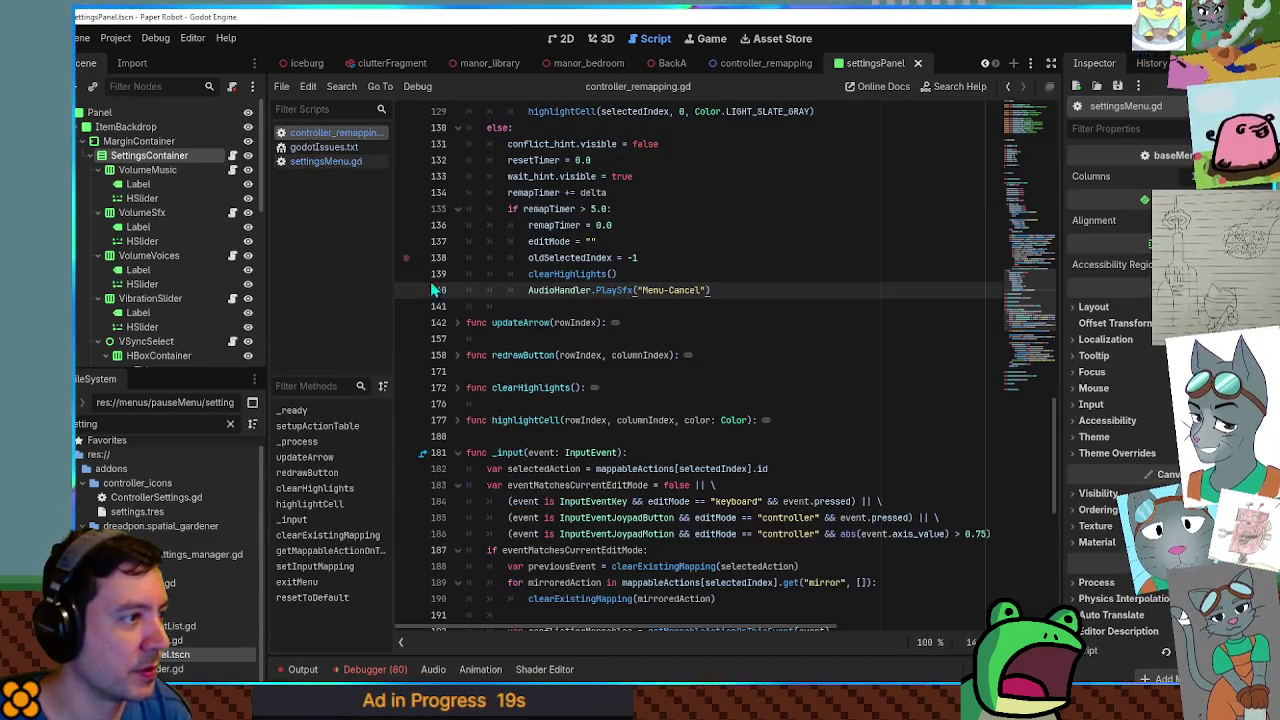
# Fold controller_remapping.gd's functions and select its _input declaration line.
pyautogui.scroll(5, 598, 338)
pyautogui.hotkey('ctrl', 'alt', 'f')
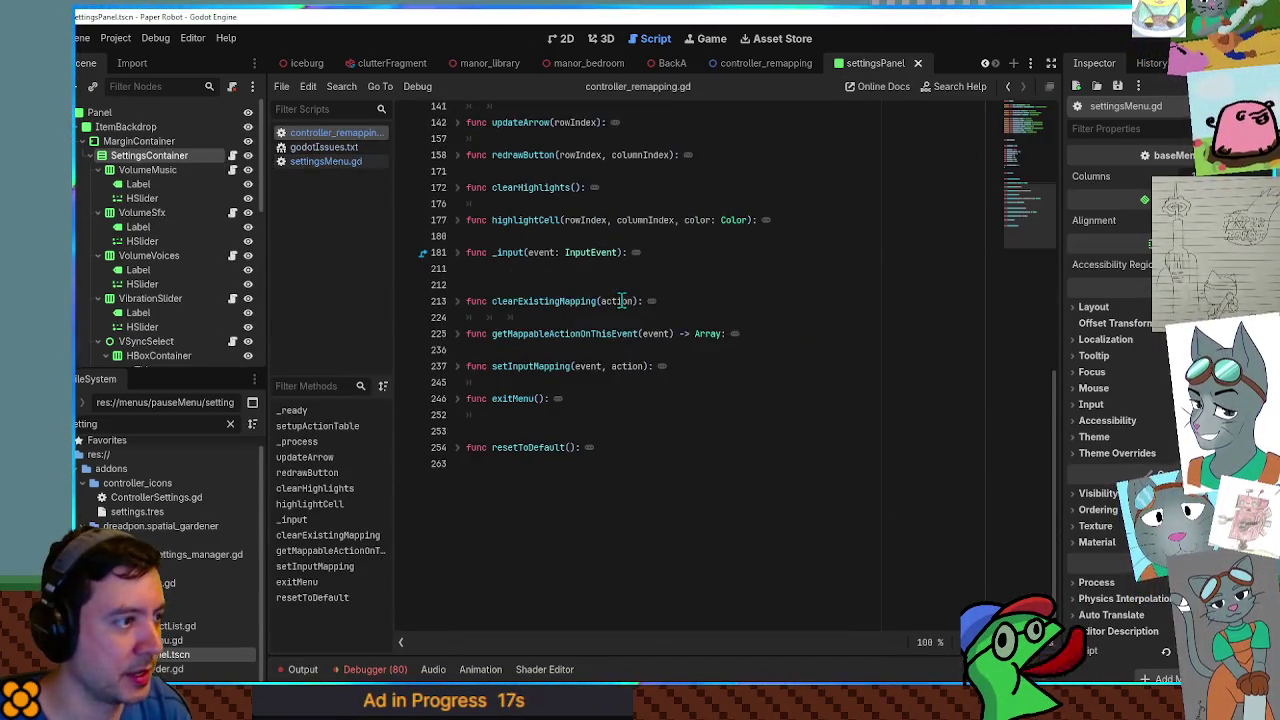
pyautogui.moveTo(632, 250)
pyautogui.mouseDown()
pyautogui.moveTo(674, 246)
pyautogui.moveTo(425, 243)
pyautogui.mouseUp()
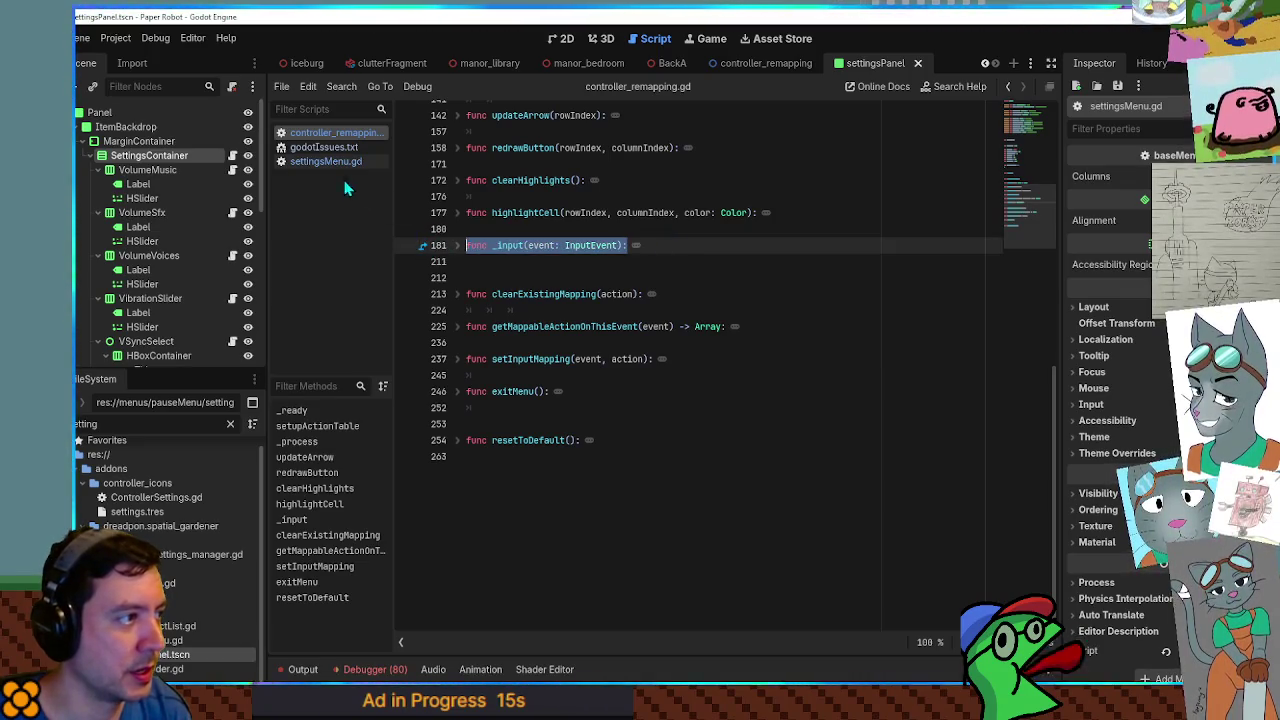
# Add func _input(event: InputEvent): with var test = 1 at the end of settingsMenu.gd.
pyautogui.click(326, 162)
pyautogui.click(554, 551)
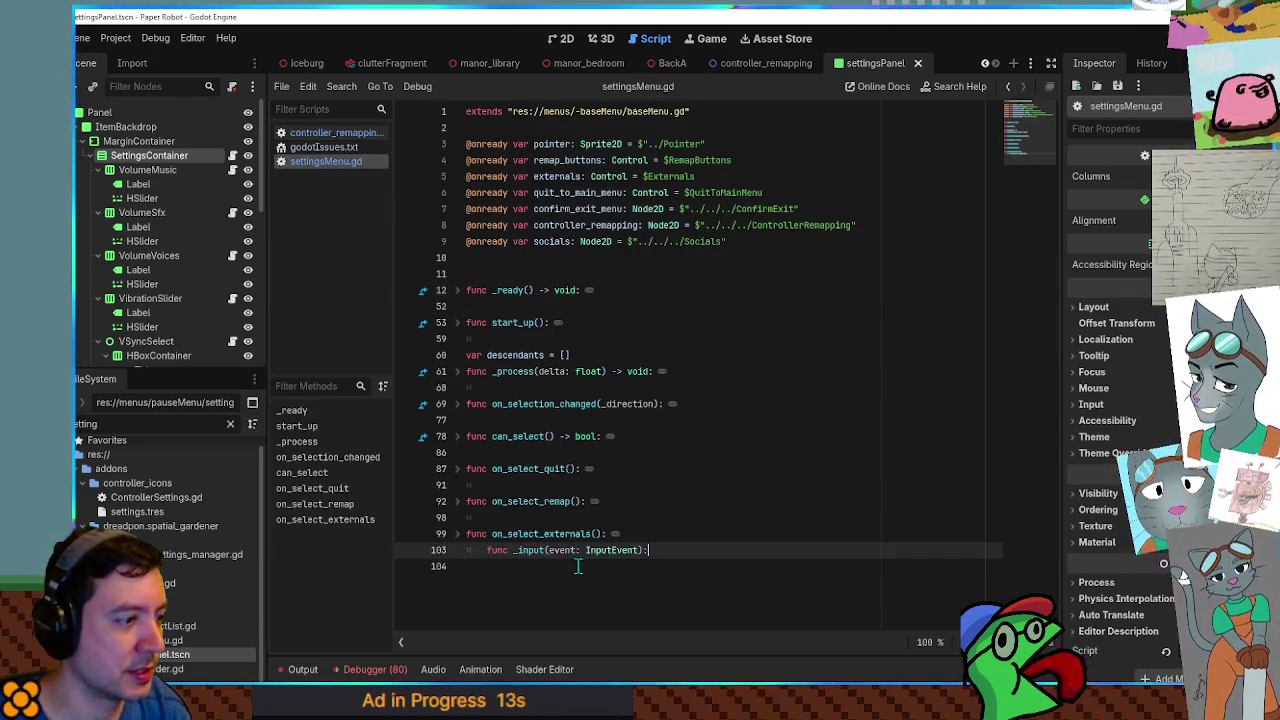
pyautogui.press('Return')
pyautogui.write('func _input(event: InputEvent):')
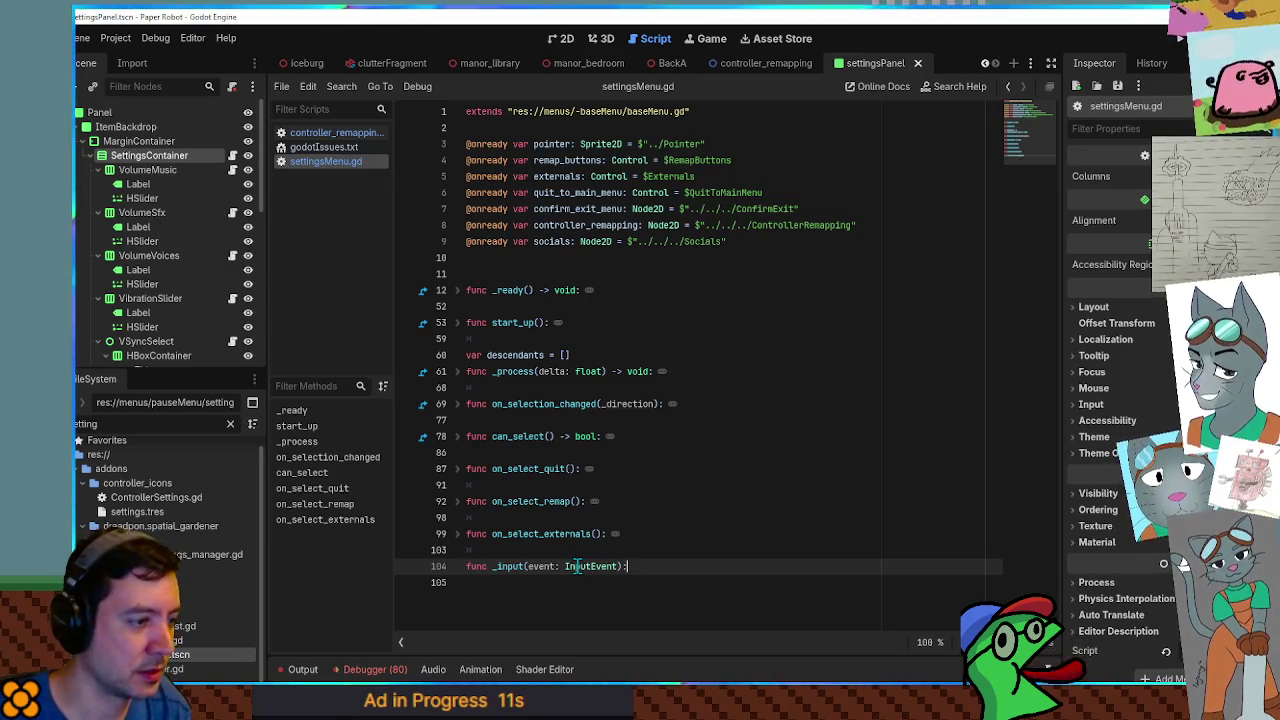
pyautogui.press('Return')
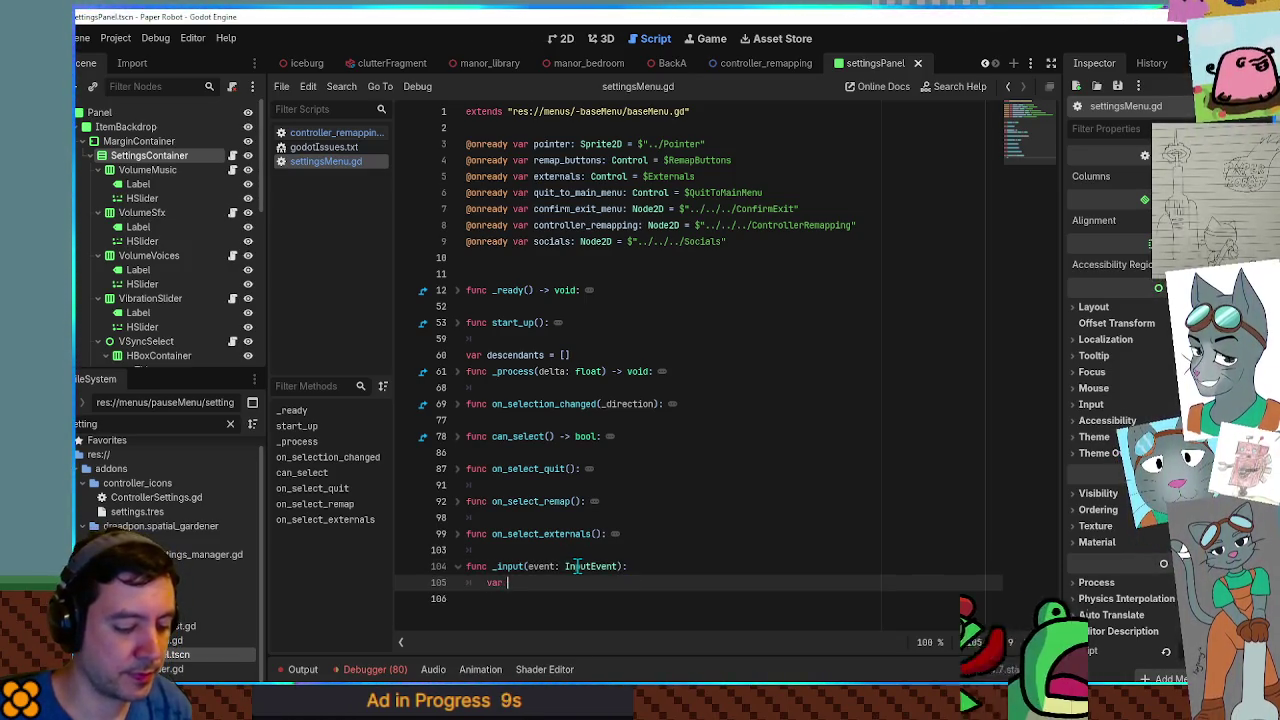
pyautogui.write('var test = 1')
pyautogui.press('Return')
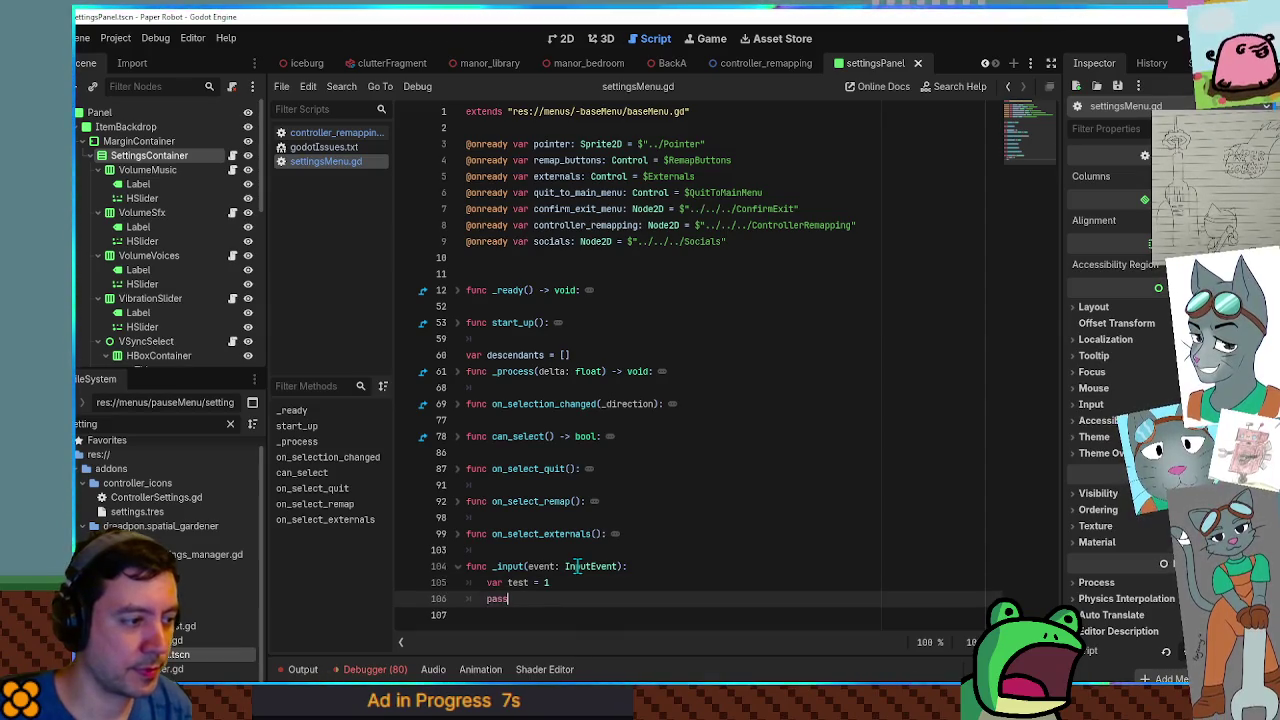
# Set a breakpoint on the var test = 1 line and run the game with F5.
pyautogui.click(406, 582)
pyautogui.click(674, 528)
pyautogui.press('F5')
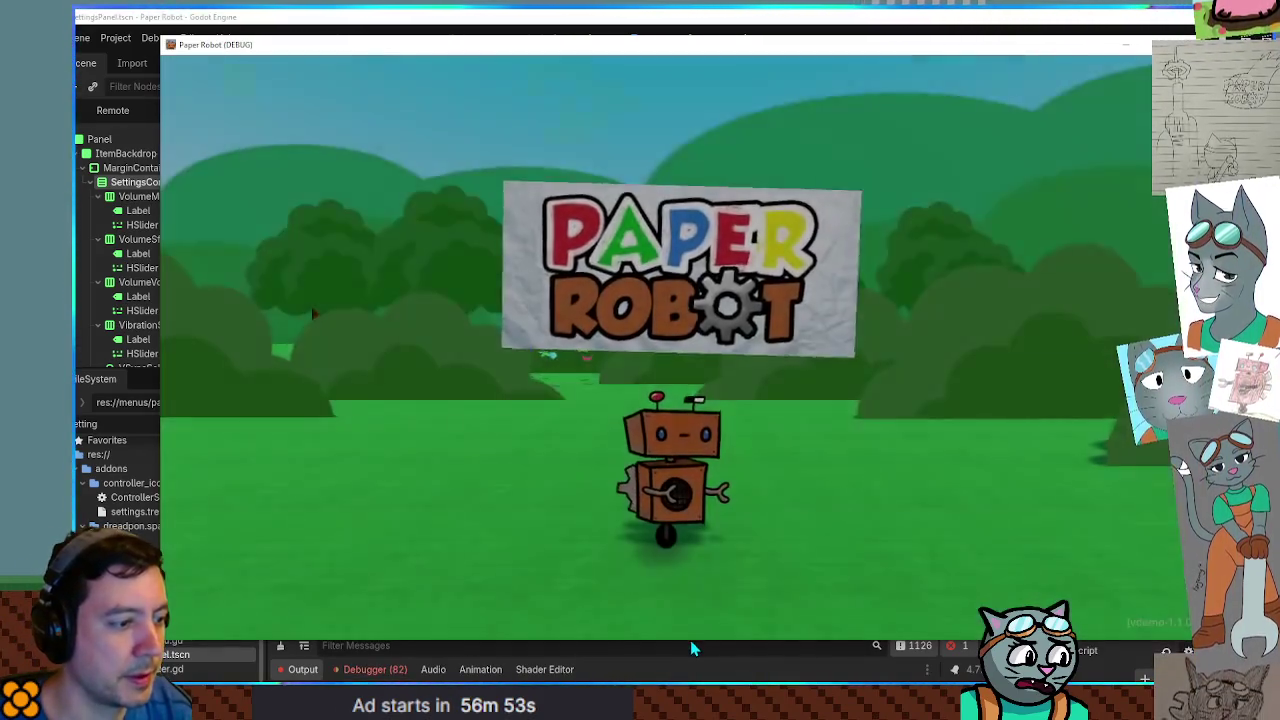
# Open the running game's Settings panel, step through its options, then close the game.
pyautogui.moveTo(690, 640); pyautogui.dragTo(683, 445)
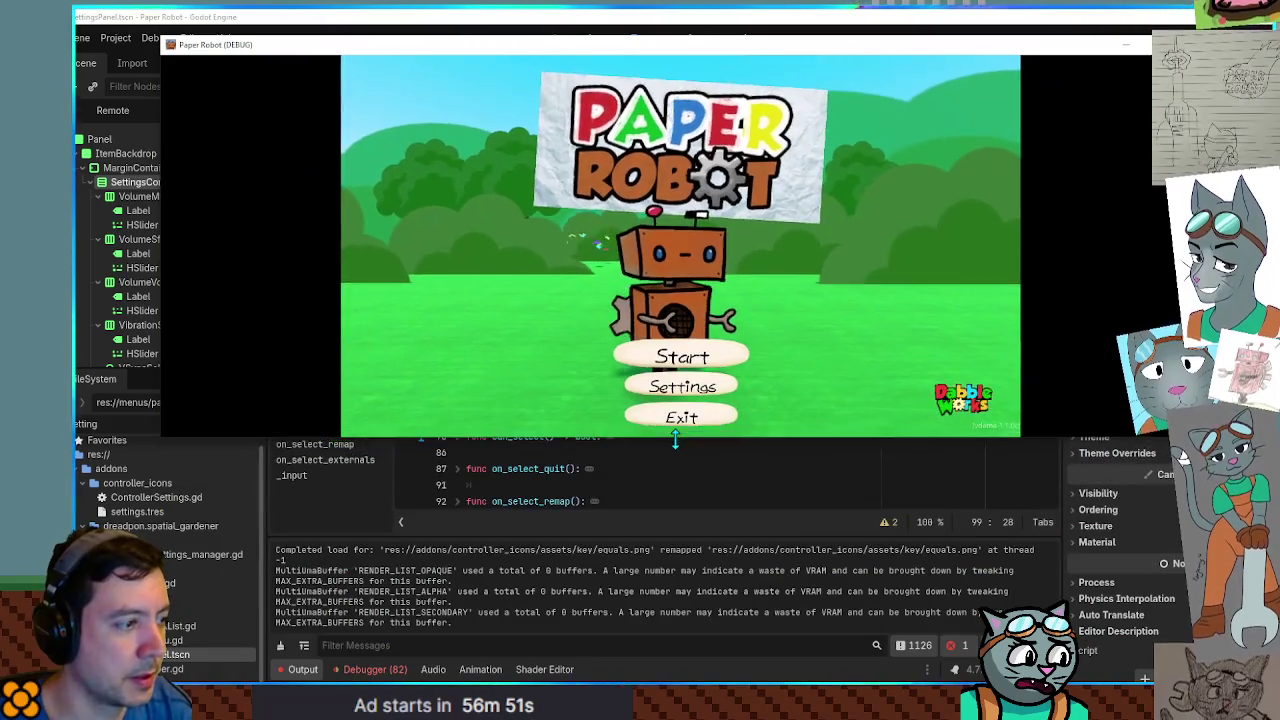
pyautogui.click(752, 391)
pyautogui.press('Down')
pyautogui.press('Down')
pyautogui.press('Down')
pyautogui.press('Down')
pyautogui.press('Down')
pyautogui.press('Up')
pyautogui.press('Up')
pyautogui.press('Up')
pyautogui.click(548, 482)
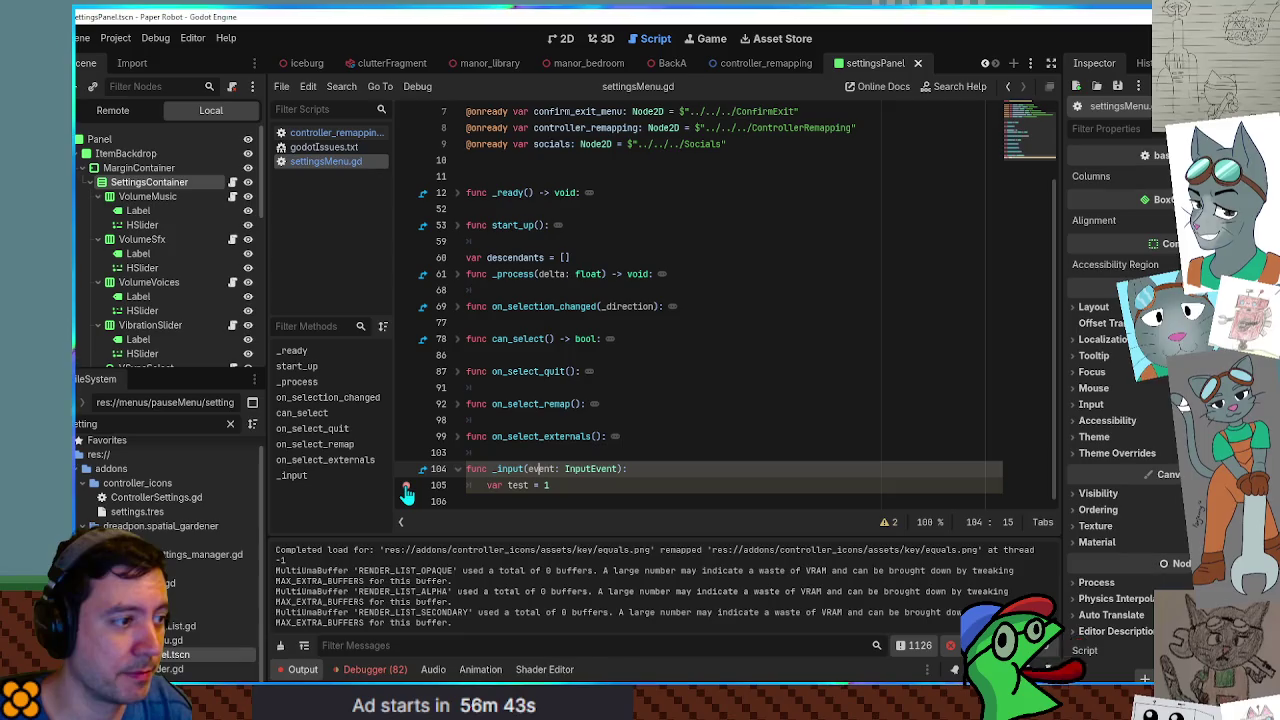
# Delete the test _input function from settingsMenu.gd and save the script.
pyautogui.moveTo(586, 485); pyautogui.dragTo(596, 451)
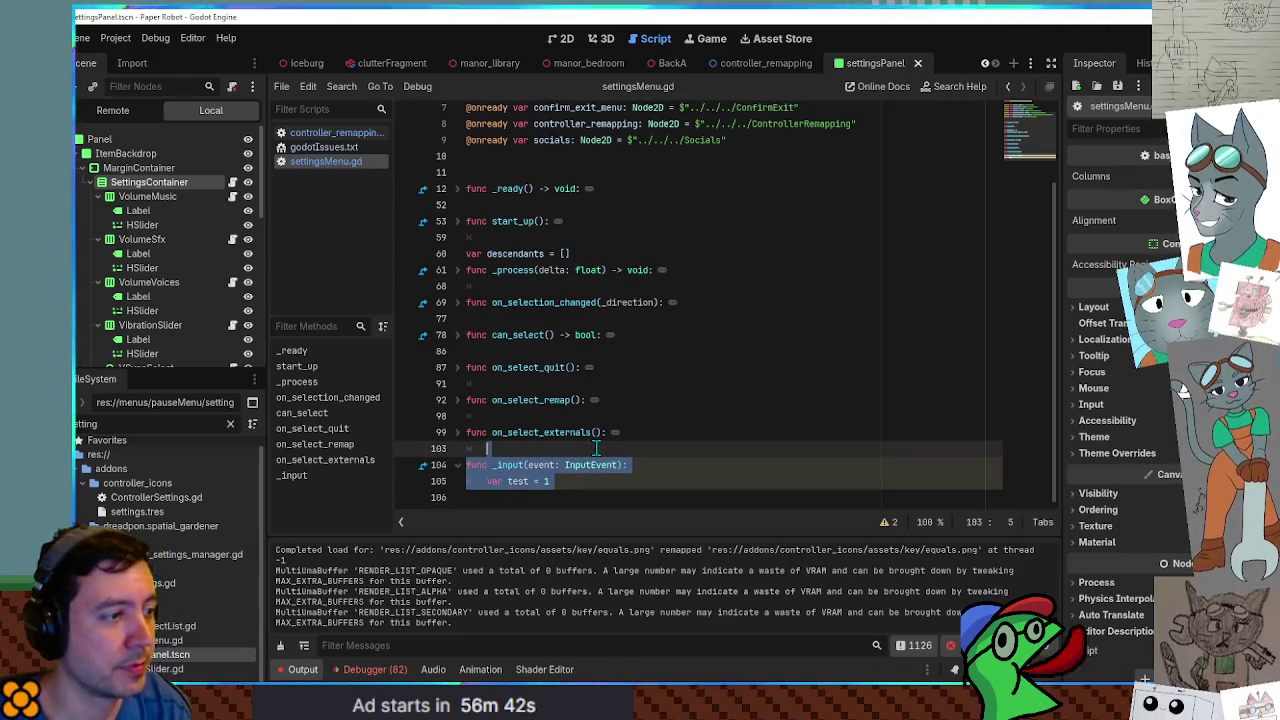
pyautogui.press('BackSpace')
pyautogui.hotkey('ctrl', 's')
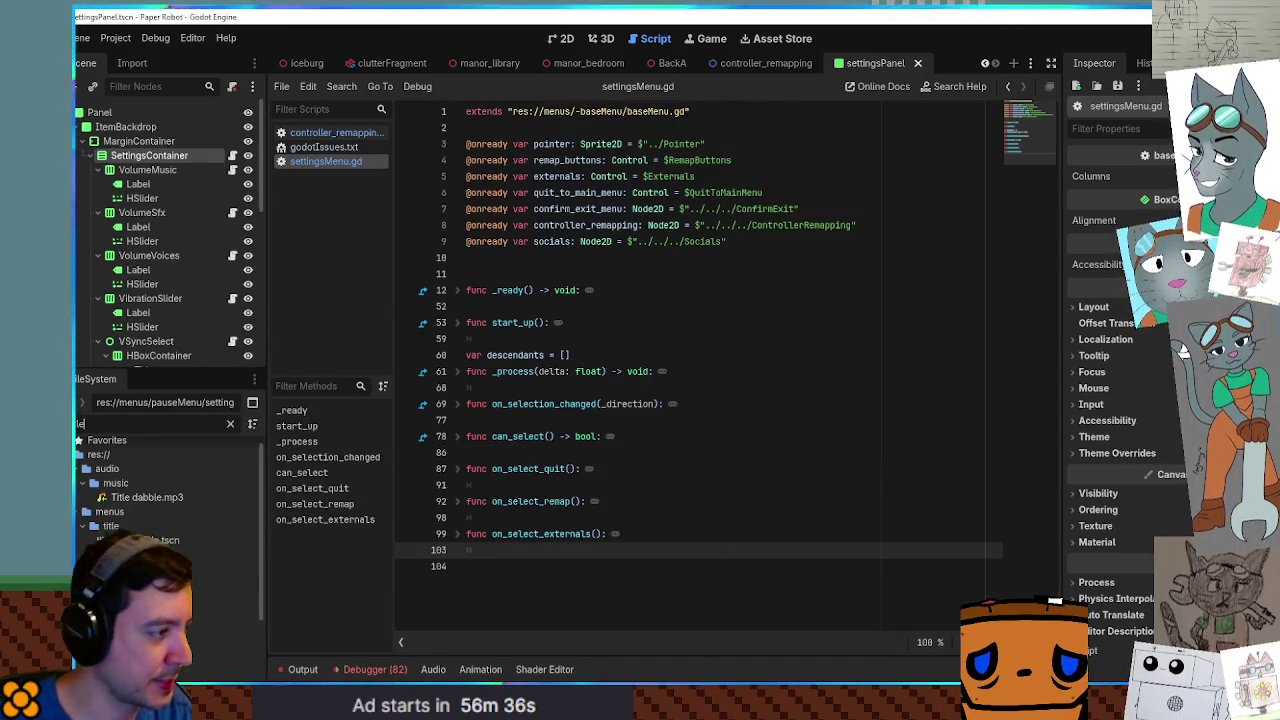
# Filter the FileSystem for the title scene and open TitleScene.
pyautogui.write('man')
pyautogui.press('BackSpace')
pyautogui.press('BackSpace')
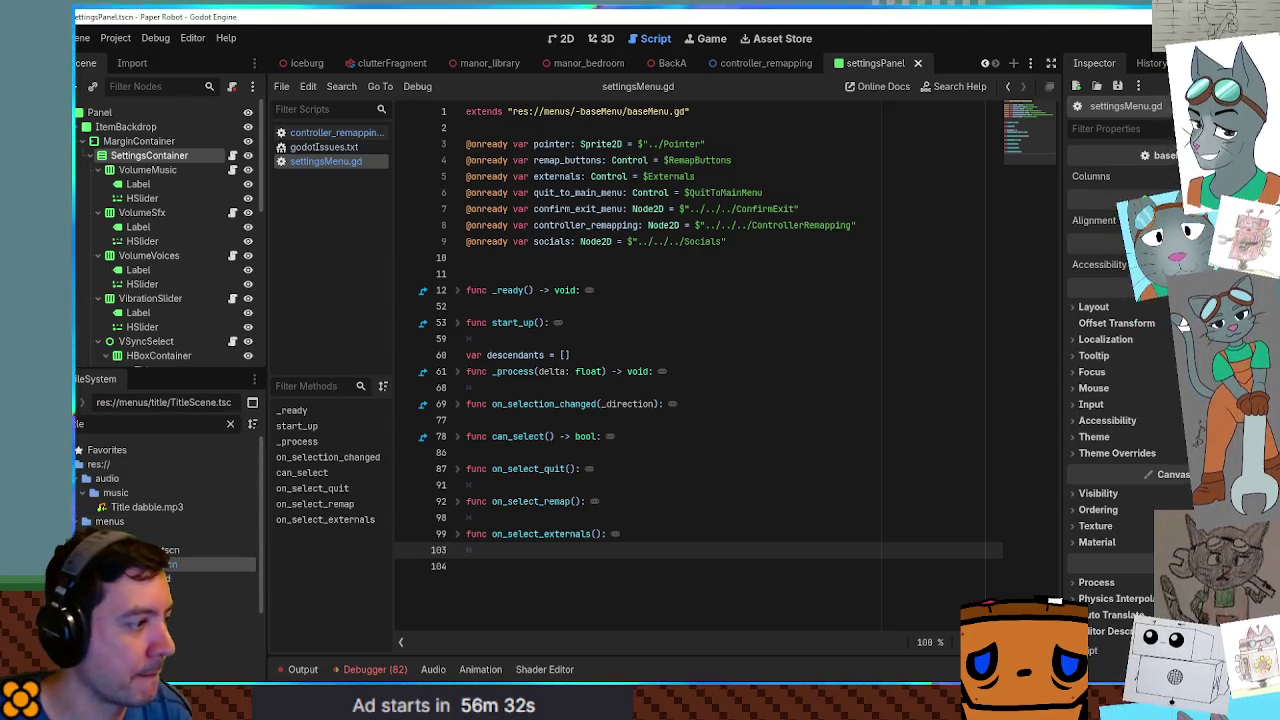
pyautogui.press('Down')
pyautogui.press('Return')
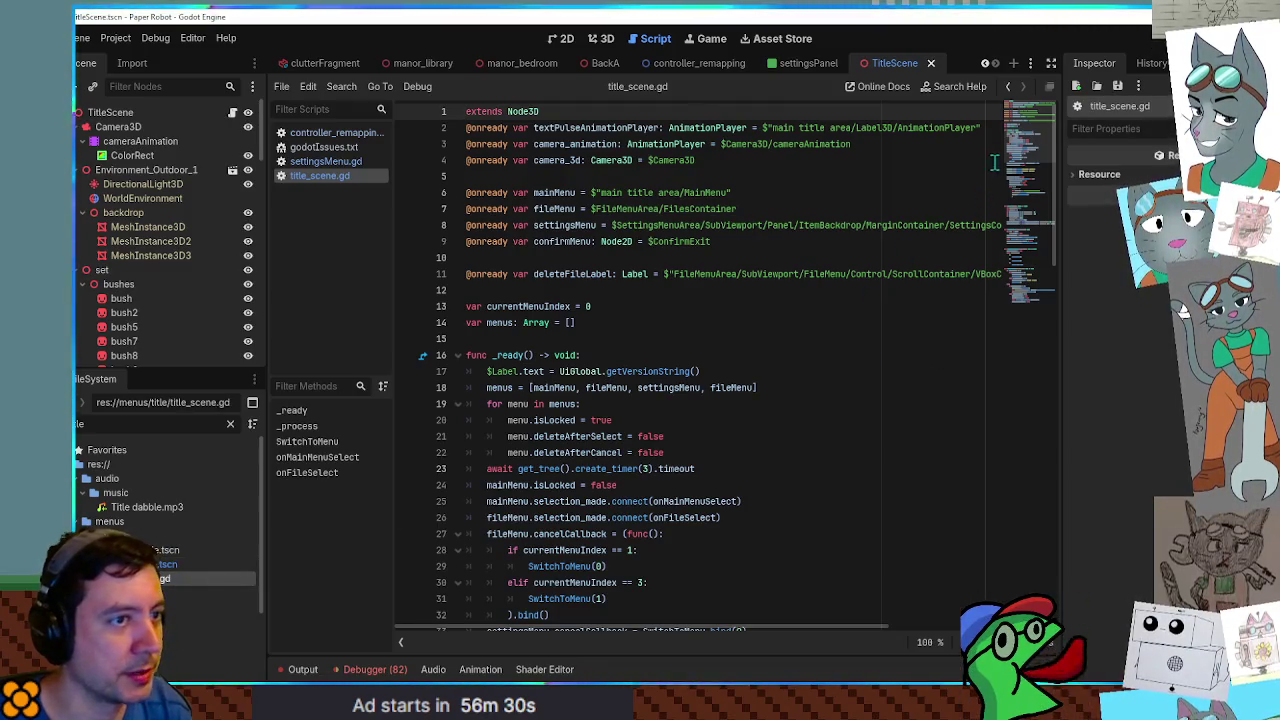
# Paste the _input(event: InputEvent) header at the end of title_scene.gd and add var test = 1.
pyautogui.scroll(-20, 994, 163)
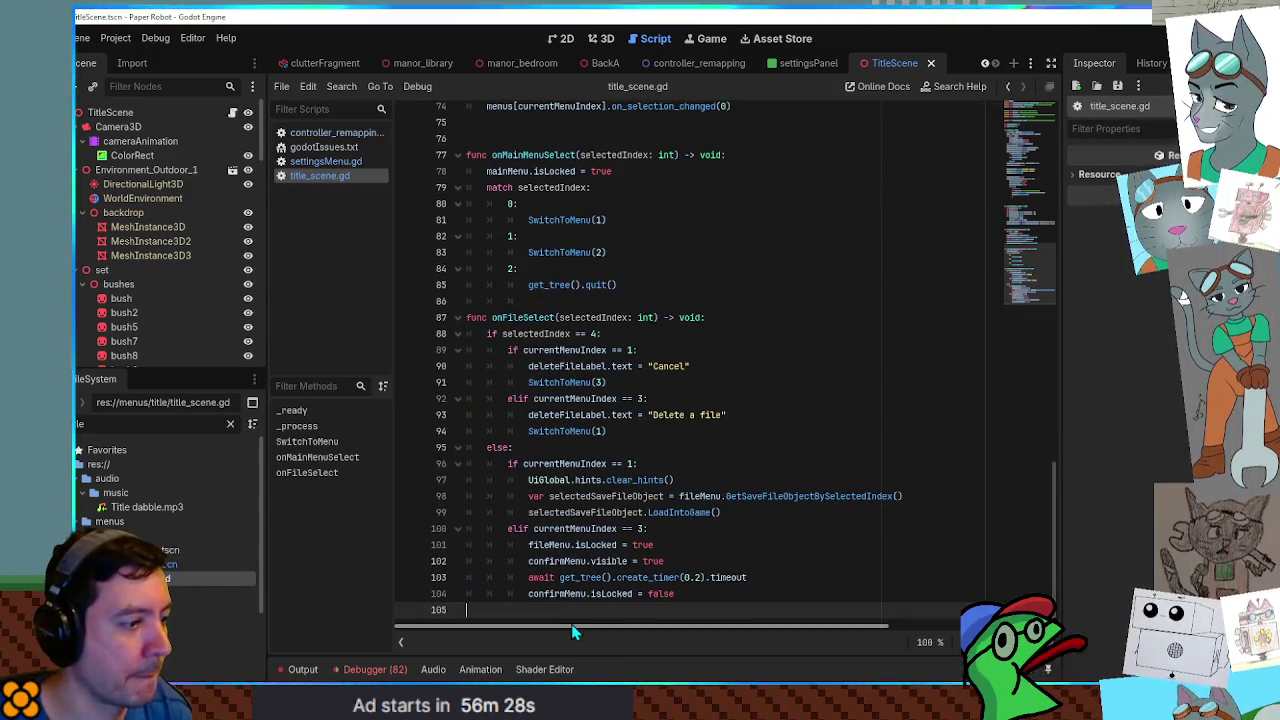
pyautogui.scroll(-1, 573, 631)
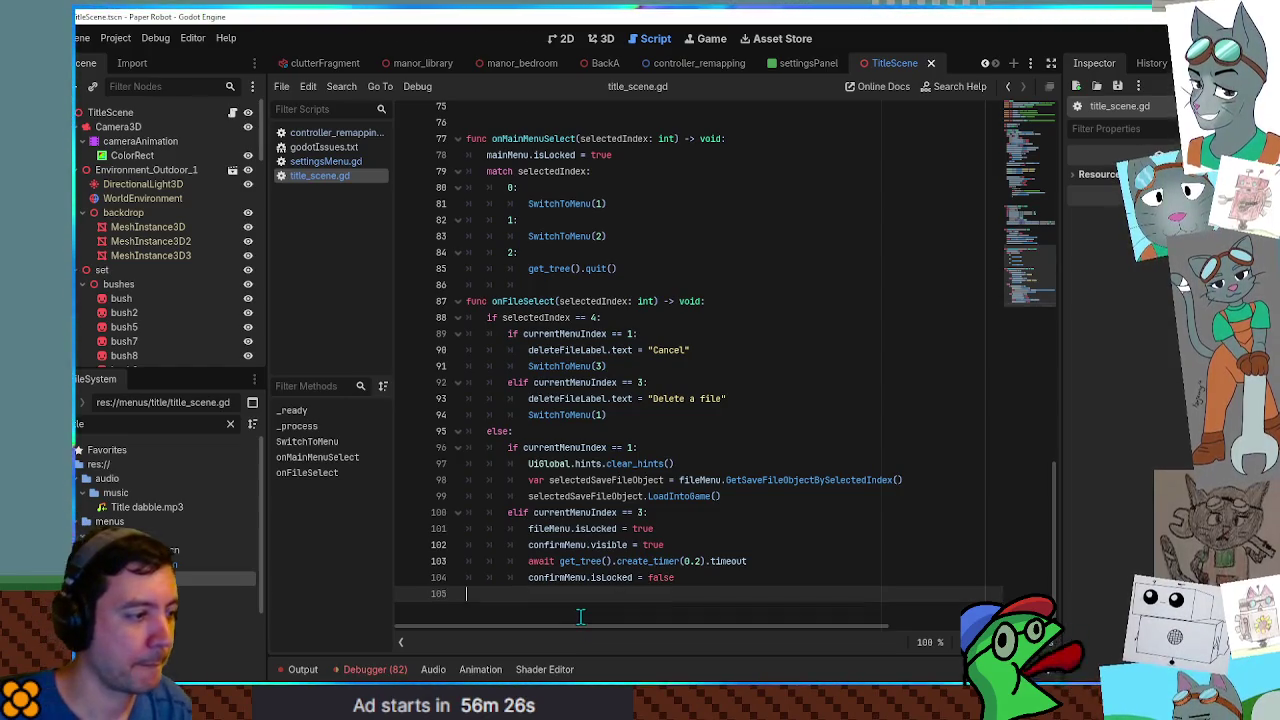
pyautogui.click(333, 133)
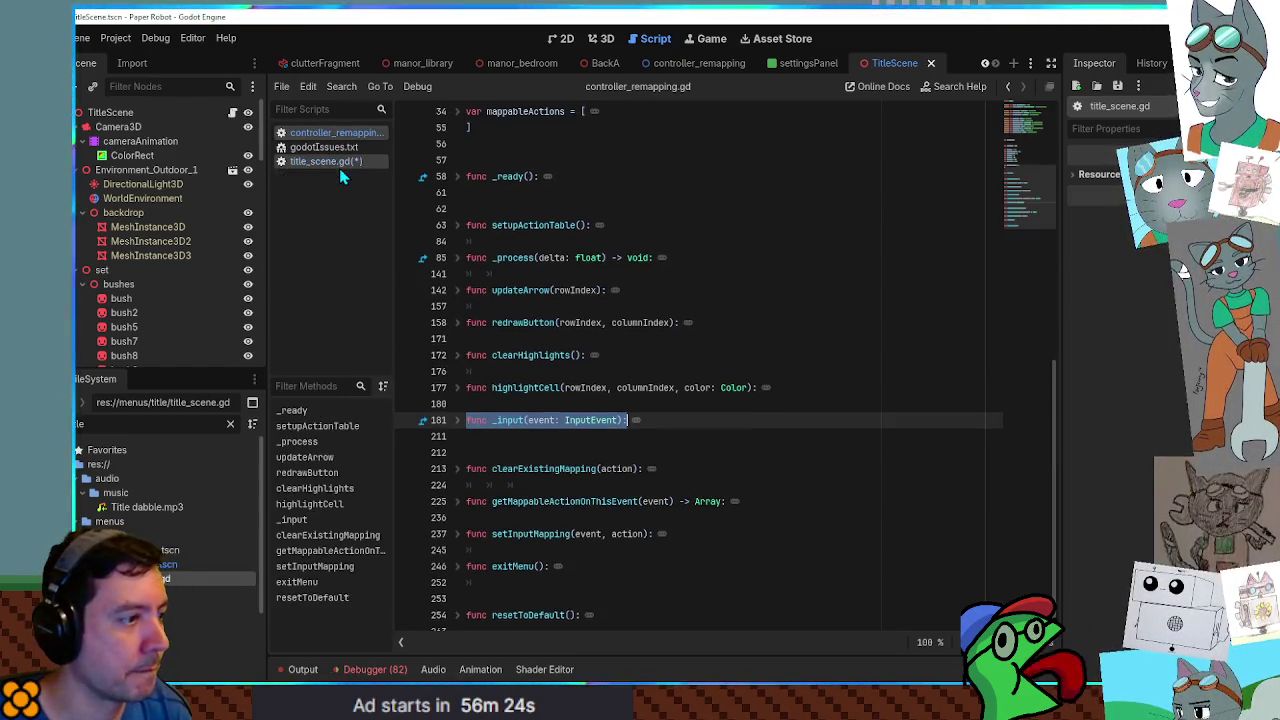
pyautogui.click(326, 161)
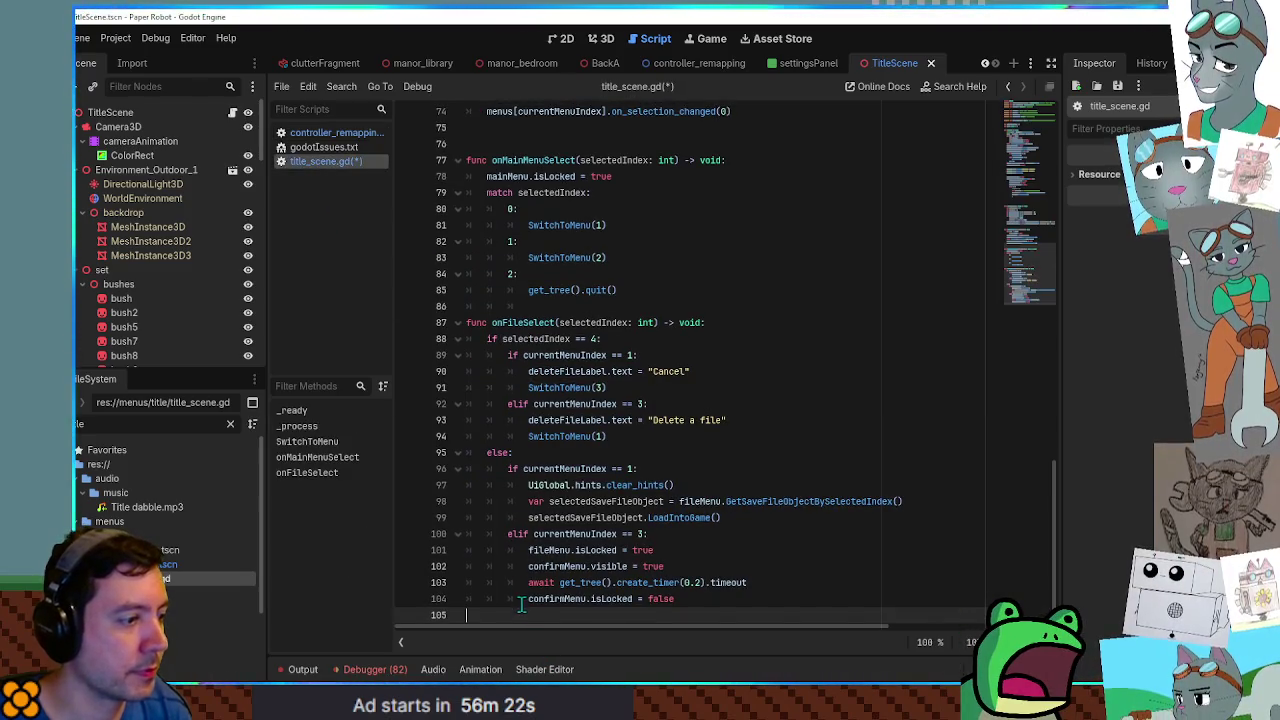
pyautogui.write('func _input(event: InputEvent):')
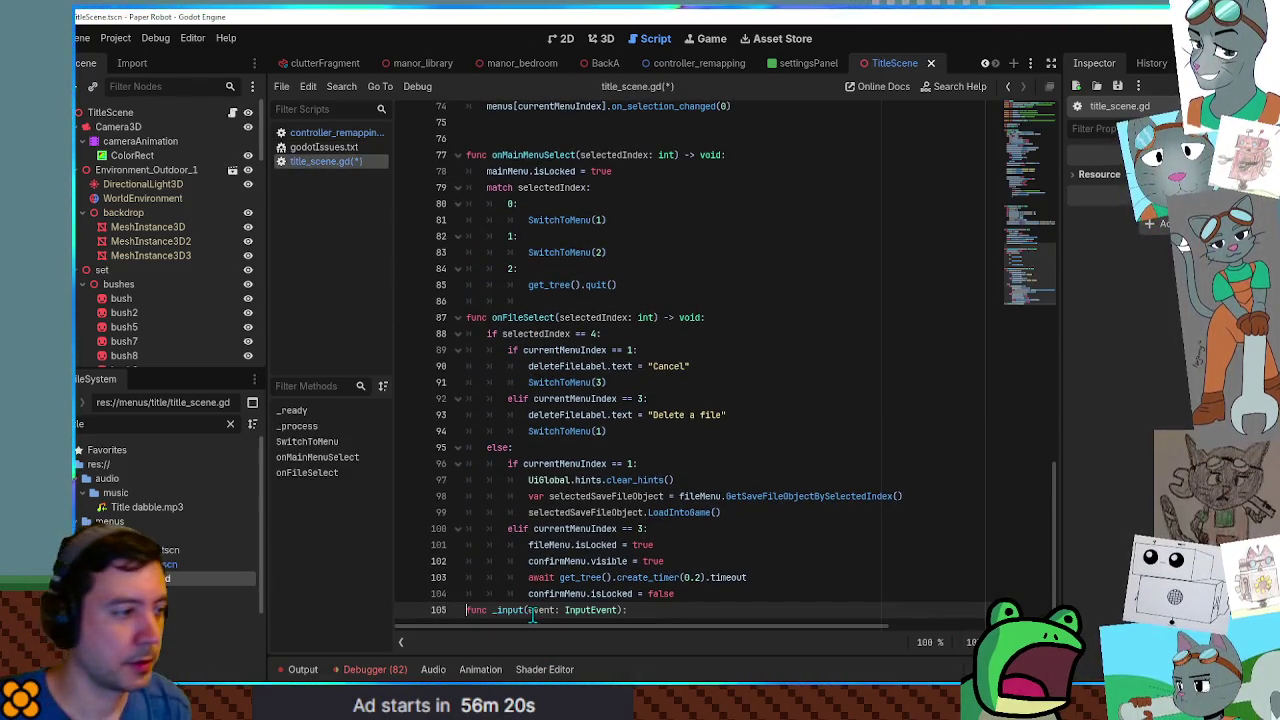
pyautogui.press('Return')
pyautogui.press('End')
pyautogui.press('Return')
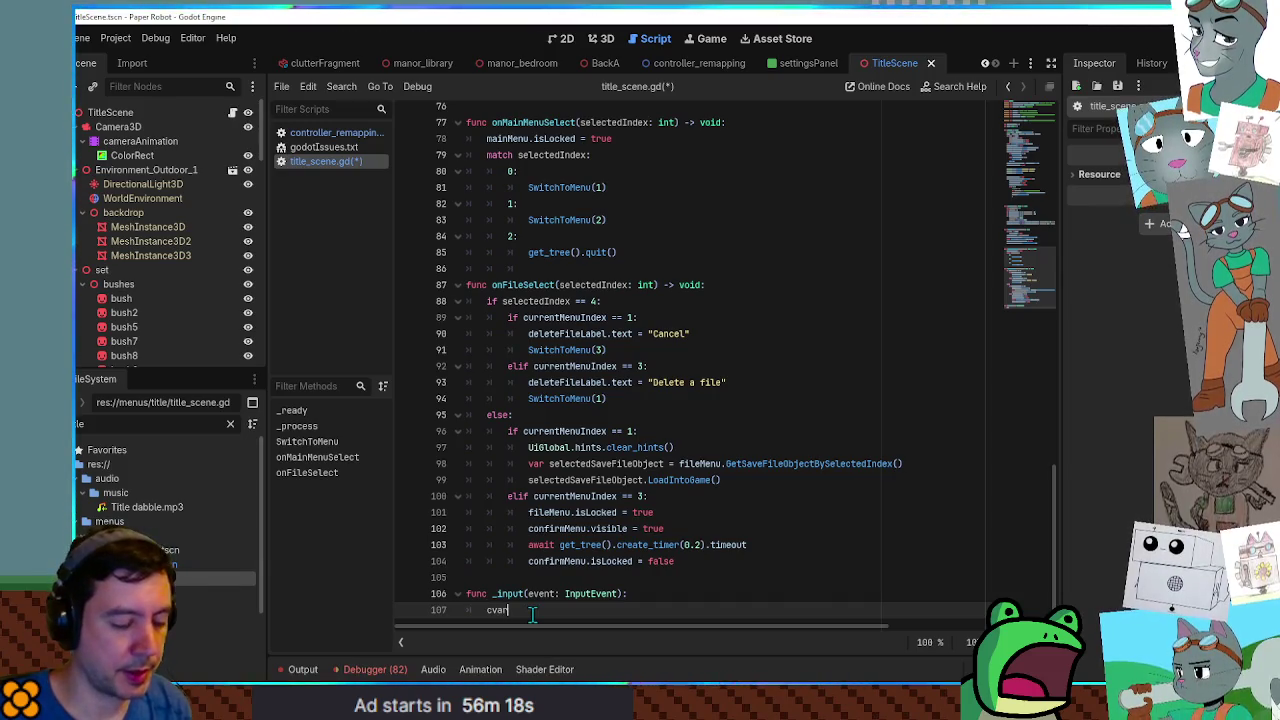
pyautogui.press('BackSpace')
pyautogui.press('BackSpace')
pyautogui.press('BackSpace')
pyautogui.write('var')
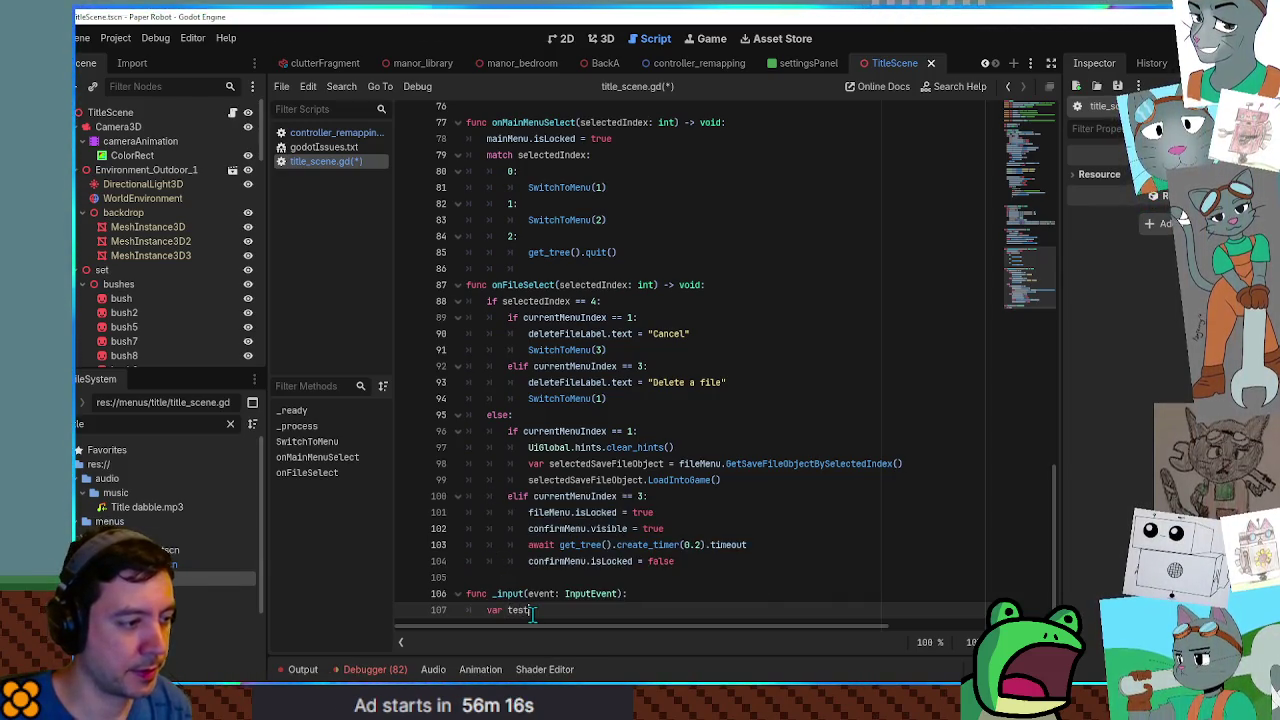
pyautogui.write('= 1')
# Breakpoint the var test = 1 line, save the script and scene, and run the game.
pyautogui.click(406, 610)
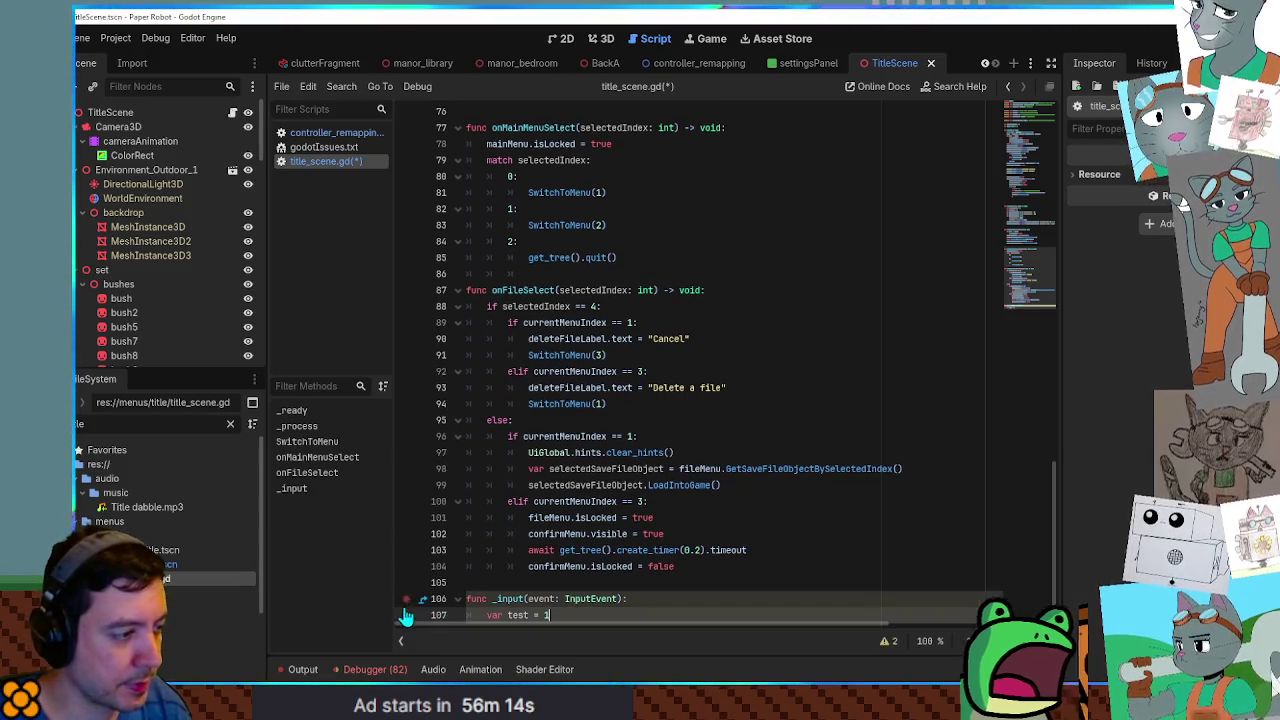
pyautogui.click(728, 551)
pyautogui.hotkey('ctrl', 's')
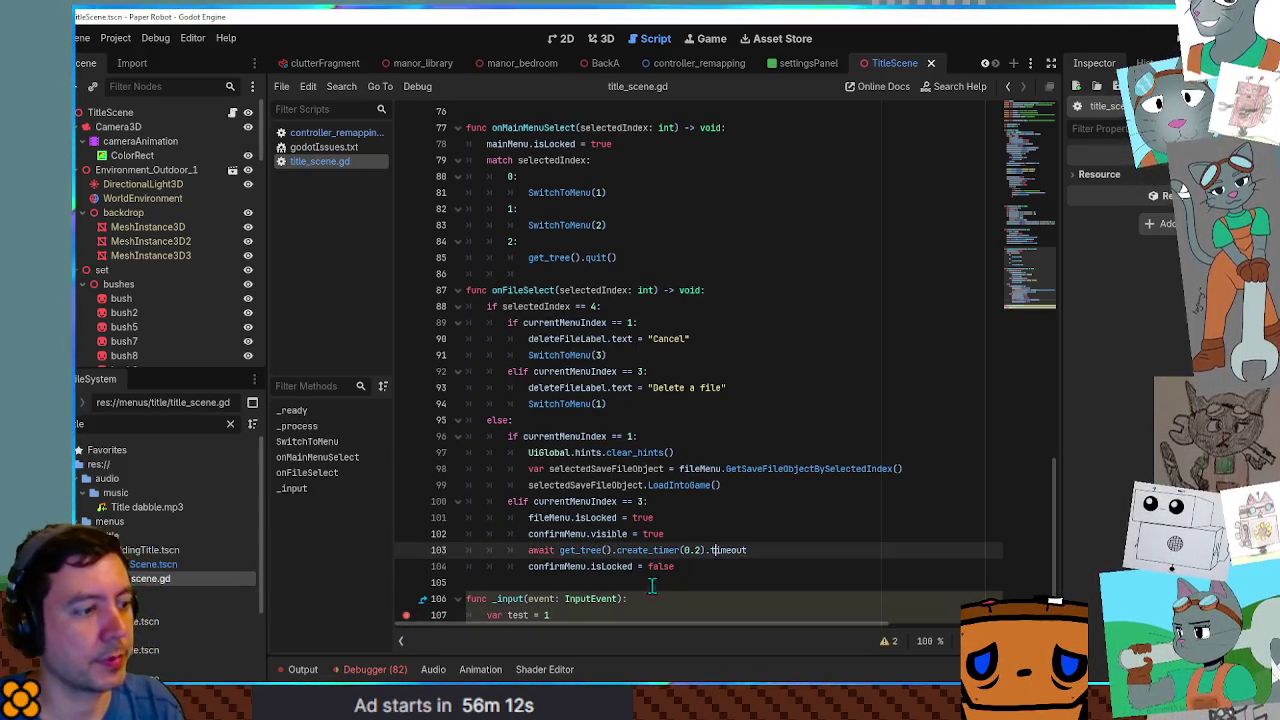
pyautogui.scroll(-1, 628, 612)
pyautogui.hotkey('ctrl', 's')
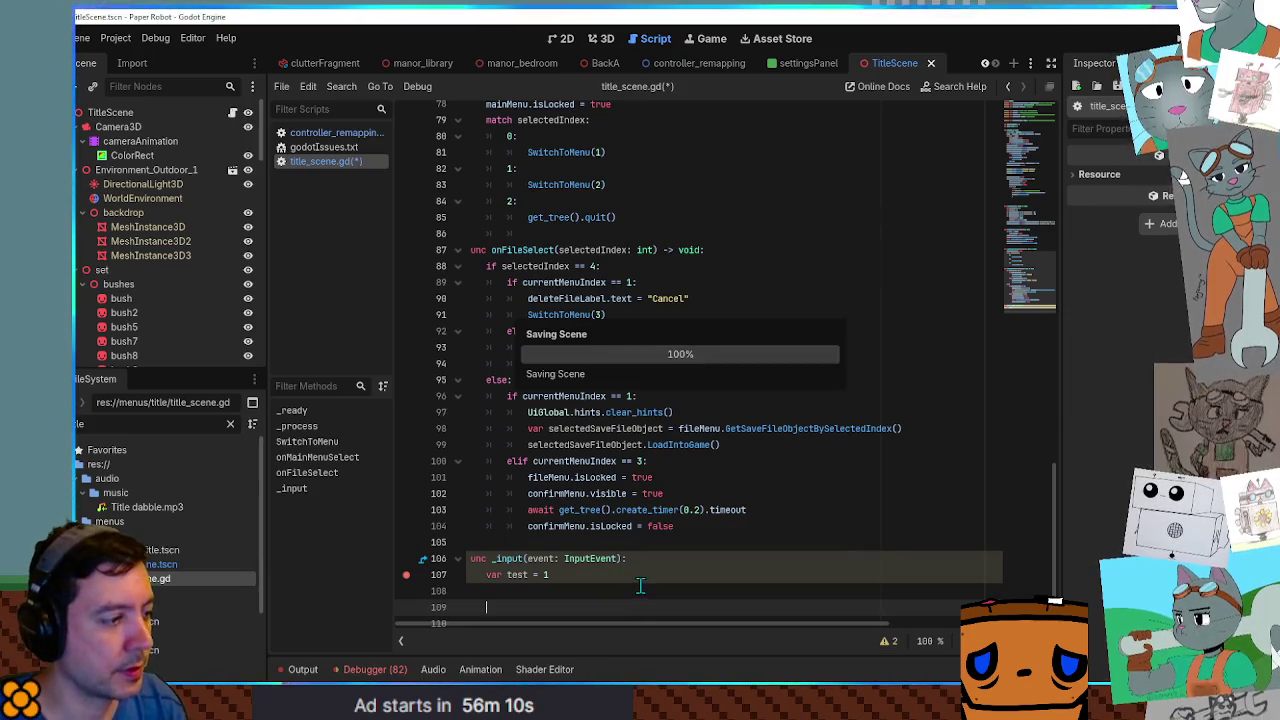
pyautogui.press('F5')
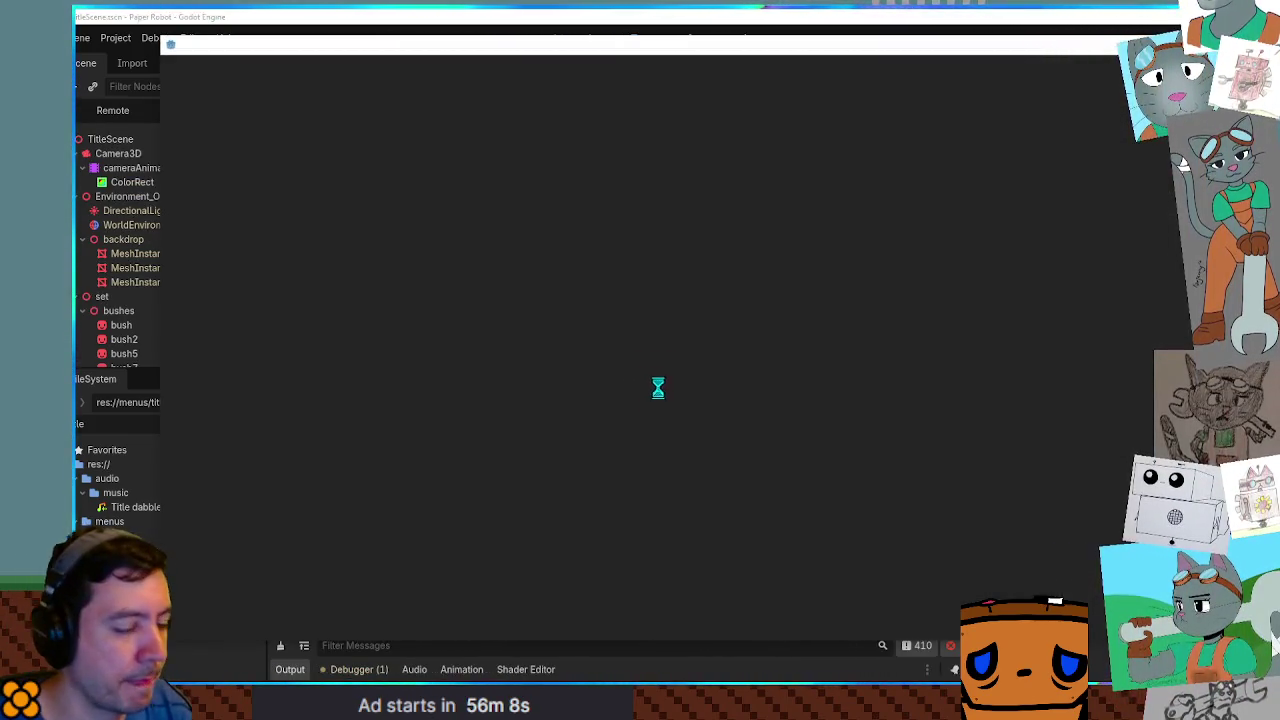
# Hit the breakpoint, stop debugging with F8, then delete the test _input function and save.
pyautogui.click(745, 408)
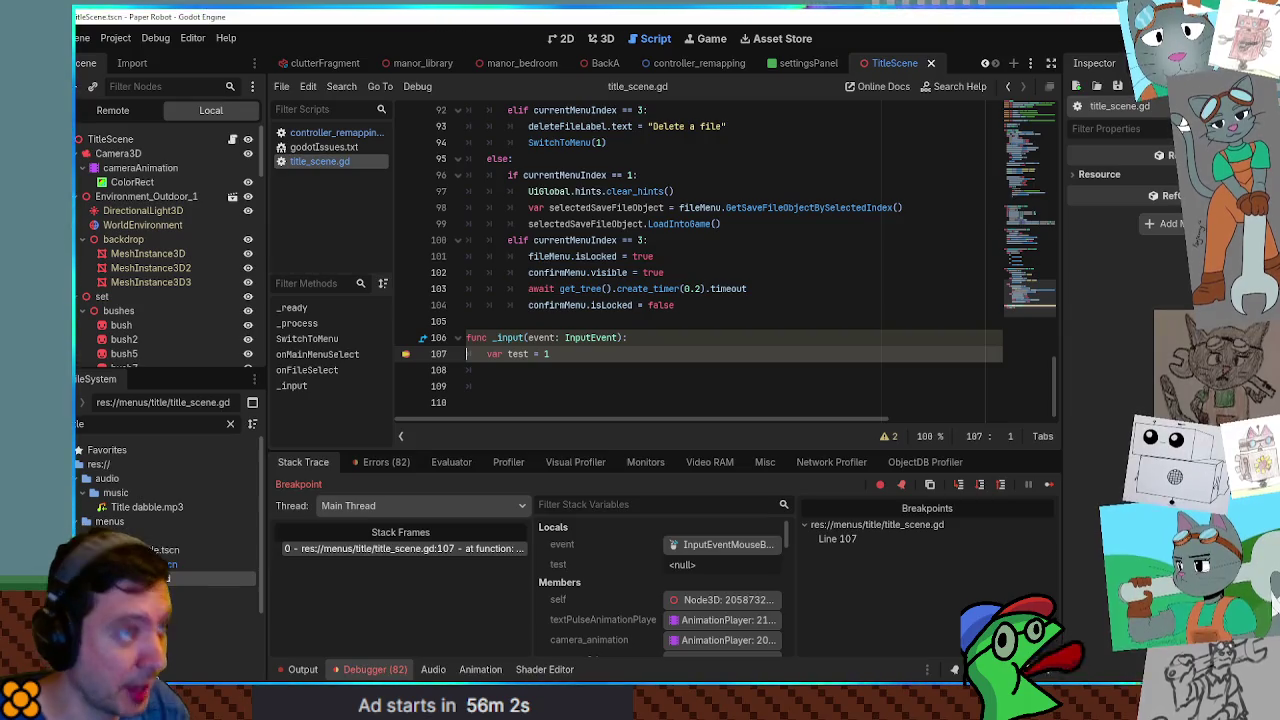
pyautogui.press('F8')
pyautogui.moveTo(470, 526)
pyautogui.mouseDown()
pyautogui.moveTo(525, 545)
pyautogui.moveTo(608, 615)
pyautogui.mouseUp()
pyautogui.press('BackSpace')
pyautogui.hotkey('ctrl', 's')
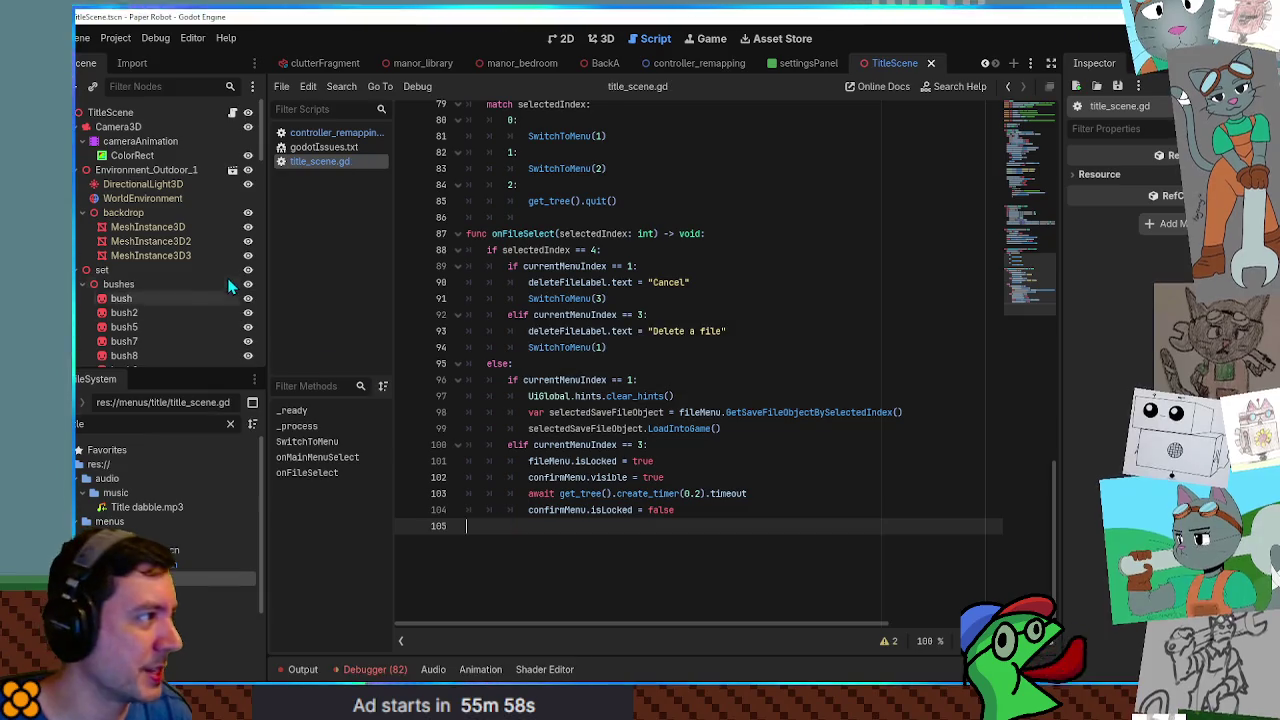
# Collapse the Camera3D, Environment_Outdoor_1, set and ConfirmExit branches in the Scene tree.
pyautogui.click(128, 113)
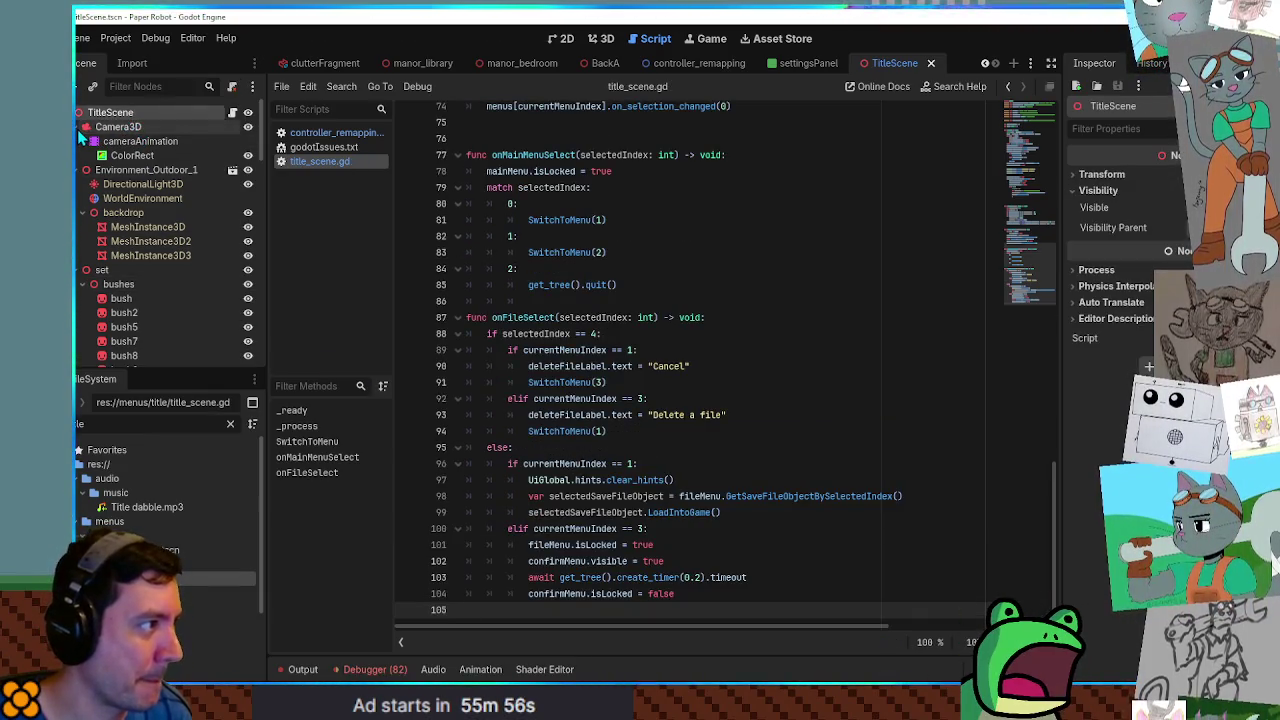
pyautogui.click(86, 127)
pyautogui.click(86, 141)
pyautogui.click(102, 155)
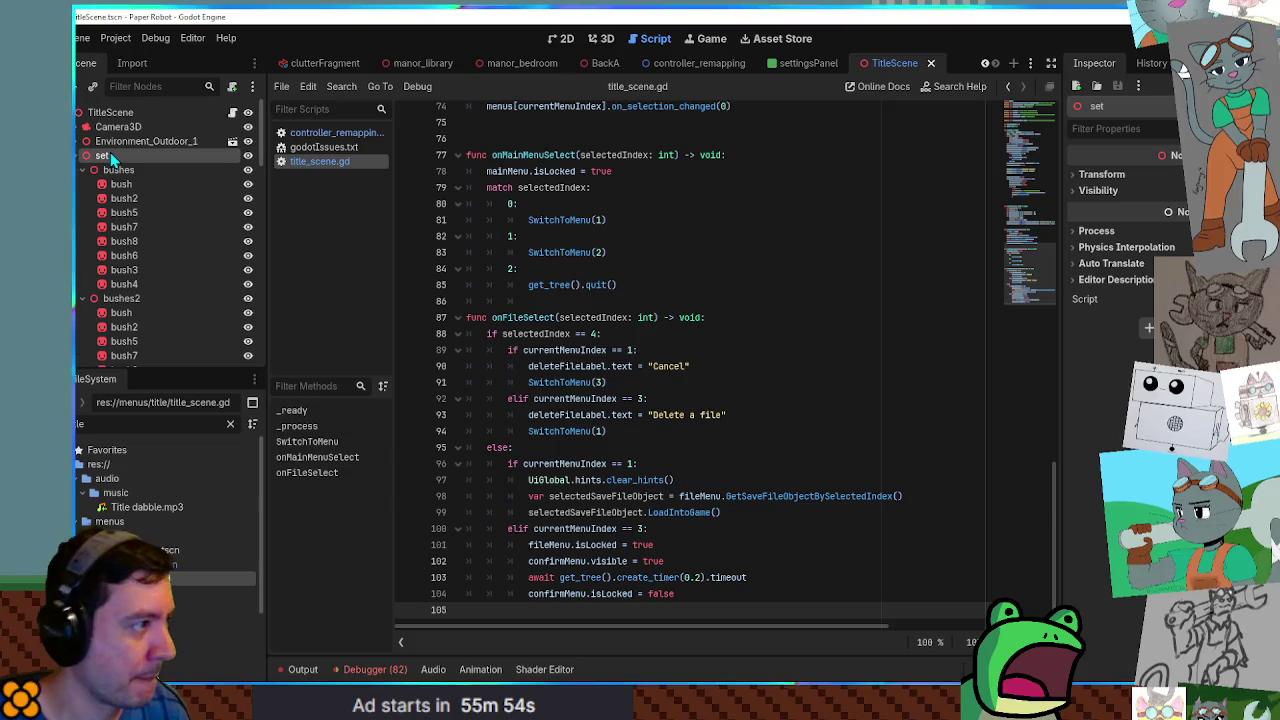
pyautogui.click(78, 155)
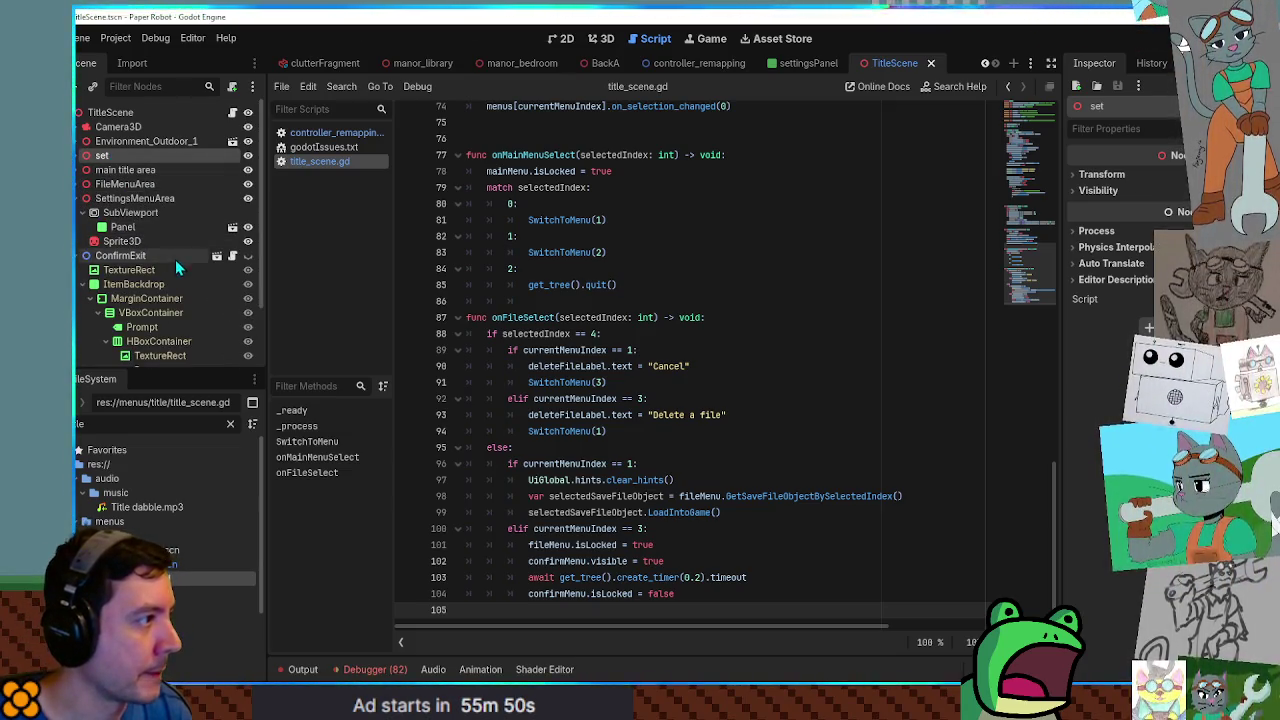
pyautogui.click(145, 199)
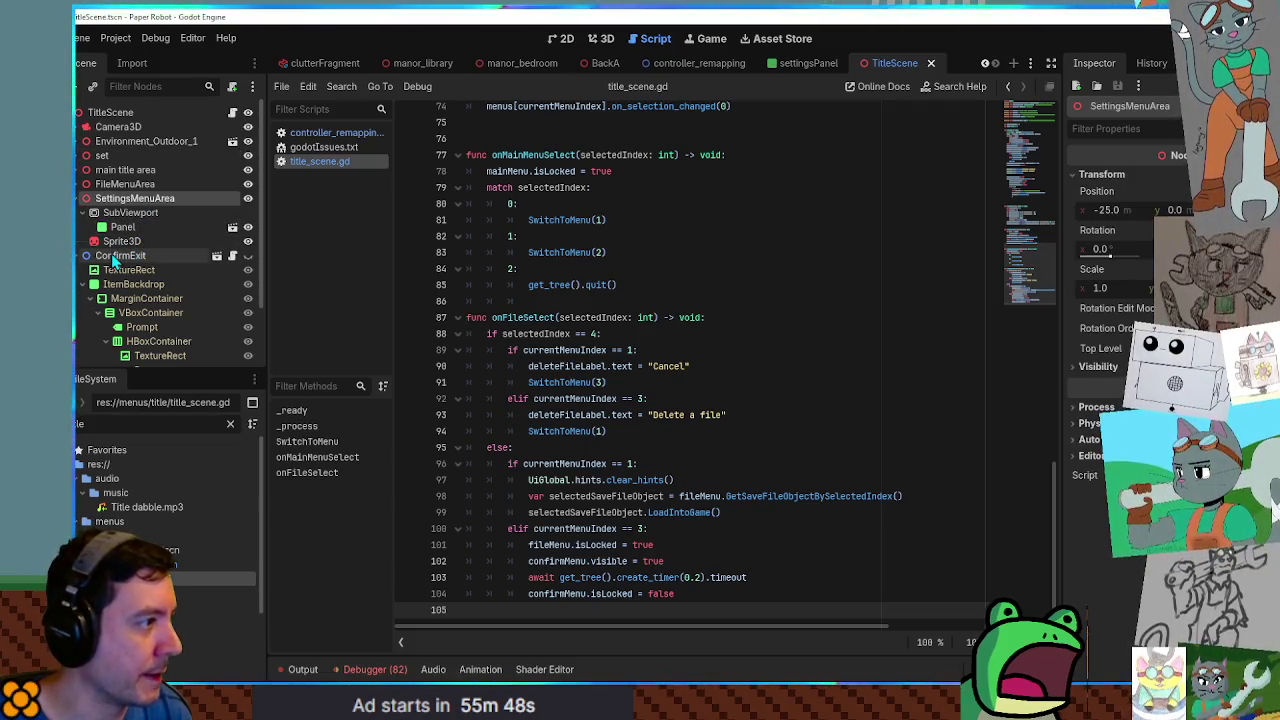
pyautogui.click(79, 255)
# Inspect the SubViewport node and its settings Panel child.
pyautogui.click(140, 213)
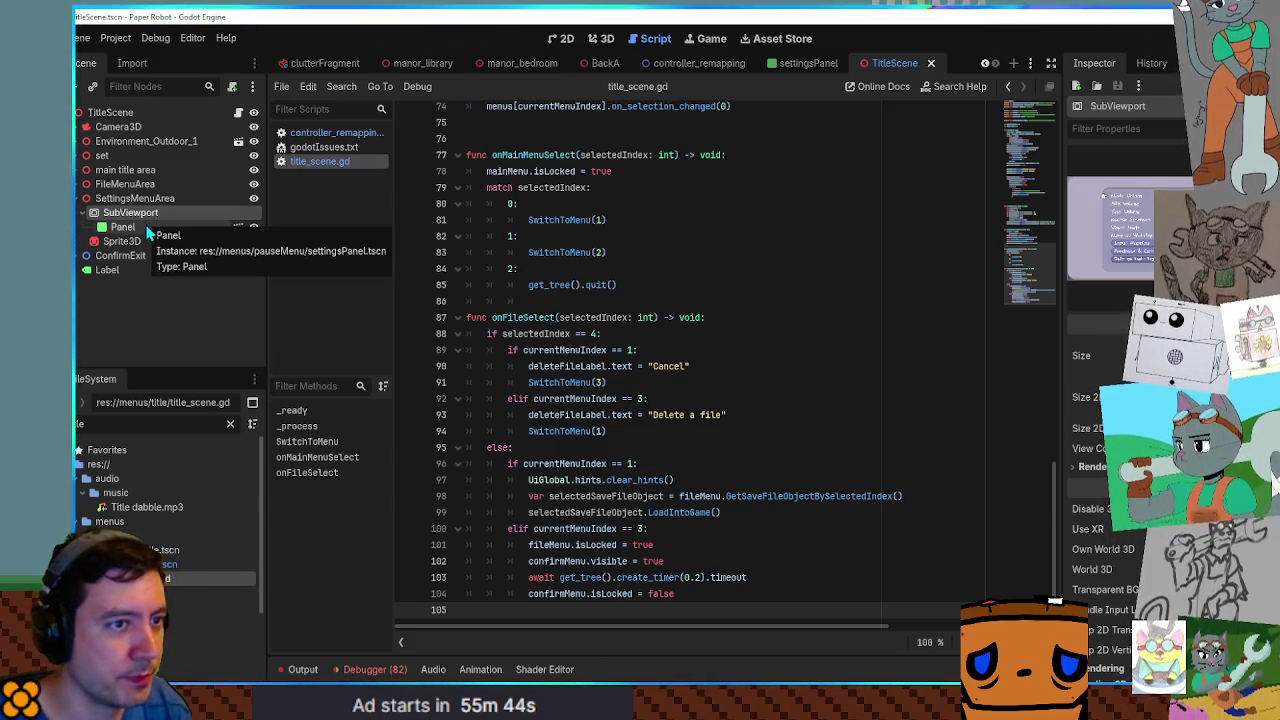
pyautogui.click(145, 228)
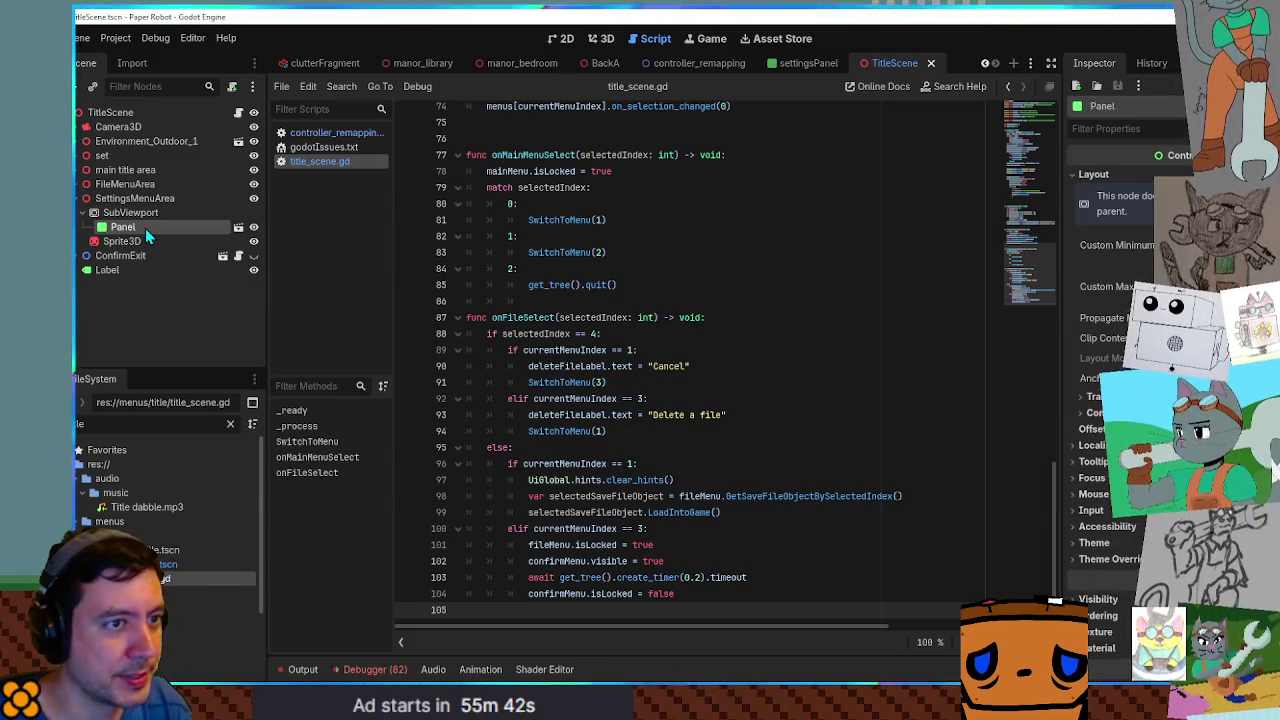
pyautogui.click(147, 214)
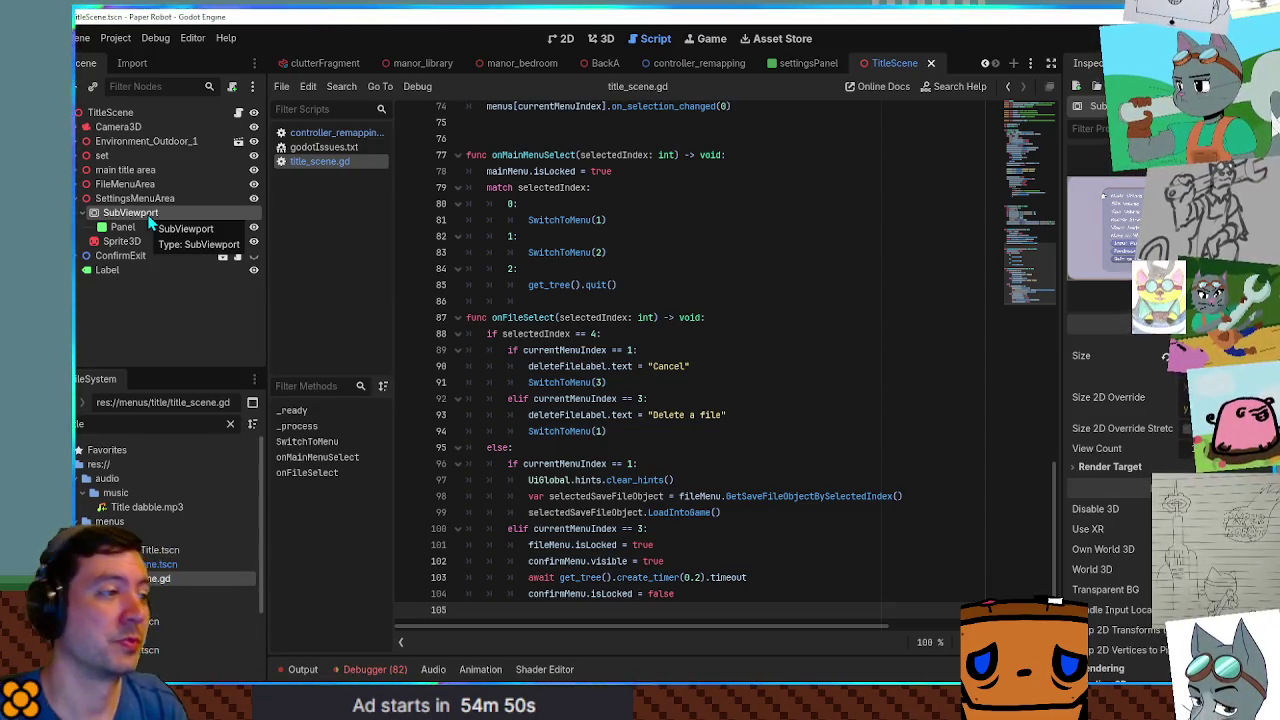
pyautogui.scroll(1, 802, 280)
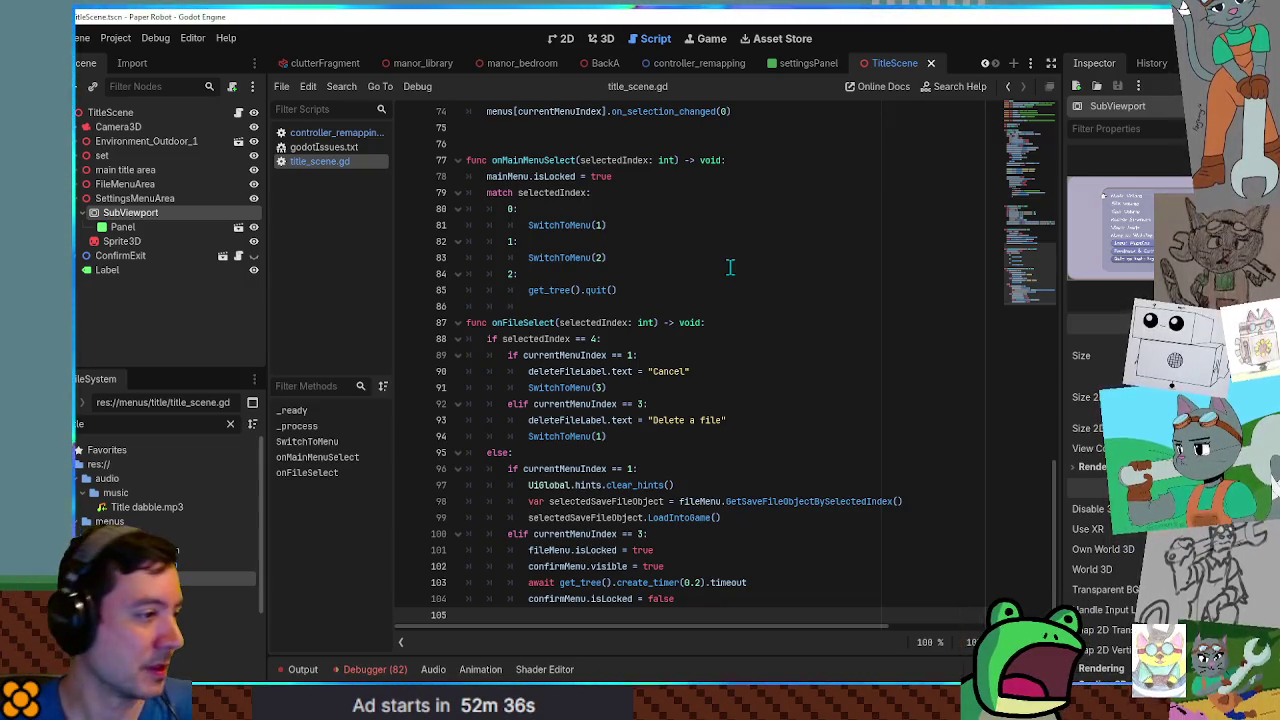
pyautogui.scroll(1, 714, 266)
pyautogui.scroll(-1, 714, 266)
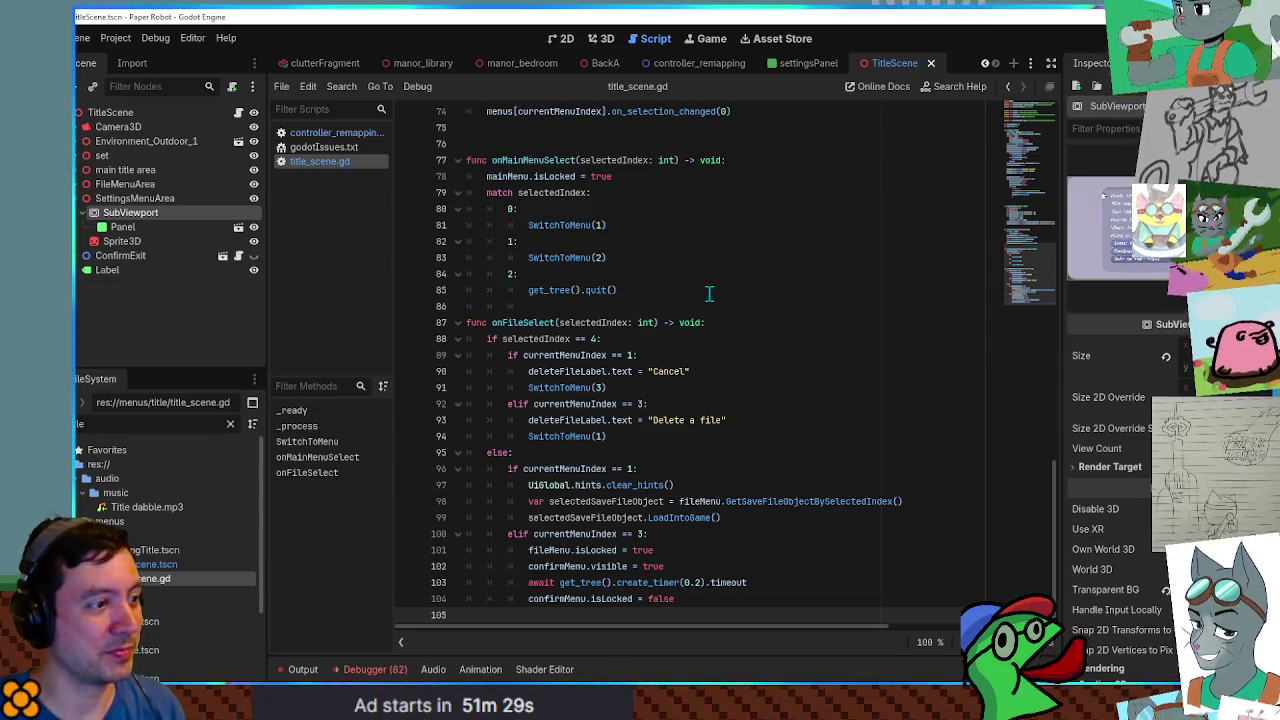
# Remove the _input function from title_scene.gd again and save the script.
pyautogui.hotkey('ctrl', 'z')
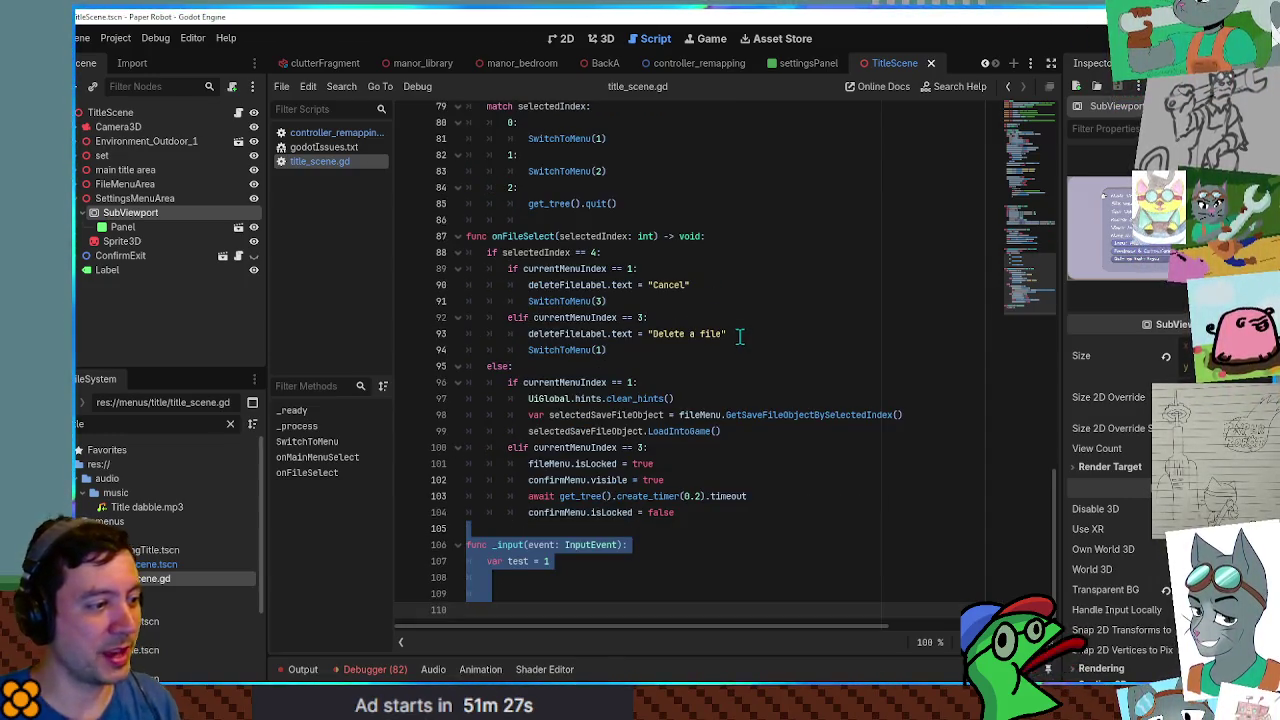
pyautogui.press('Delete')
pyautogui.hotkey('ctrl', 's')
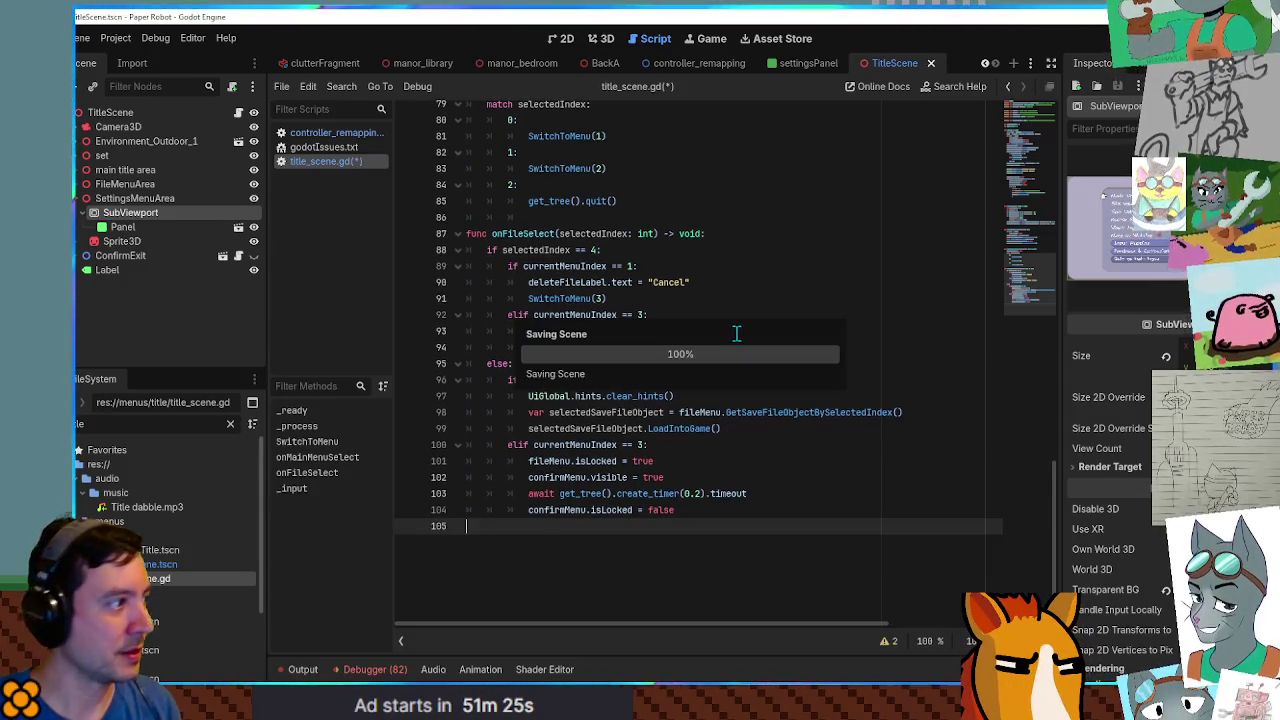
# Select the SubViewport and filter its properties by 'inpu' to show its input settings.
pyautogui.click(152, 116)
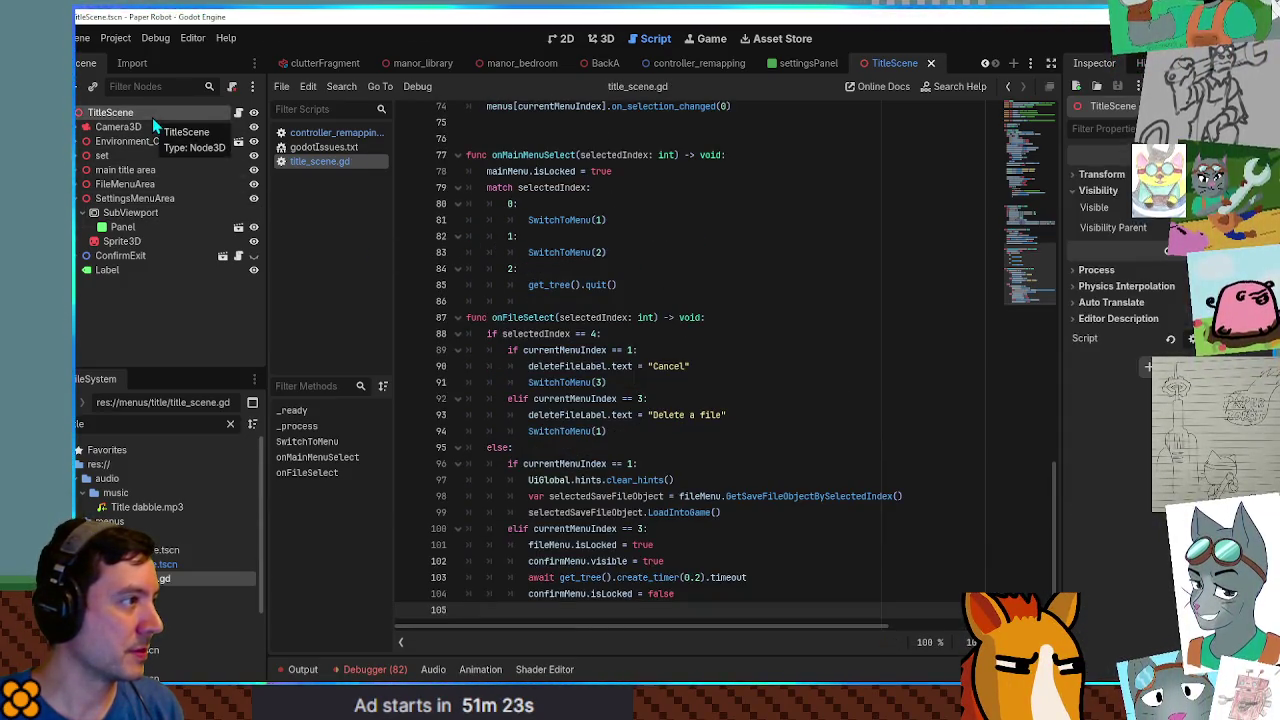
pyautogui.click(160, 214)
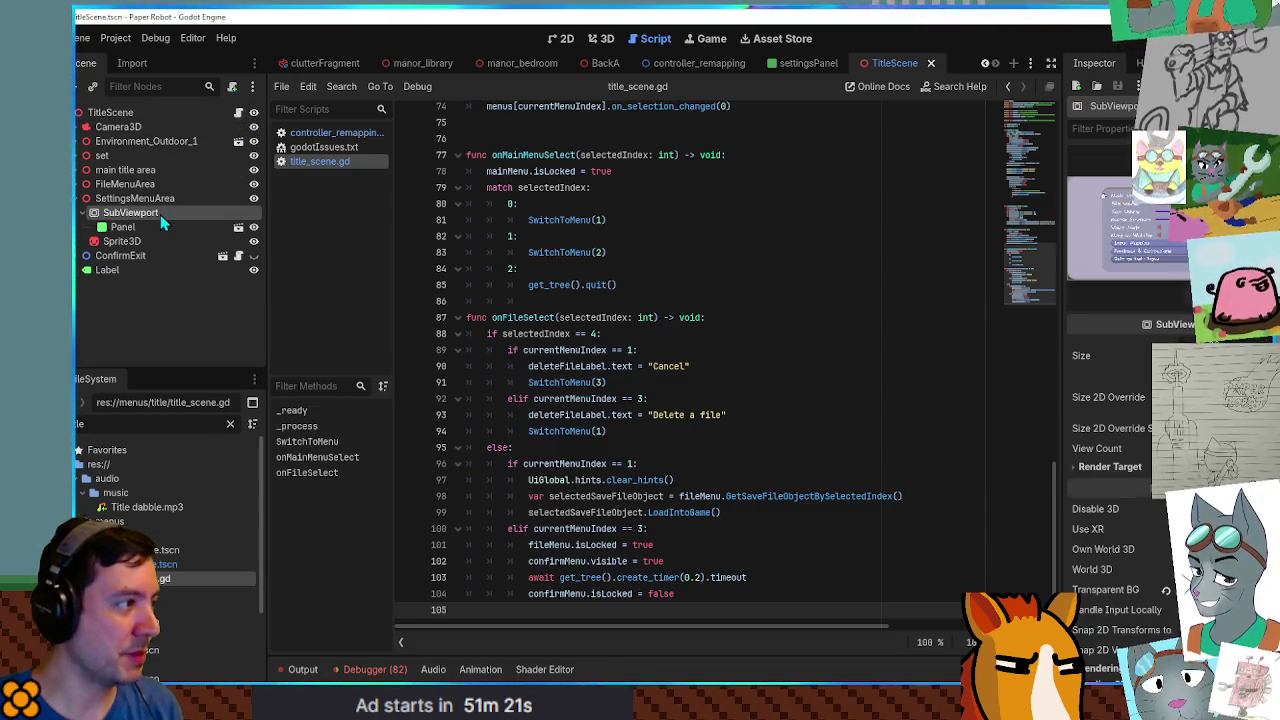
pyautogui.click(107, 229)
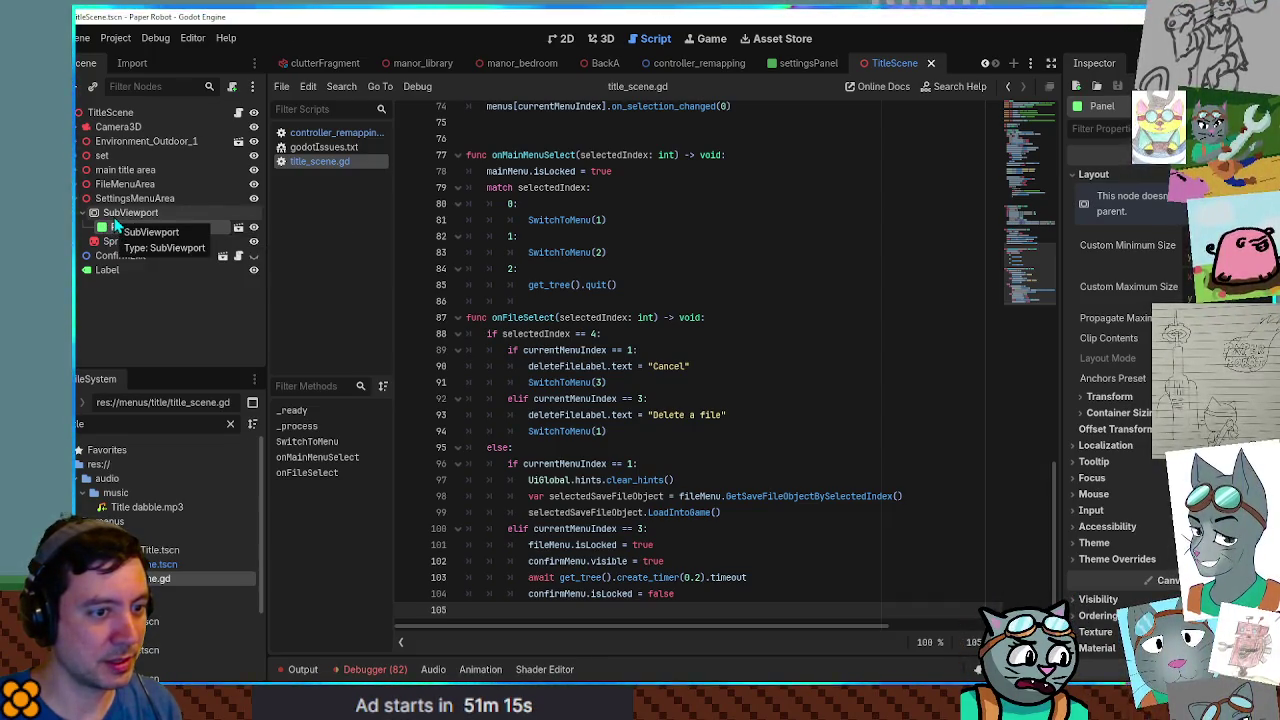
pyautogui.click(114, 215)
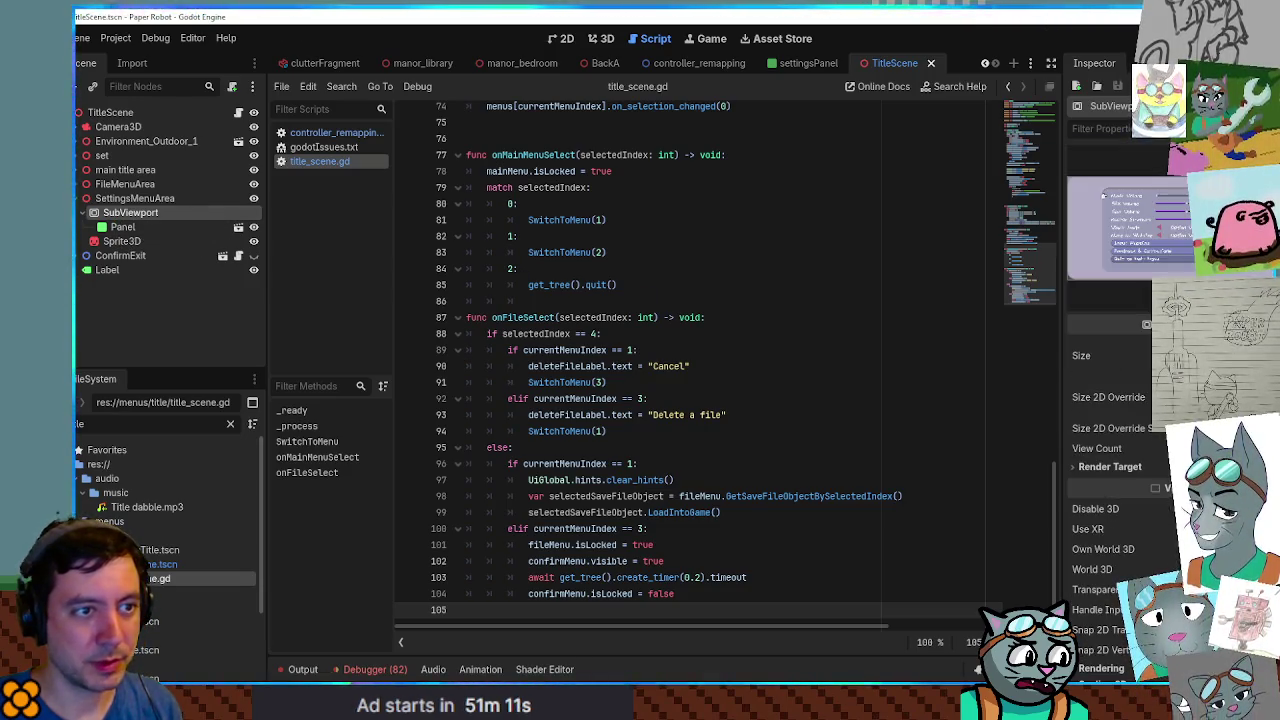
pyautogui.write('inpu')
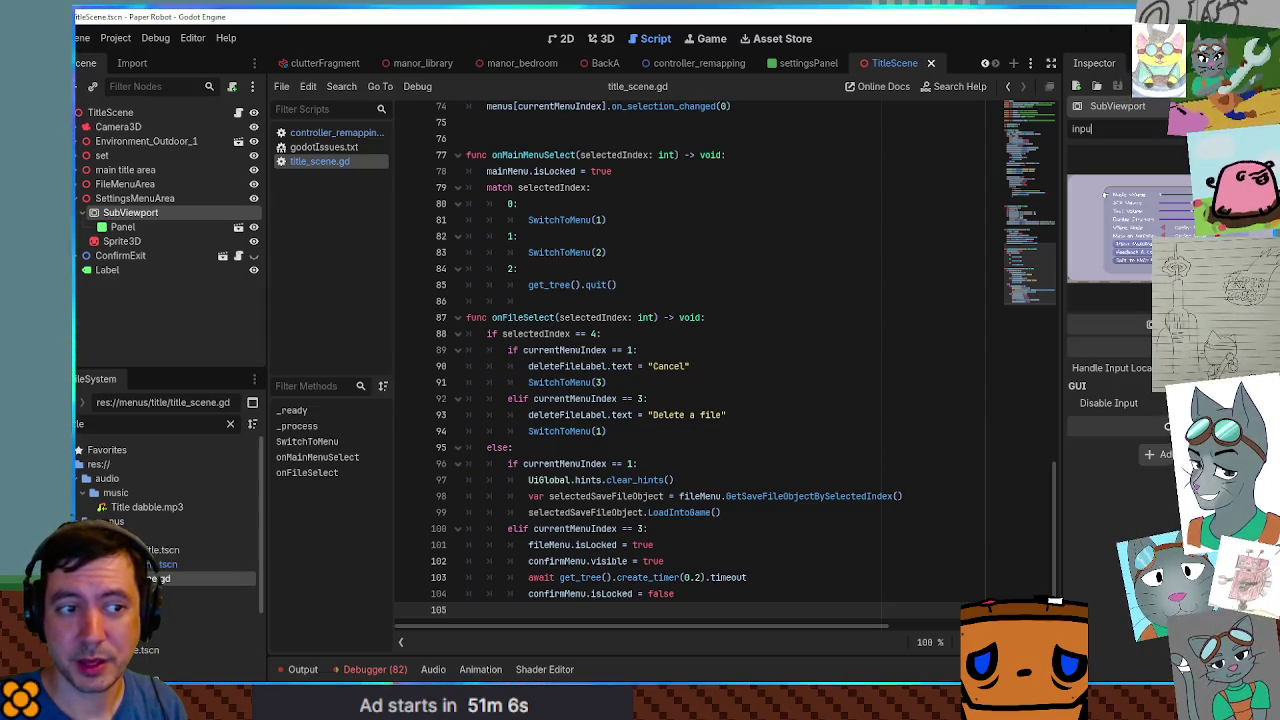
# Save the scene and run the game with F5.
pyautogui.hotkey('ctrl', 's')
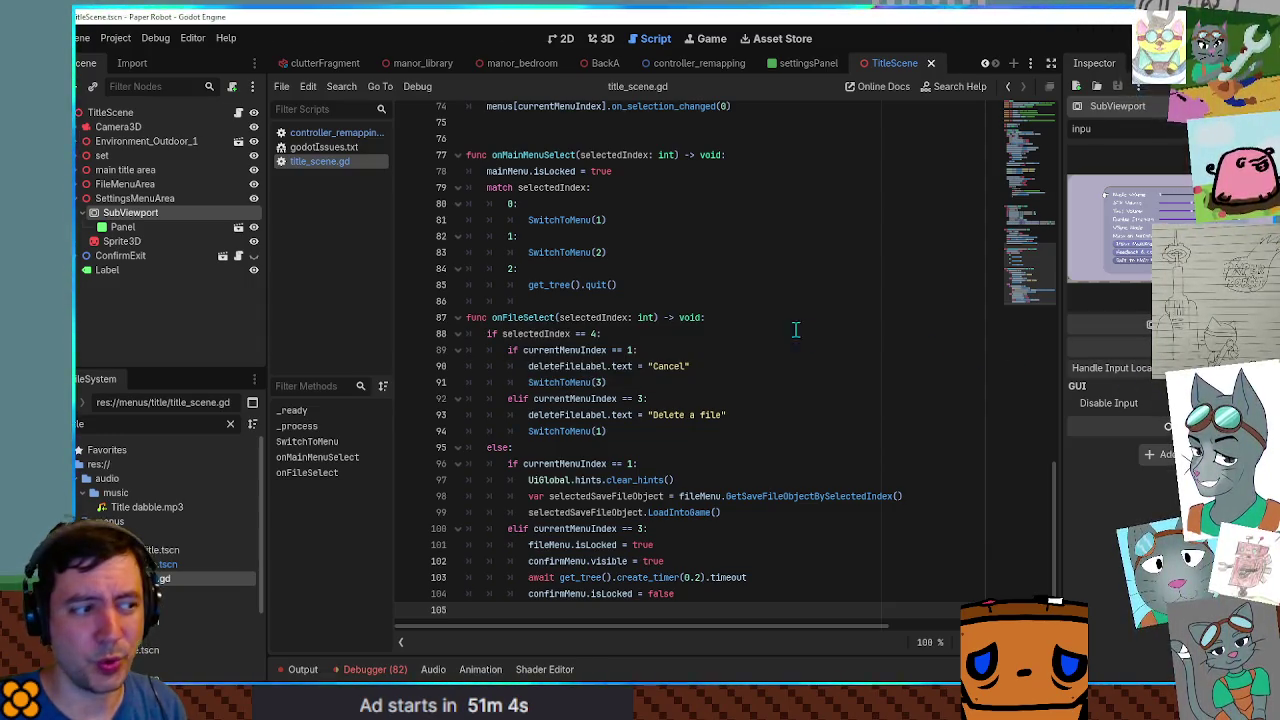
pyautogui.click(785, 310)
pyautogui.press('F5')
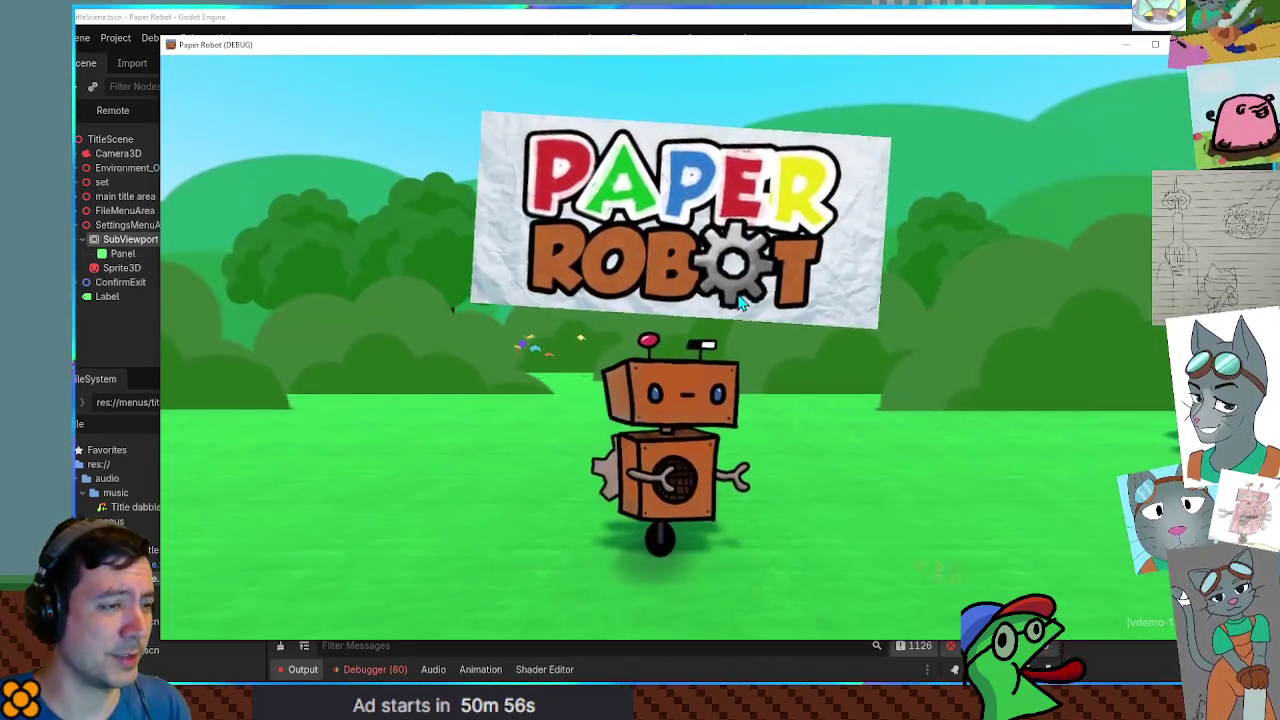
# Navigate the game to Settings > Input Mapping, try rebinding Spin/Cancel, then return to the editor.
pyautogui.press('space')
pyautogui.press('q')
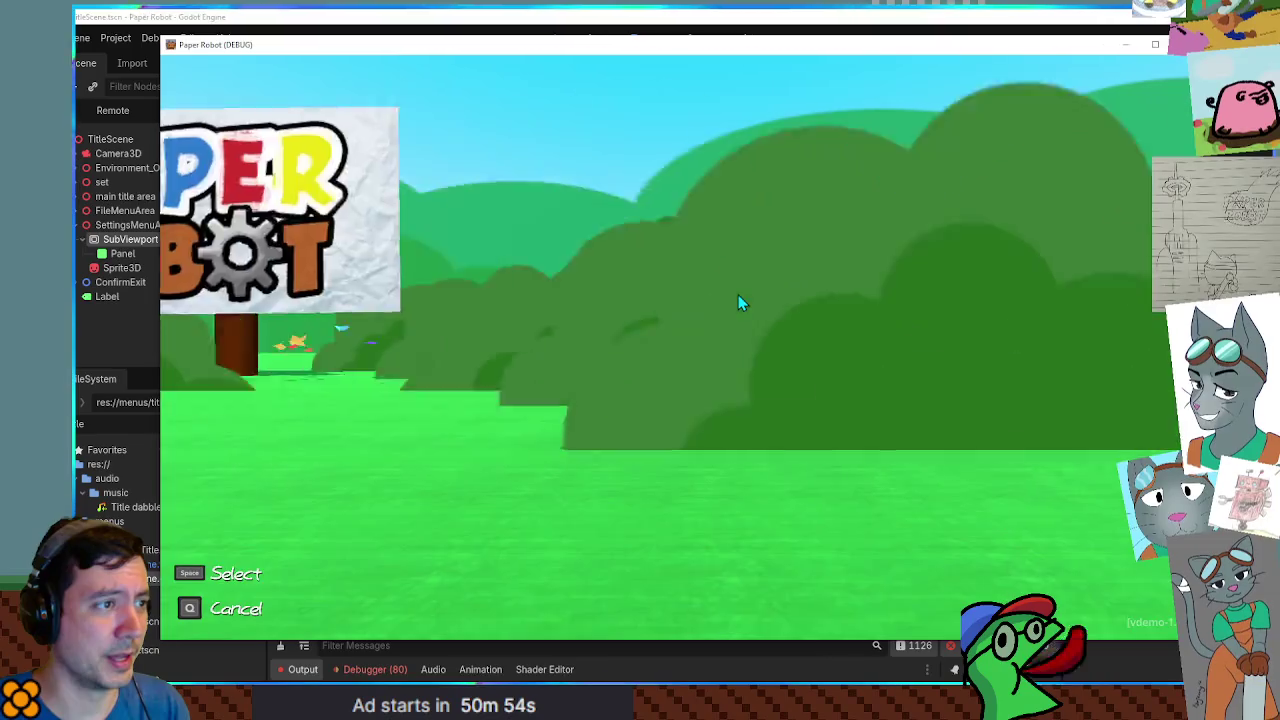
pyautogui.press('Down')
pyautogui.press('space')
pyautogui.press('Down')
pyautogui.press('Down')
pyautogui.press('Down')
pyautogui.press('Down')
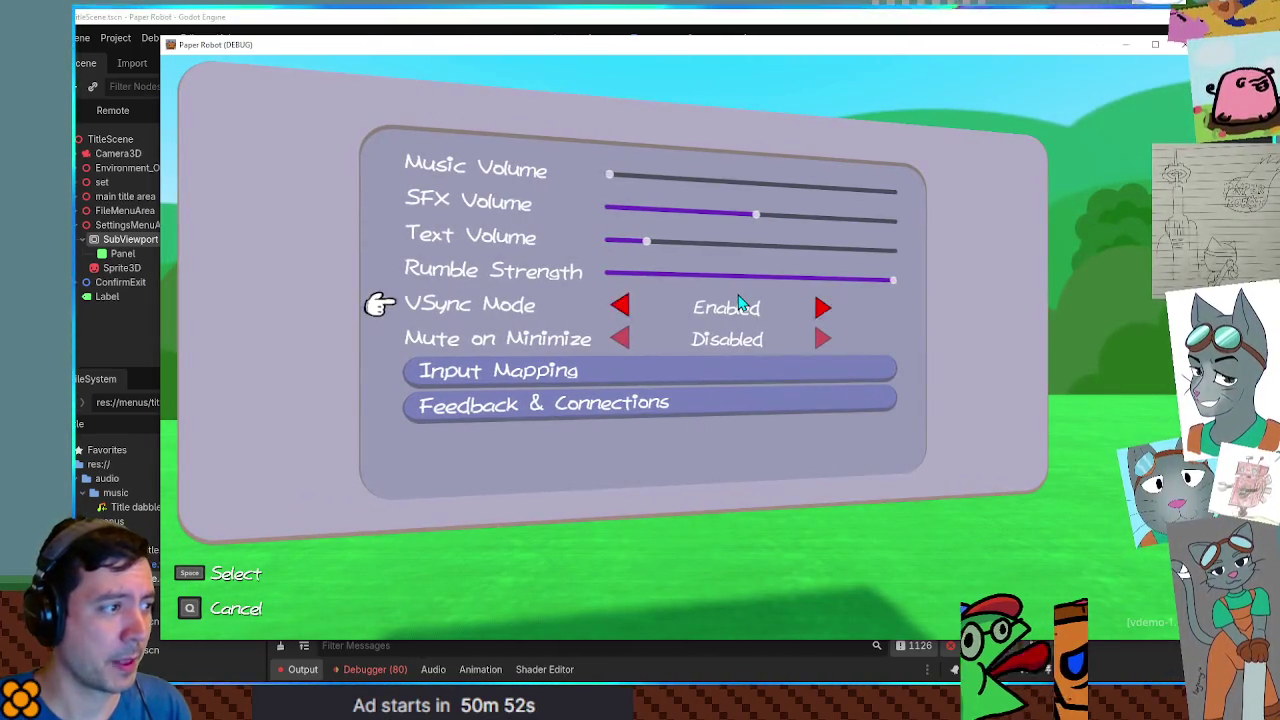
pyautogui.press('Down')
pyautogui.press('Down')
pyautogui.press('space')
pyautogui.press('Down')
pyautogui.press('Down')
pyautogui.press('Down')
pyautogui.press('Down')
pyautogui.press('Down')
pyautogui.press('space')
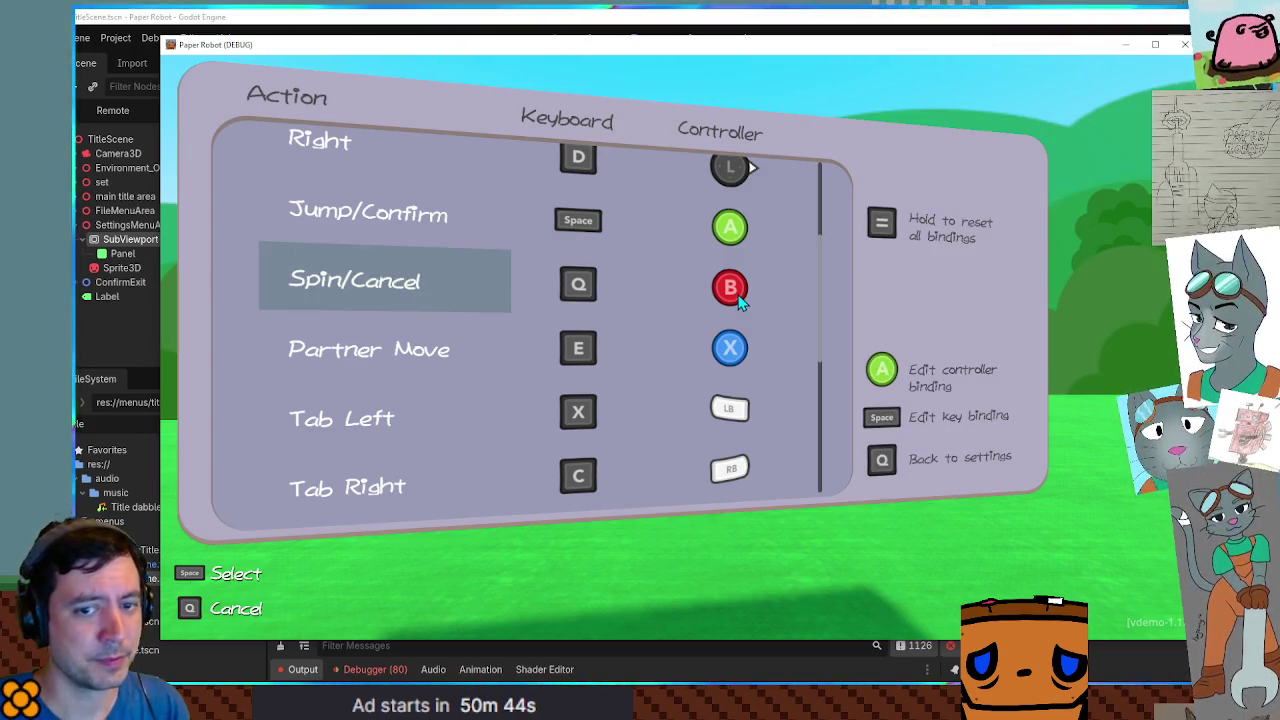
pyautogui.click(765, 16)
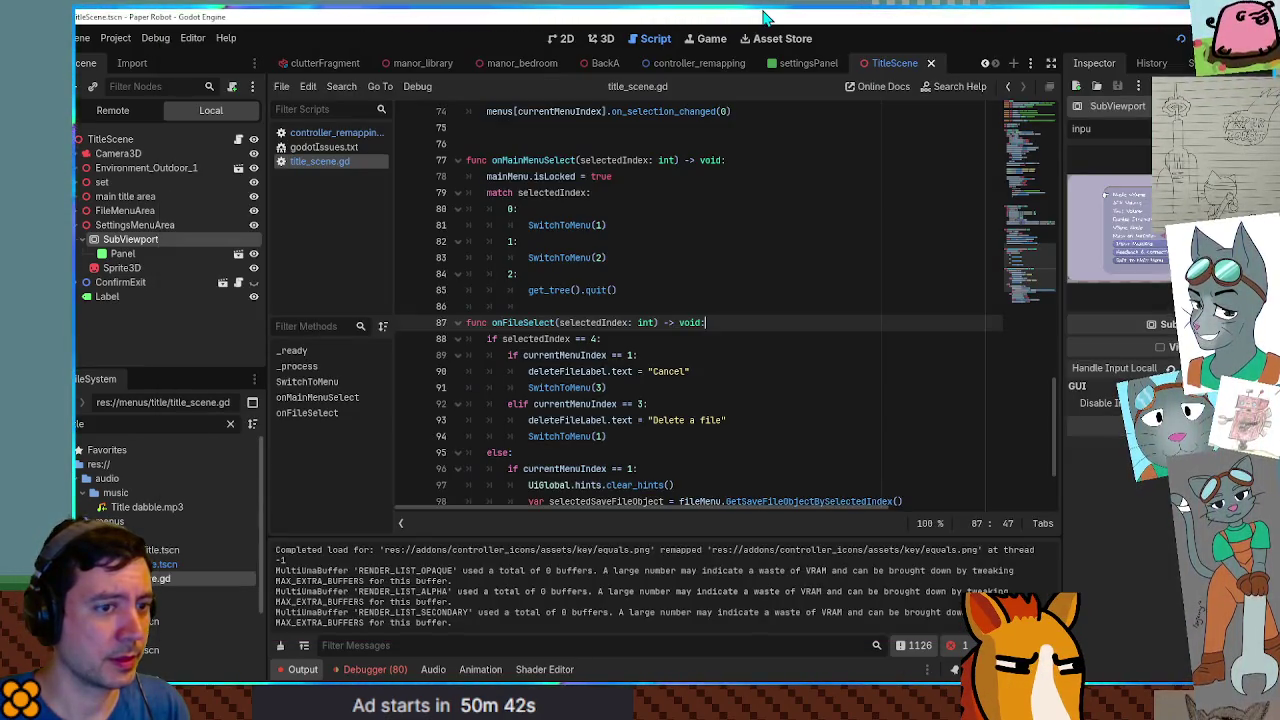
# Find and open settingsPanel.tscn, then stop the game and relaunch it with F6.
pyautogui.click(171, 255)
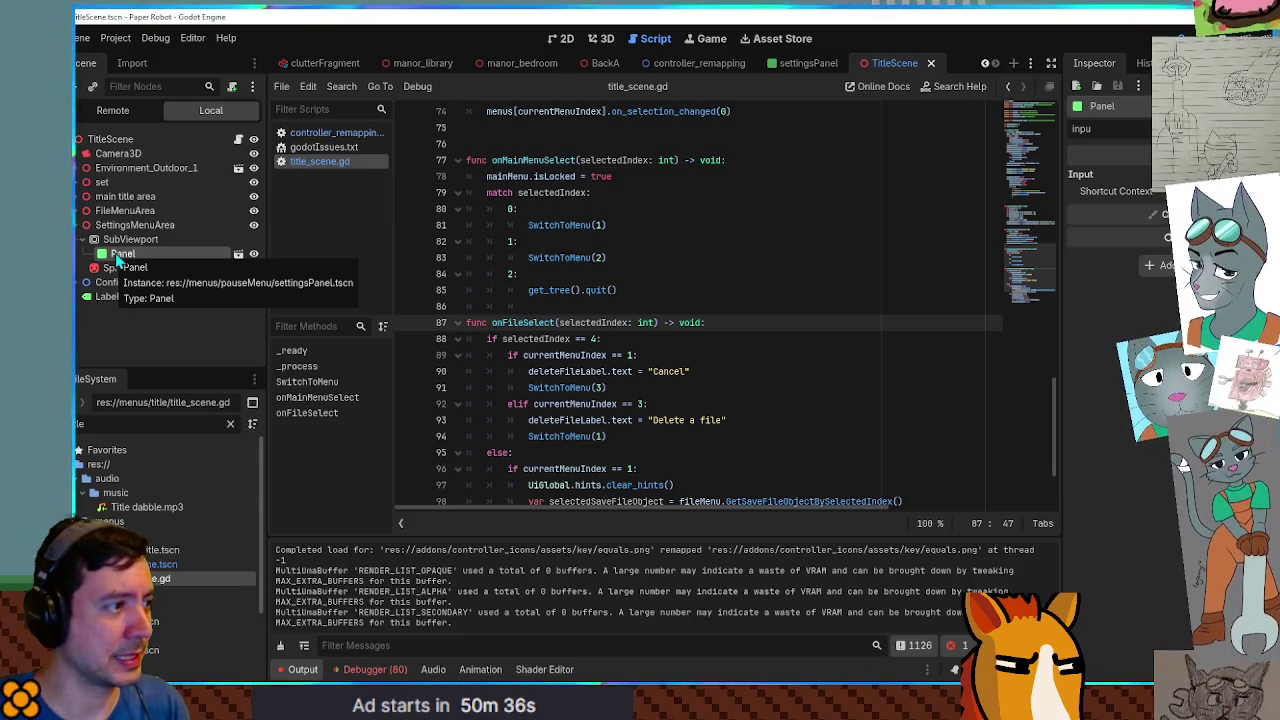
pyautogui.press('BackSpace')
pyautogui.press('BackSpace')
pyautogui.press('BackSpace')
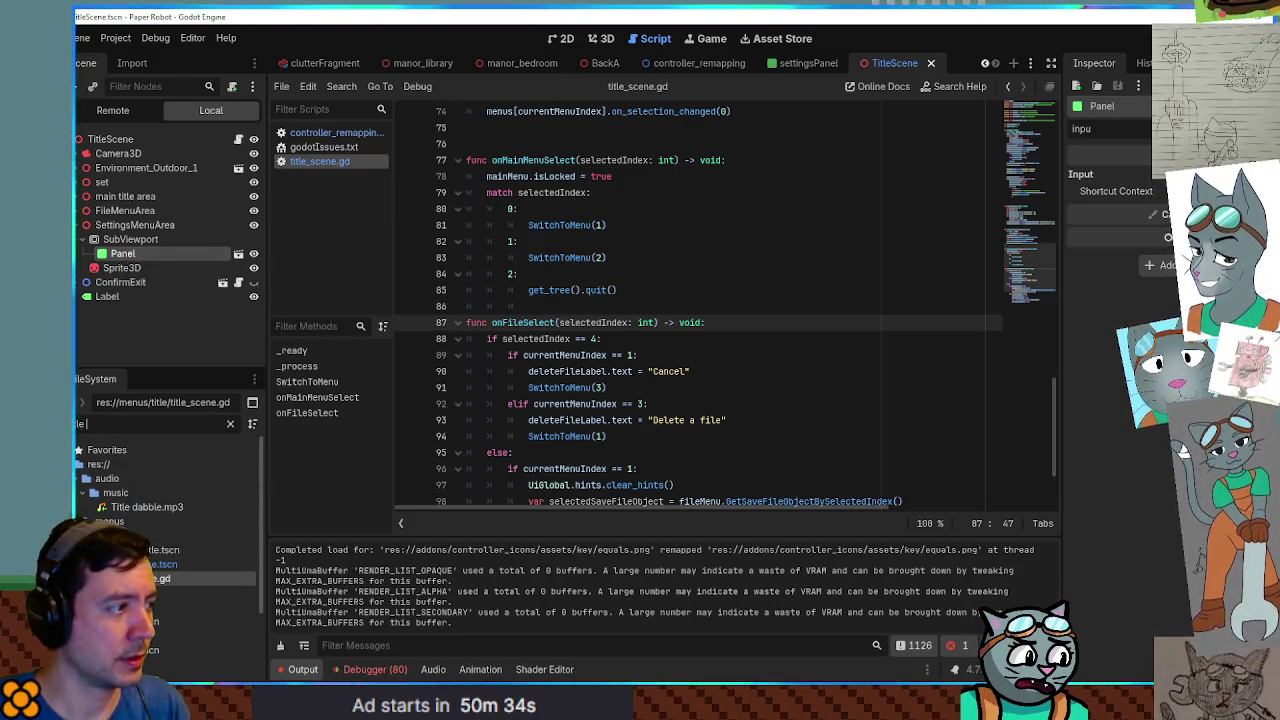
pyautogui.write('settings')
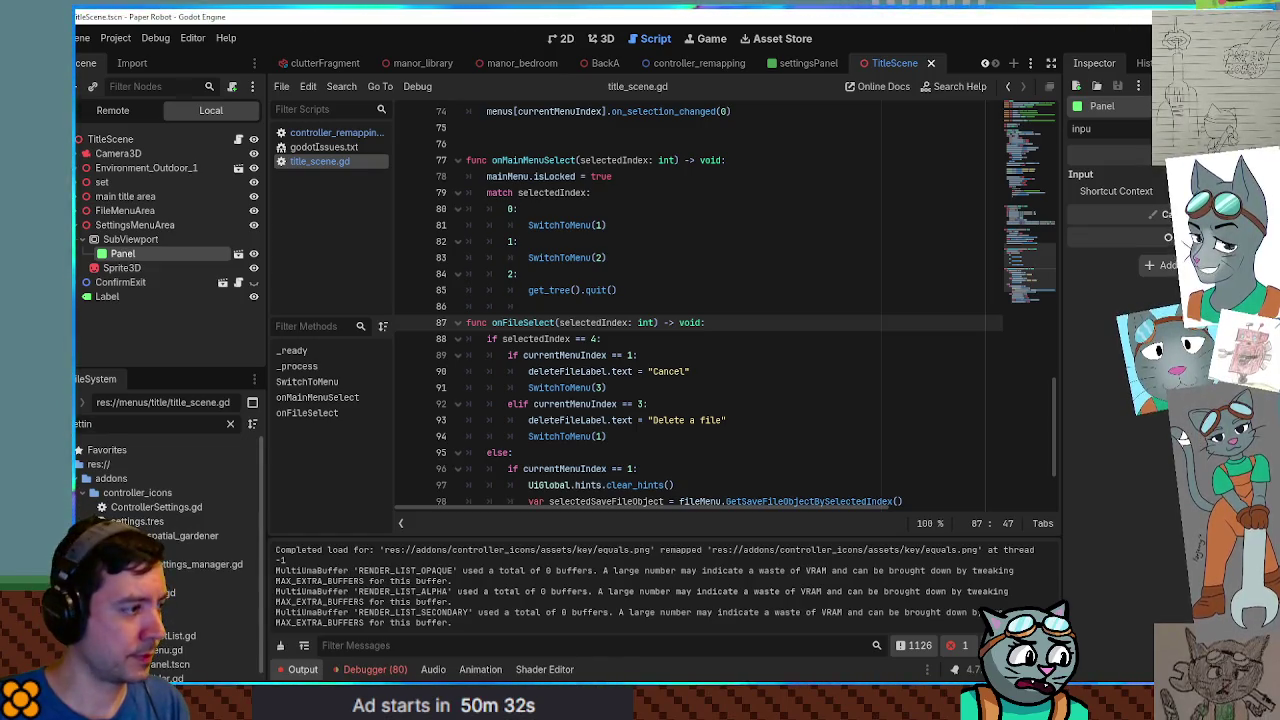
pyautogui.write(' pan')
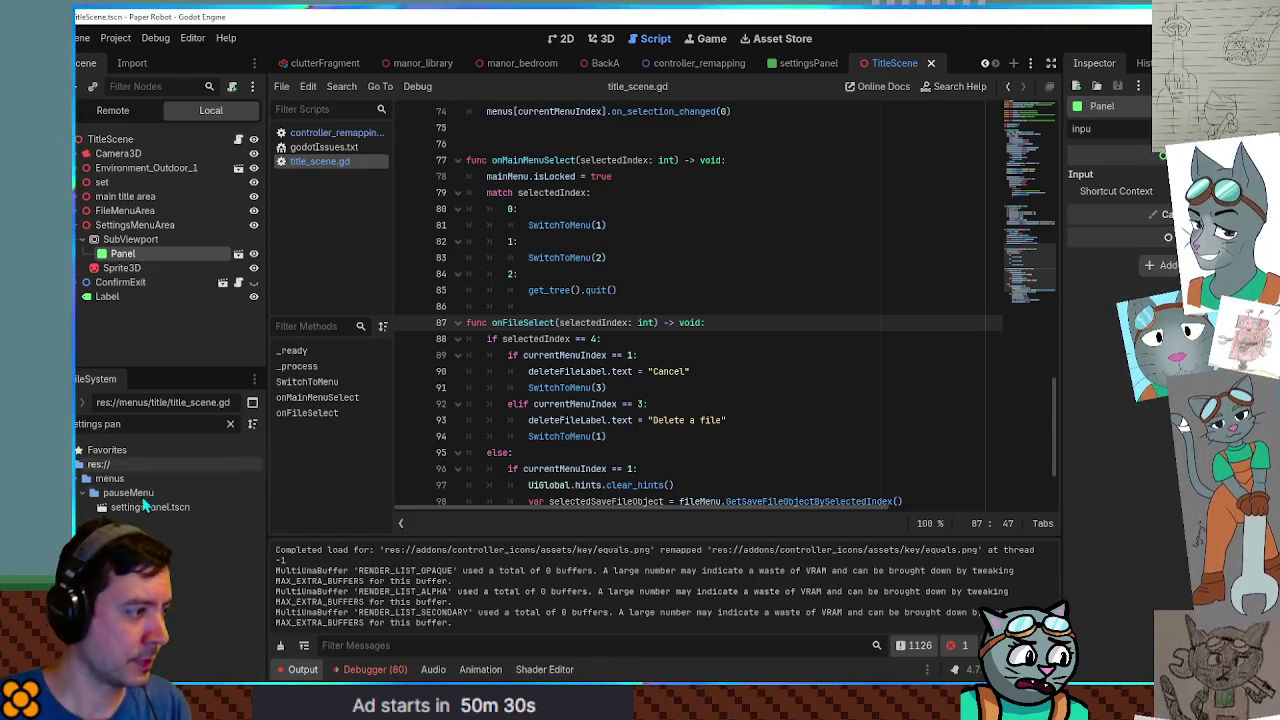
pyautogui.doubleClick(150, 507)
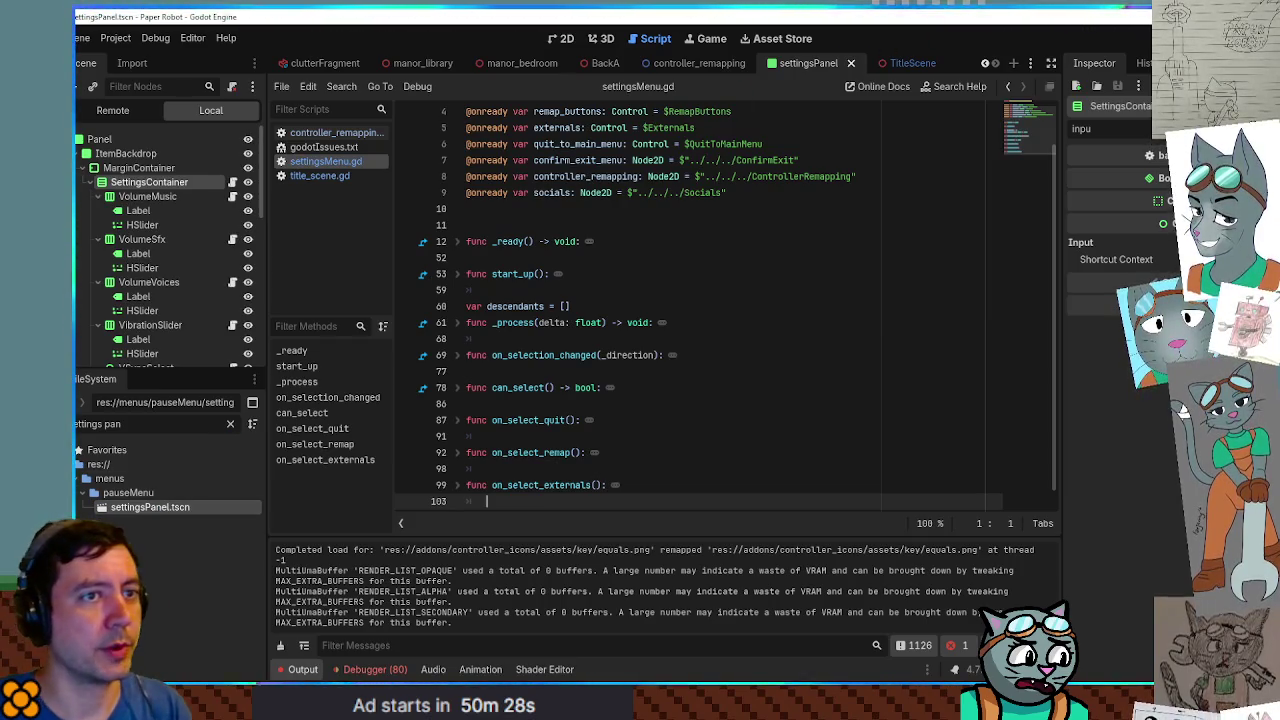
pyautogui.press('F8')
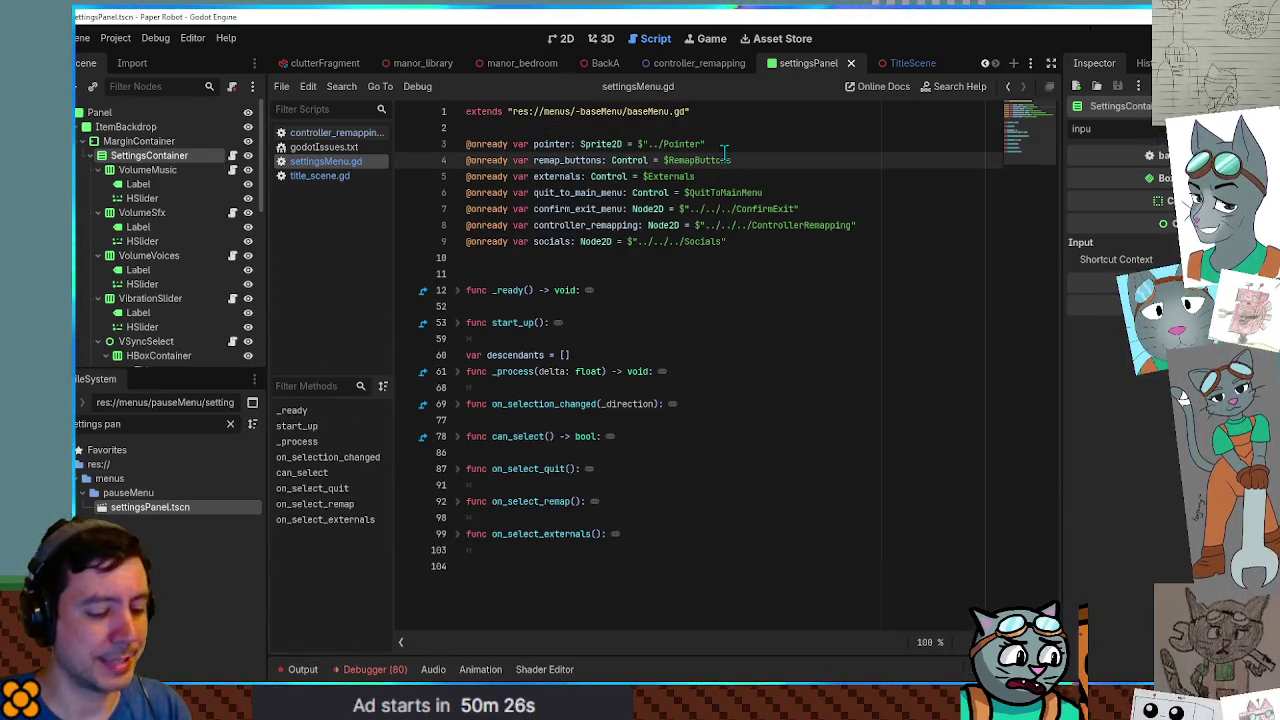
pyautogui.press('F6')
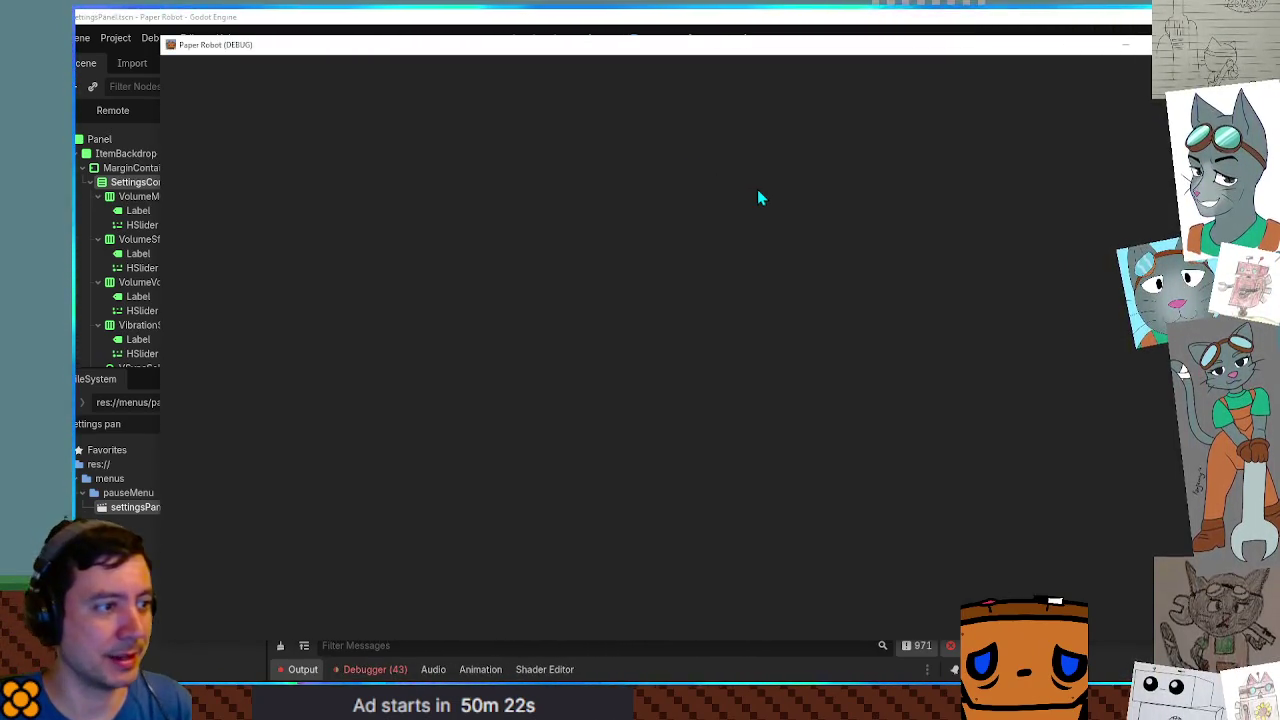
# In the running game's Input Mapping, try rebinding Spin/Cancel, keeping it on Q.
pyautogui.press('Down')
pyautogui.press('Down')
pyautogui.press('Down')
pyautogui.press('Down')
pyautogui.press('space')
pyautogui.press('Down')
pyautogui.press('Down')
pyautogui.press('Down')
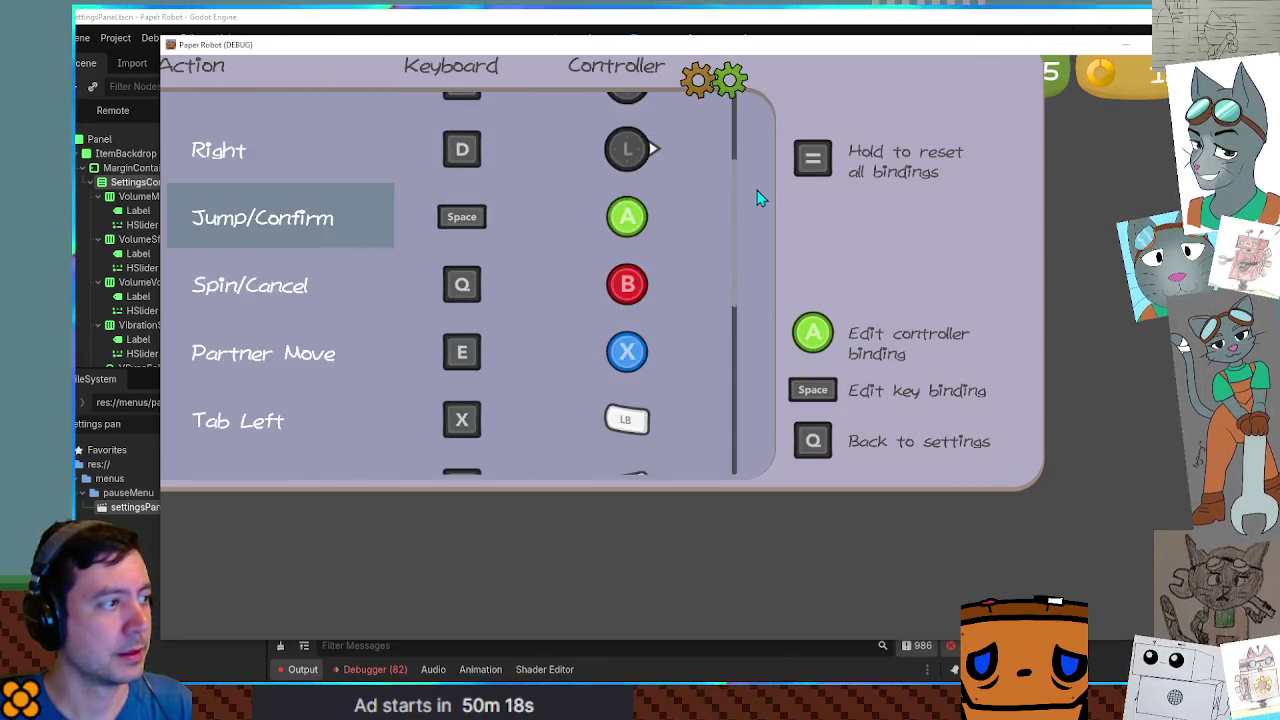
pyautogui.press('Down')
pyautogui.press('space')
pyautogui.press('q')
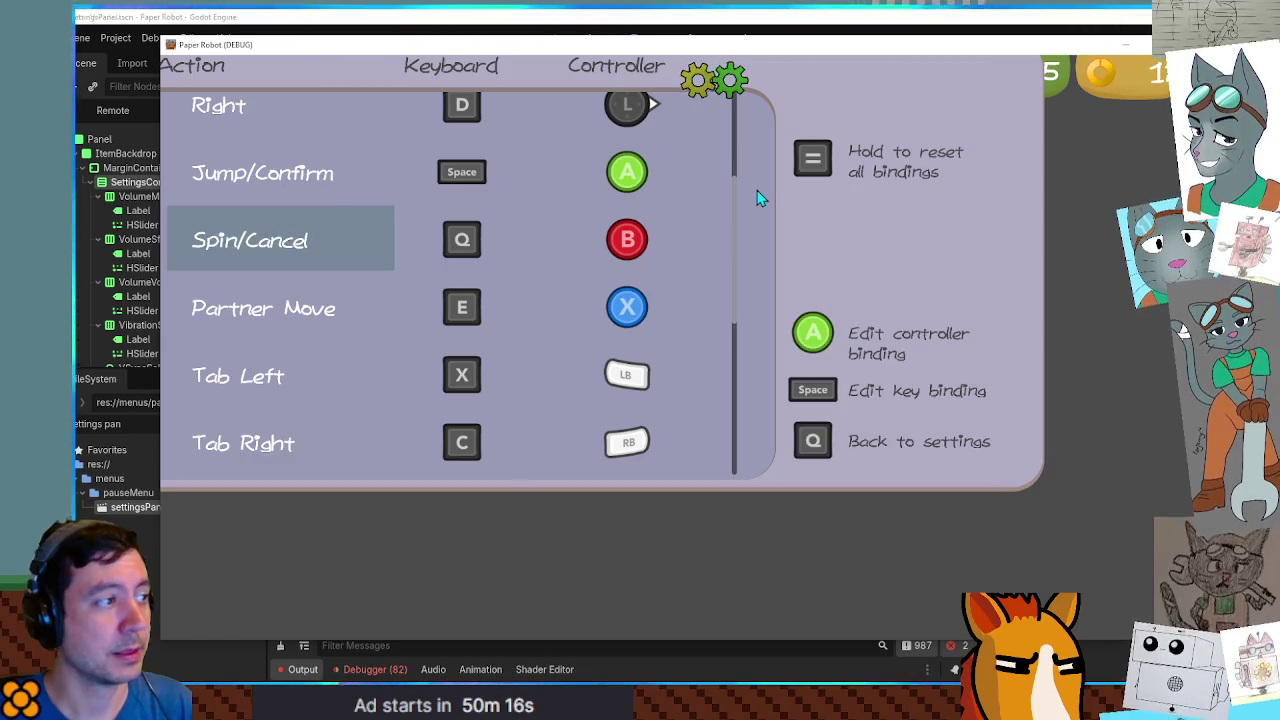
pyautogui.press('space')
pyautogui.press('q')
pyautogui.press('space')
pyautogui.press('q')
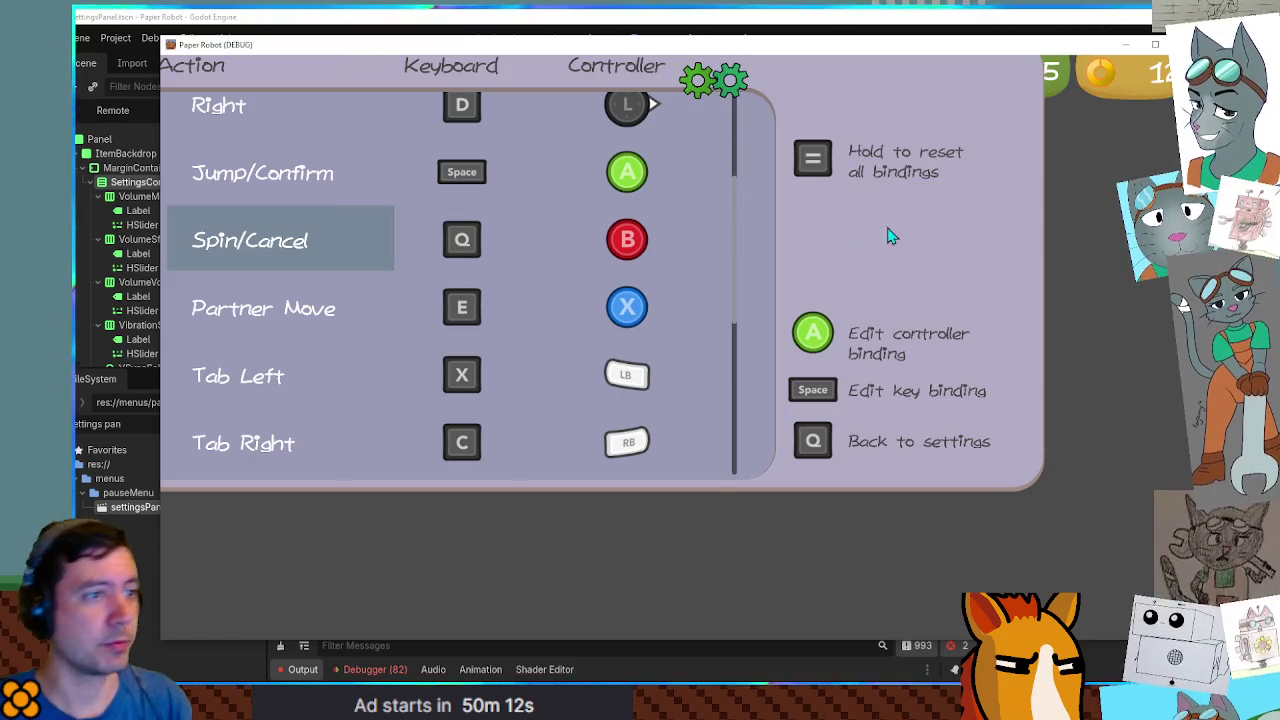
# Close the game and switch through controller_remapping to the TitleScene tab.
pyautogui.press('F8')
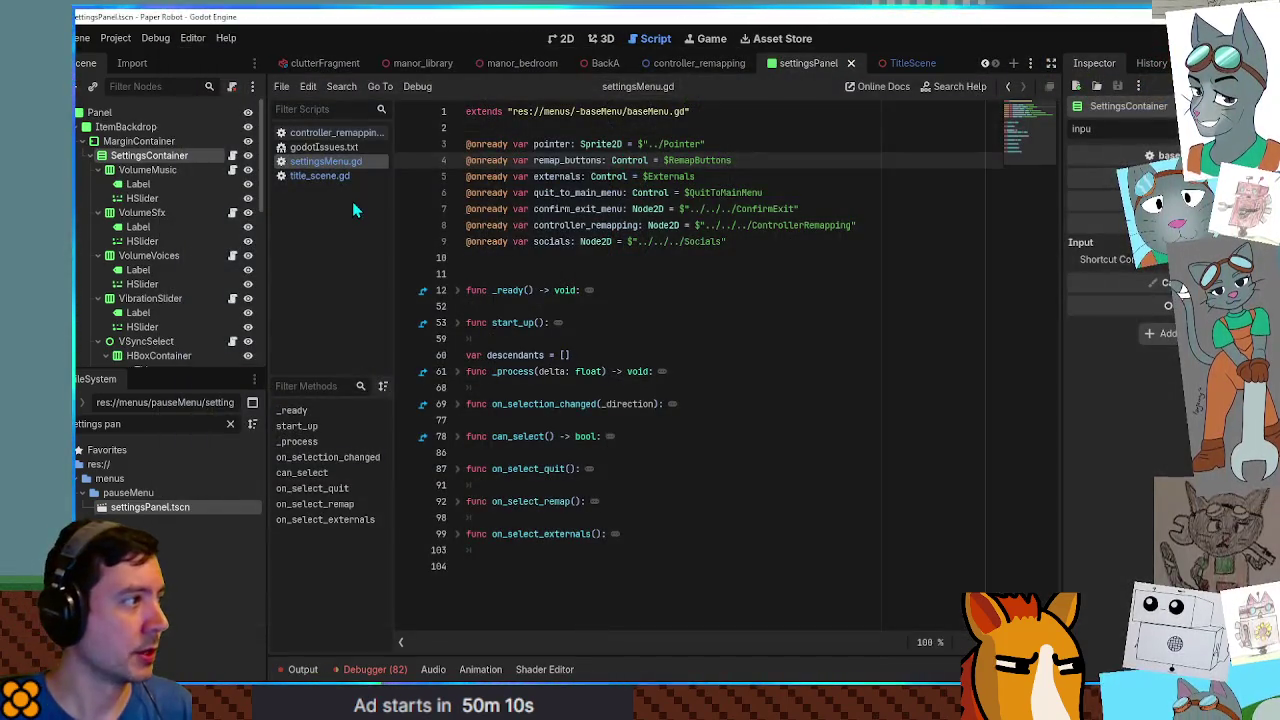
pyautogui.click(797, 63)
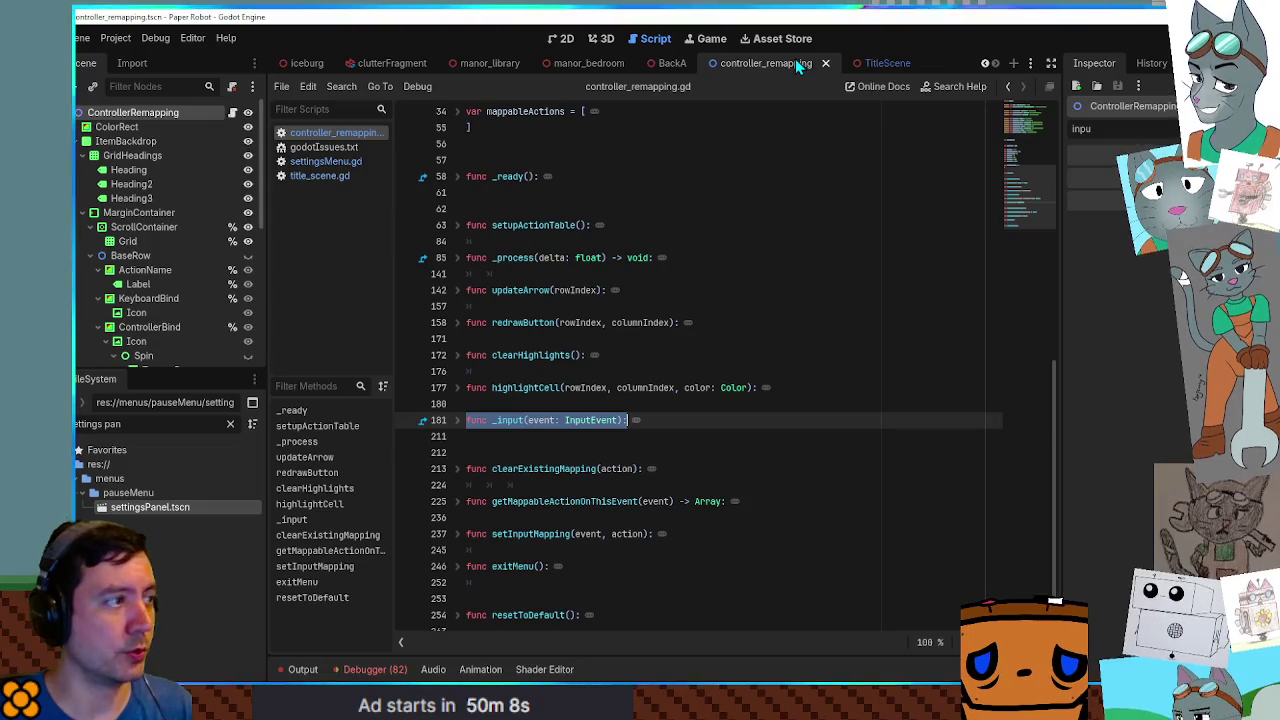
pyautogui.click(876, 64)
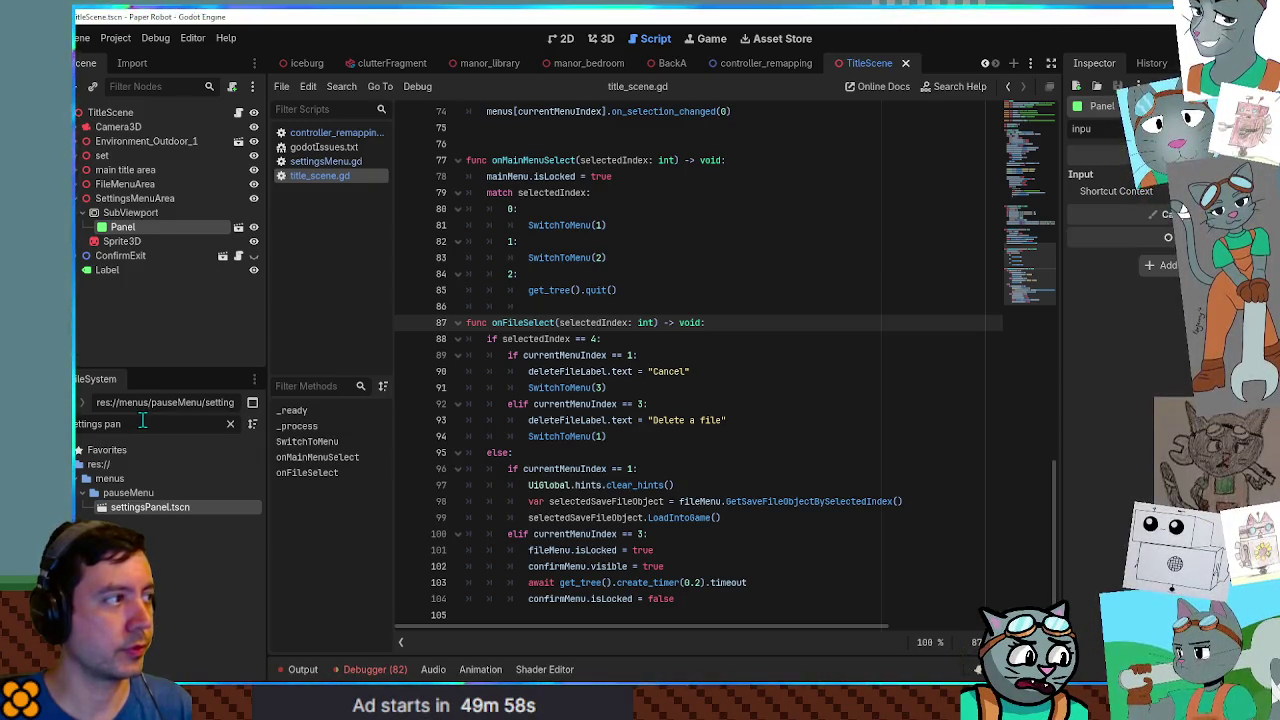
# Filter the FileSystem for 'test', select the scenes/99 folder, and bring up its context menu.
pyautogui.hotkey('ctrl', 'a')
pyautogui.press('BackSpace')
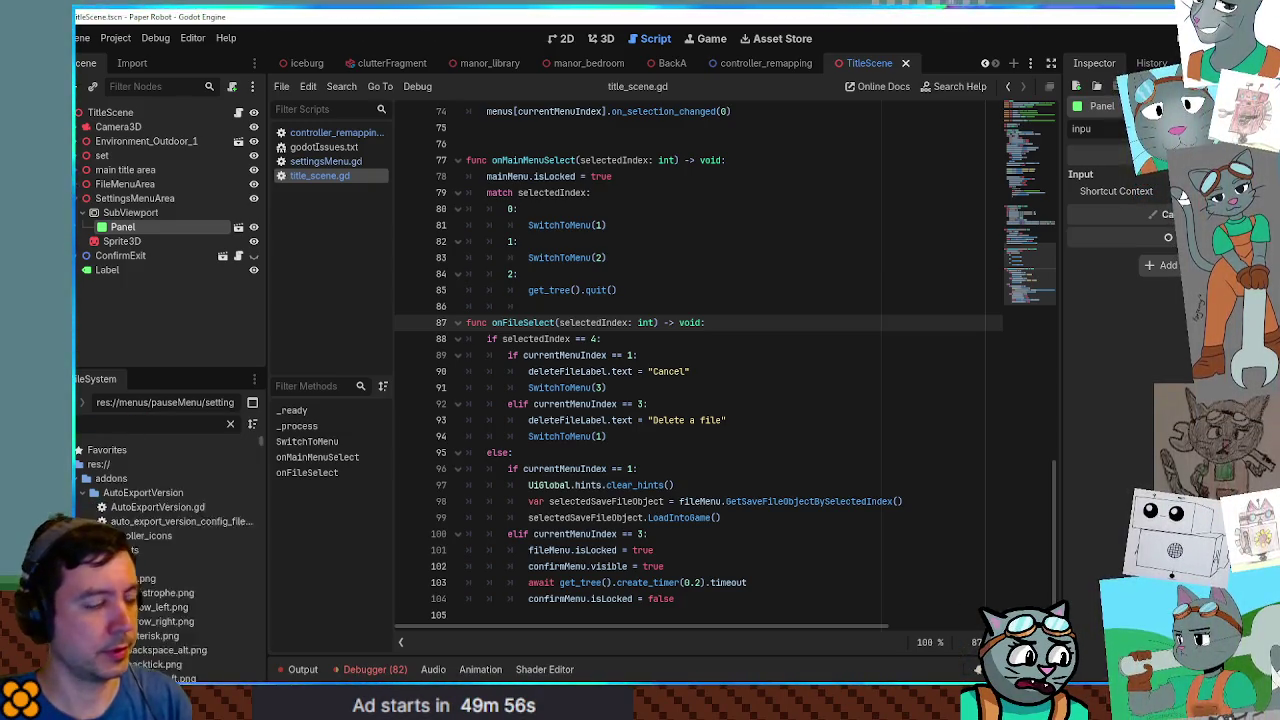
pyautogui.write('test')
pyautogui.scroll(-5, 169, 520)
pyautogui.scroll(2, 150, 525)
pyautogui.click(131, 486)
pyautogui.click(230, 424)
pyautogui.rightClick(118, 449)
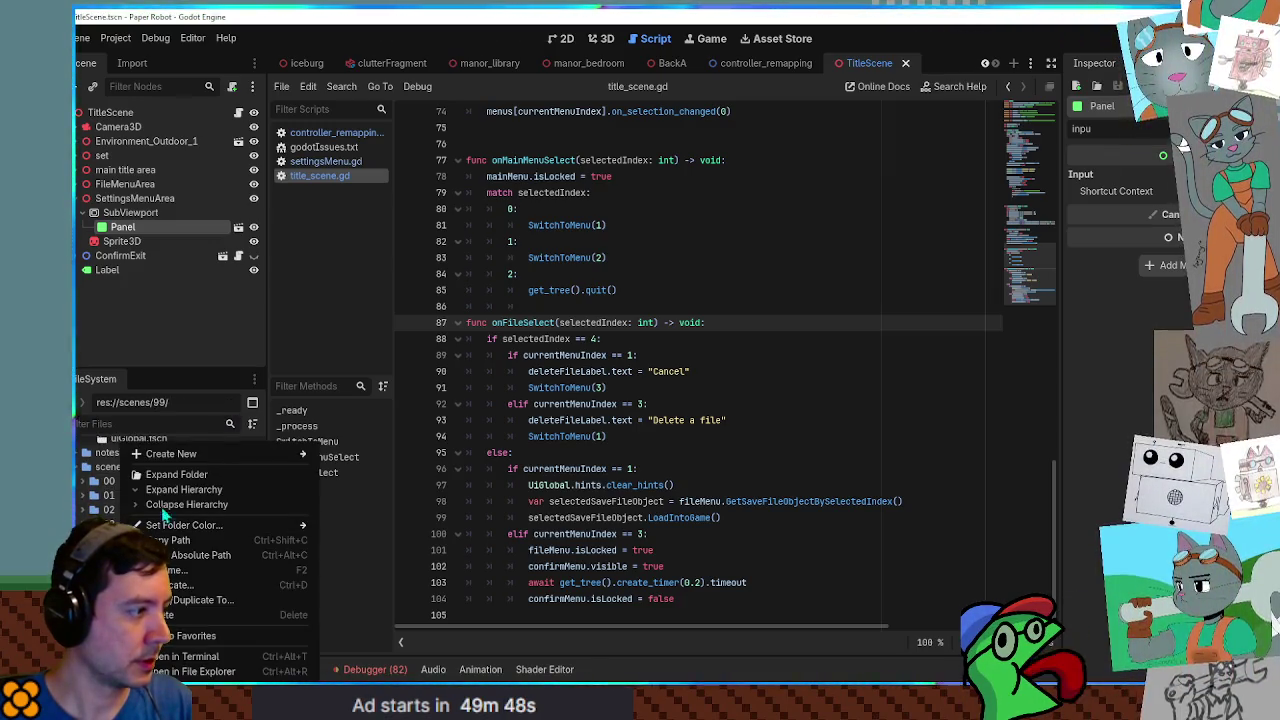
# Create a new scene named settingsInputTest with a 3D Scene root.
pyautogui.moveTo(290, 453)
pyautogui.click(359, 465)
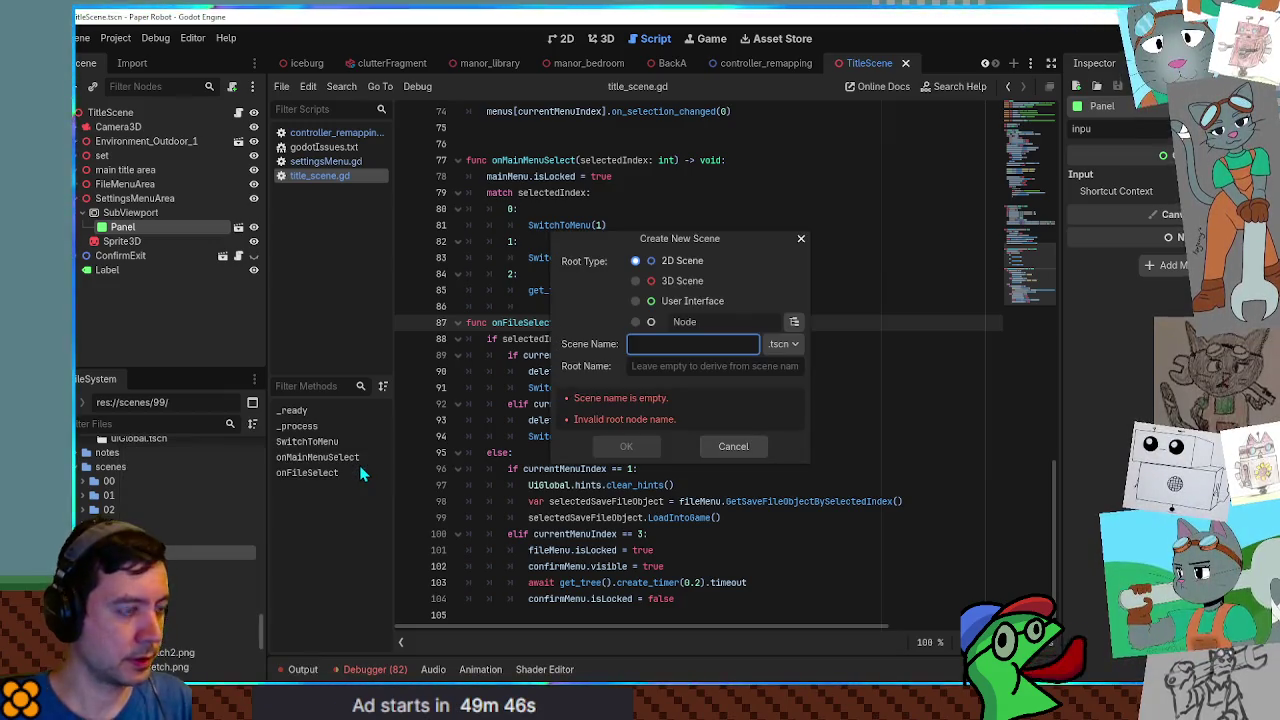
pyautogui.write('settingsIn')
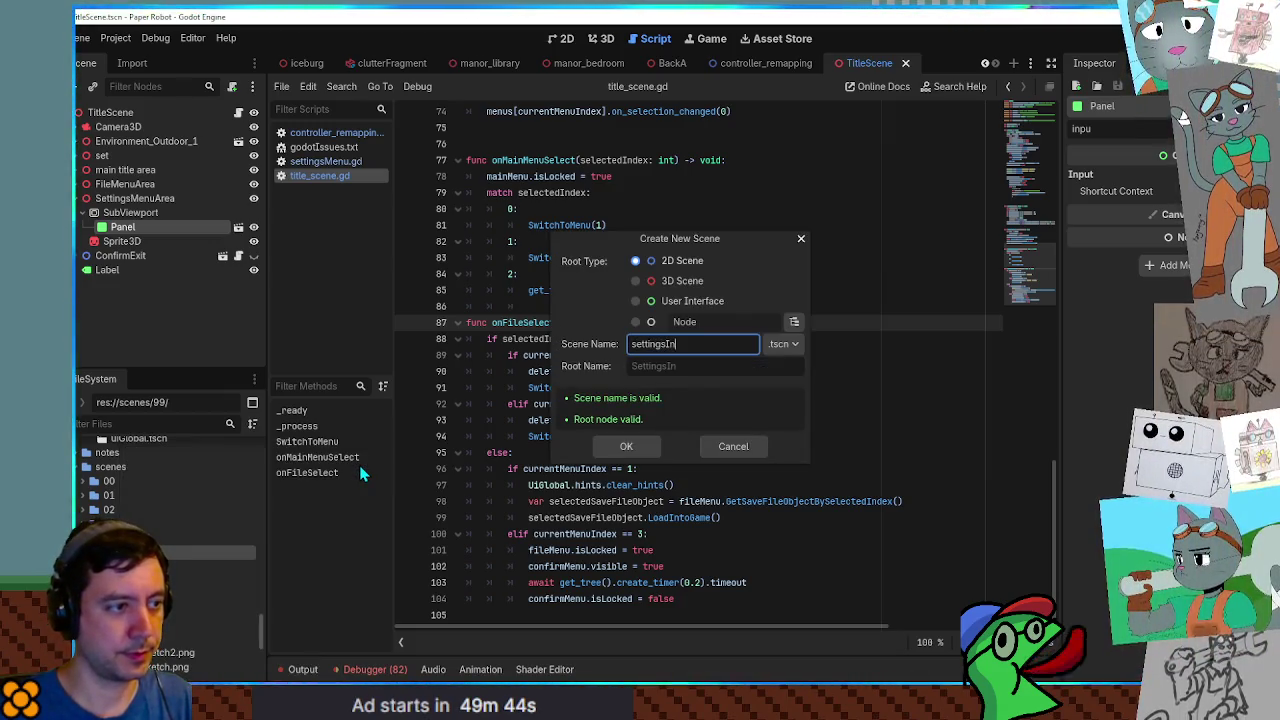
pyautogui.write('putTest')
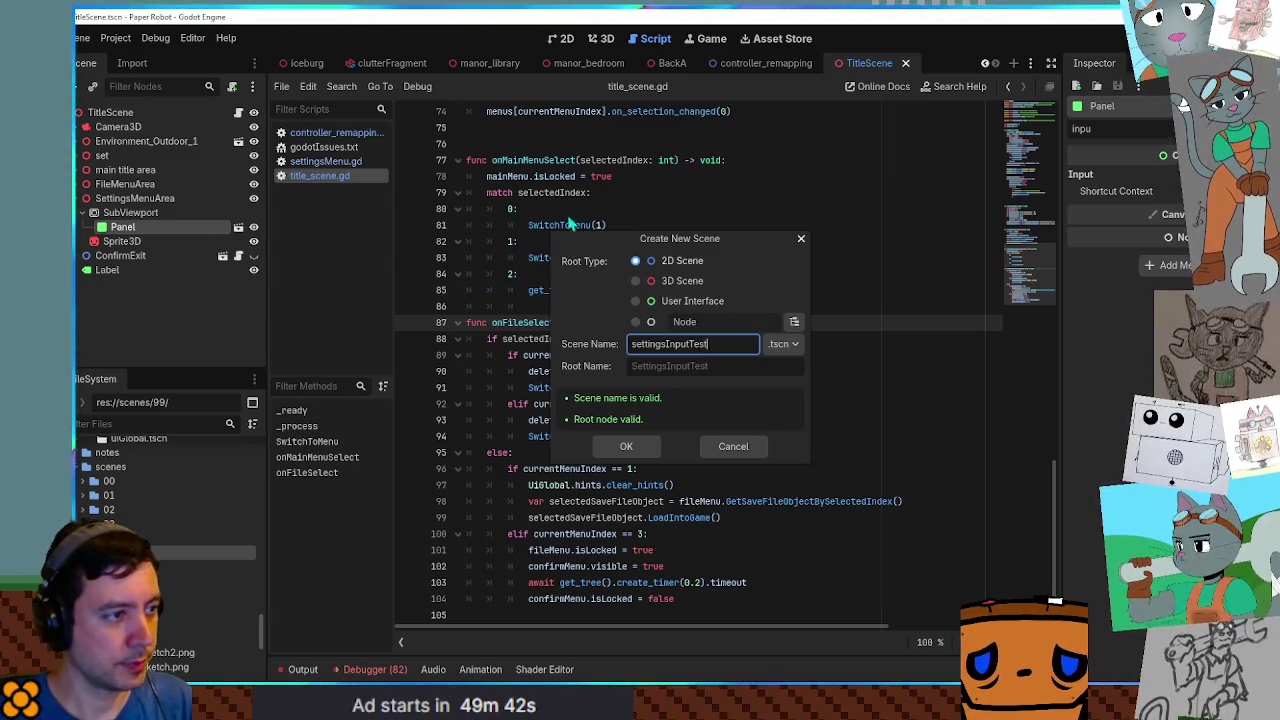
pyautogui.click(663, 281)
pyautogui.click(628, 446)
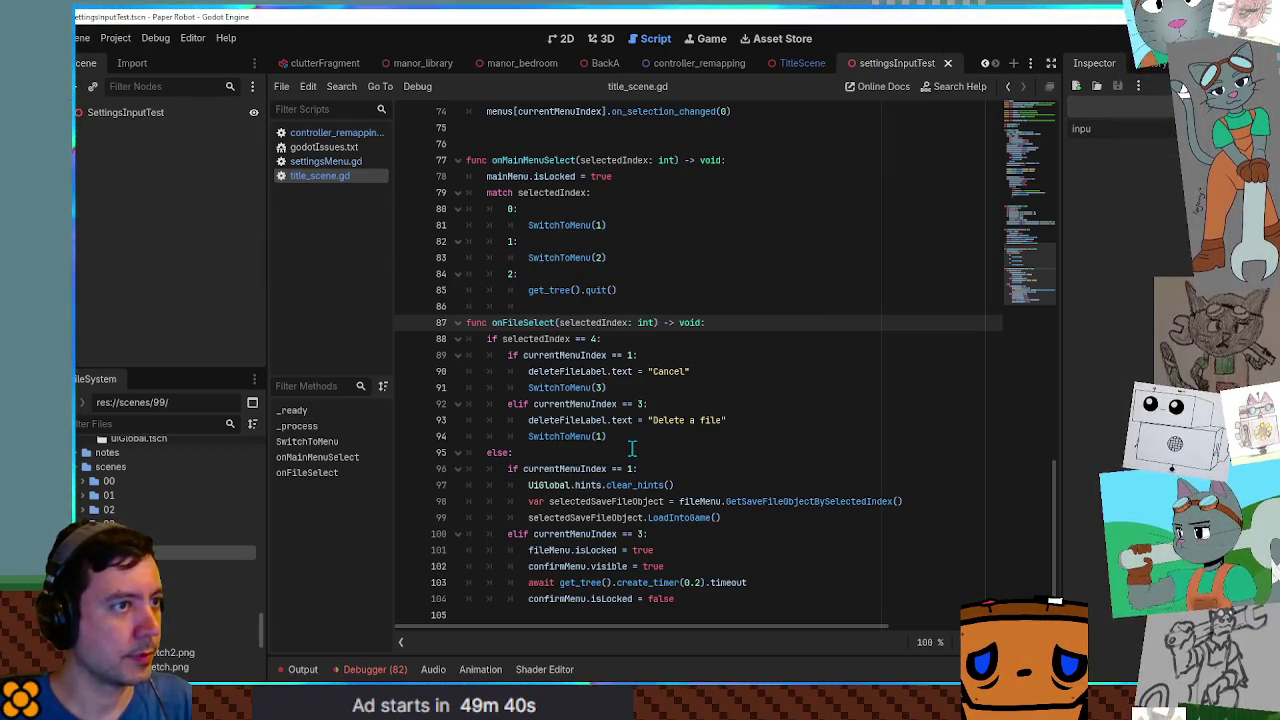
# Select the SettingsInputTest root and filter project files for 'settings panel'.
pyautogui.click(125, 114)
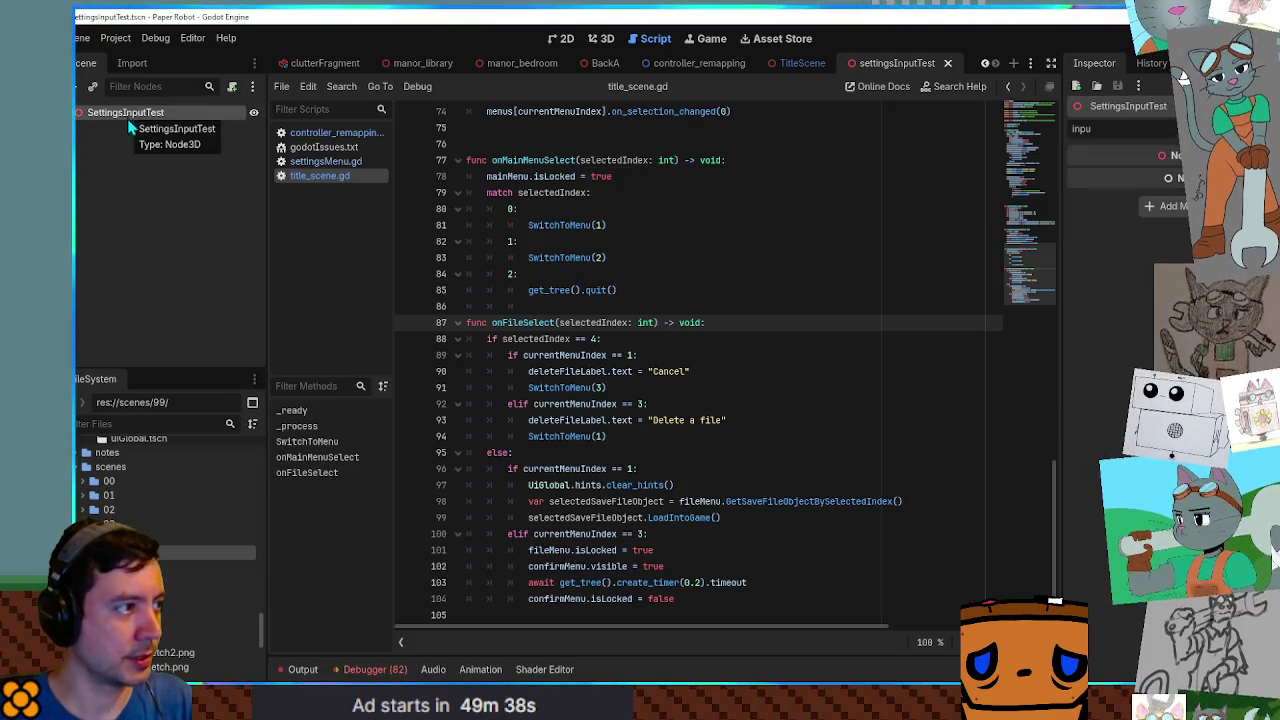
pyautogui.click(132, 424)
pyautogui.write('settings panel')
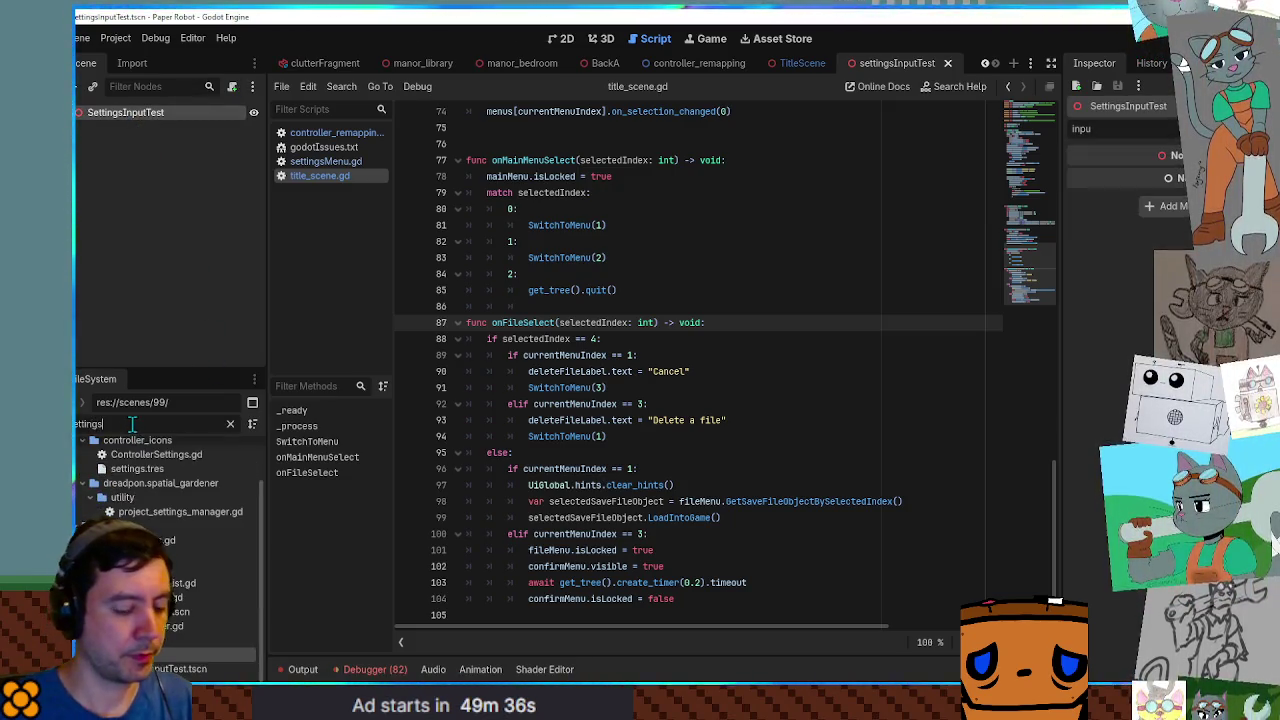
# Add settingsPanel.tscn under SettingsInputTest, run the scene, and open Input Mapping.
pyautogui.moveTo(150, 507)
pyautogui.mouseDown()
pyautogui.moveTo(100, 125)
pyautogui.moveTo(138, 116)
pyautogui.mouseUp()
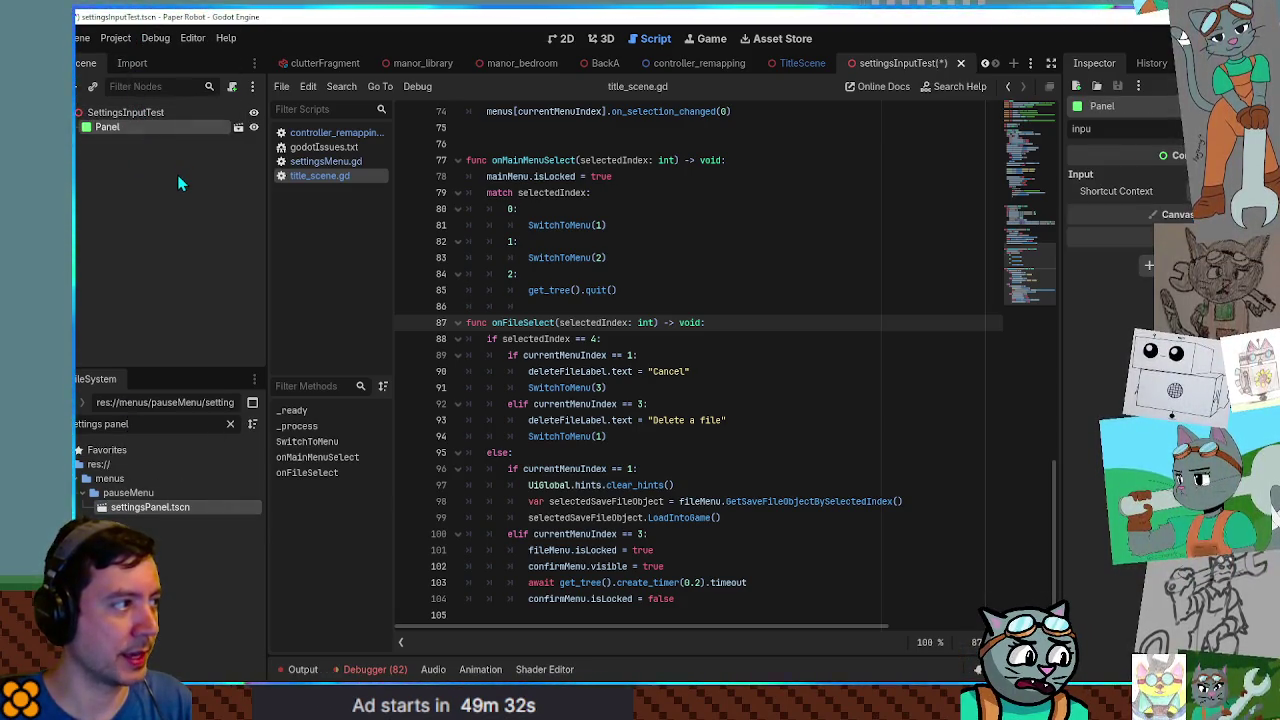
pyautogui.press('F6')
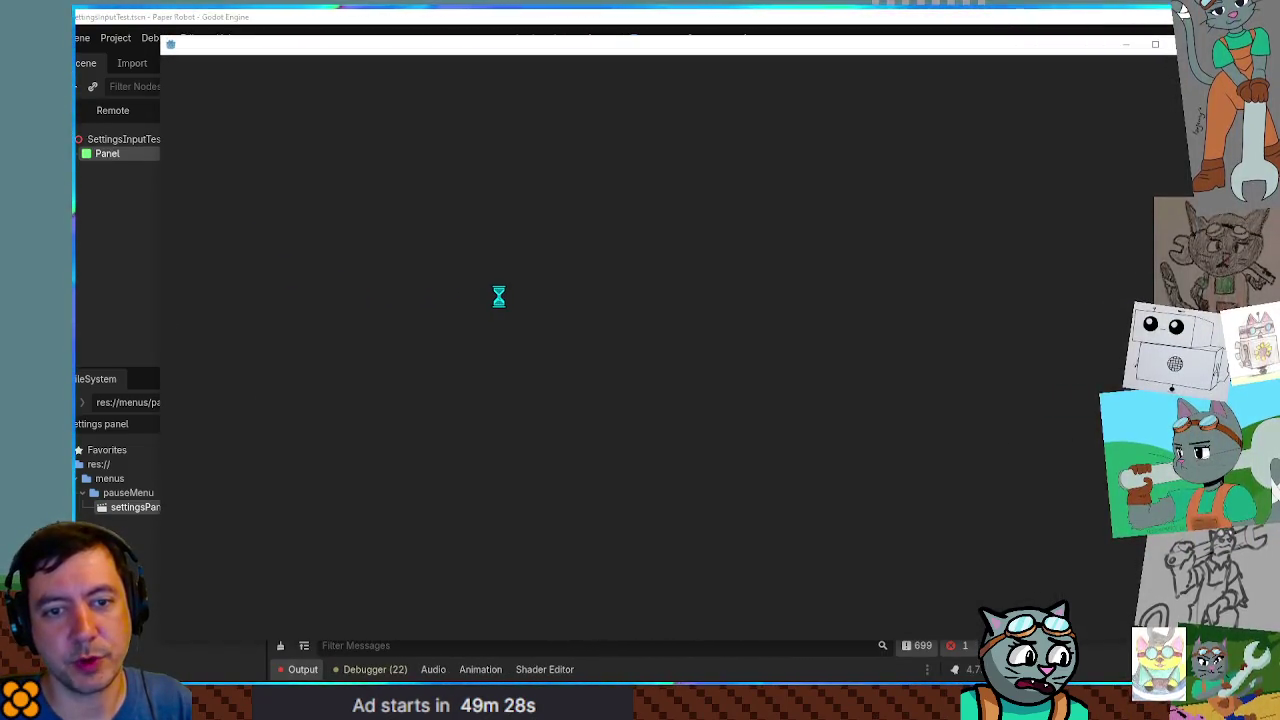
pyautogui.press('w')
pyautogui.press('w')
pyautogui.press('w')
pyautogui.press('space')
pyautogui.press('w')
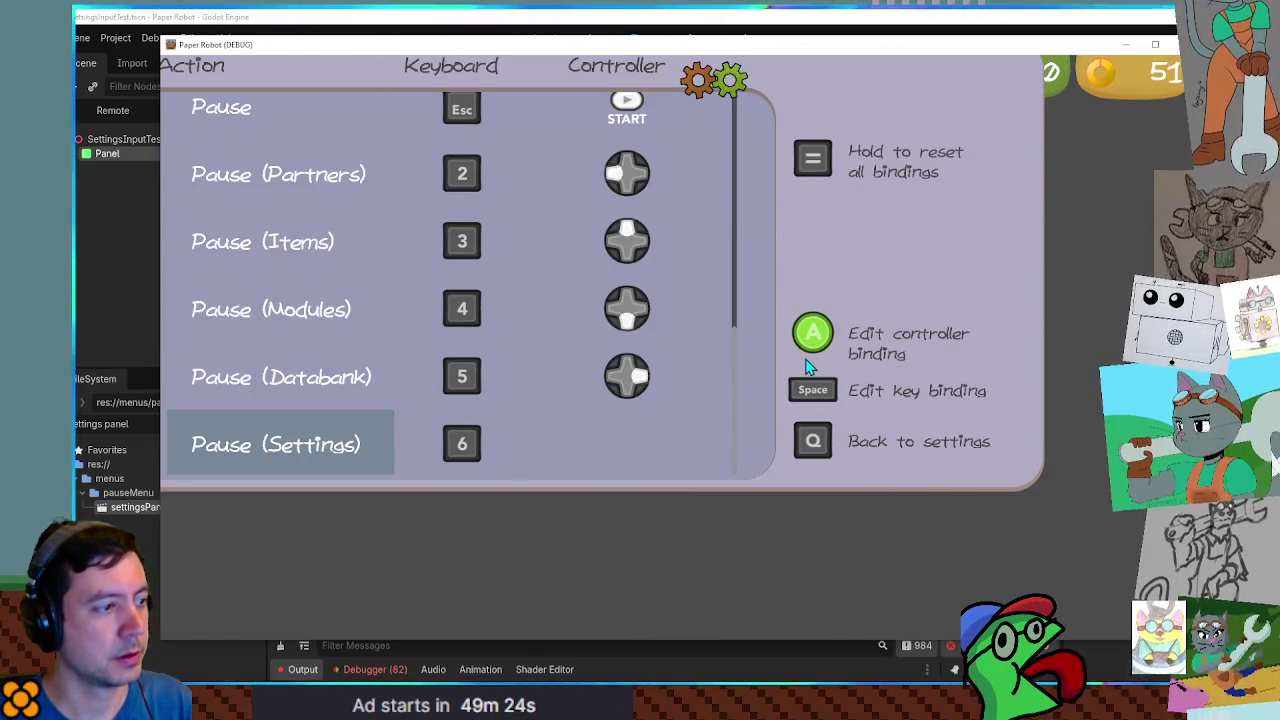
# Rebind Pause (Settings) to 7 and back to 6, then close the game.
pyautogui.press('space')
pyautogui.press('7')
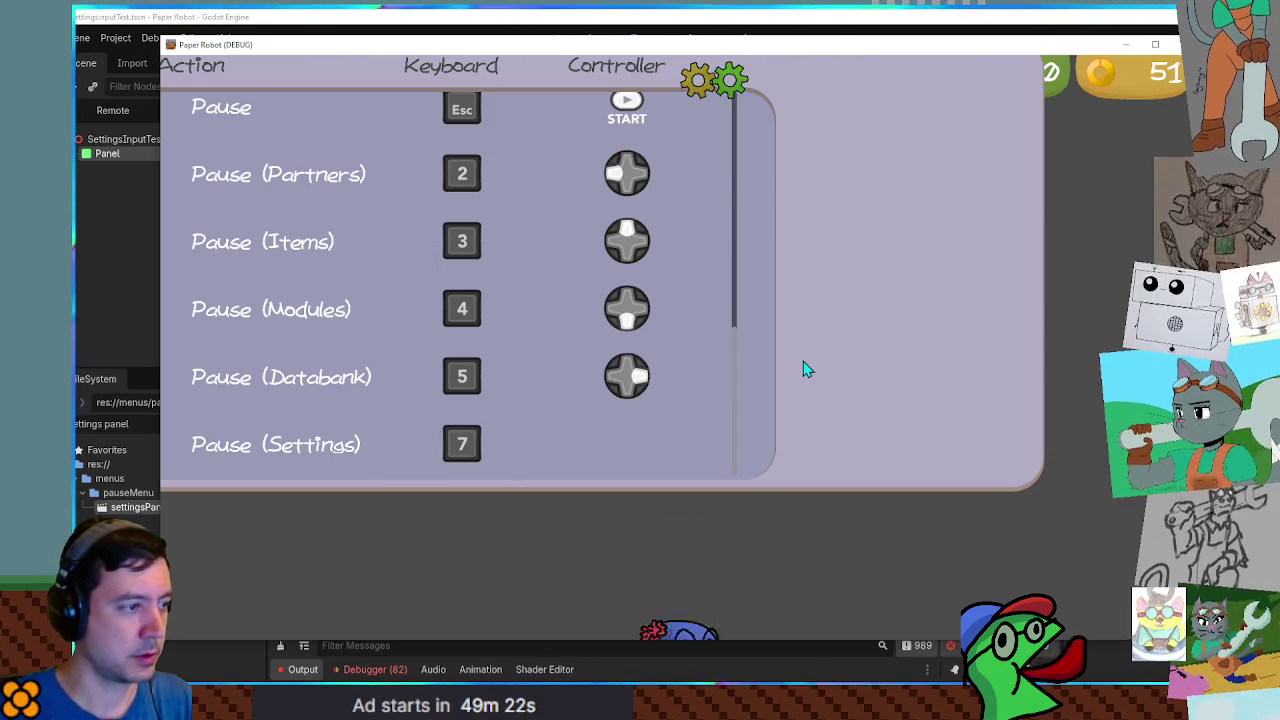
pyautogui.press('space')
pyautogui.press('6')
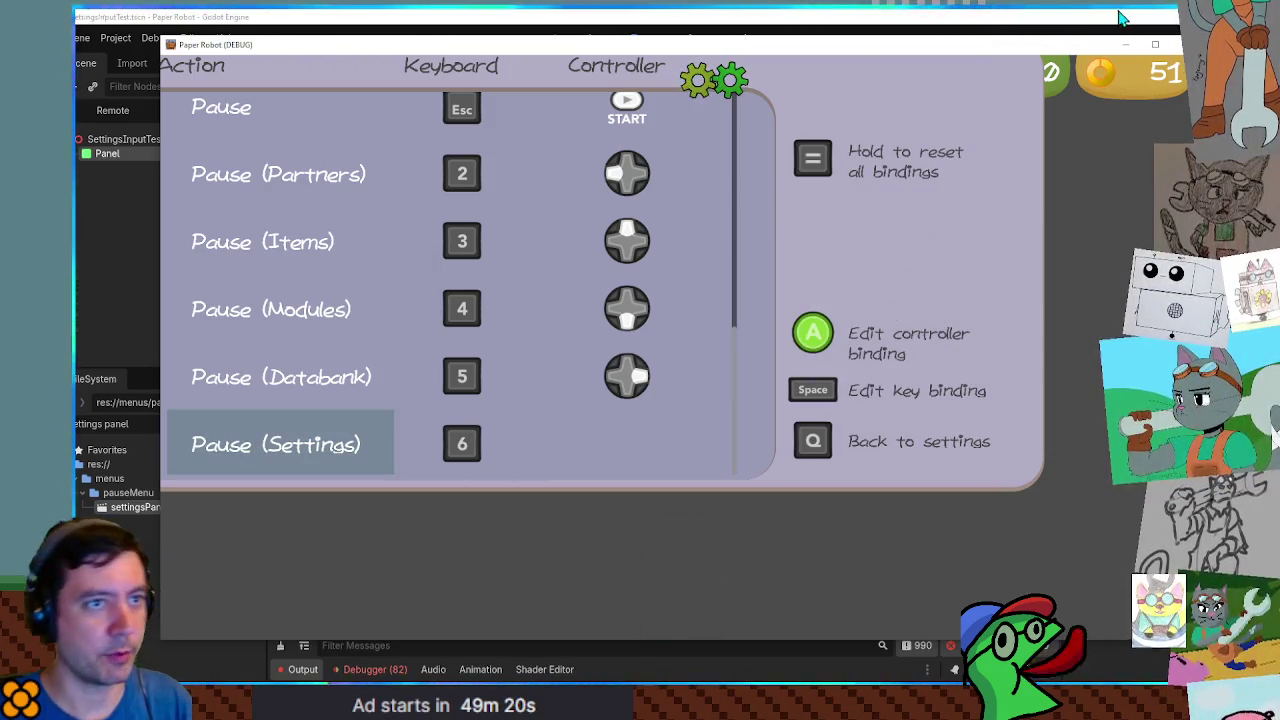
pyautogui.press('F8')
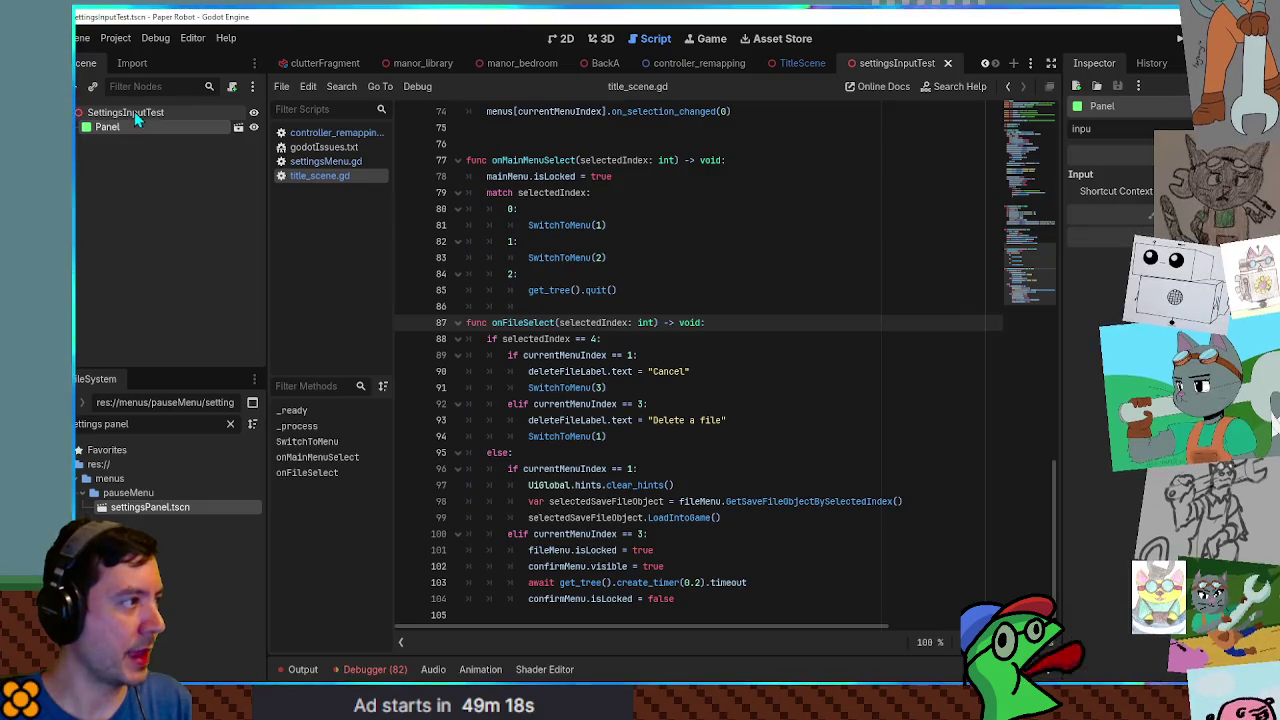
# Add a SubViewport to the root, move the Panel under it, and save.
pyautogui.click(134, 113)
pyautogui.hotkey('ctrl', 'a')
pyautogui.write('view')
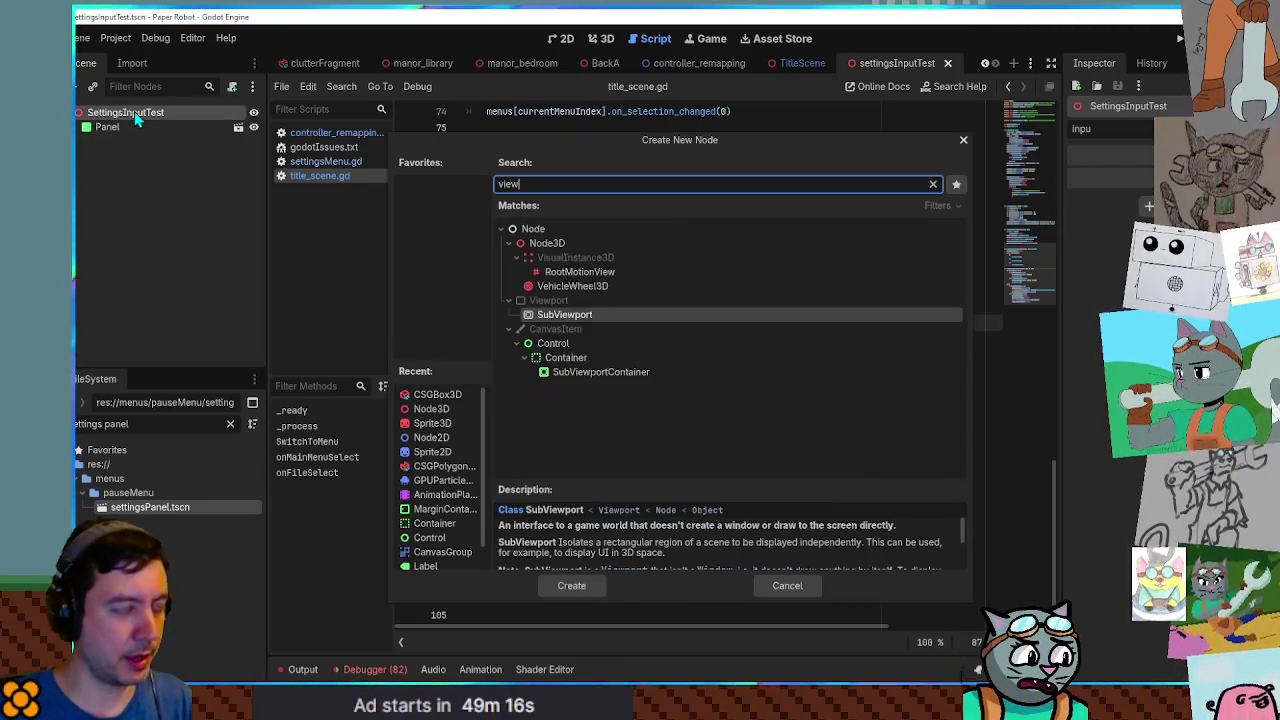
pyautogui.write('o')
pyautogui.press('Return')
pyautogui.moveTo(128, 127); pyautogui.dragTo(122, 149)
pyautogui.hotkey('ctrl', 's')
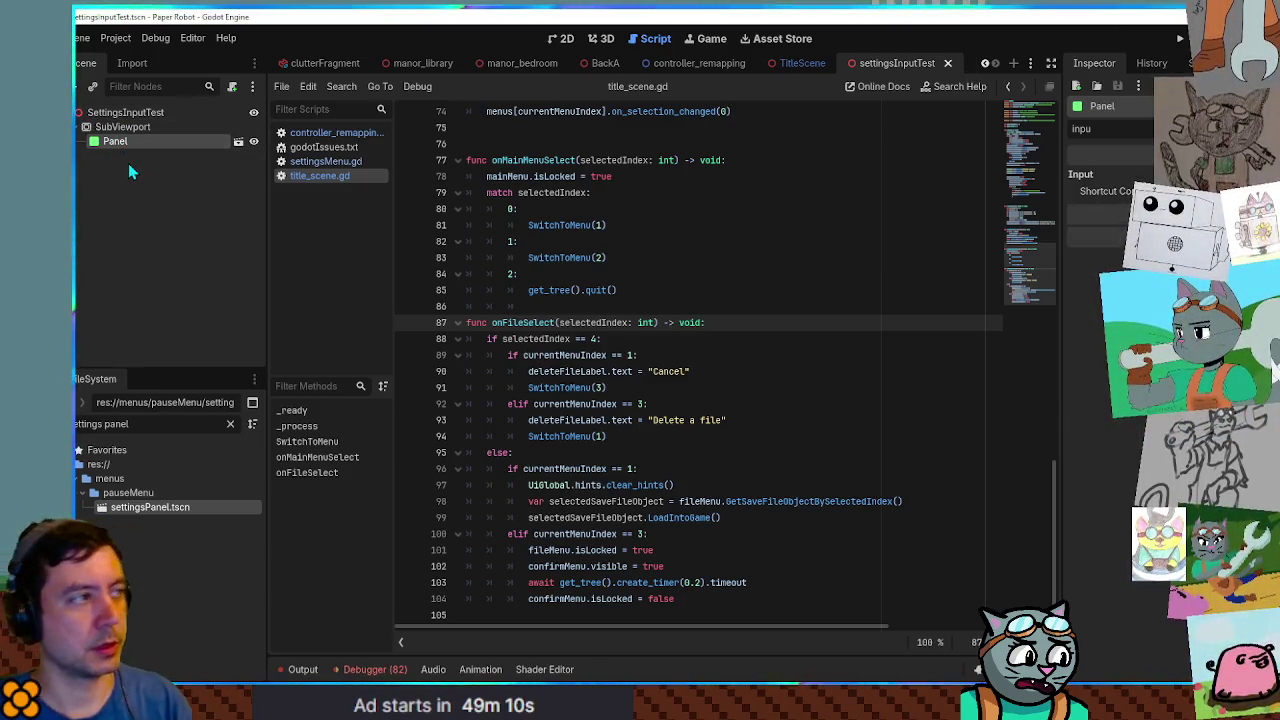
# Add a Sprite3D node to SettingsInputTest and view the scene in 3D.
pyautogui.click(147, 114)
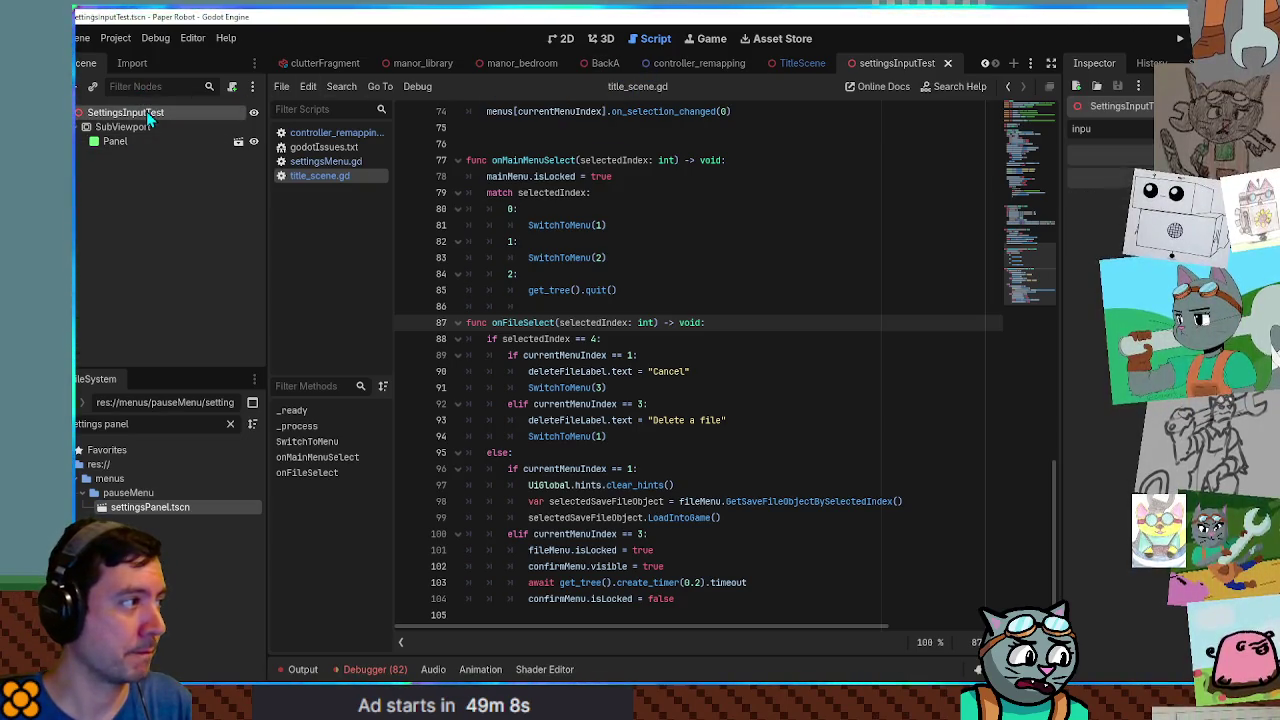
pyautogui.hotkey('ctrl', 'a')
pyautogui.write('sprite3D')
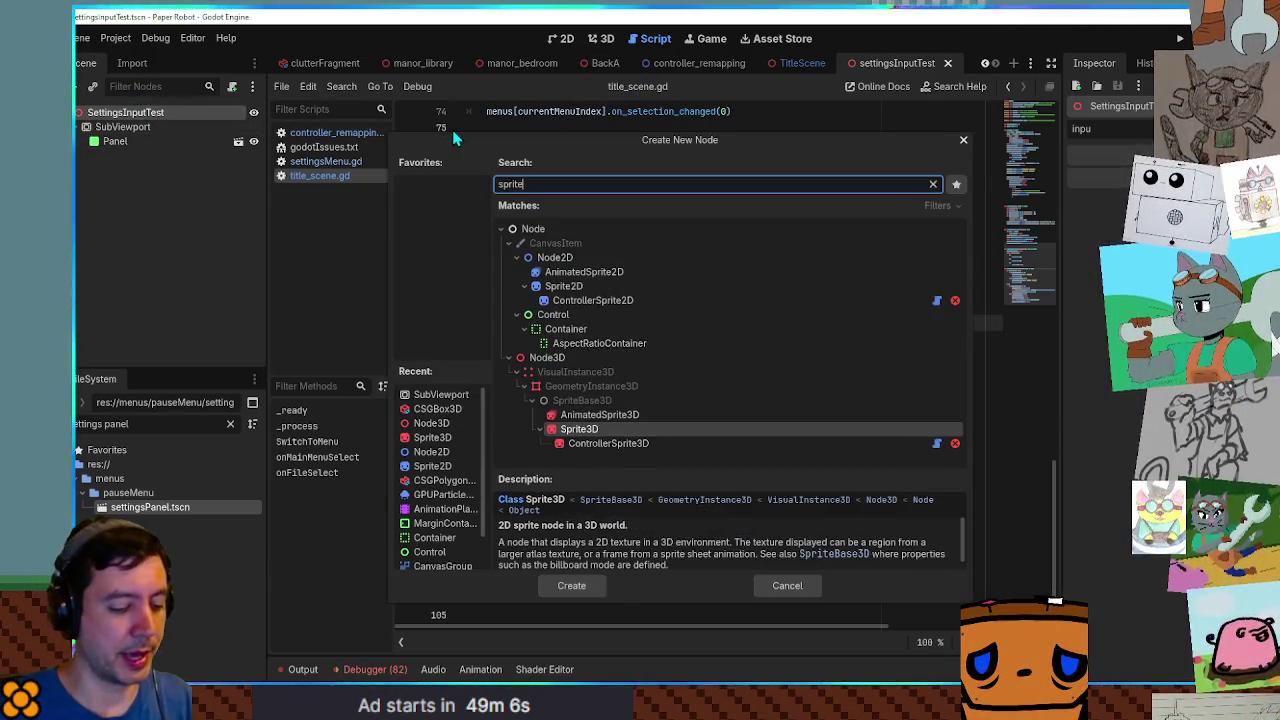
pyautogui.press('Return')
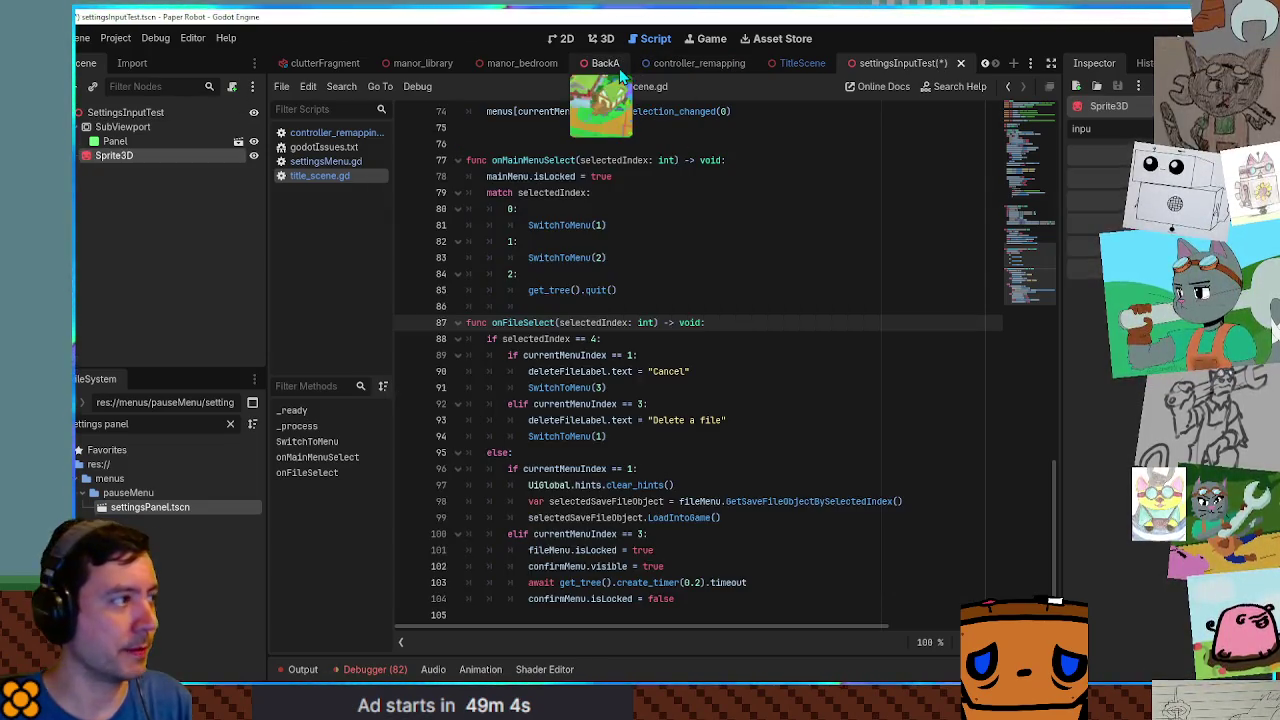
pyautogui.click(605, 39)
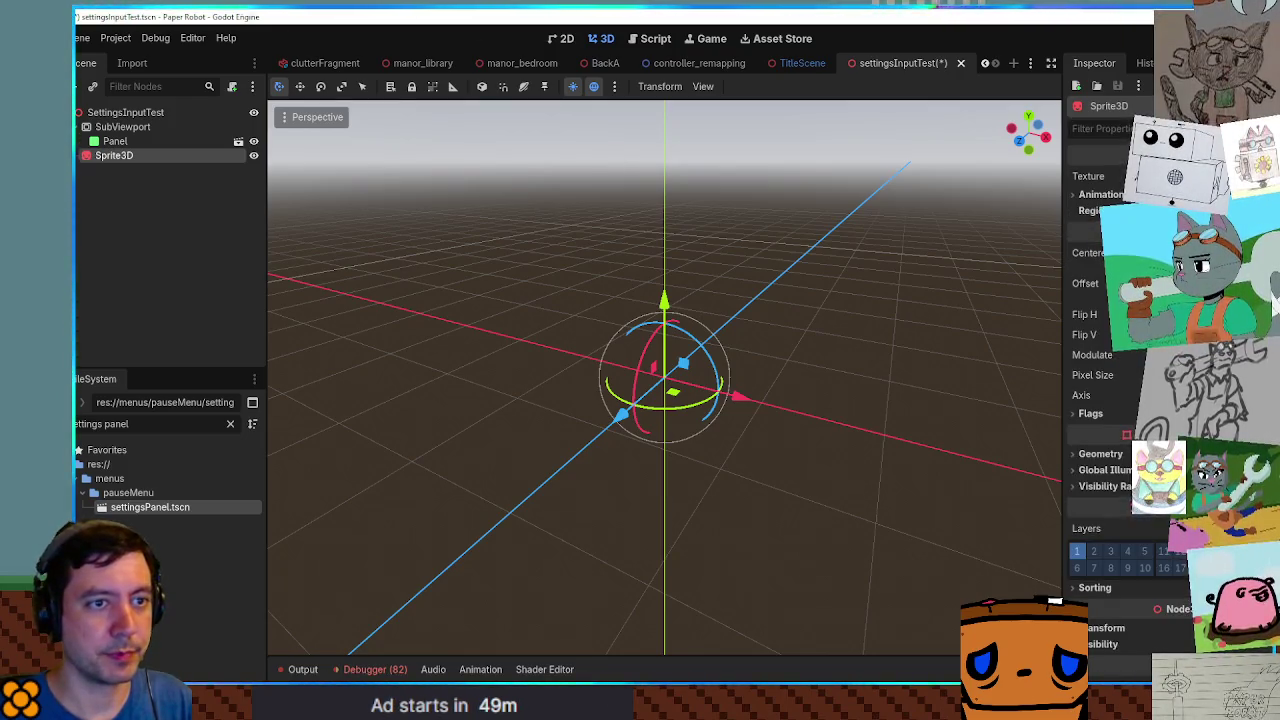
# Give the Sprite3D the SubViewport as its viewport texture and reposition the panel.
pyautogui.click(1150, 507)
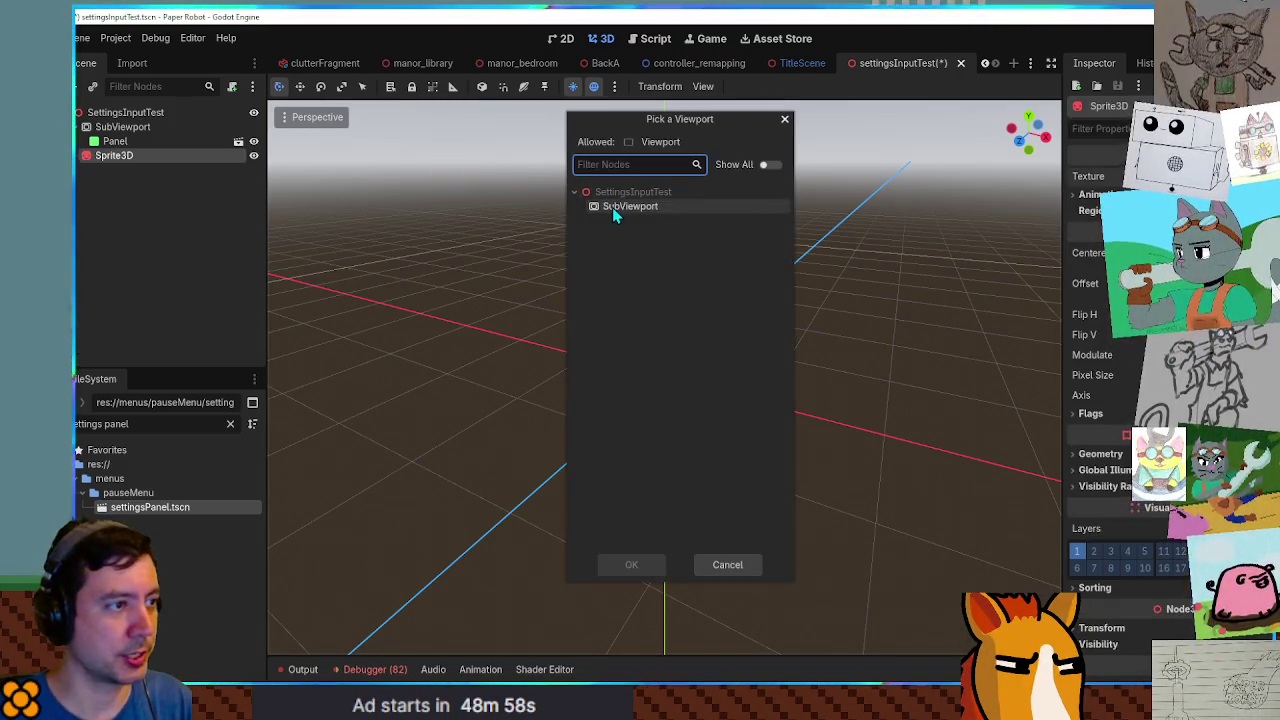
pyautogui.doubleClick(612, 207)
pyautogui.scroll(-2, 710, 268)
pyautogui.moveTo(757, 262); pyautogui.dragTo(725, 300)
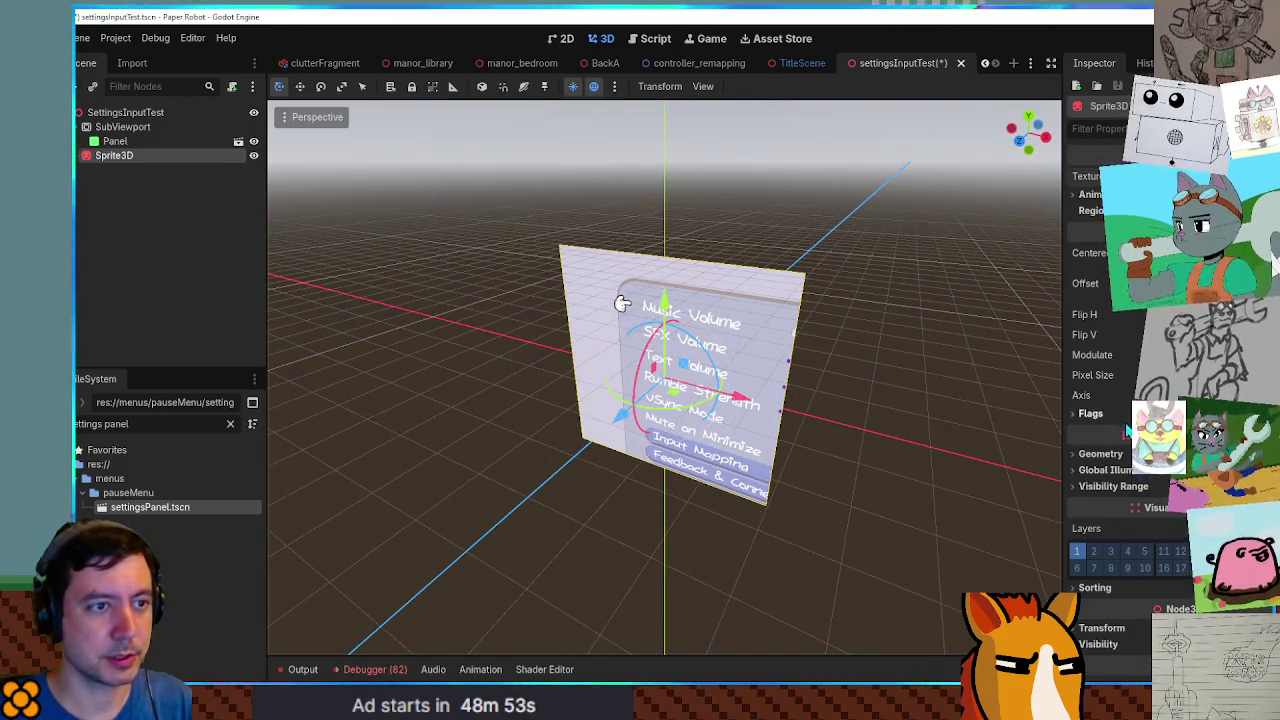
# Enlarge the SubViewport's Size so the settings sliders fit.
pyautogui.click(176, 128)
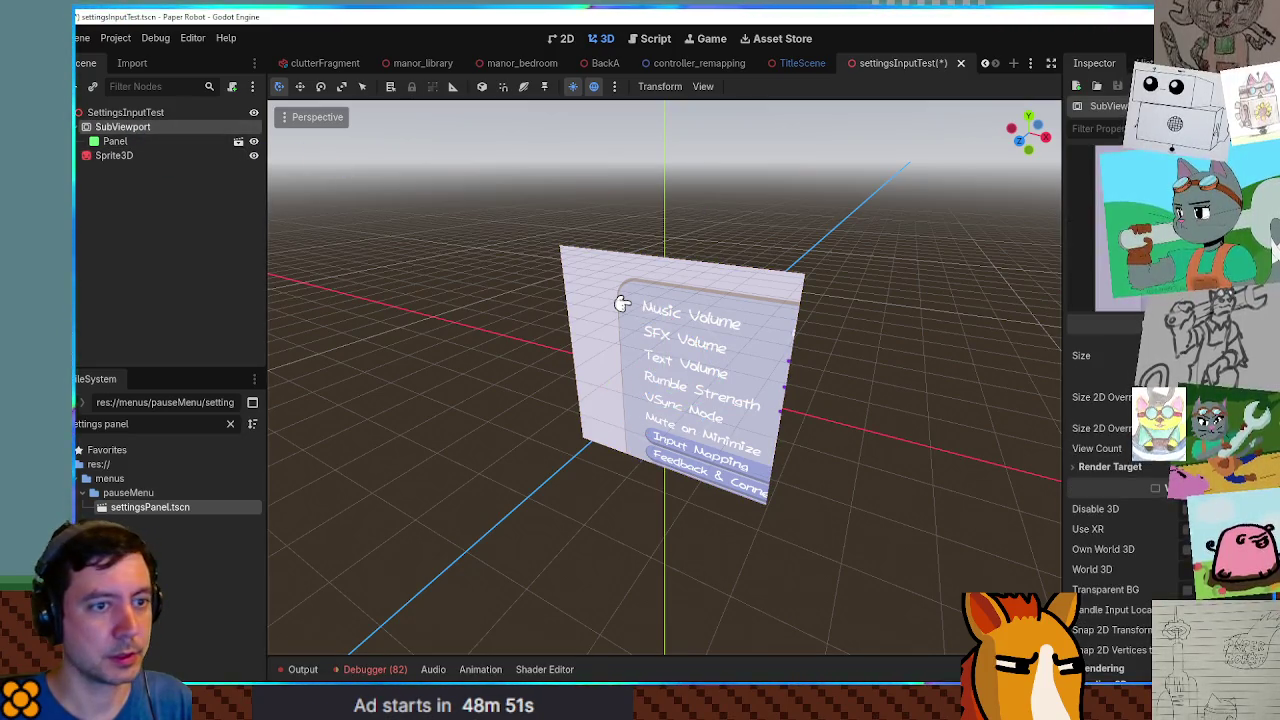
pyautogui.press('Return')
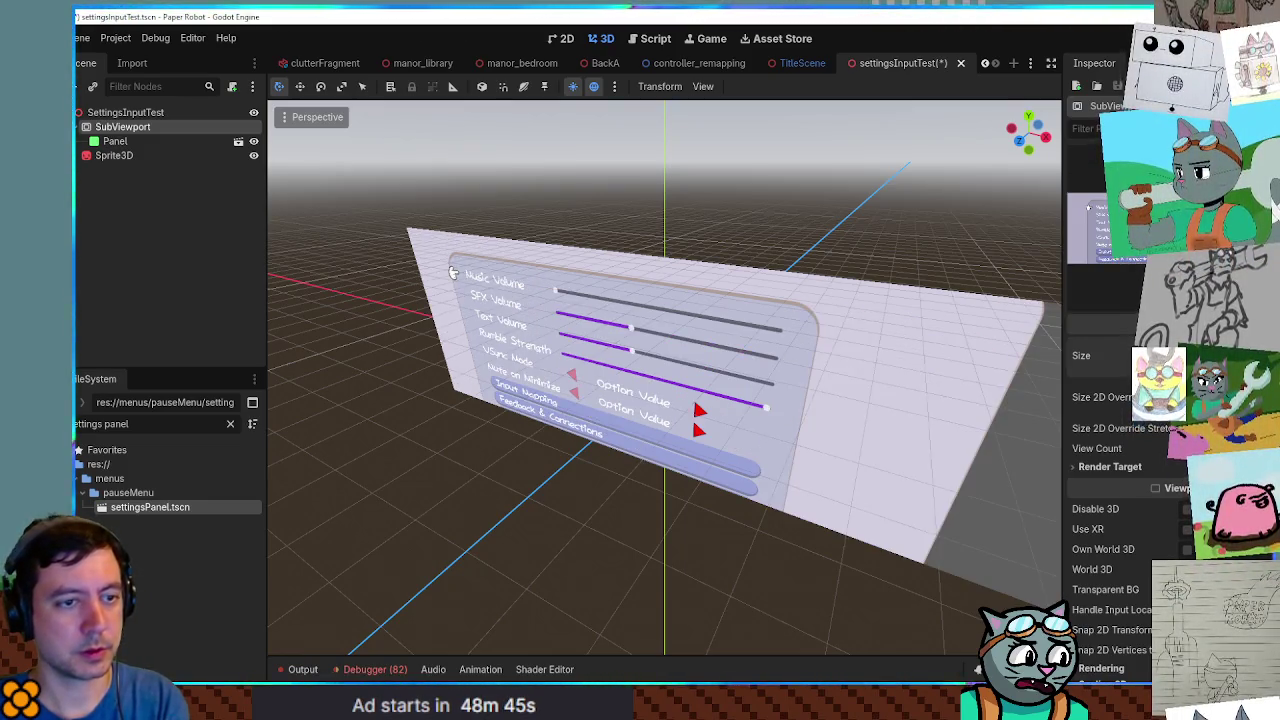
pyautogui.scroll(-4, 1032, 327)
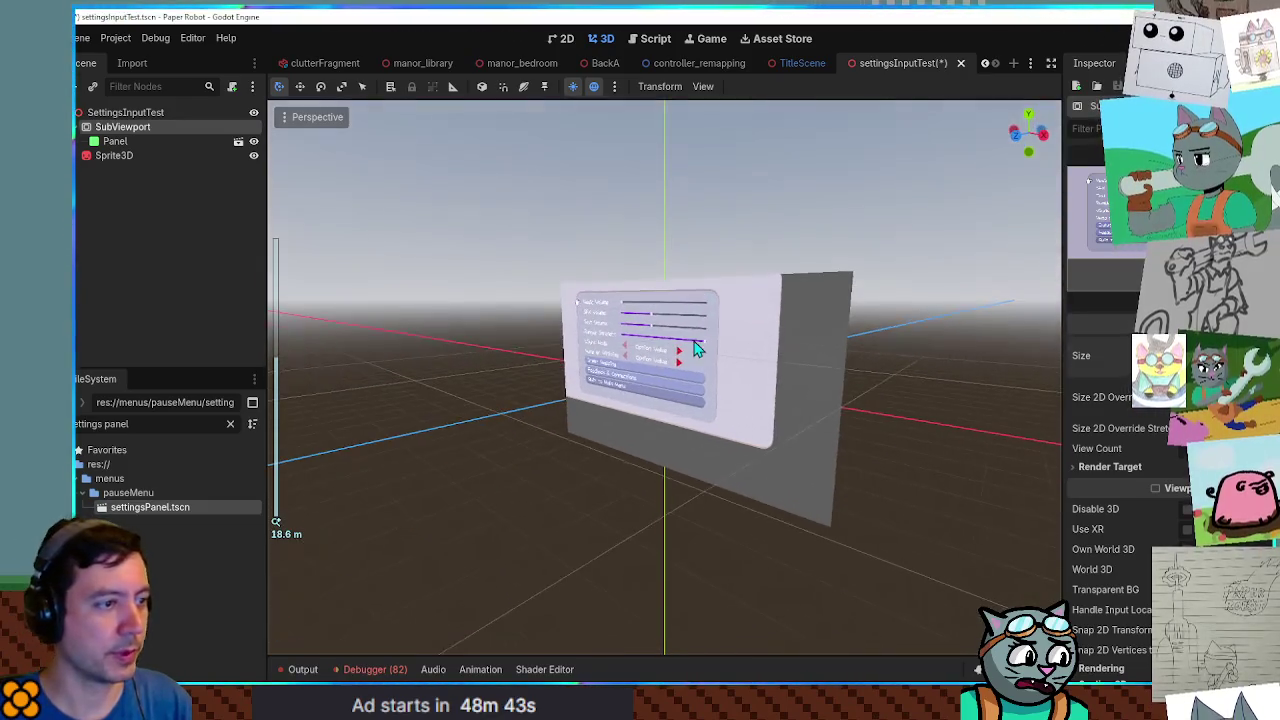
# Move the Sprite3D panel back along Z and save the scene.
pyautogui.click(690, 340)
pyautogui.moveTo(612, 393)
pyautogui.mouseDown()
pyautogui.moveTo(596, 403)
pyautogui.moveTo(690, 390)
pyautogui.moveTo(640, 400)
pyautogui.mouseUp()
pyautogui.click(125, 112)
pyautogui.hotkey('ctrl', 's')
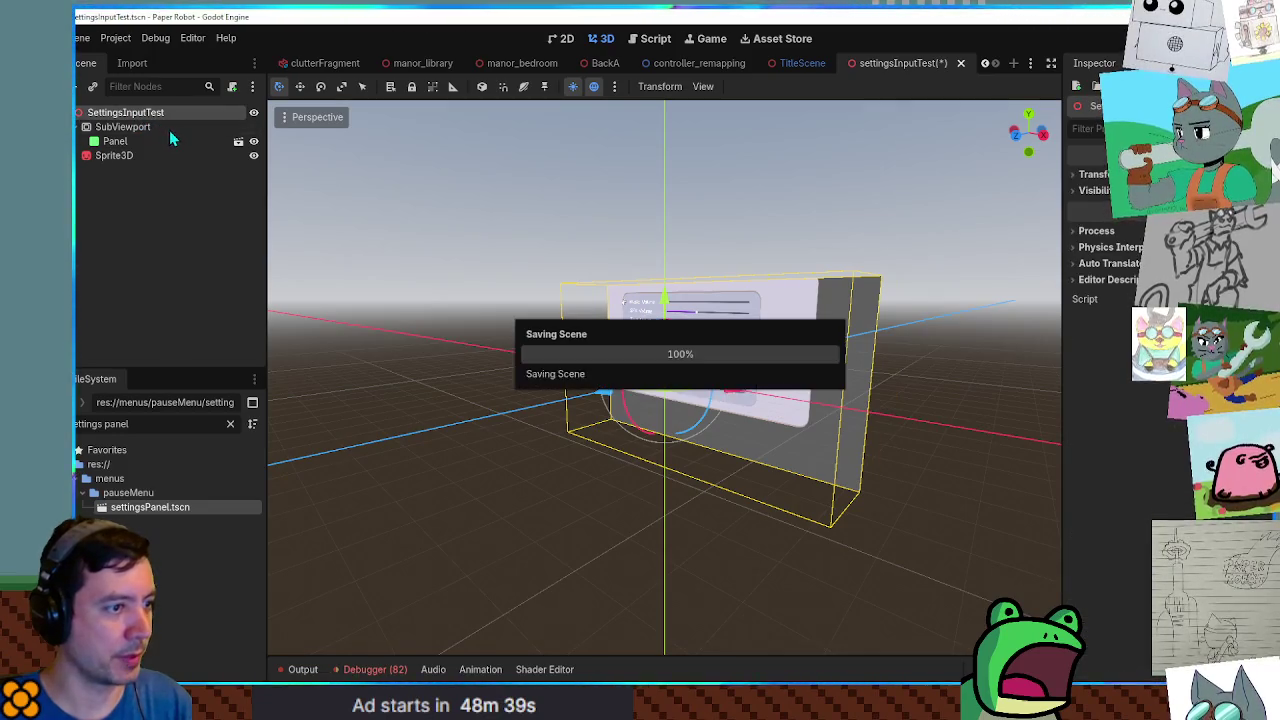
# Test-run the scene, then add a CSGBox3D node.
pyautogui.press('F6')
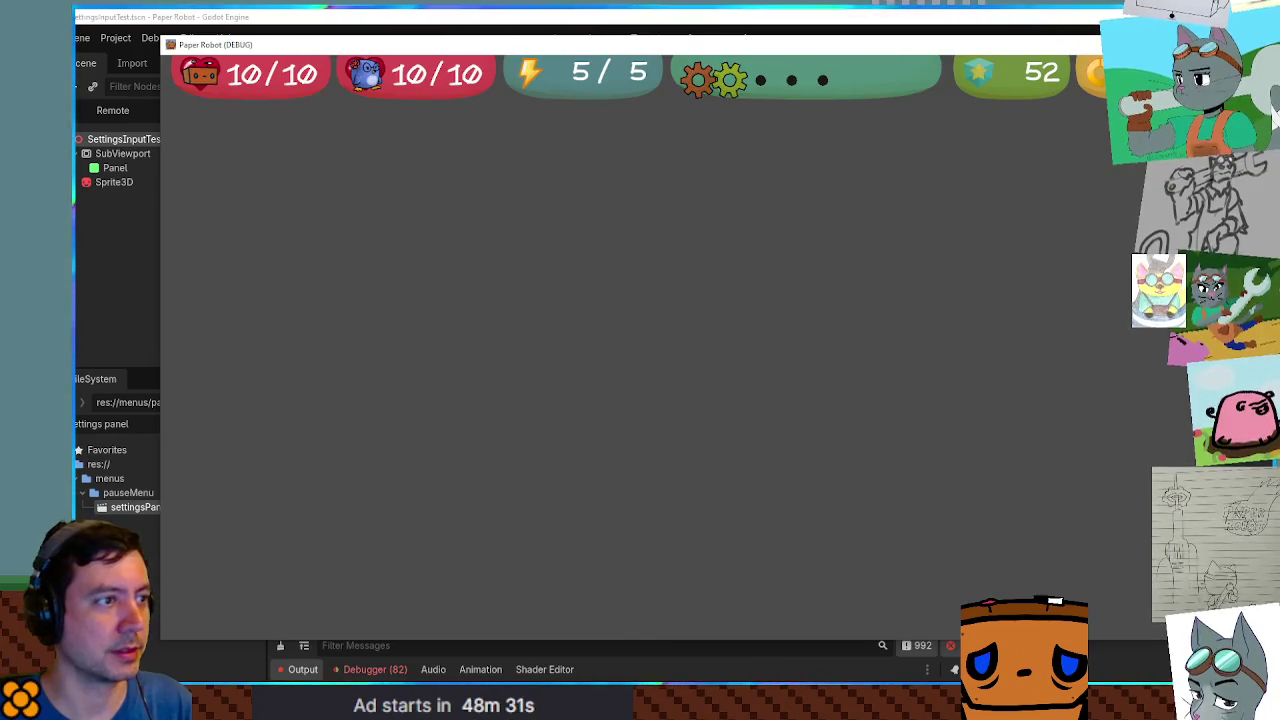
pyautogui.press('F8')
pyautogui.hotkey('ctrl', 'a')
pyautogui.write('csgbox')
pyautogui.press('Return')
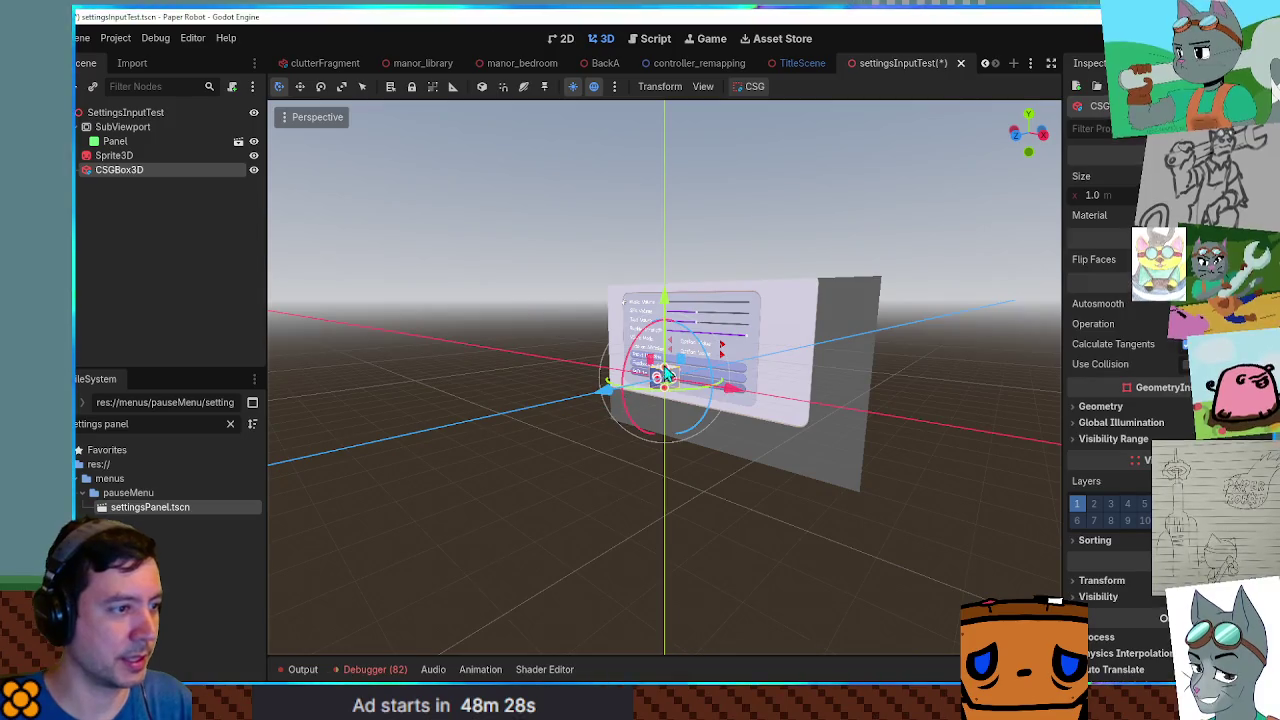
# Lower the box half a unit, enable Use Collision, and run the scene again.
pyautogui.moveTo(668, 295); pyautogui.dragTo(670, 305)
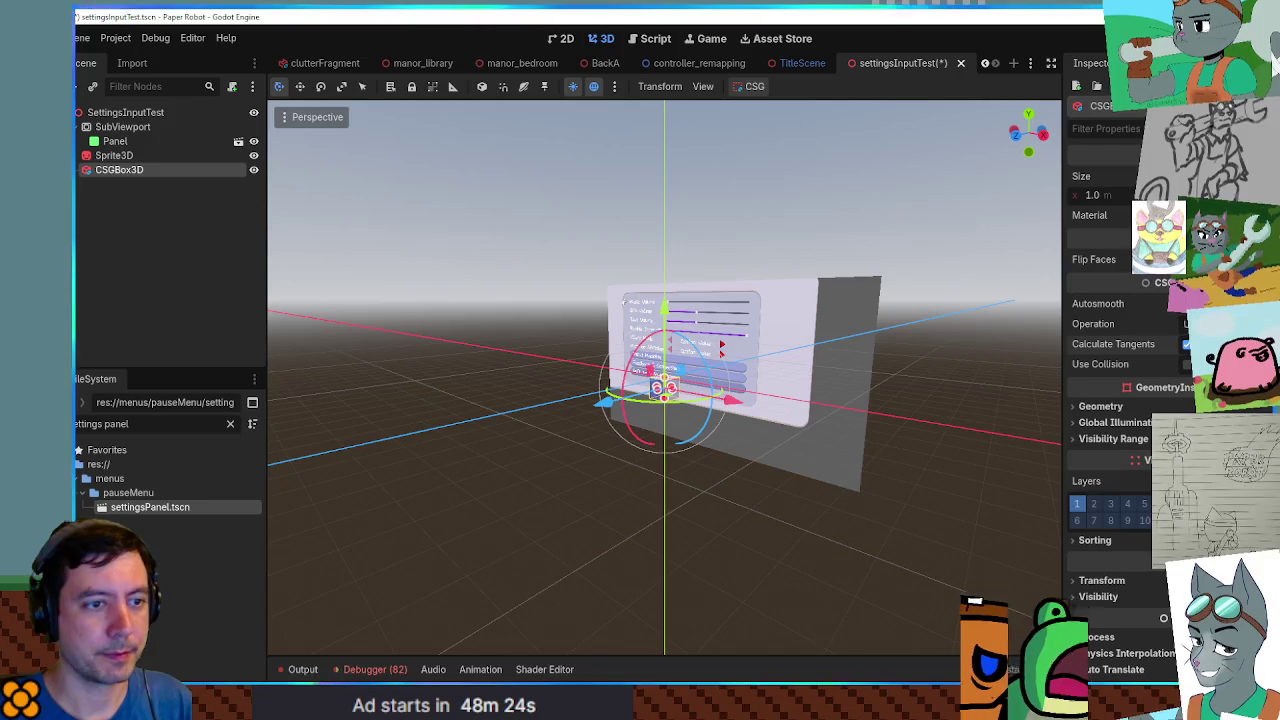
pyautogui.click(1186, 364)
pyautogui.press('F6')
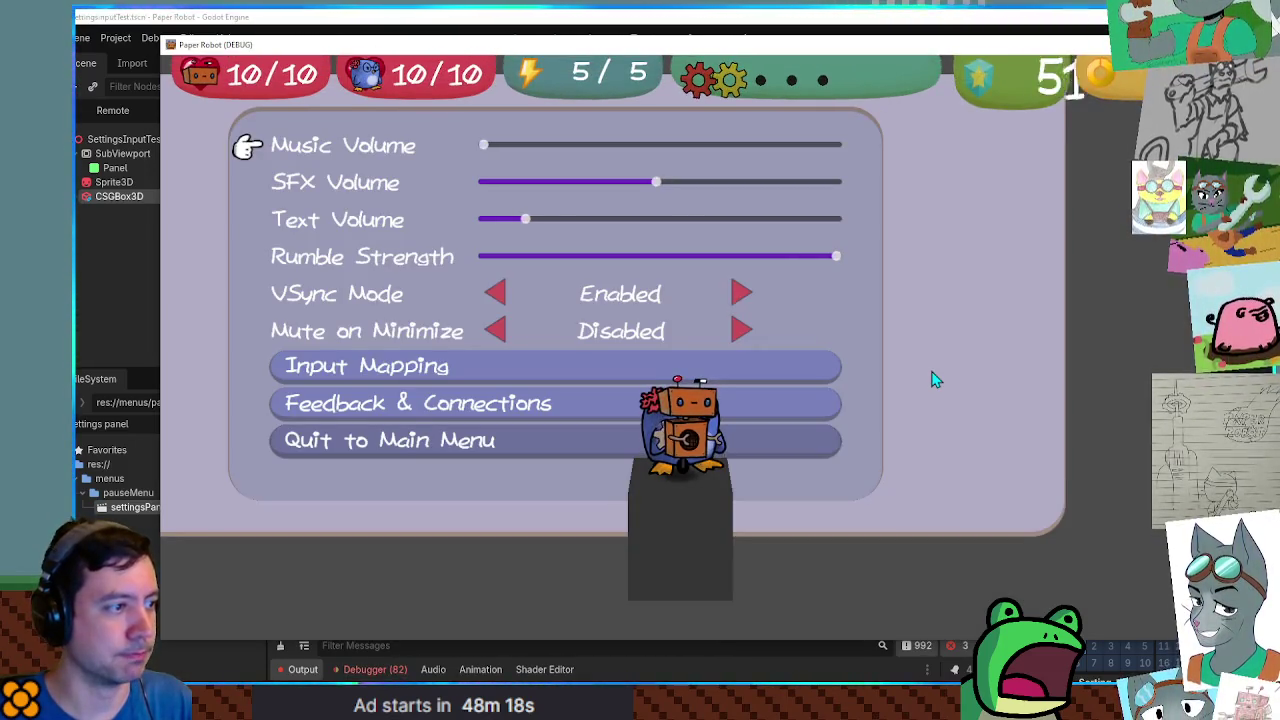
# Open Input Mapping in the running scene, start rebinding Down (stays S), then close the game.
pyautogui.press('Up')
pyautogui.press('Up')
pyautogui.press('Up')
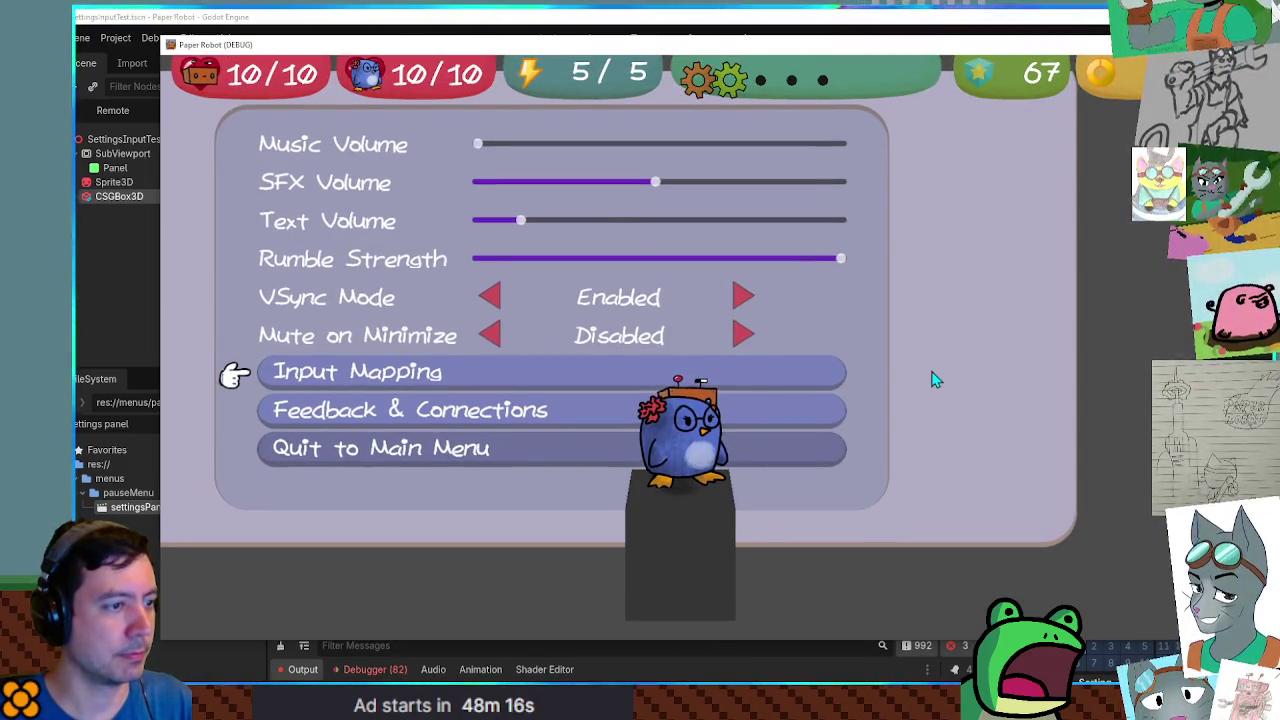
pyautogui.press('space')
pyautogui.press('Down')
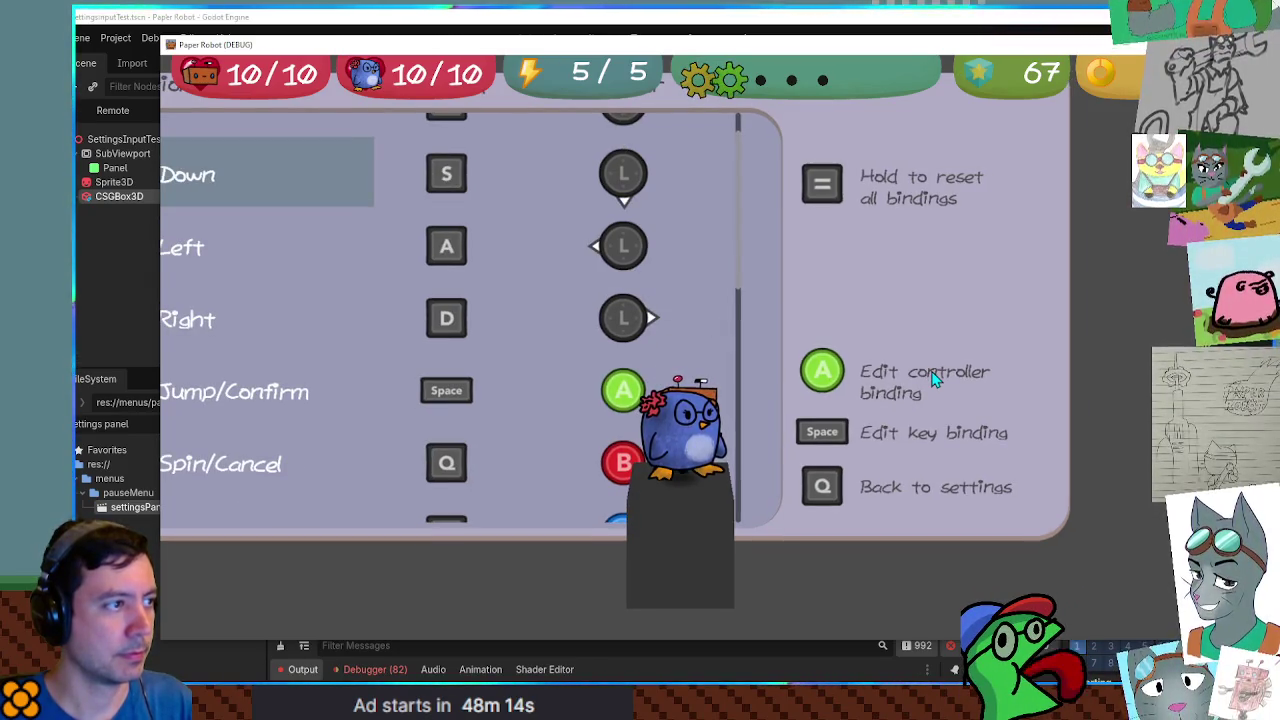
pyautogui.press('space')
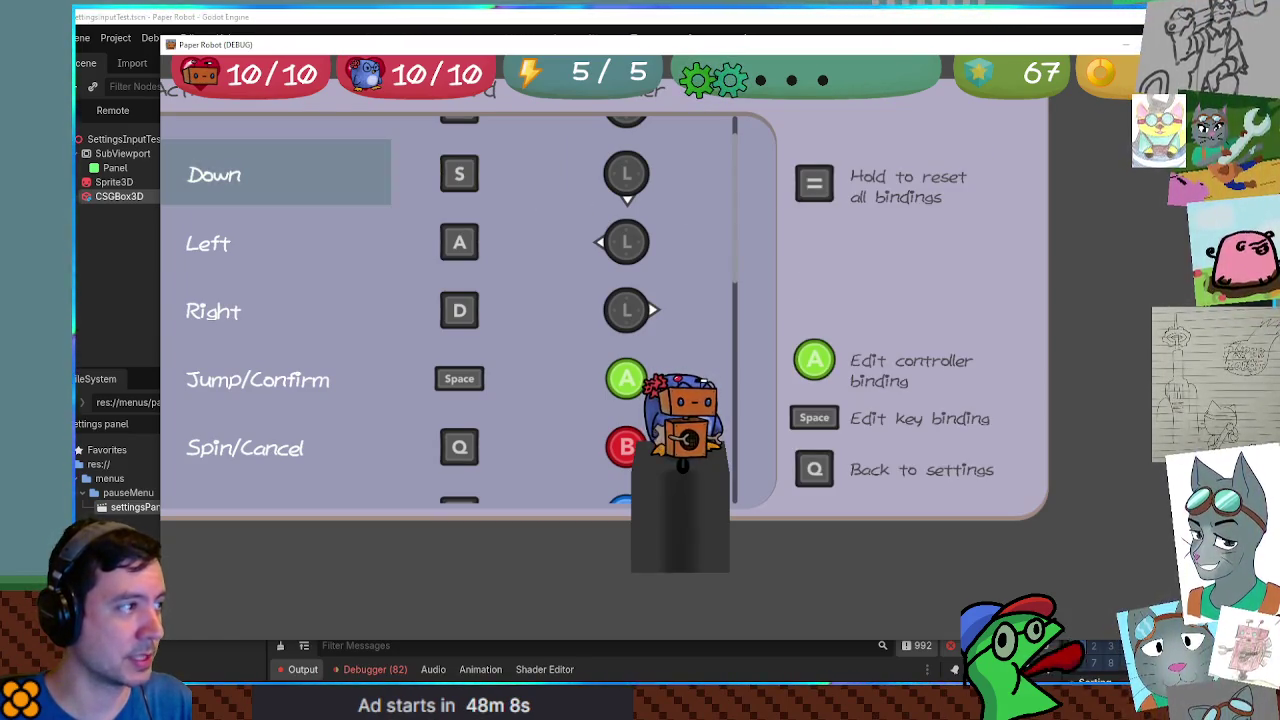
pyautogui.press('F8')
pyautogui.scroll(5, 470, 290)
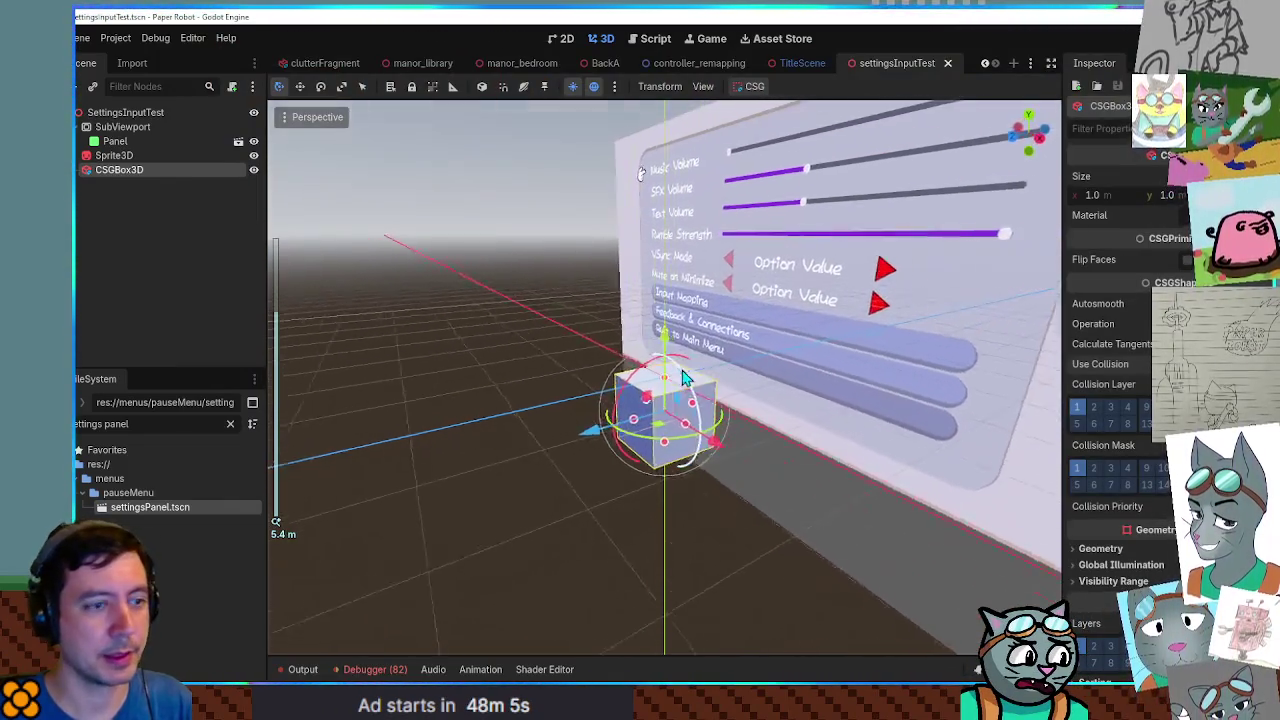
# Stretch the CSGBox3D along X and Z into a thin floor slab and save.
pyautogui.moveTo(683, 377); pyautogui.dragTo(726, 375)
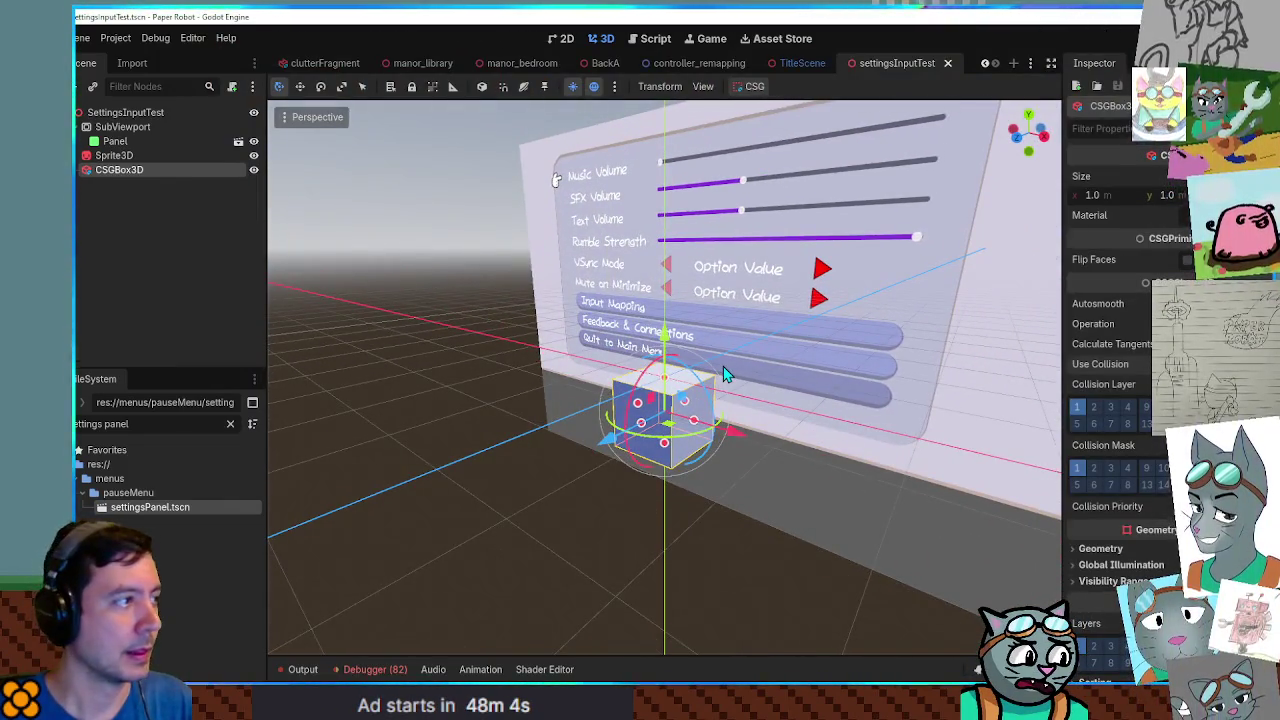
pyautogui.moveTo(644, 428); pyautogui.dragTo(219, 601)
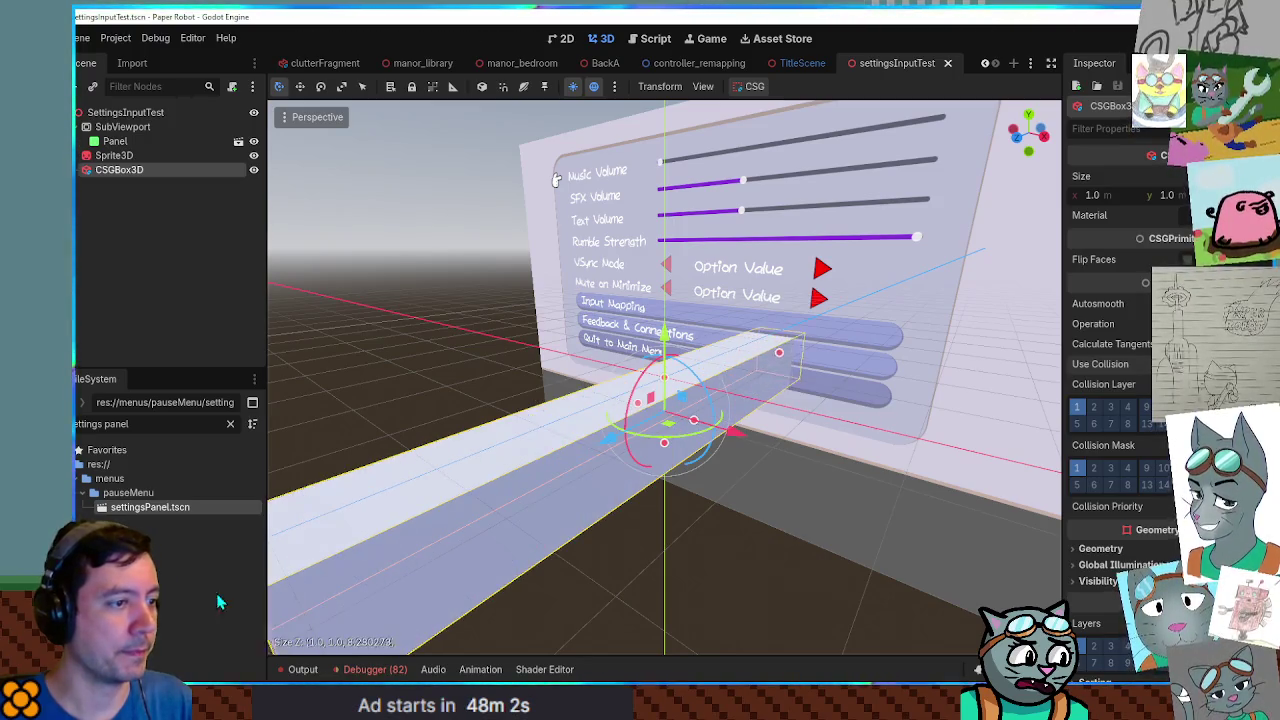
pyautogui.moveTo(697, 430); pyautogui.dragTo(1171, 514)
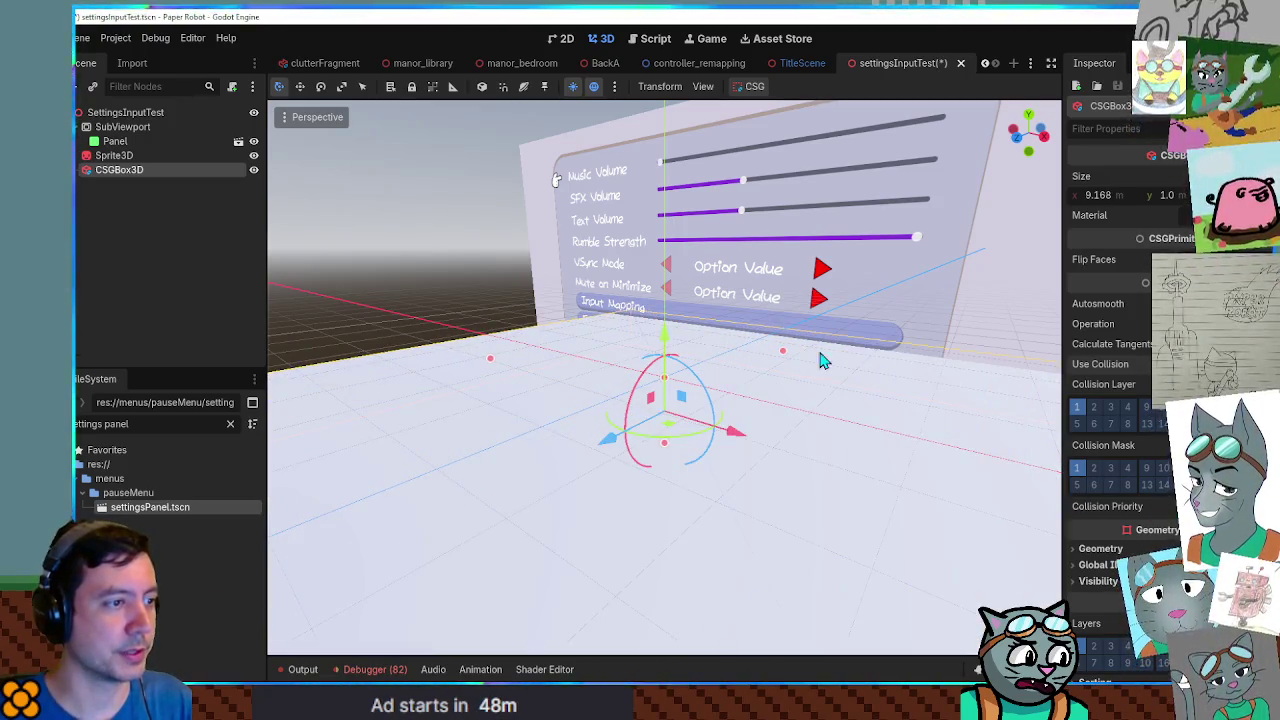
pyautogui.moveTo(665, 385)
pyautogui.mouseDown()
pyautogui.moveTo(682, 463)
pyautogui.moveTo(684, 400)
pyautogui.mouseUp()
pyautogui.hotkey('ctrl', 's')
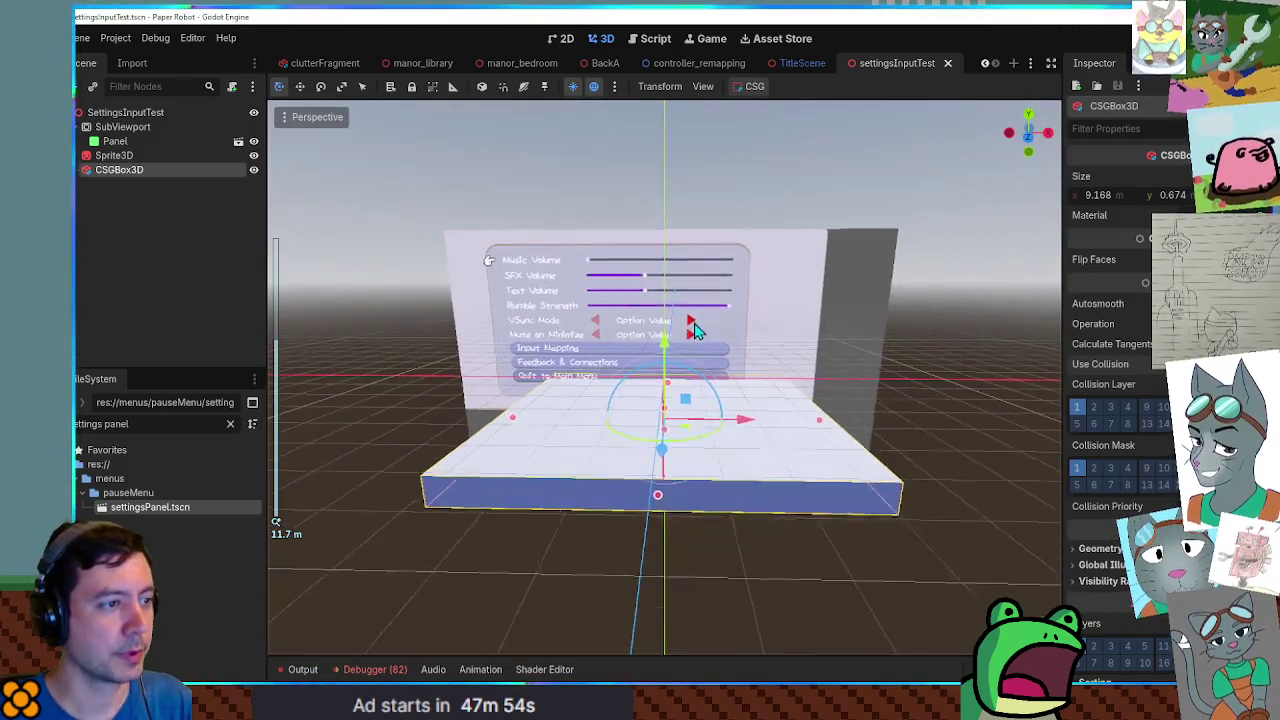
# Shift the Sprite3D panel back along Z and save again.
pyautogui.click(703, 338)
pyautogui.moveTo(740, 362)
pyautogui.mouseDown()
pyautogui.moveTo(800, 363)
pyautogui.moveTo(740, 365)
pyautogui.mouseUp()
pyautogui.hotkey('ctrl', 's')
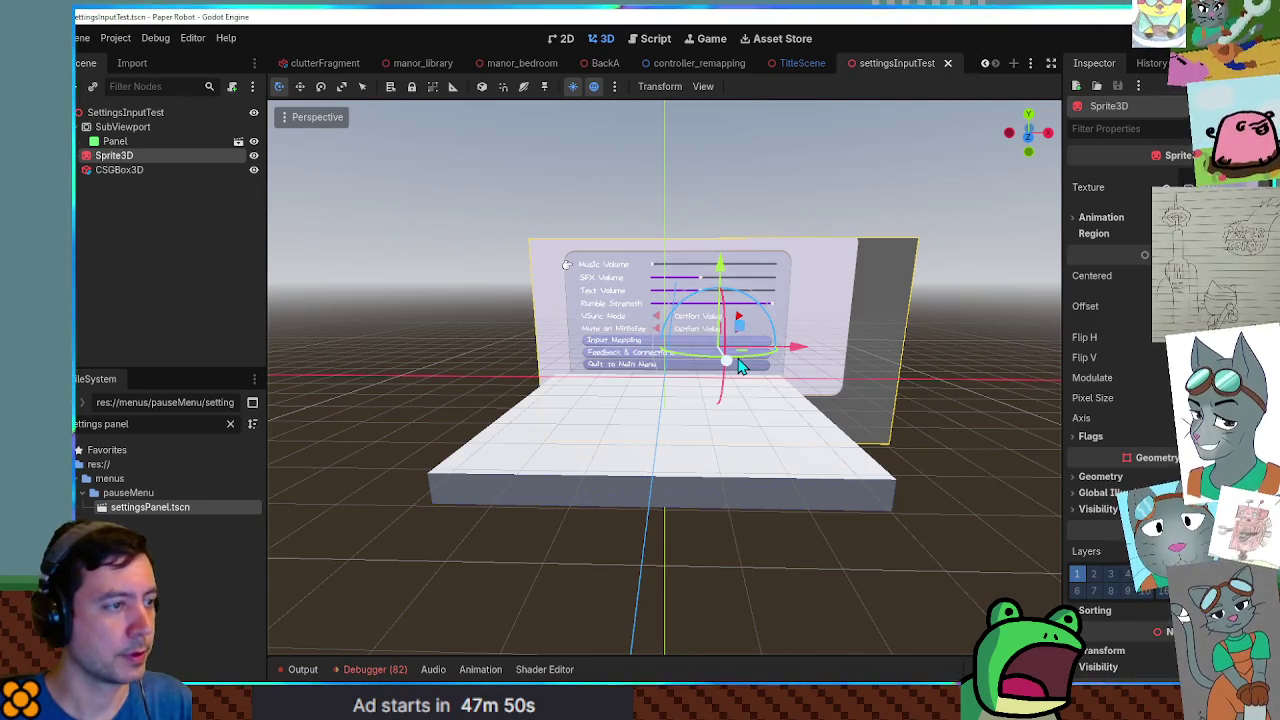
# Select the SubViewport and expand, then collapse, its GUI input settings in the Inspector.
pyautogui.click(137, 128)
pyautogui.scroll(-5, 1183, 598)
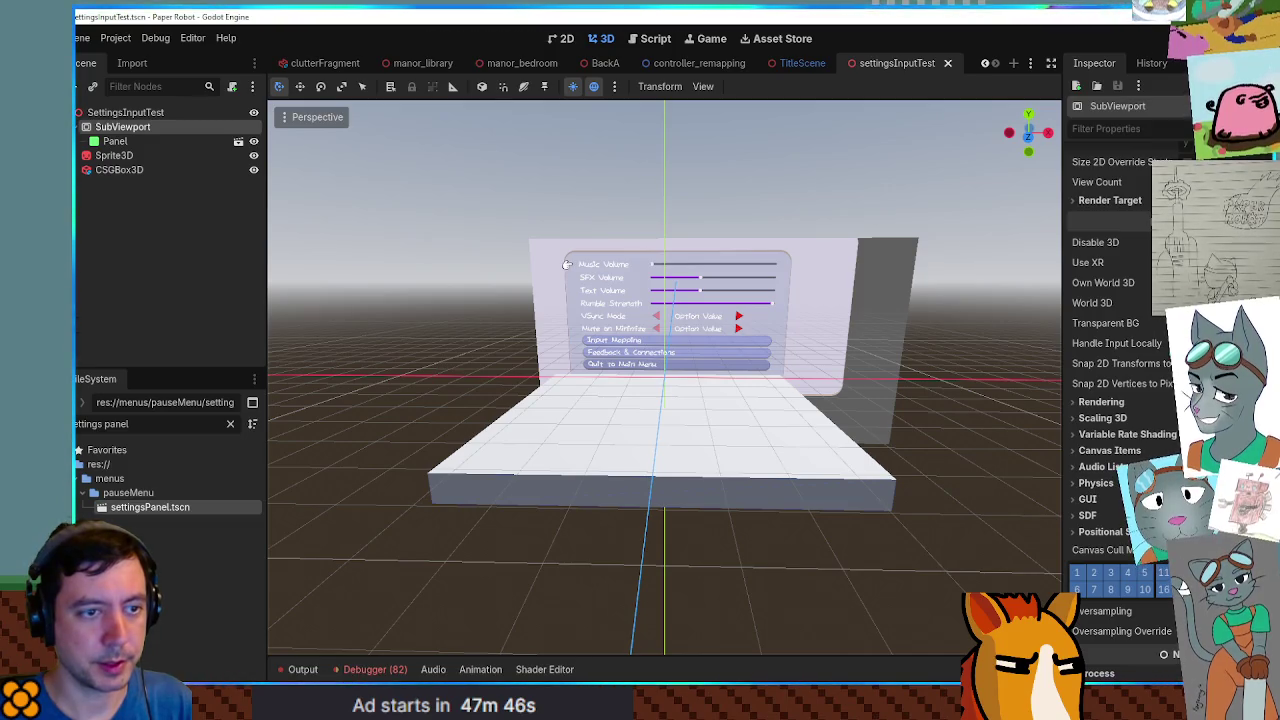
pyautogui.moveTo(1135, 347)
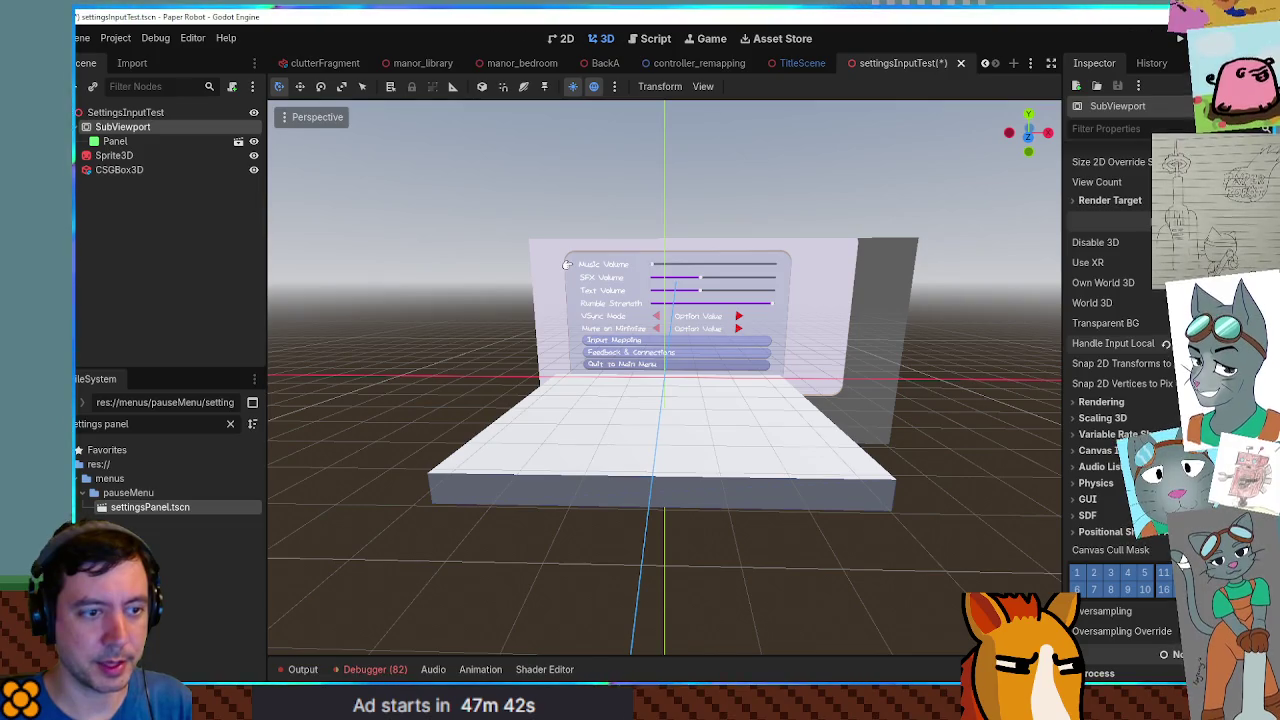
pyautogui.click(1087, 499)
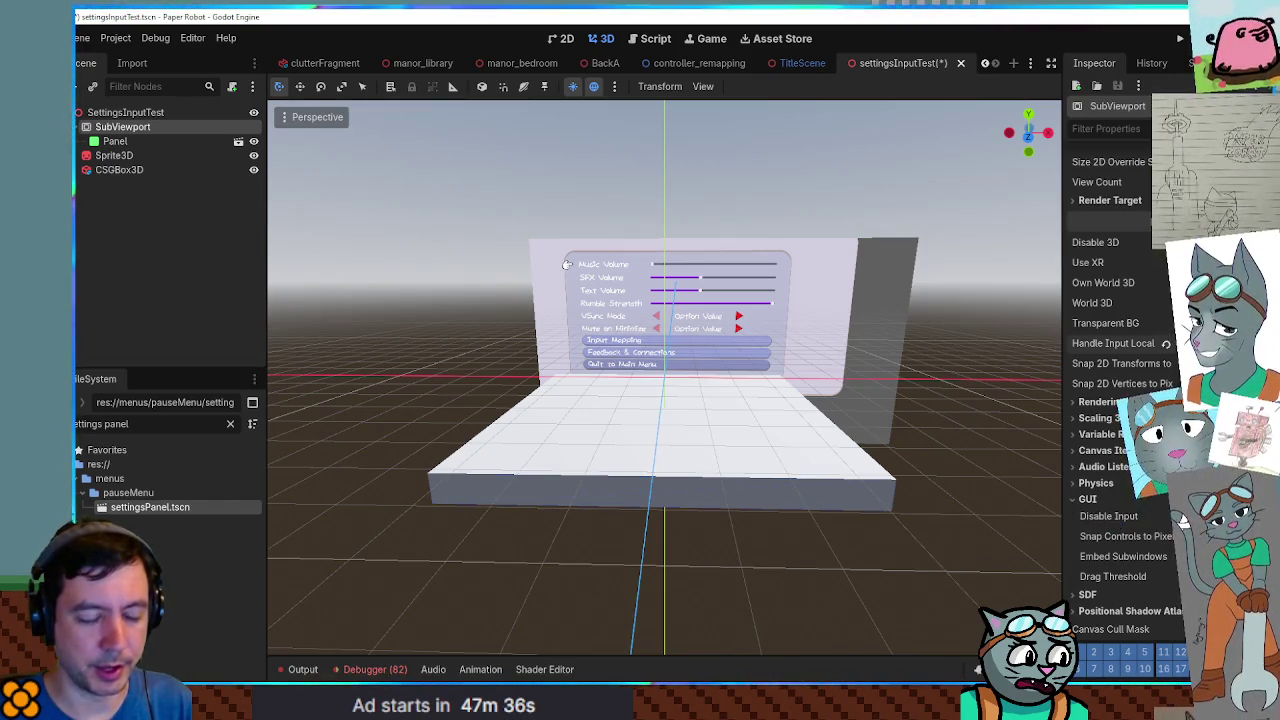
pyautogui.click(1118, 503)
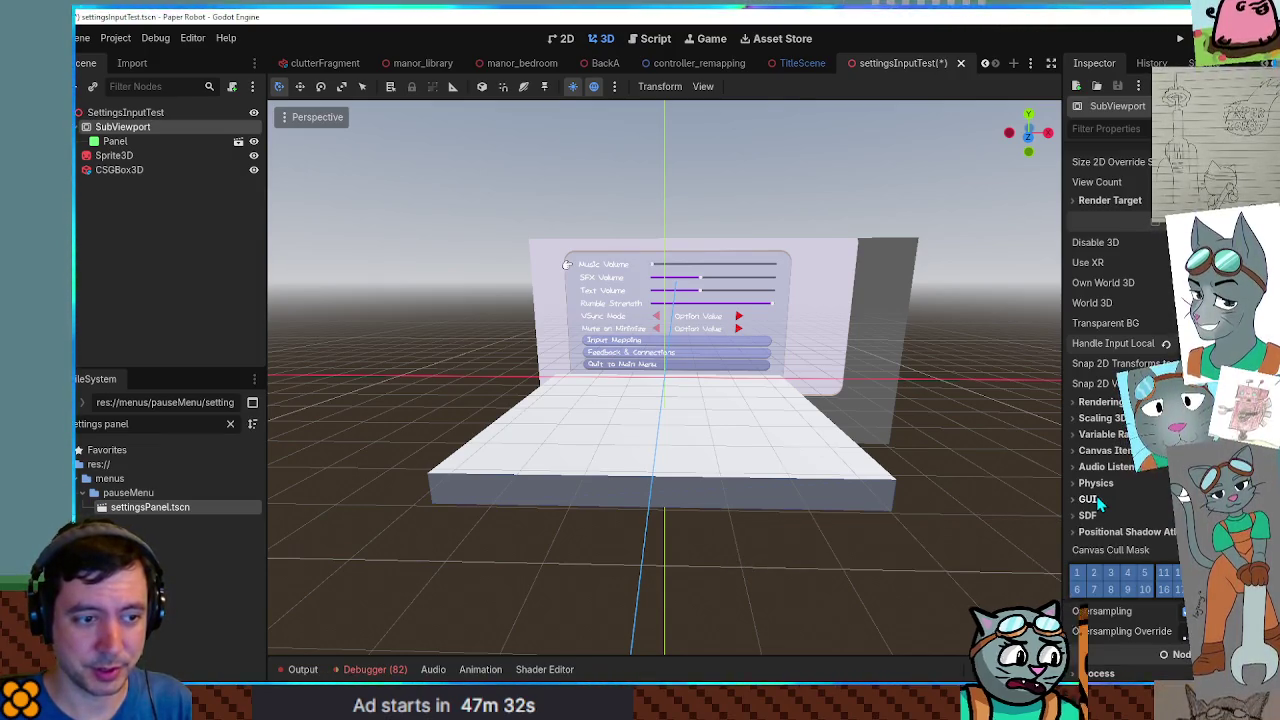
# Expand and collapse the SubViewport's Process section, then return to the Inspector's top.
pyautogui.scroll(-2, 1100, 505)
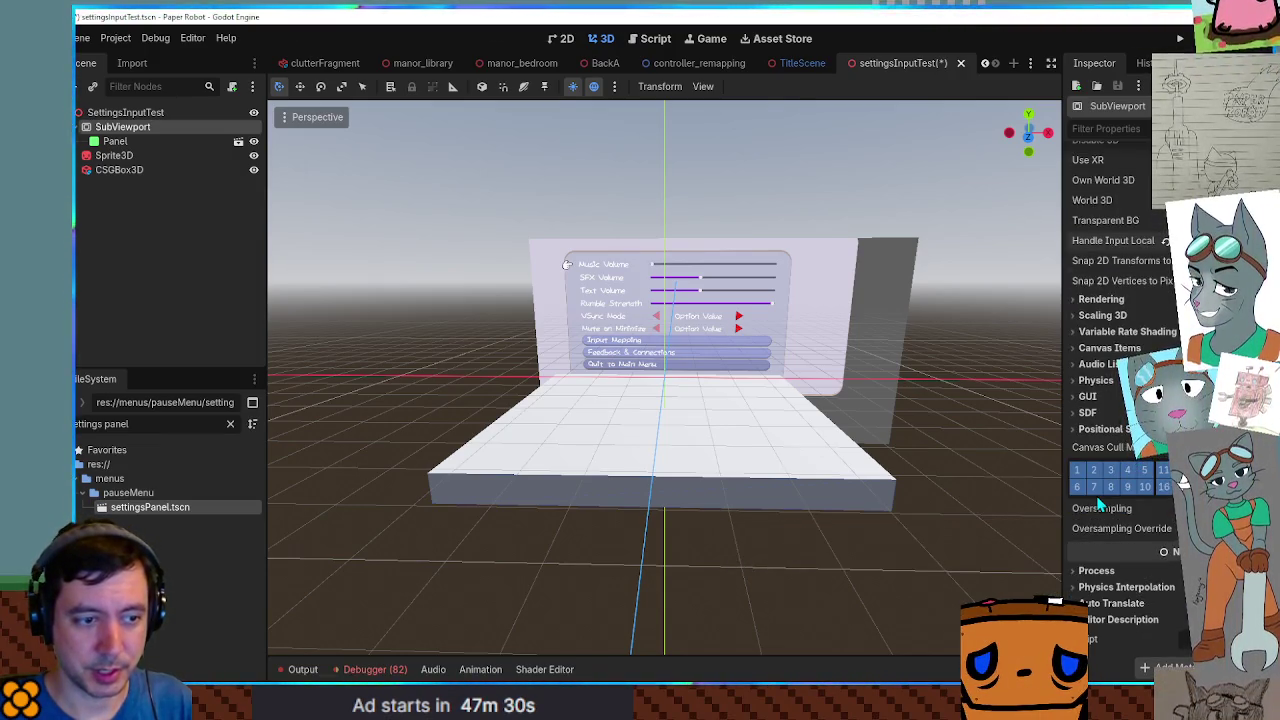
pyautogui.click(1098, 571)
pyautogui.click(1098, 571)
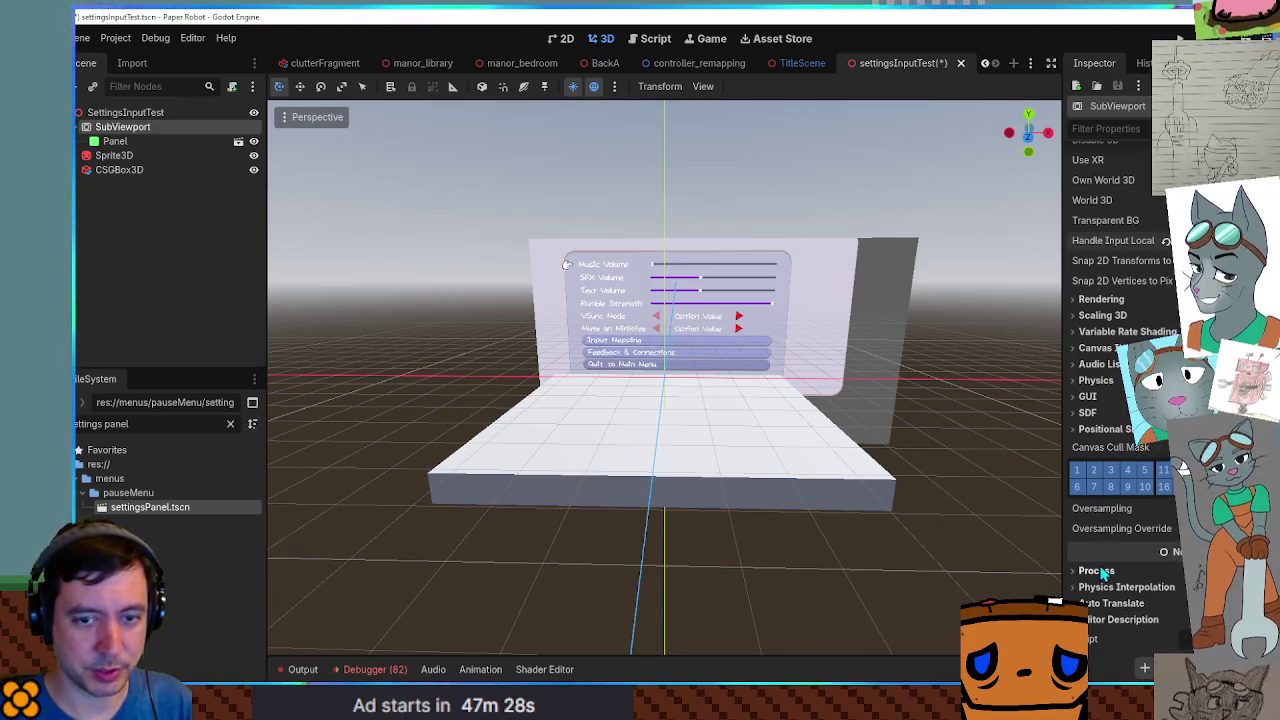
pyautogui.scroll(3, 1108, 483)
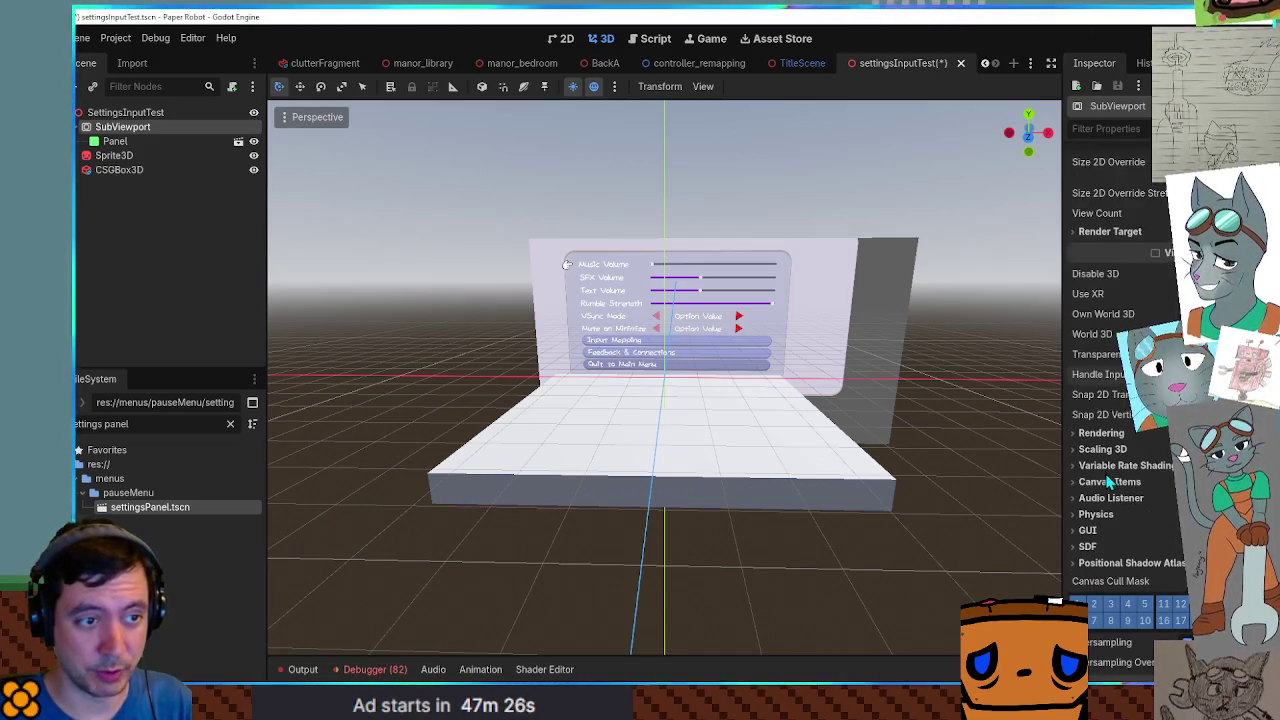
pyautogui.scroll(2, 1108, 483)
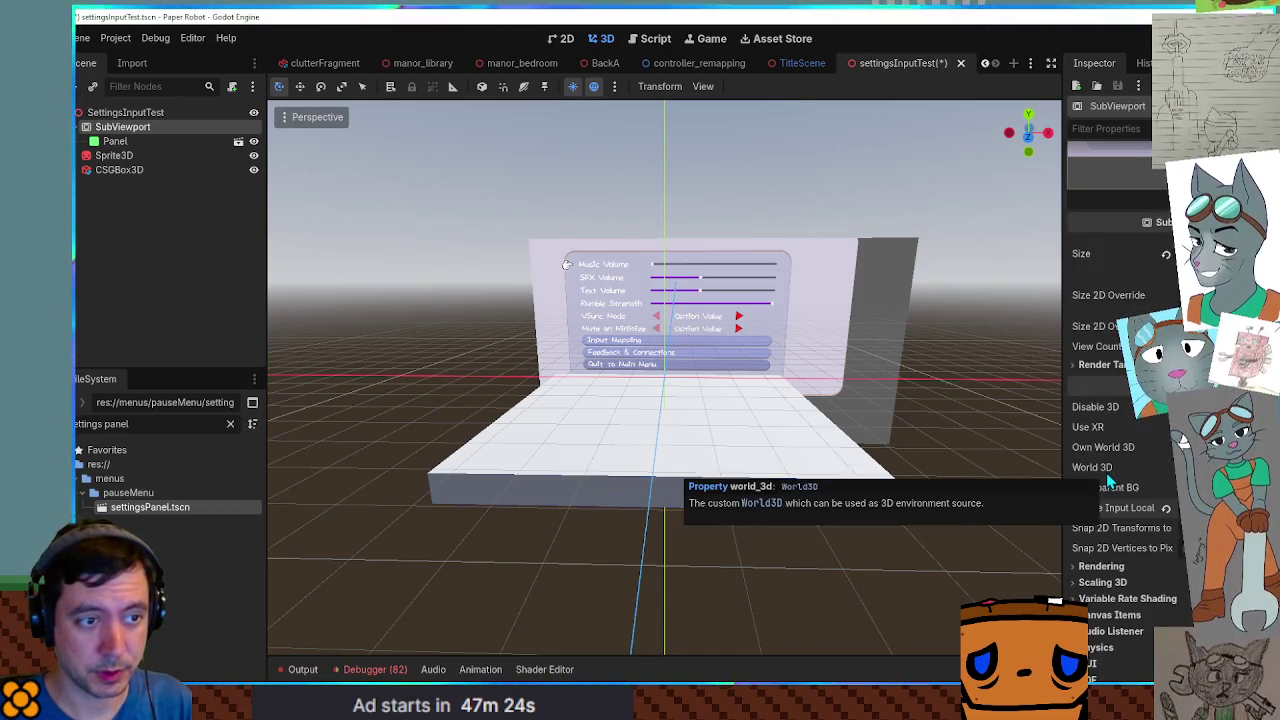
pyautogui.scroll(3, 1107, 440)
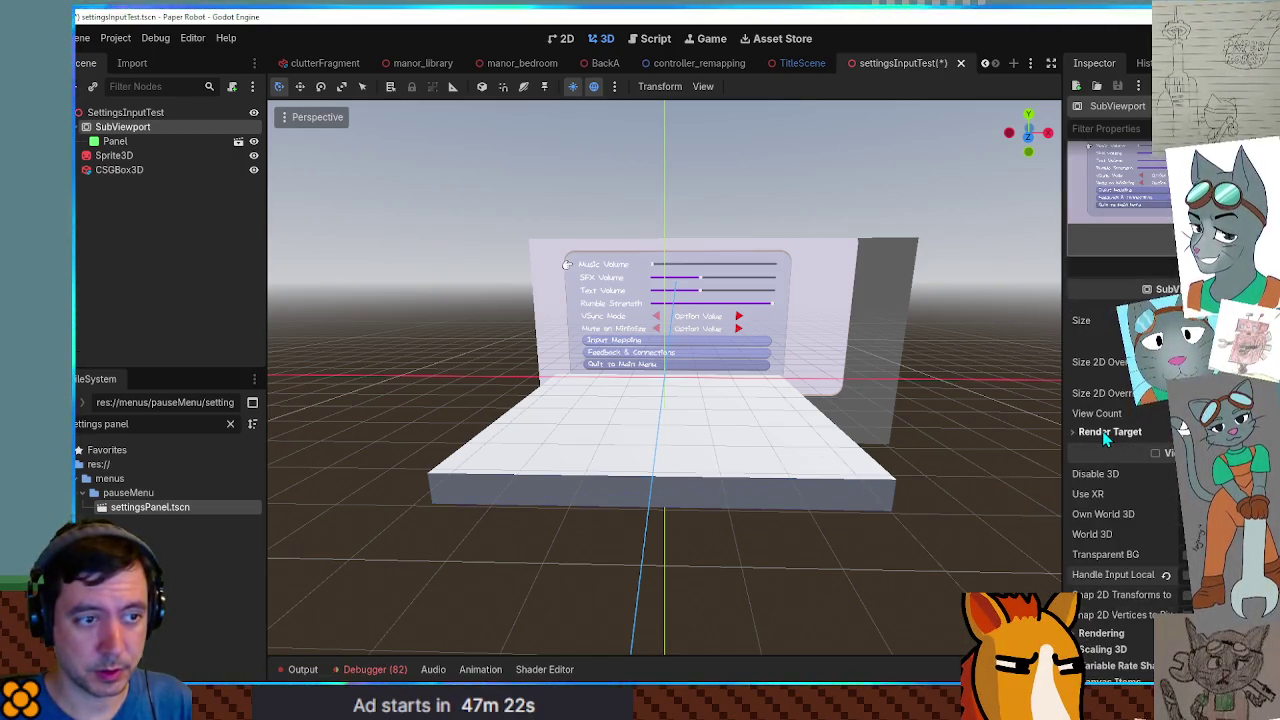
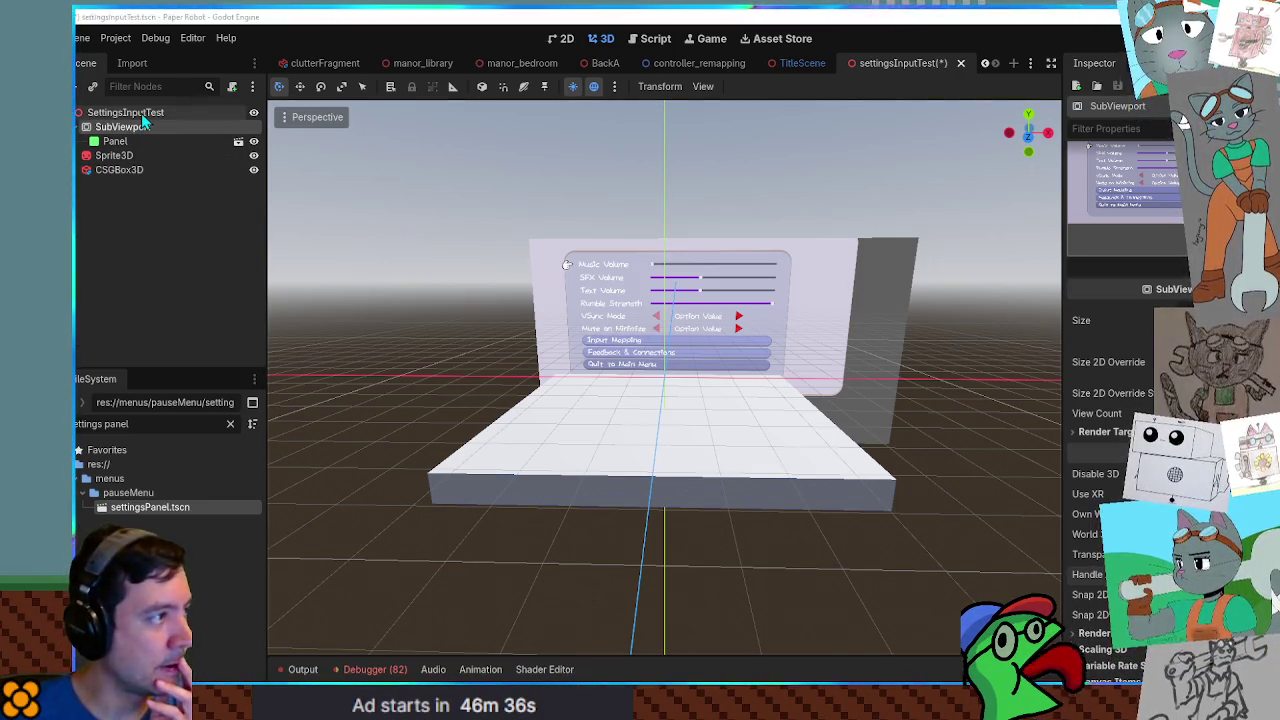
# Filter the scene tree with 'inpu' and select the SubViewport node.
pyautogui.click(125, 112)
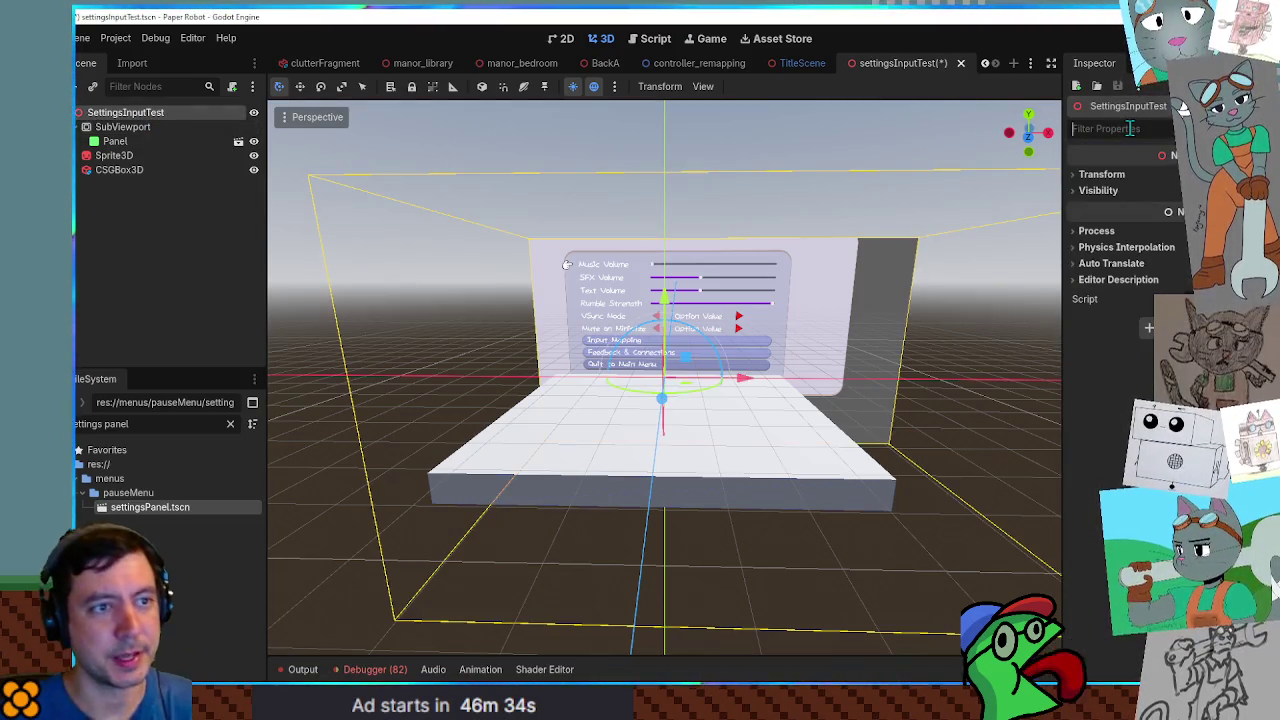
pyautogui.write('inpu')
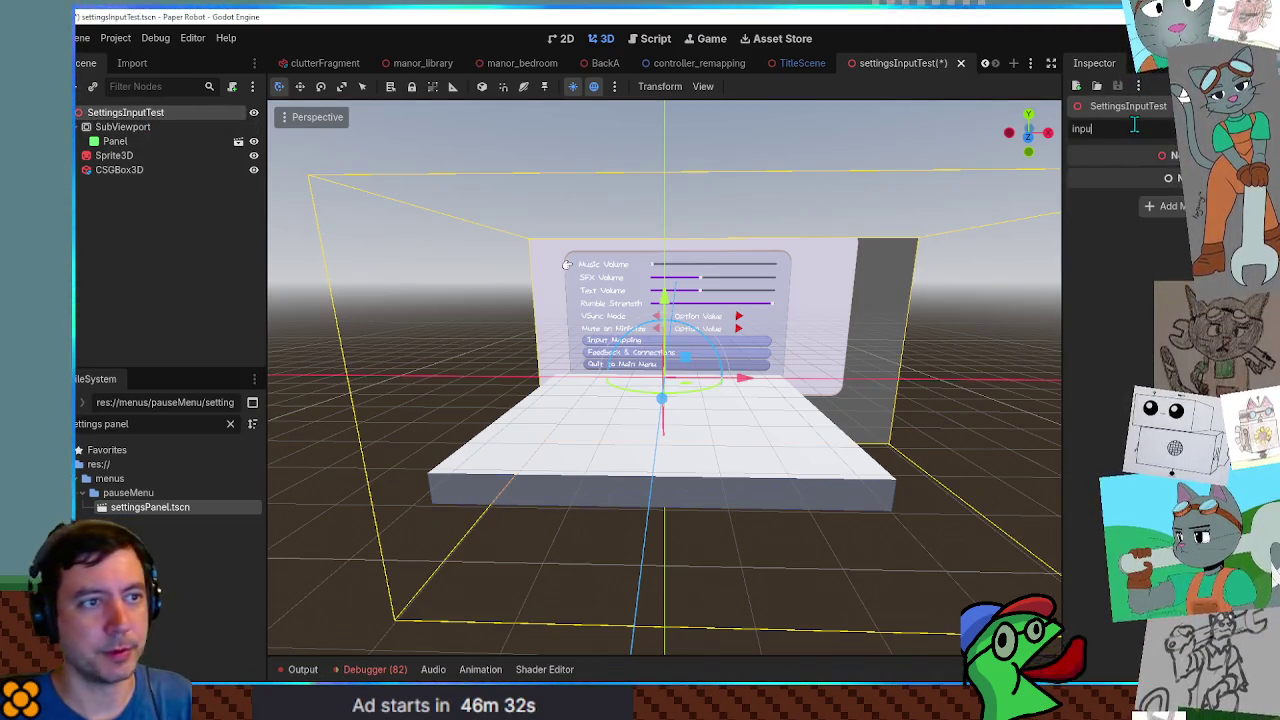
pyautogui.click(122, 127)
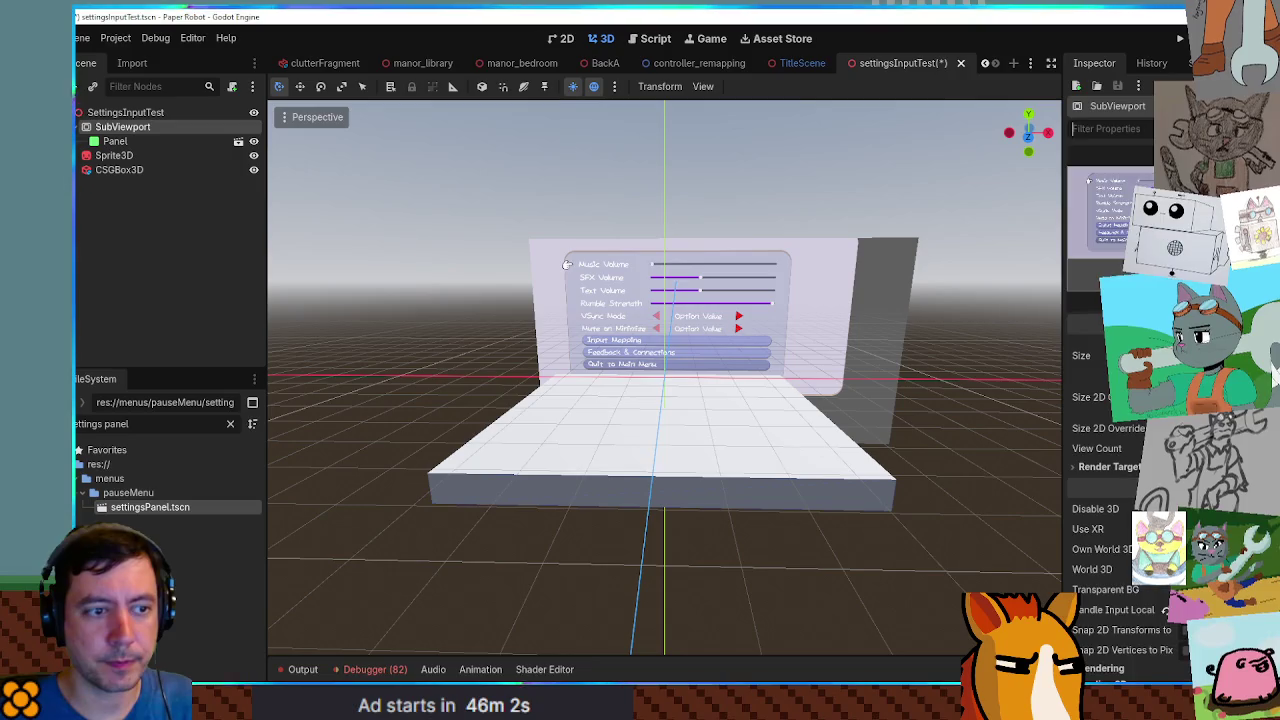
pyautogui.scroll(-4, 1120, 400)
pyautogui.scroll(-3, 1110, 400)
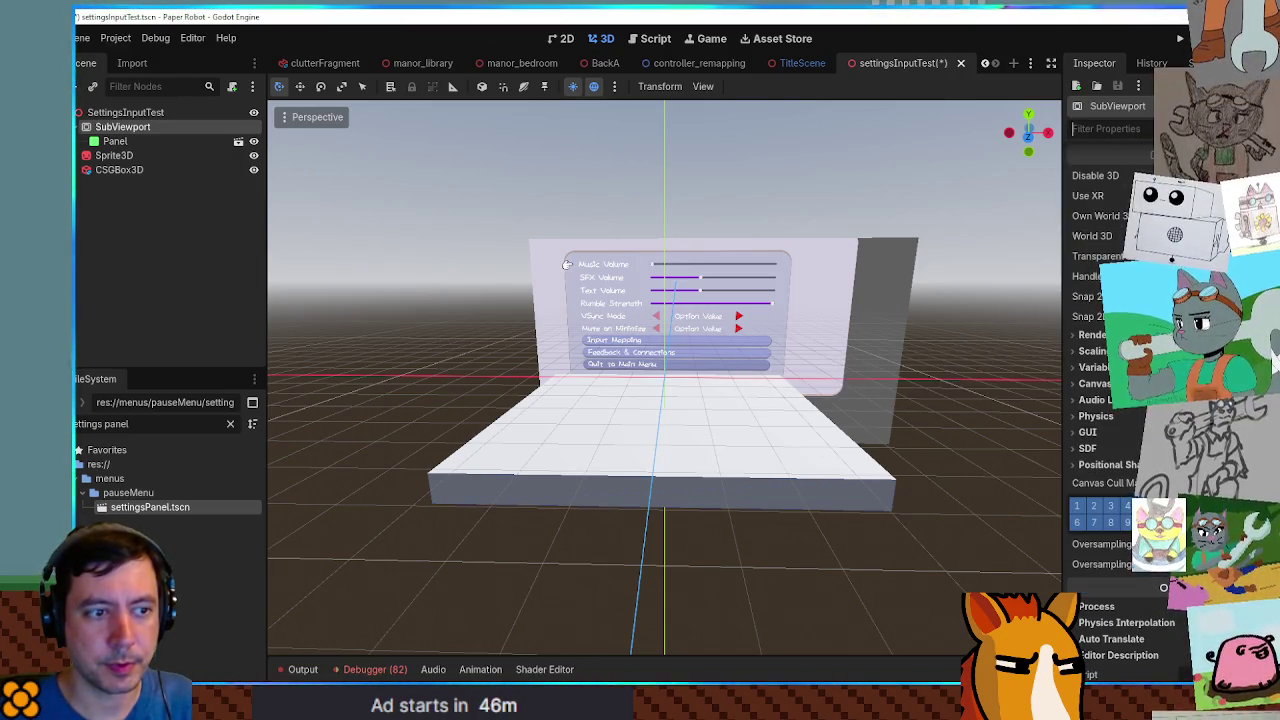
# Expand the Positional Shadow Atlas, SDF, GUI, Physics, Canvas Items, Rendering, Scaling 3D and Variable Rate Shading groups.
pyautogui.click(1100, 465)
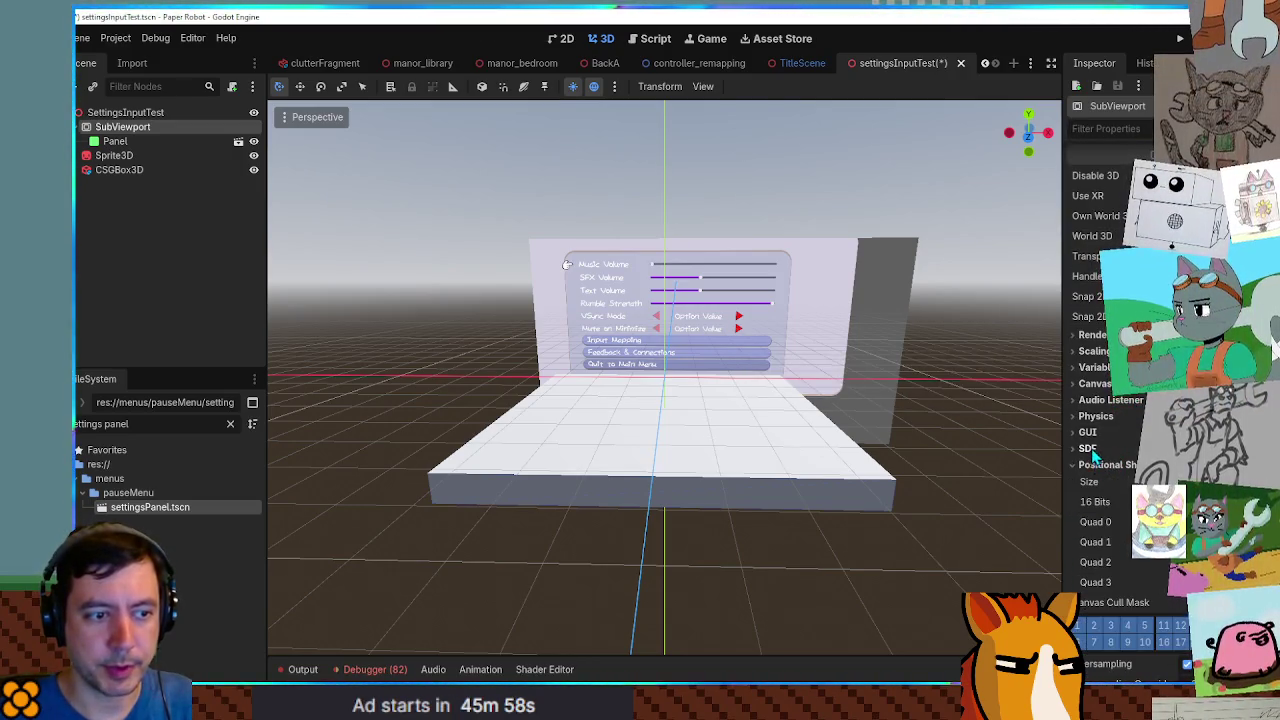
pyautogui.click(1087, 448)
pyautogui.click(1089, 433)
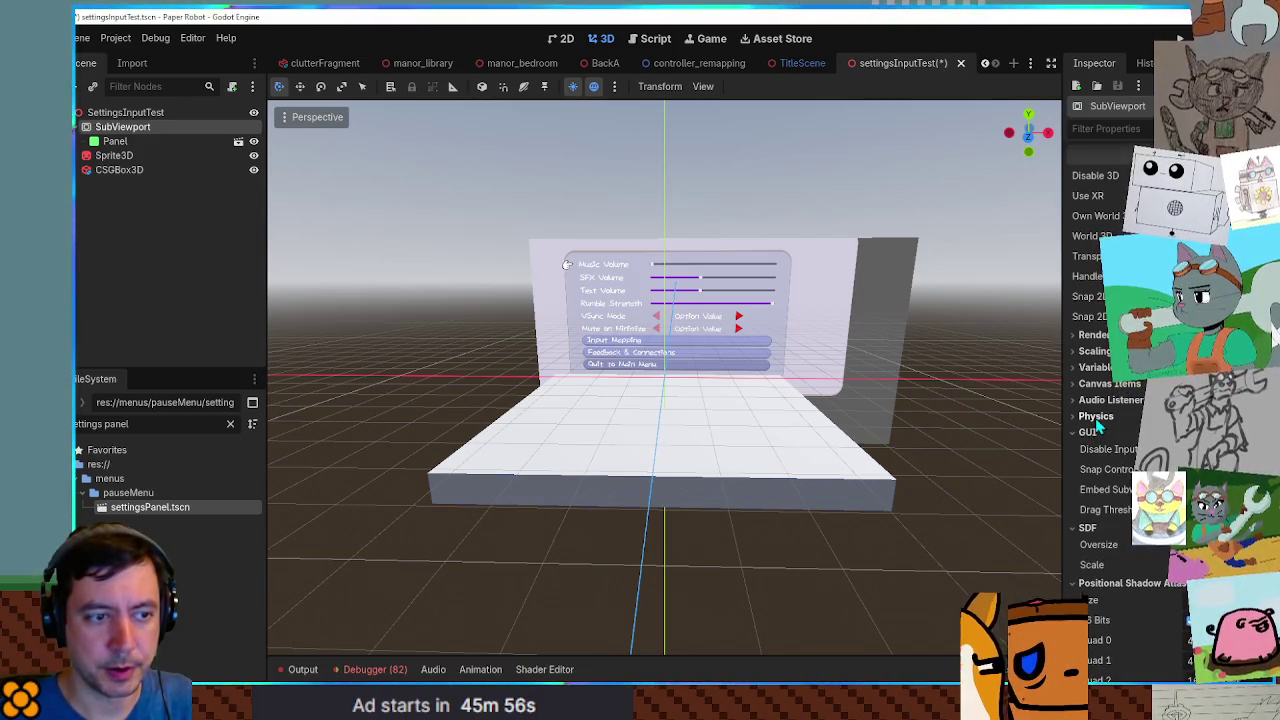
pyautogui.click(1090, 416)
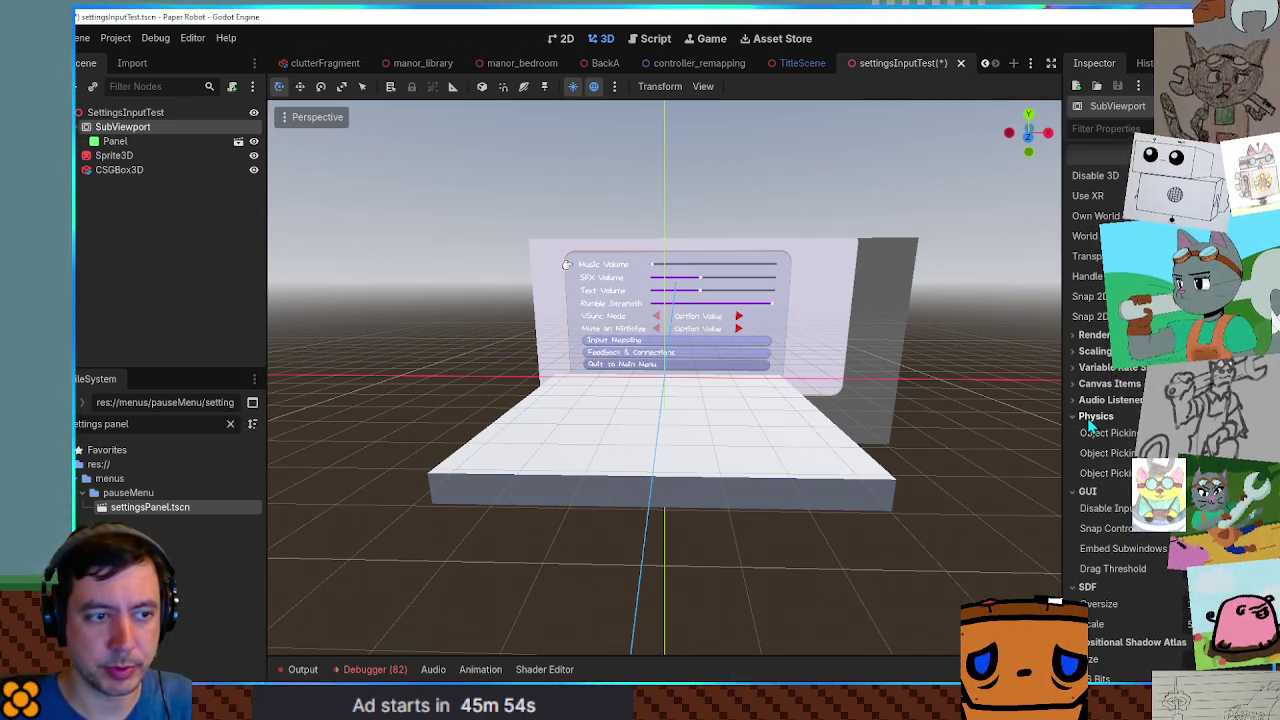
pyautogui.moveTo(1094, 438)
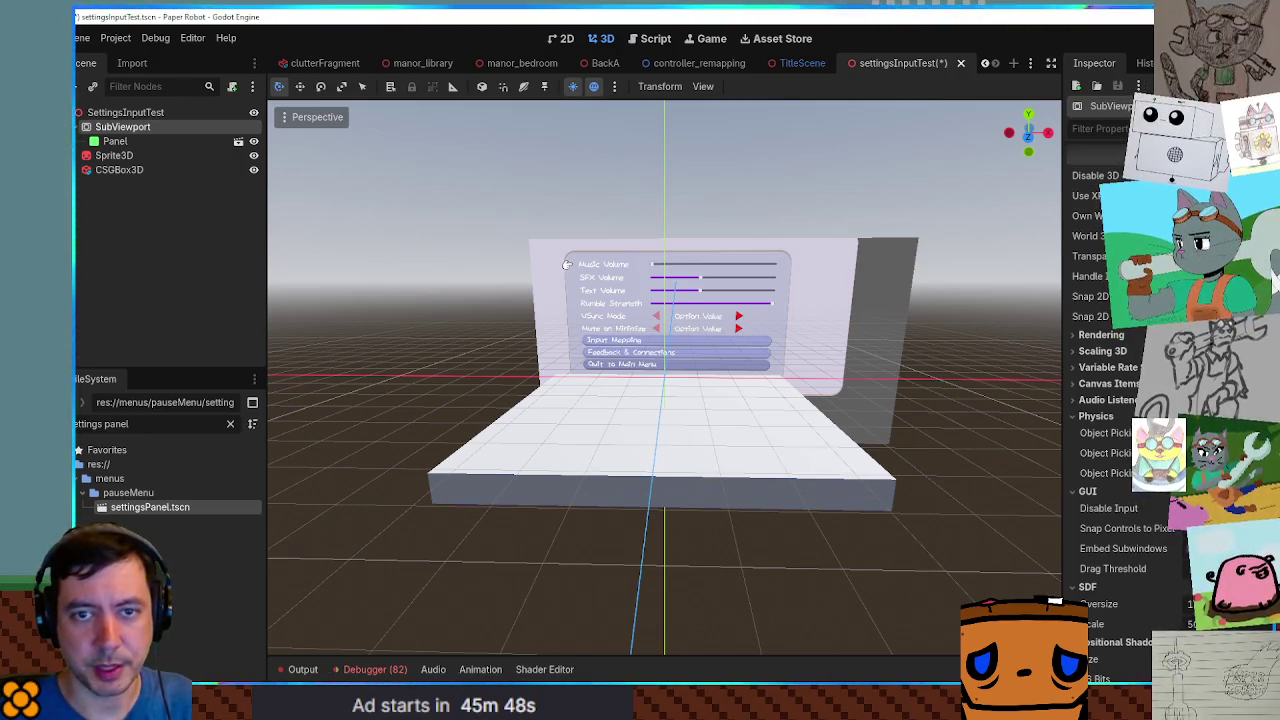
pyautogui.click(1103, 385)
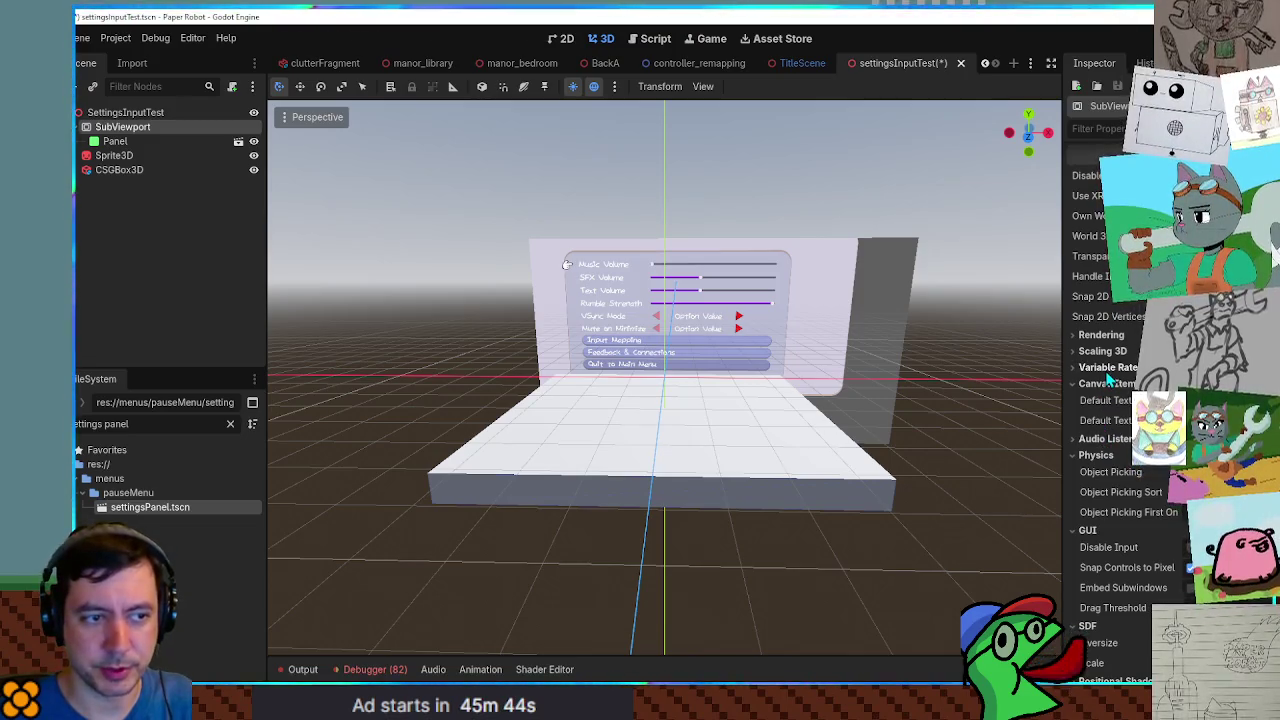
pyautogui.click(1113, 368)
pyautogui.click(1103, 351)
pyautogui.click(1101, 335)
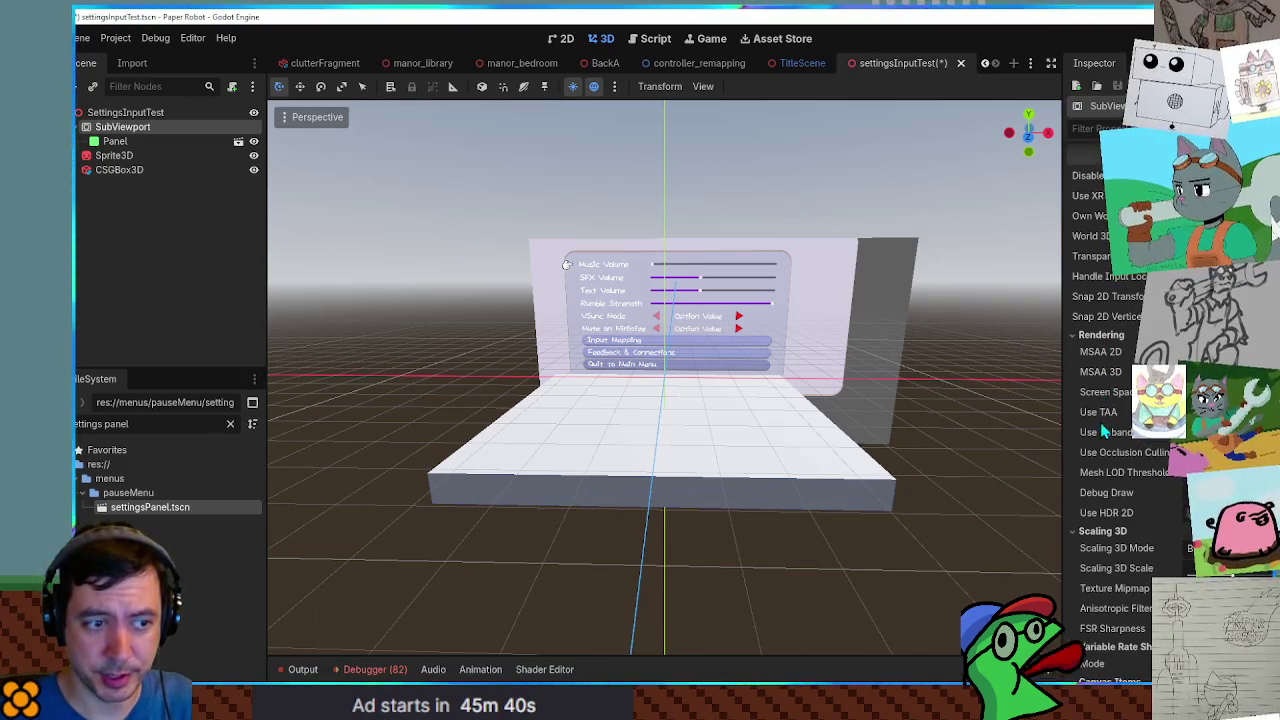
# Check the Object Picking setting's tooltip, then dismiss it.
pyautogui.scroll(3, 1112, 385)
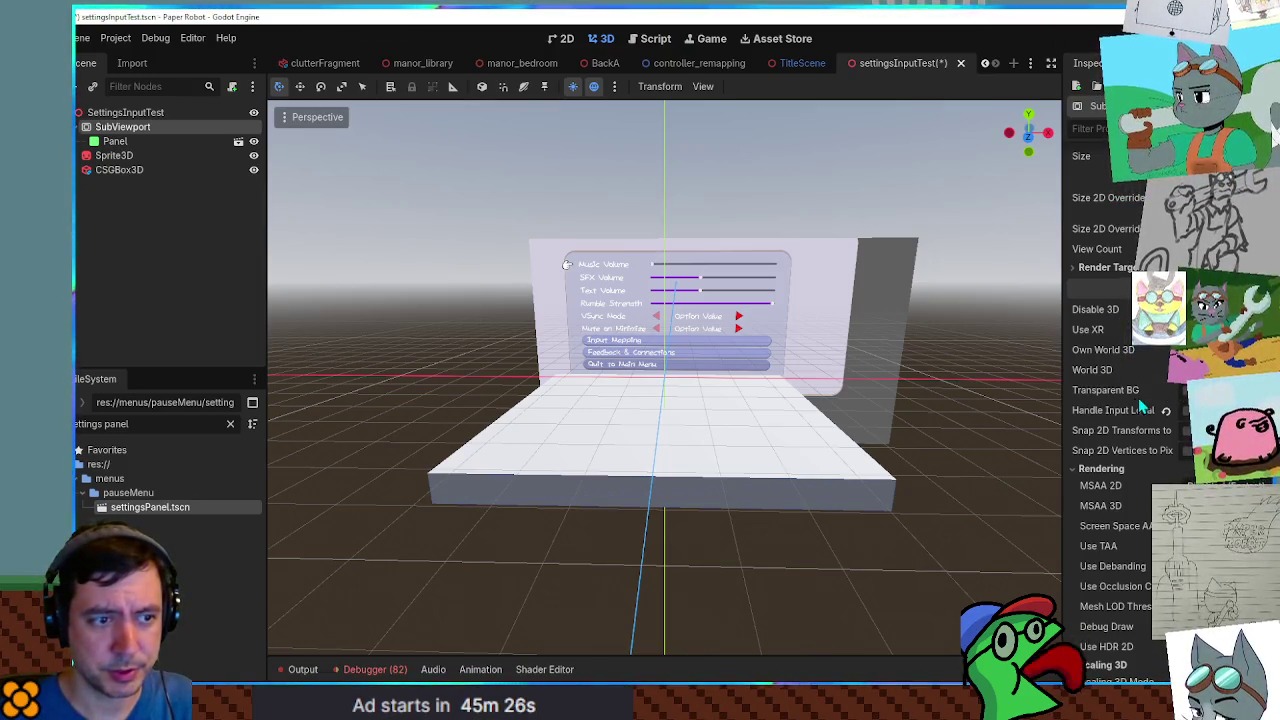
pyautogui.scroll(-5, 1097, 475)
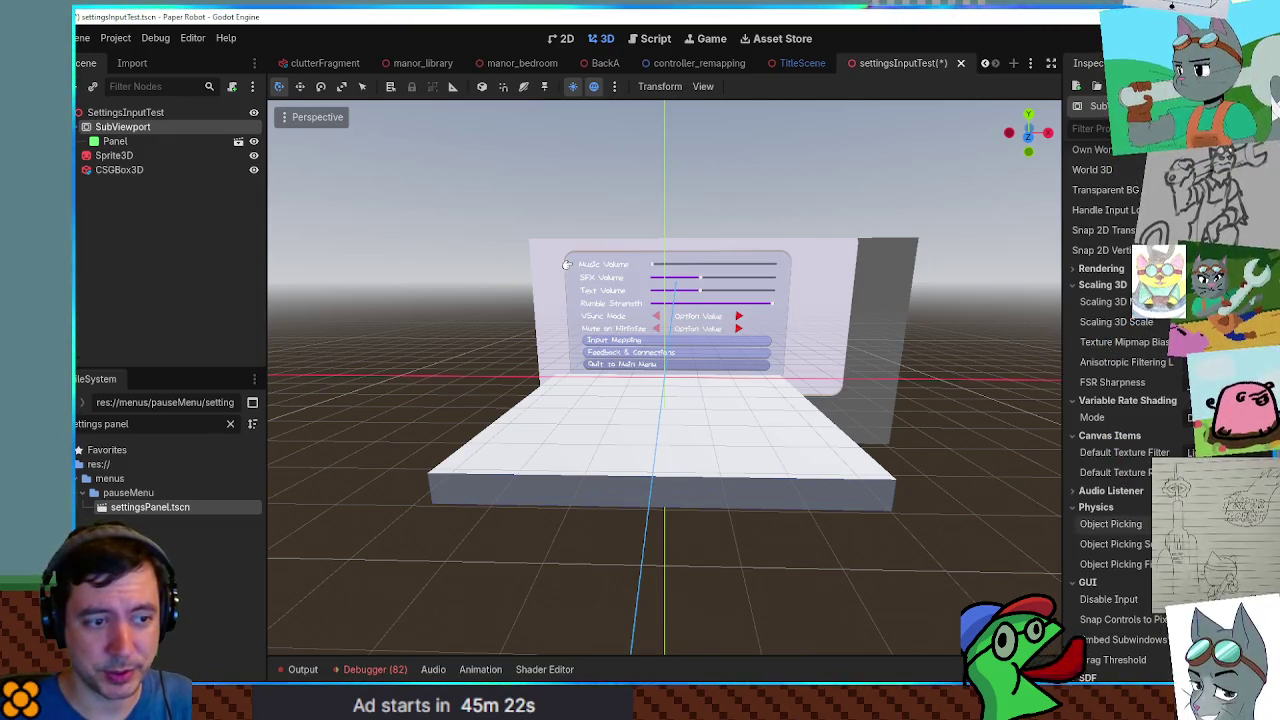
pyautogui.moveTo(1124, 532)
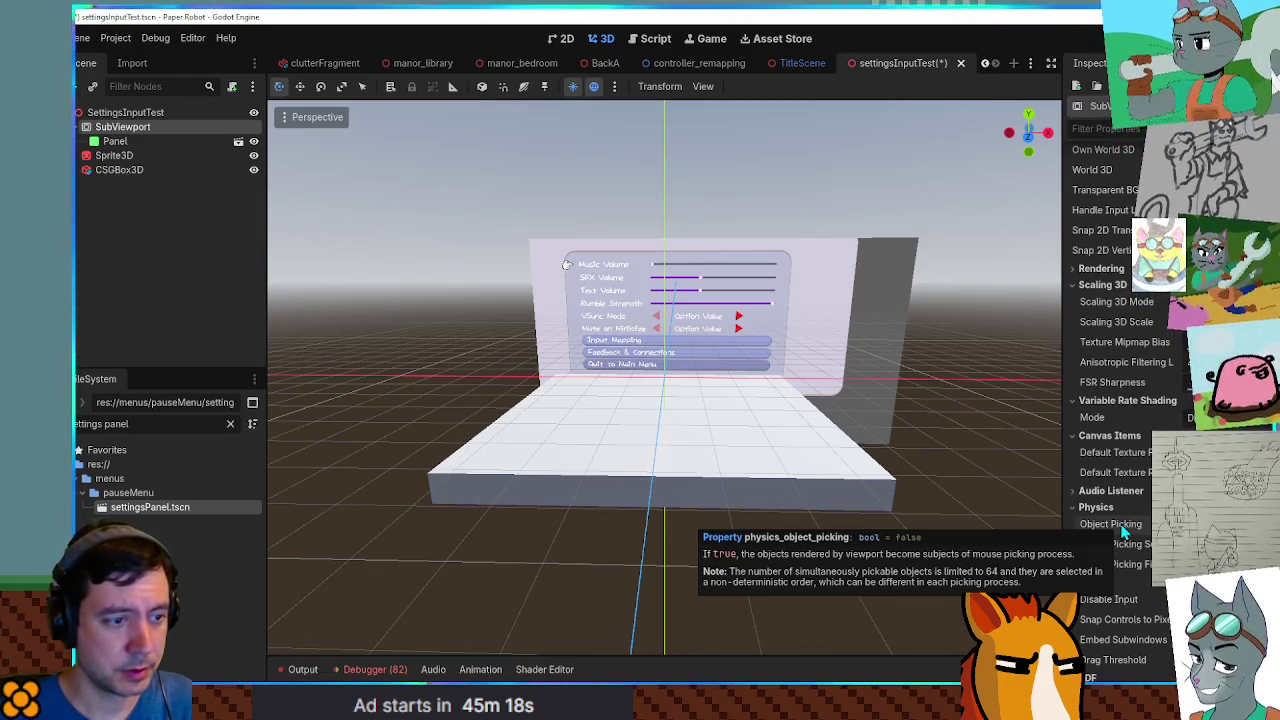
pyautogui.click(1007, 411)
# Save and run the scene, start remapping Jump/Confirm in-game, close the game and reselect SubViewport.
pyautogui.hotkey('ctrl', 's')
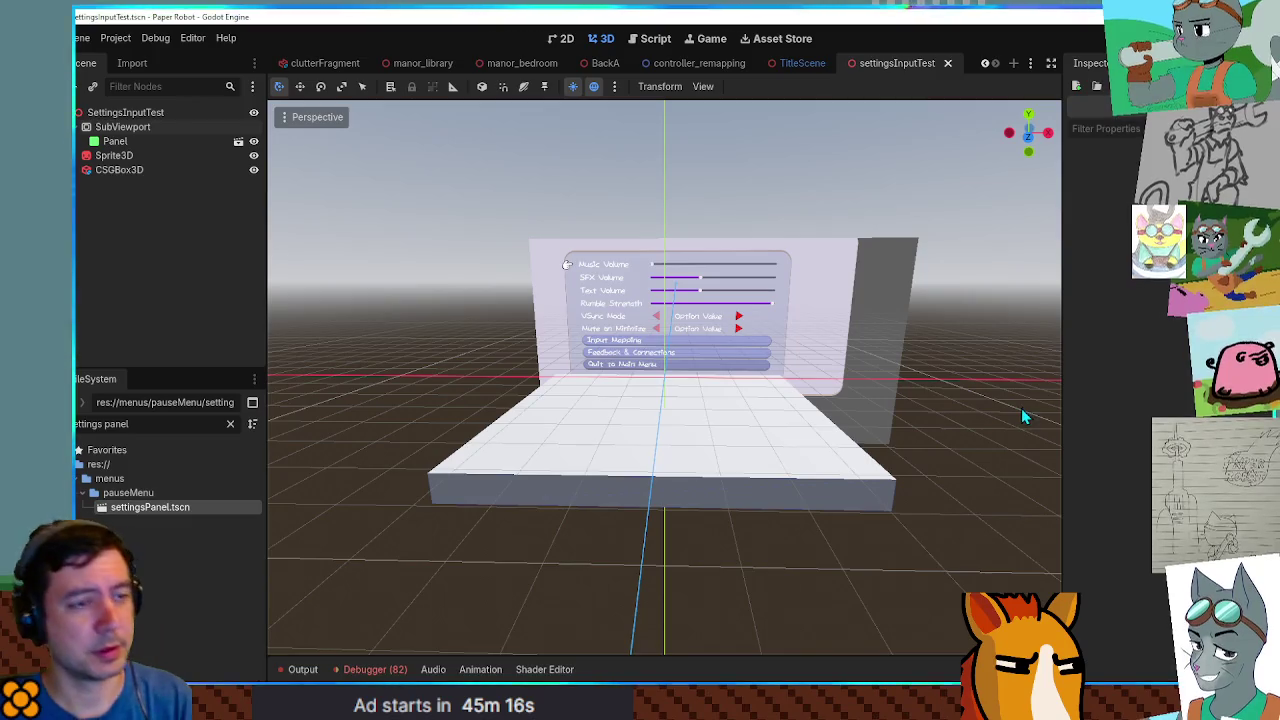
pyautogui.press('F6')
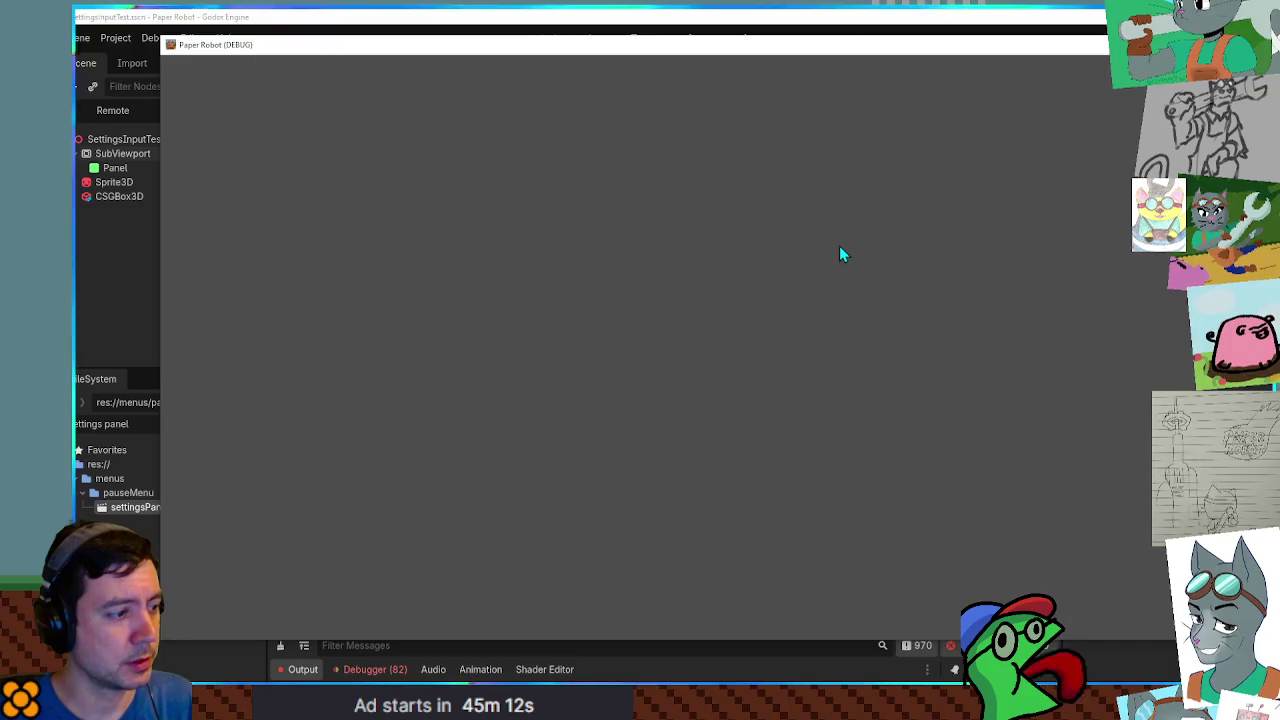
pyautogui.press('Down')
pyautogui.press('Down')
pyautogui.press('Down')
pyautogui.press('space')
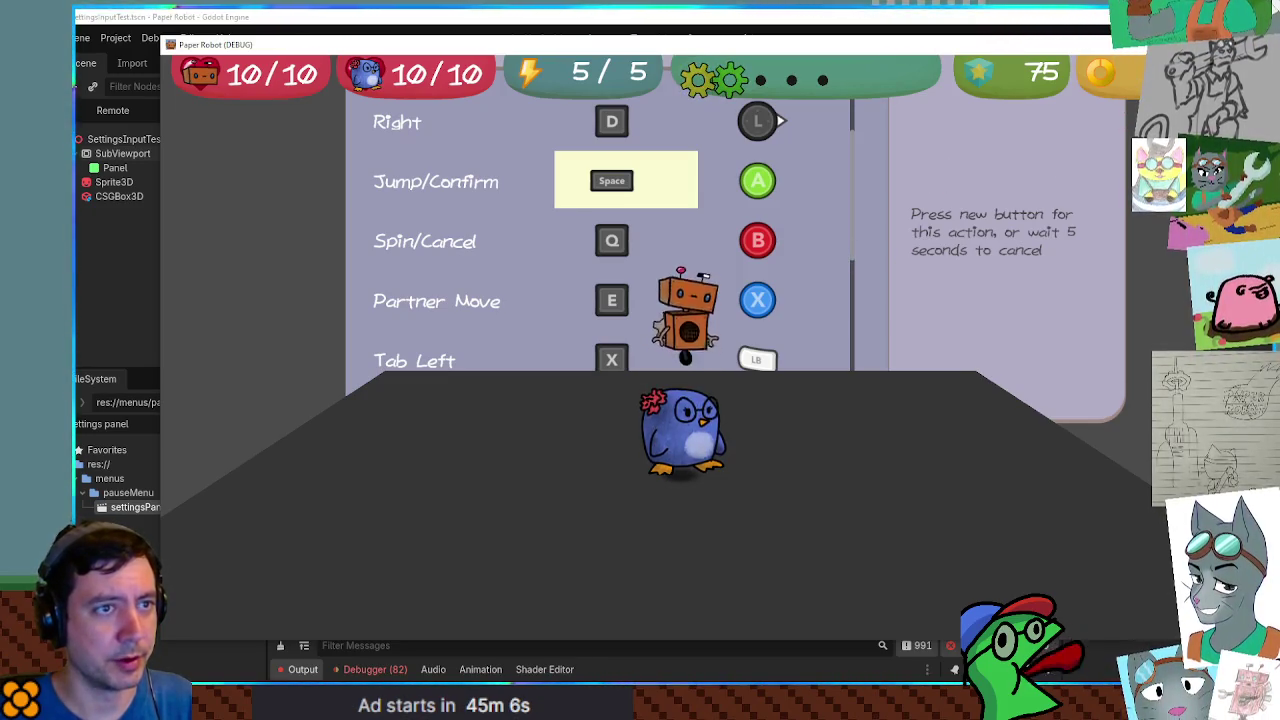
pyautogui.click(1110, 44)
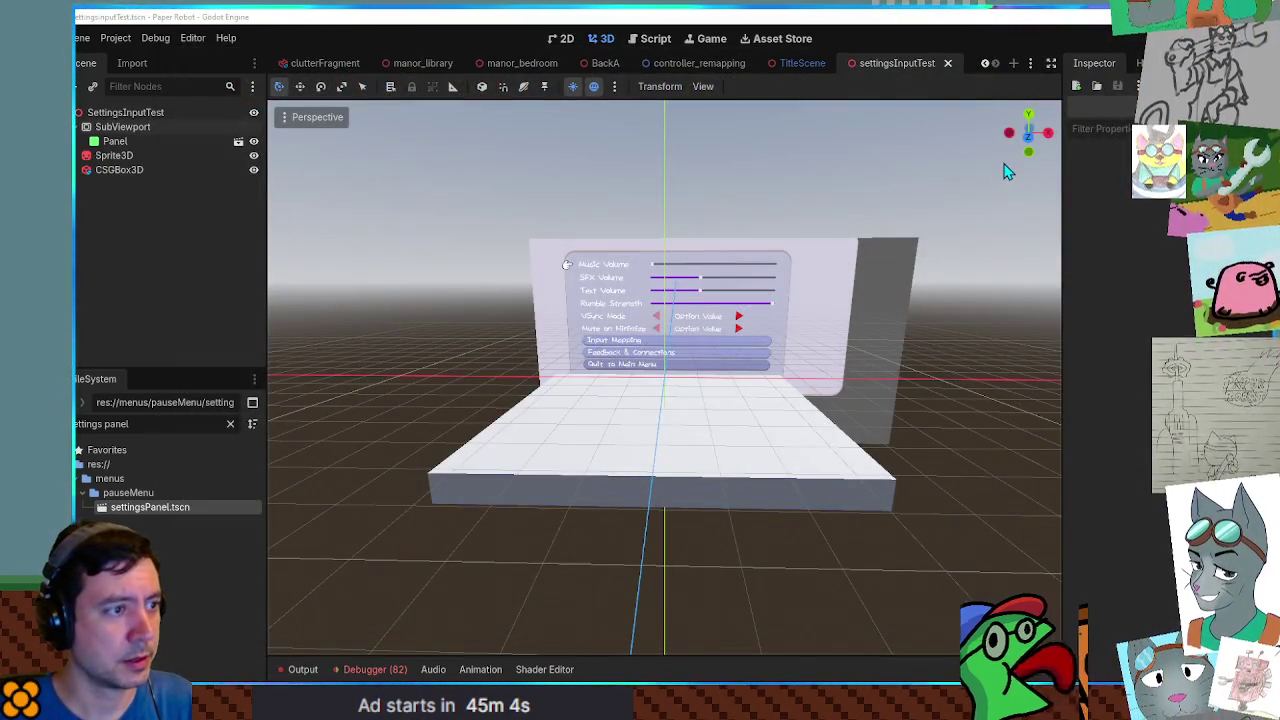
pyautogui.click(171, 127)
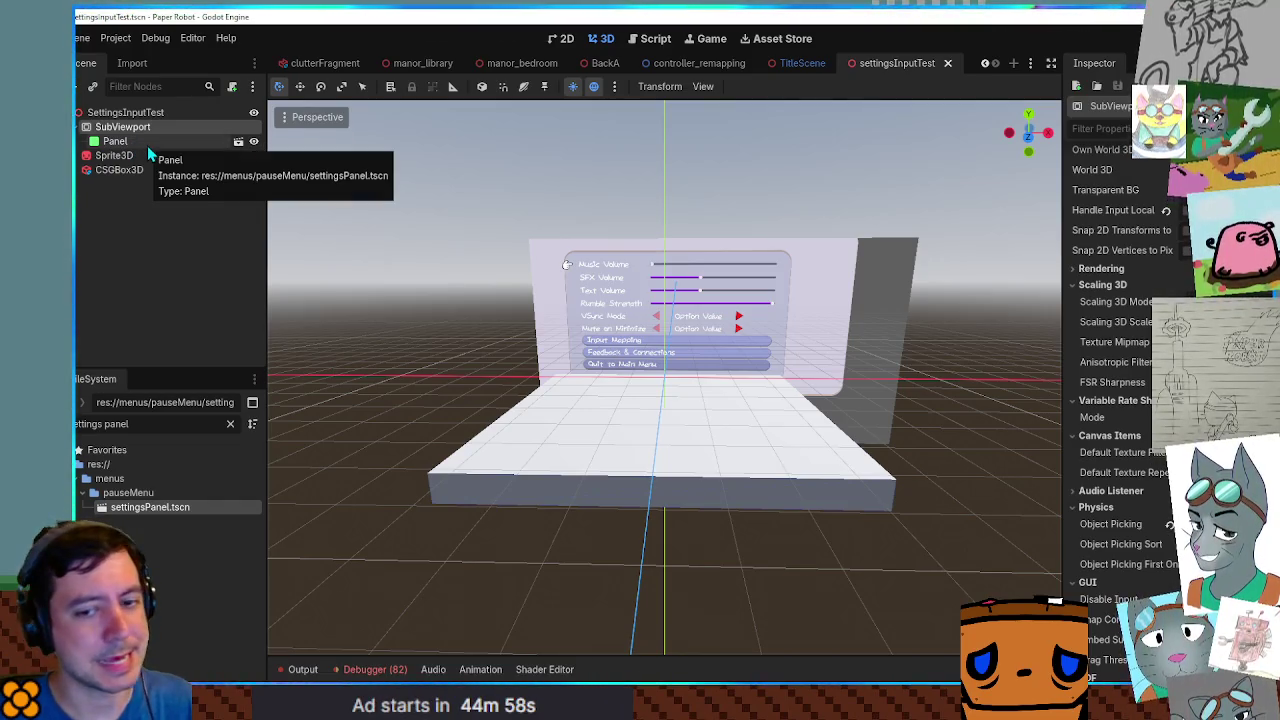
# Open the settingsPanel scene and its SettingsContainer script, collapsing the settings child nodes.
pyautogui.click(238, 142)
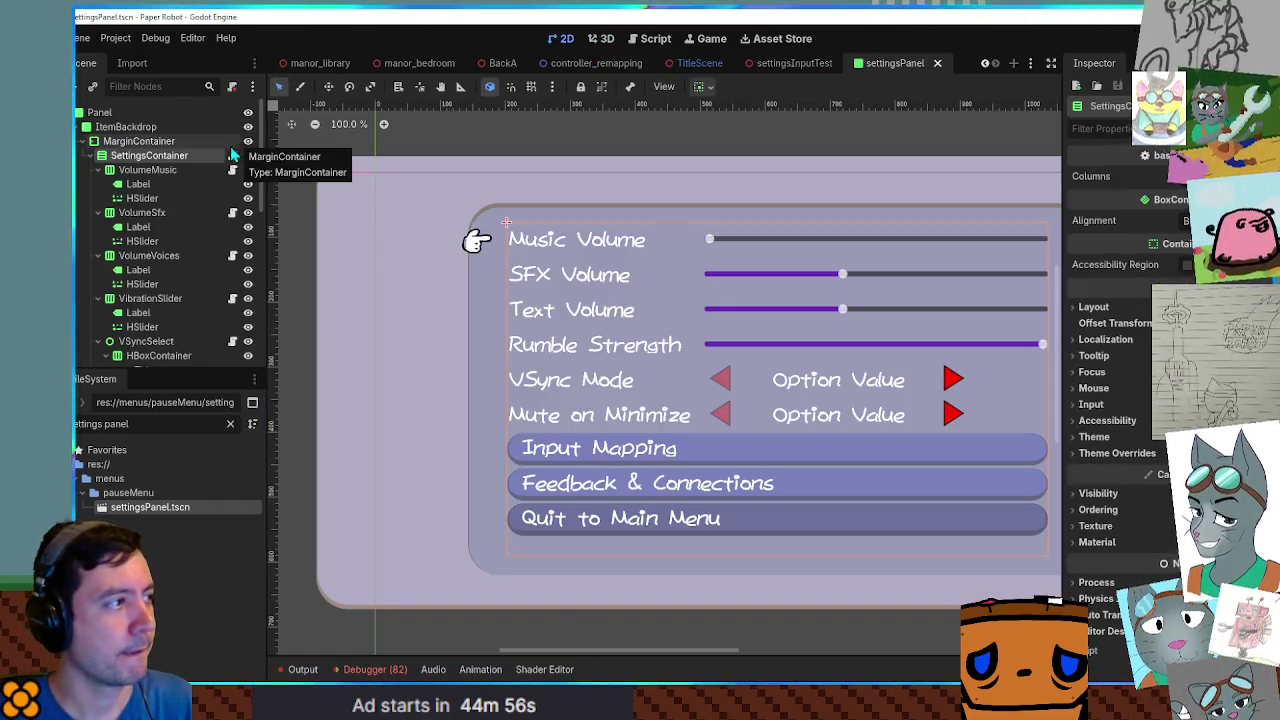
pyautogui.click(232, 156)
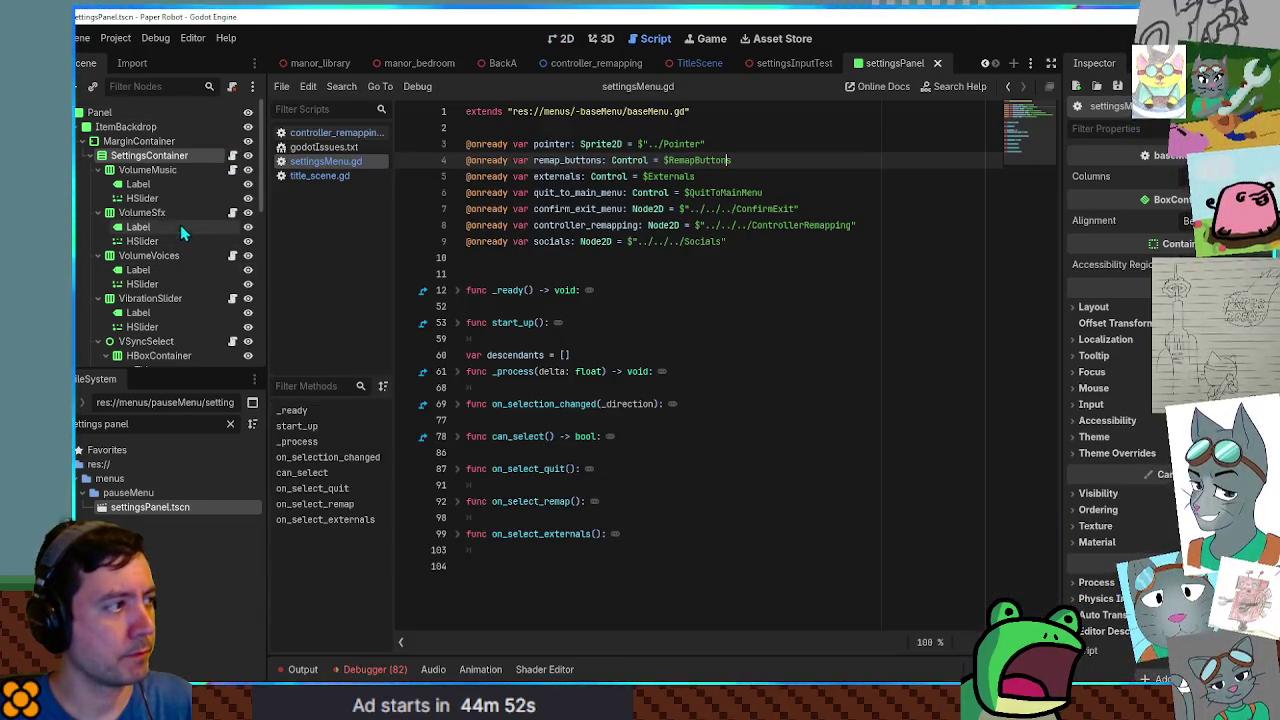
pyautogui.click(98, 170)
pyautogui.click(98, 184)
pyautogui.click(98, 198)
pyautogui.click(98, 212)
pyautogui.click(98, 227)
pyautogui.click(98, 241)
pyautogui.click(98, 255)
pyautogui.click(98, 270)
pyautogui.click(110, 284)
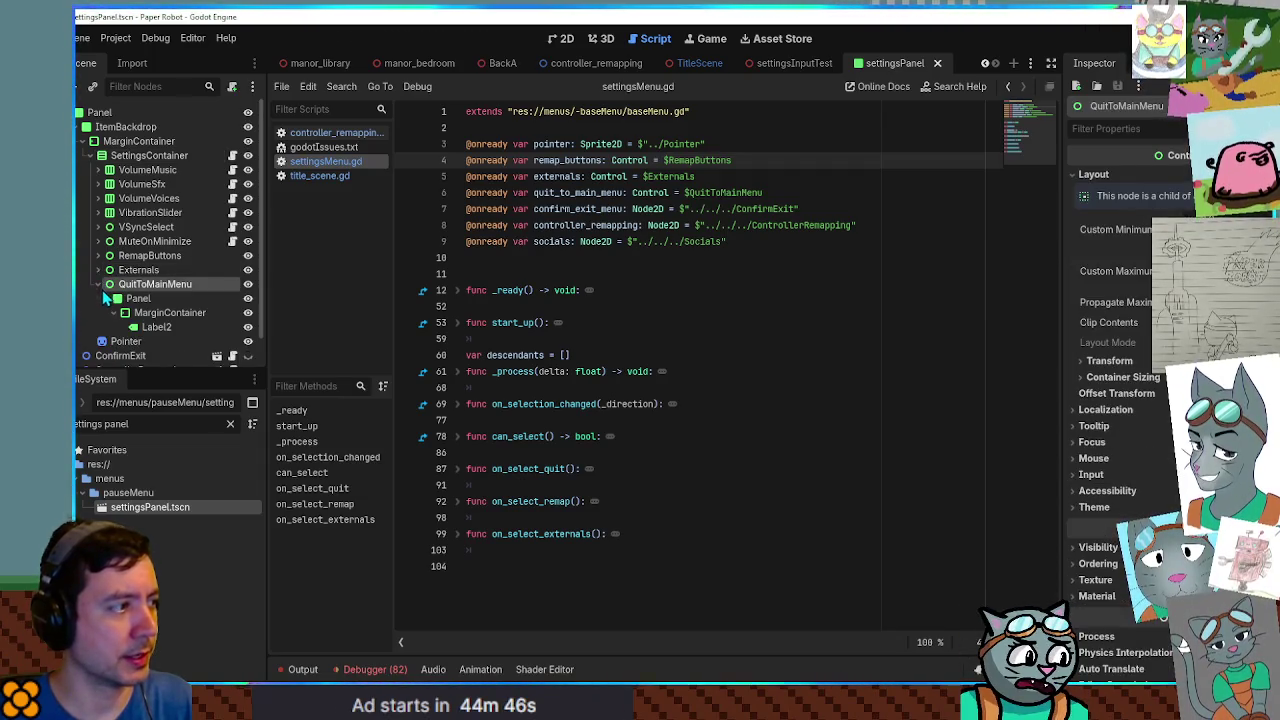
pyautogui.click(98, 284)
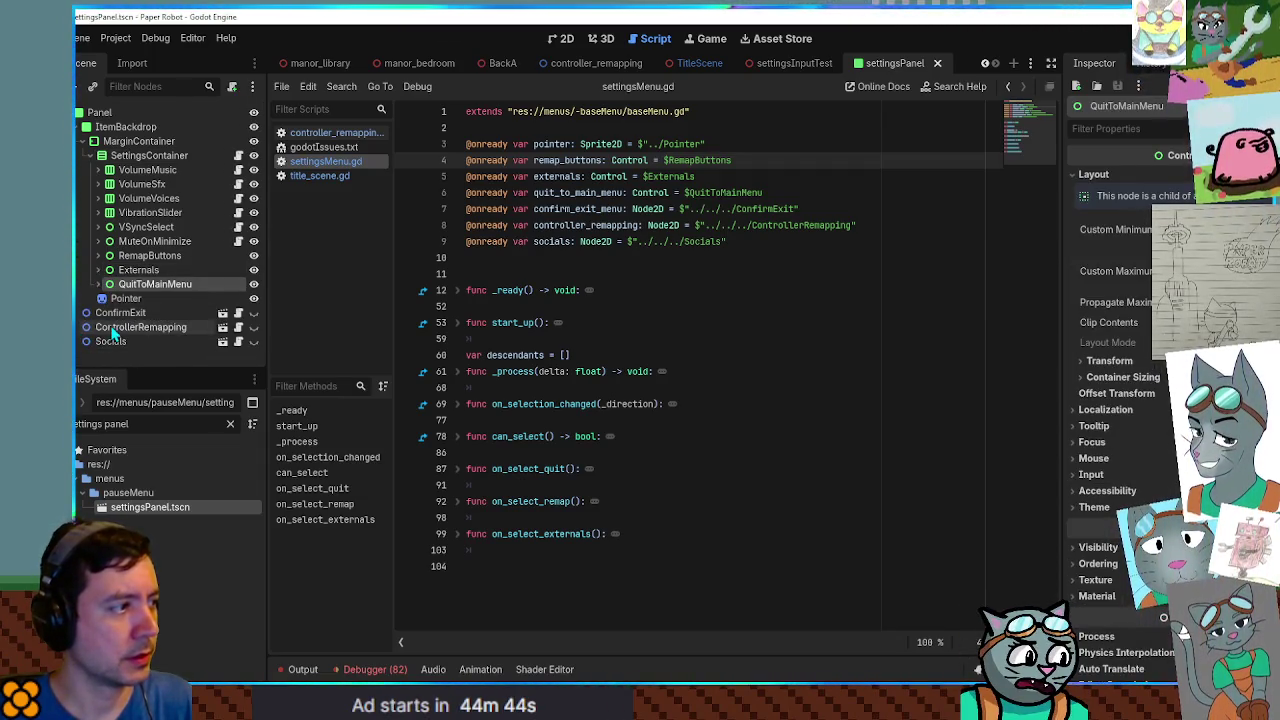
# Open controller_remapping.gd from the ControllerRemapping node, then return to settingsInputTest.
pyautogui.click(160, 328)
pyautogui.hotkey('ctrl', 'z')
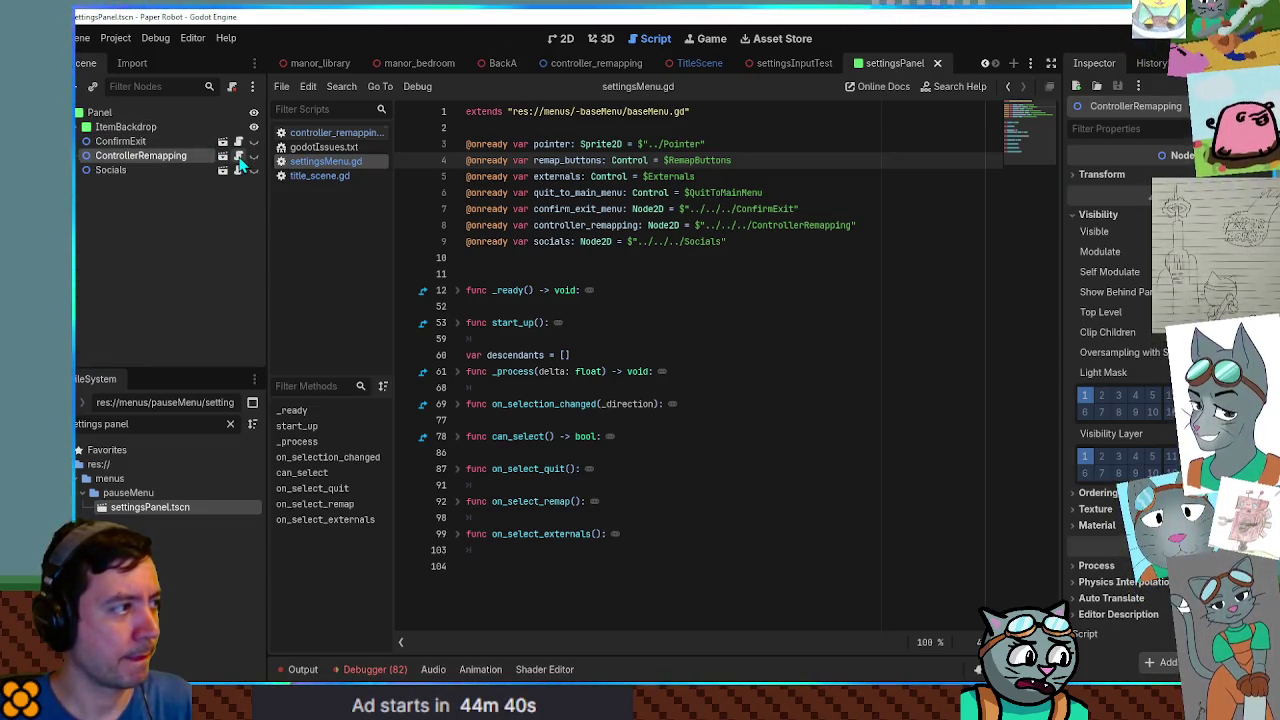
pyautogui.click(238, 158)
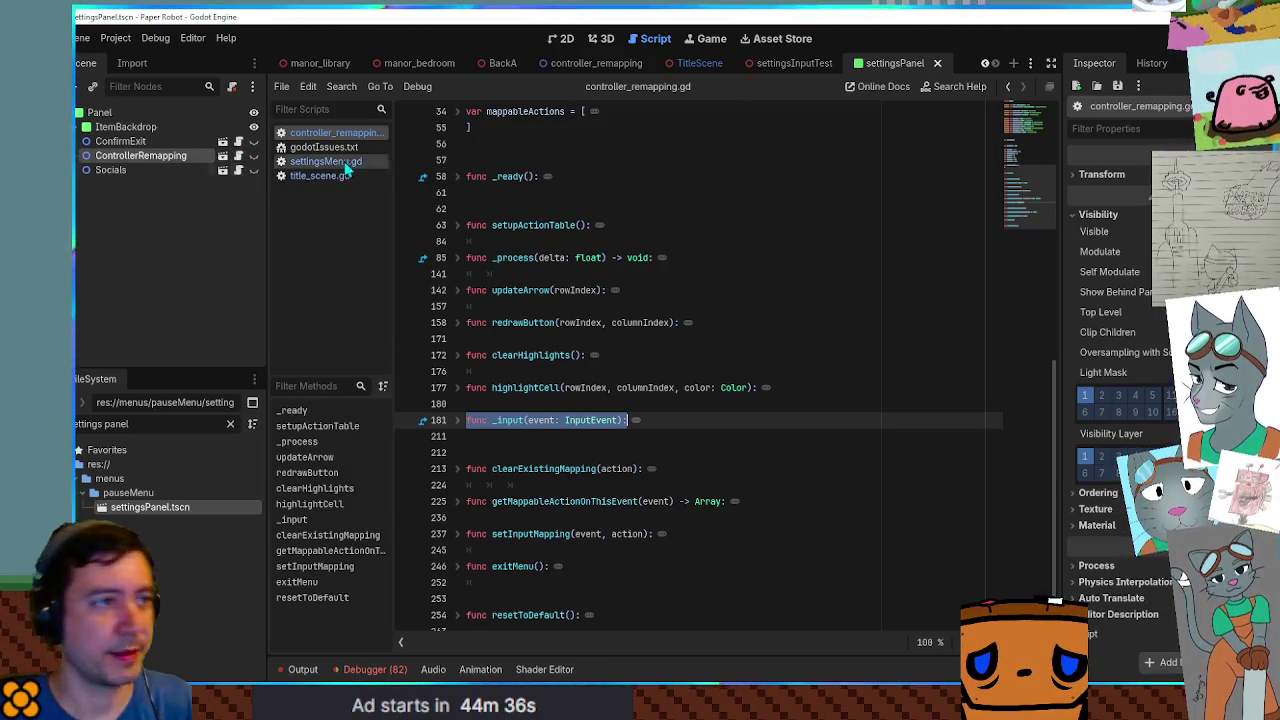
pyautogui.click(786, 64)
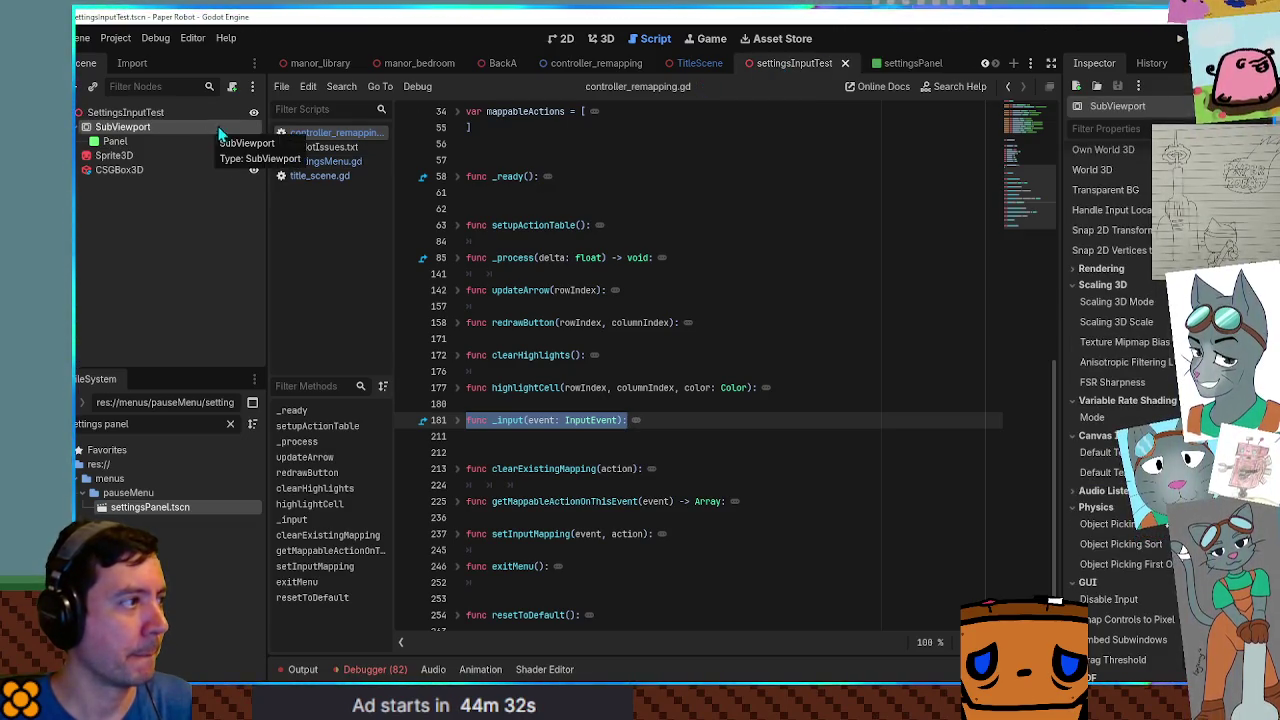
# Attach a new script named sub_viewport_input_pass.gd to the SubViewport and add a blank line.
pyautogui.click(233, 88)
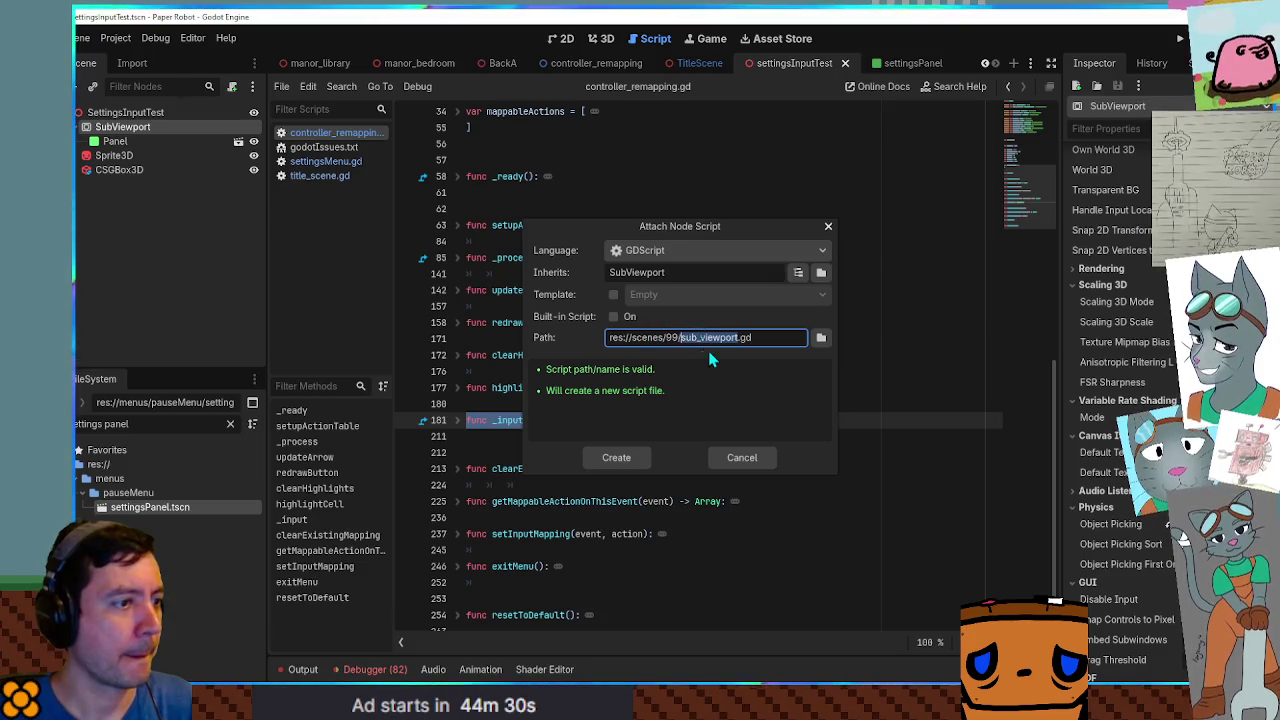
pyautogui.press('End')
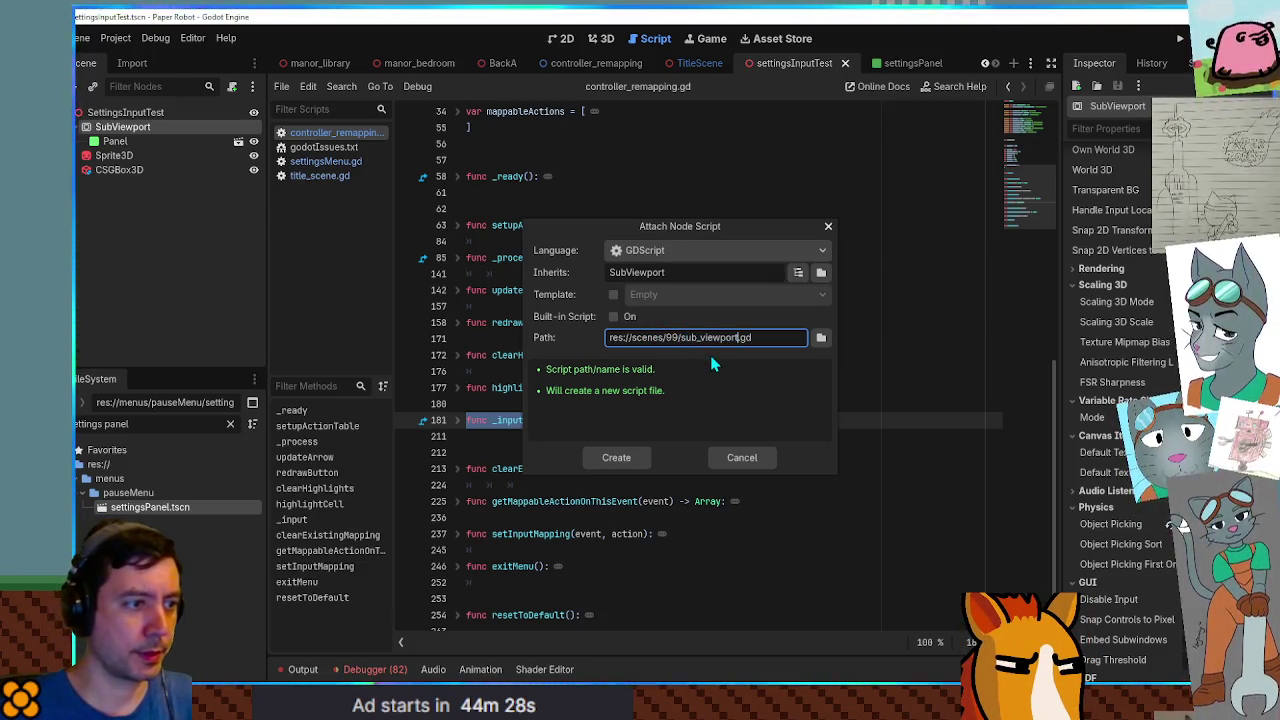
pyautogui.write('_pass')
pyautogui.press('Return')
pyautogui.click(617, 193)
pyautogui.press('Return')
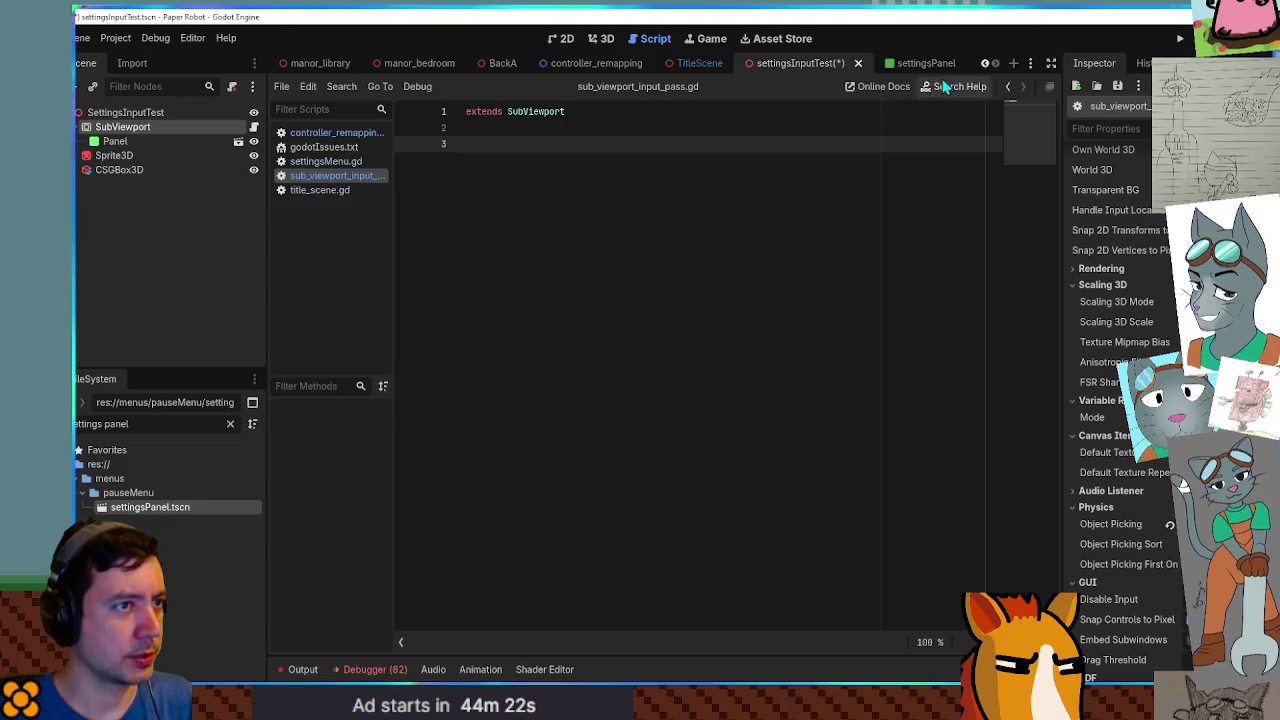
# Write an _input function calling $Panel/ControllerRemapping._input(event) and save the script.
pyautogui.click(909, 63)
pyautogui.hotkey('ctrl', 'c')
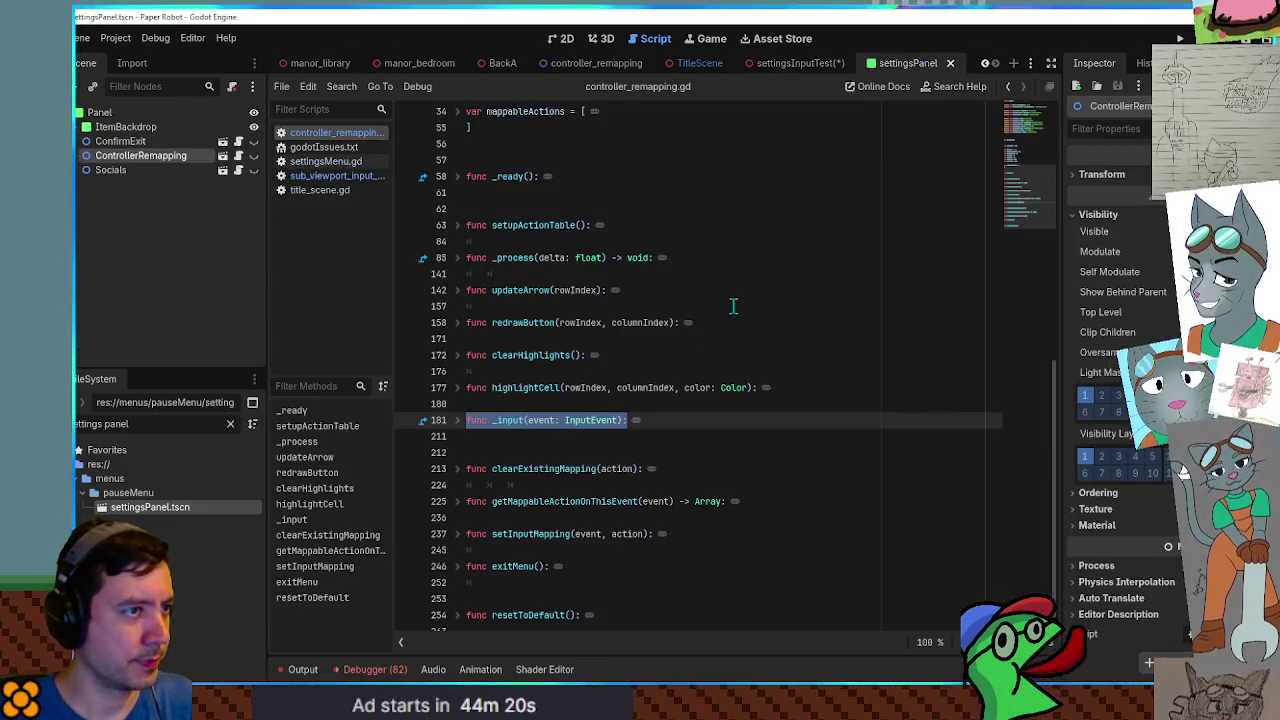
pyautogui.click(775, 63)
pyautogui.hotkey('ctrl', 'v')
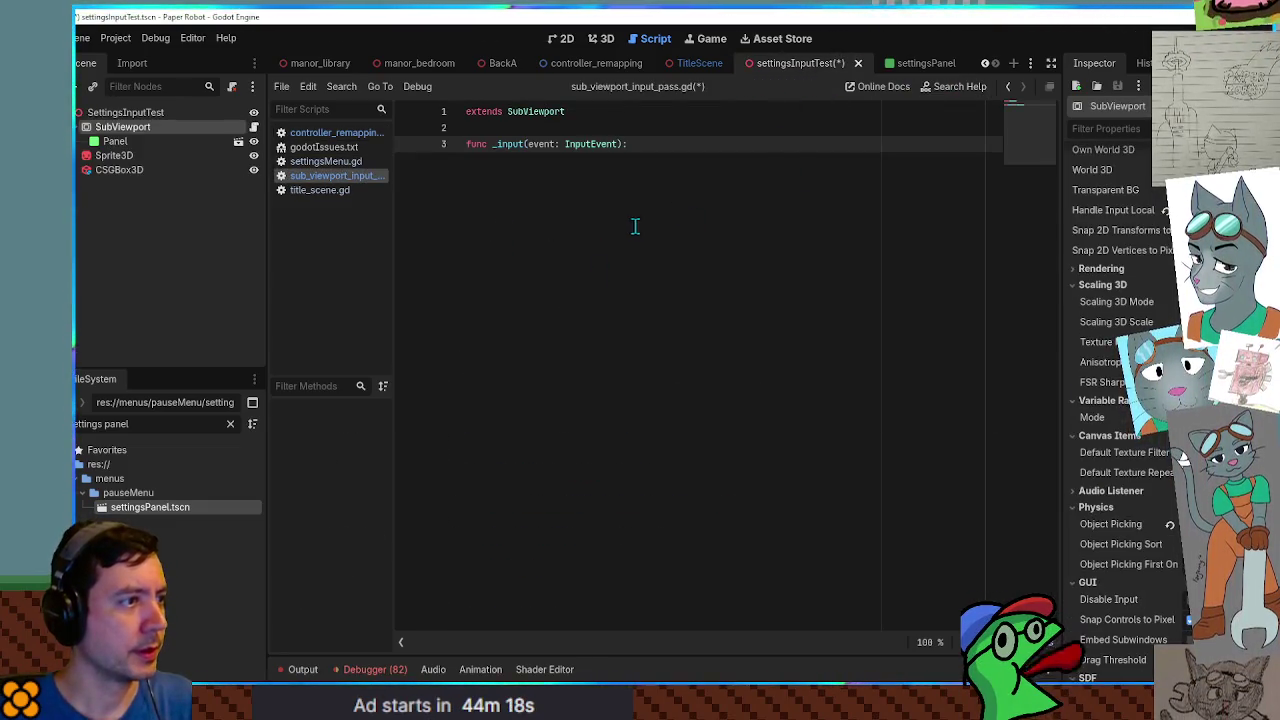
pyautogui.press('Return')
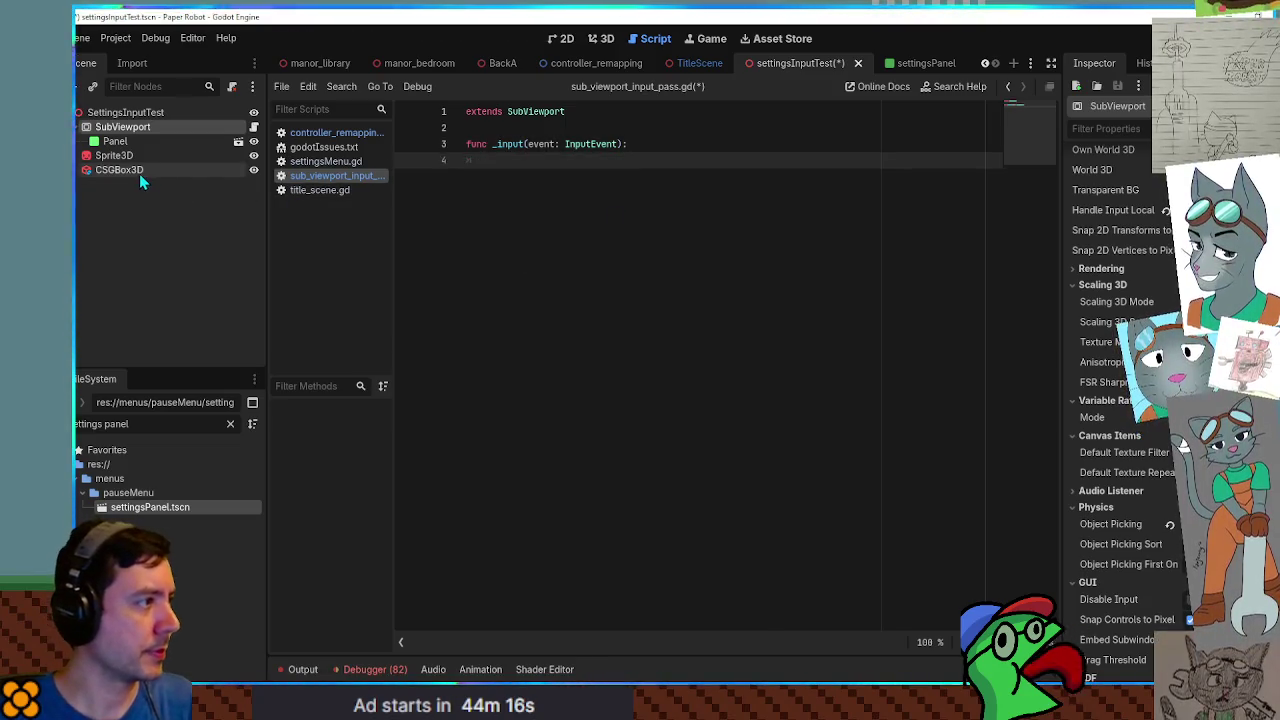
pyautogui.moveTo(122, 143)
pyautogui.mouseDown()
pyautogui.moveTo(498, 172)
pyautogui.moveTo(495, 160)
pyautogui.mouseUp()
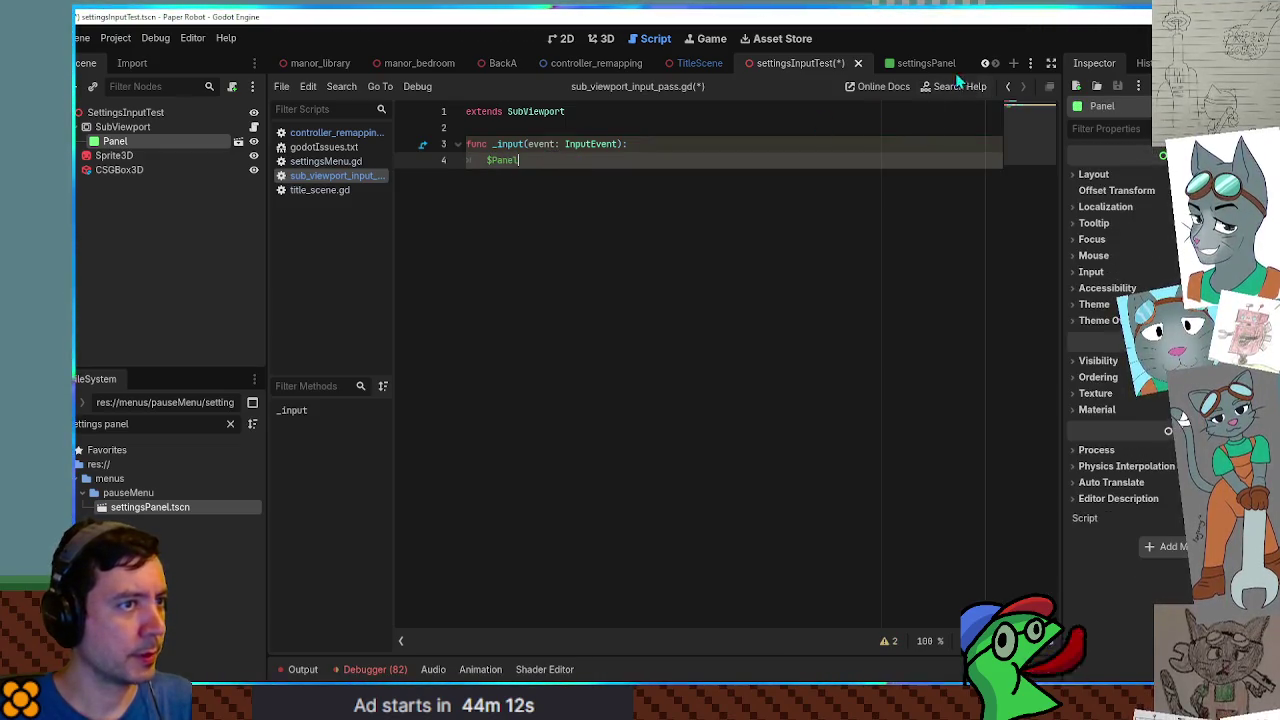
pyautogui.click(926, 63)
pyautogui.click(656, 163)
pyautogui.write('/ControllerRemapping.')
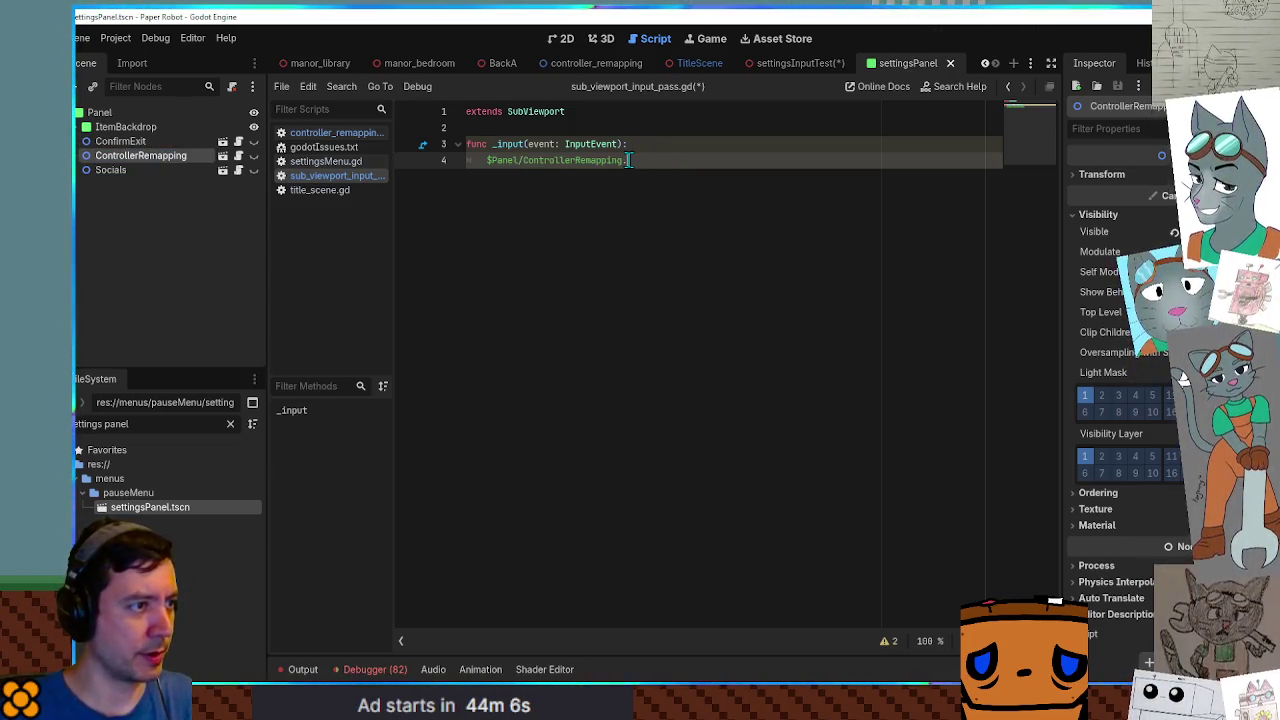
pyautogui.write('_input(')
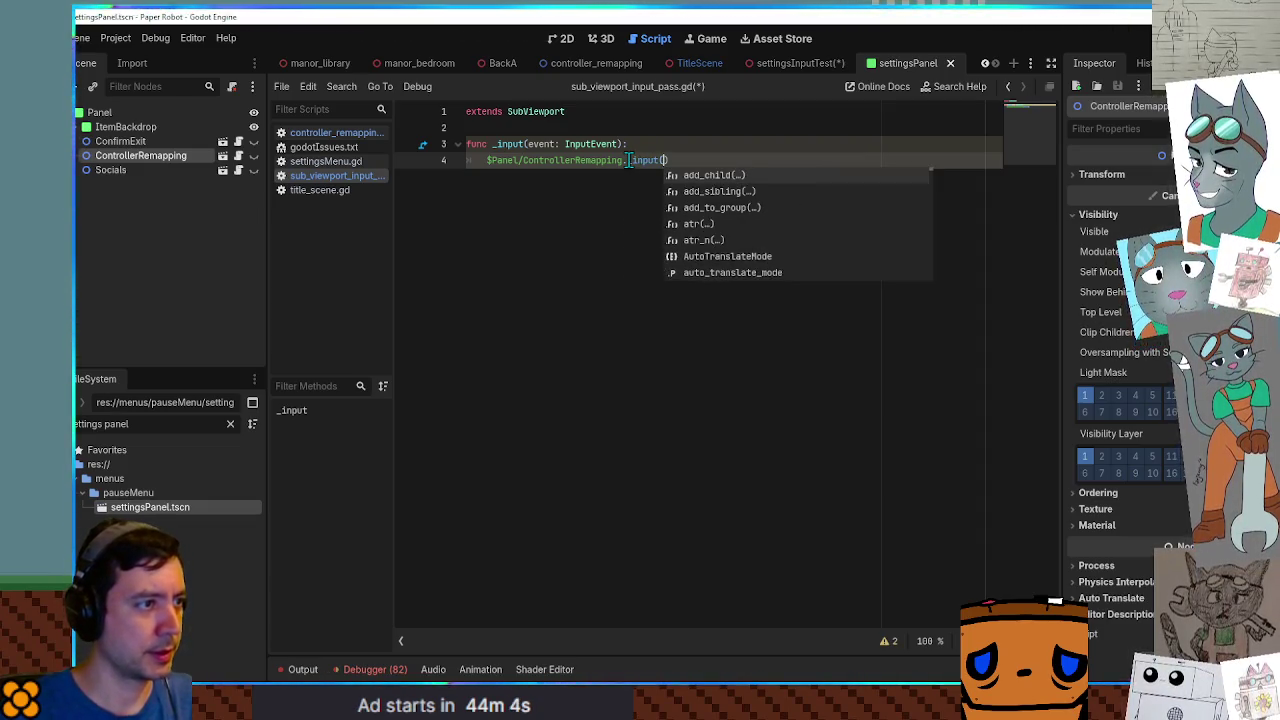
pyautogui.press('Return')
pyautogui.write('event')
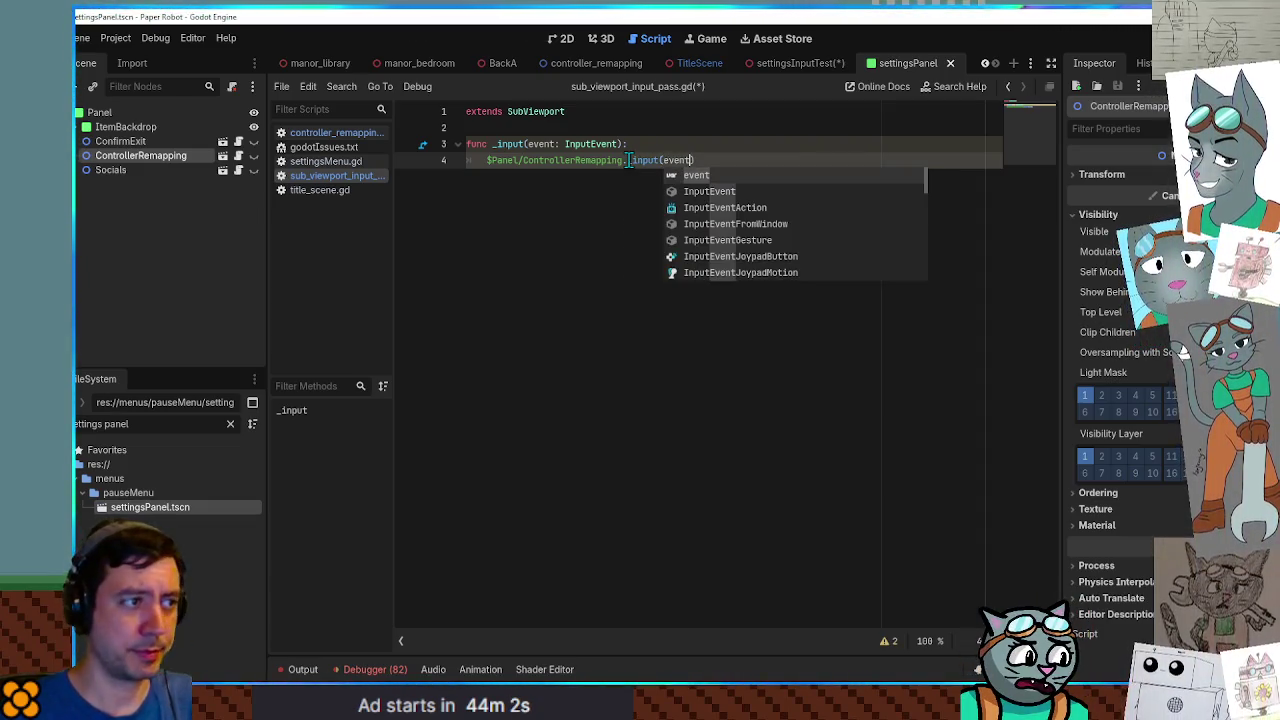
pyautogui.hotkey('ctrl', 's')
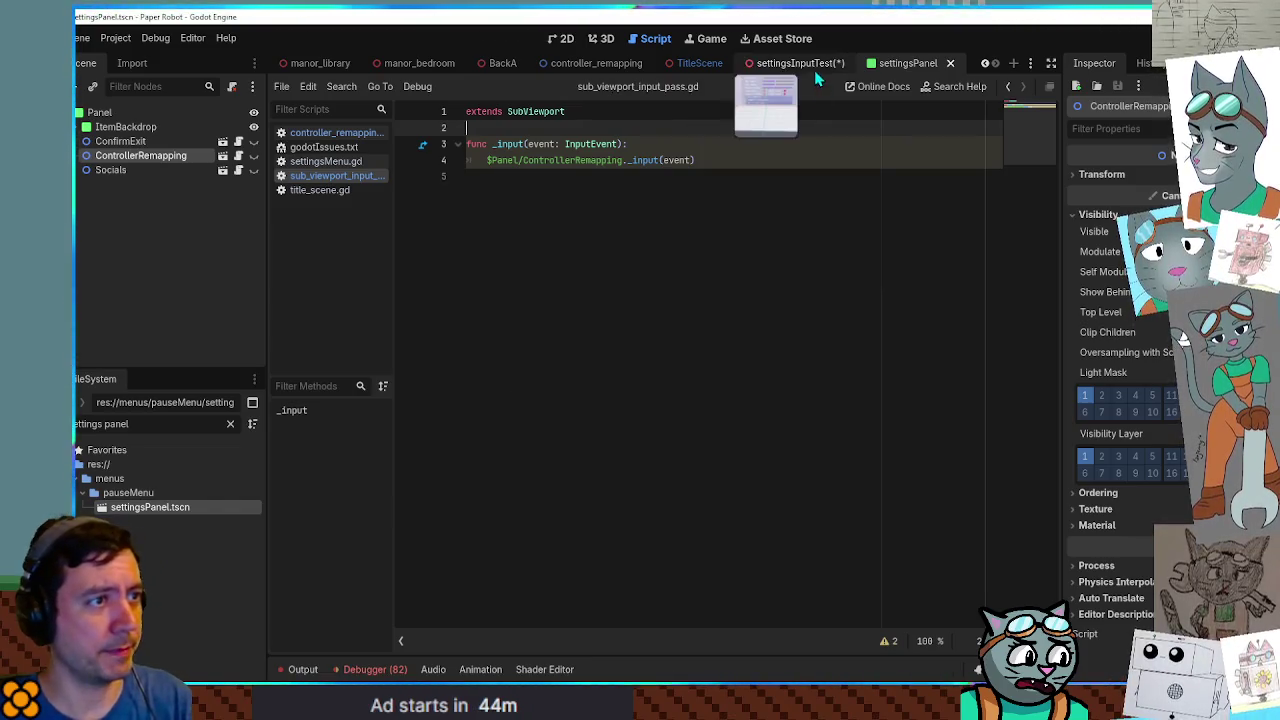
# Save the settingsInputTest scene and run it with F6.
pyautogui.click(813, 66)
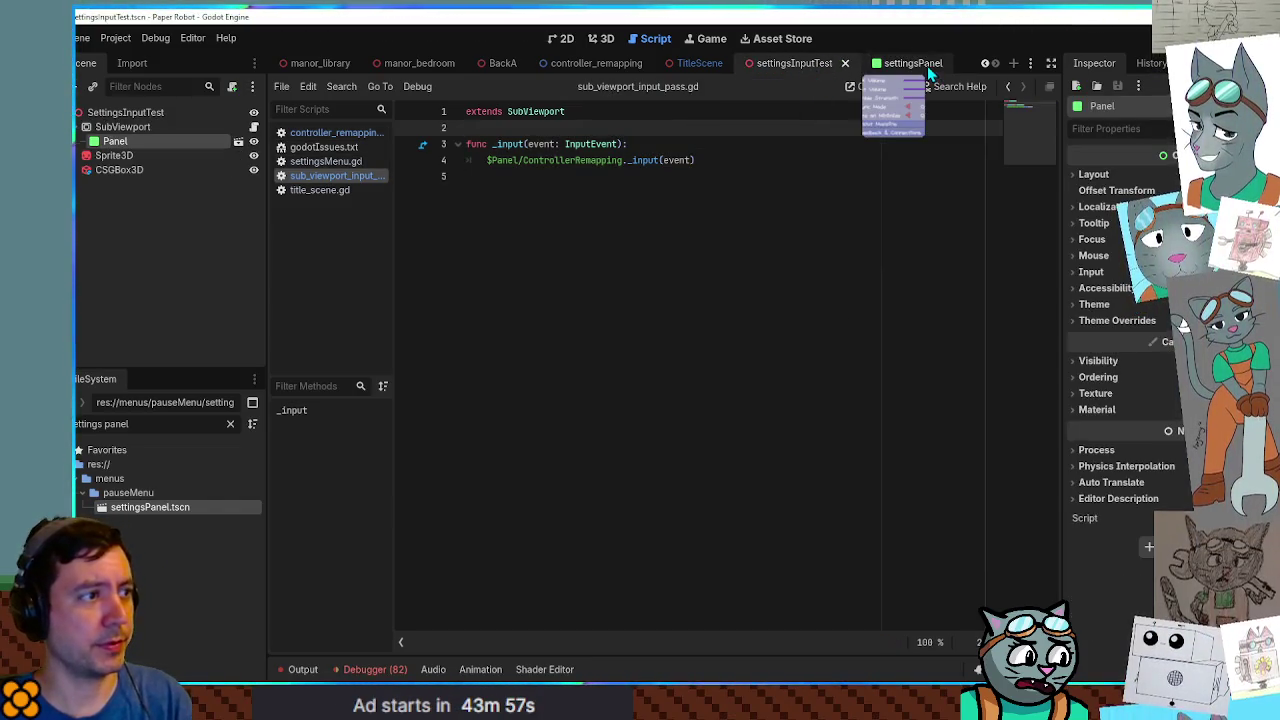
pyautogui.hotkey('ctrl', 's')
pyautogui.click(763, 197)
pyautogui.press('F6')
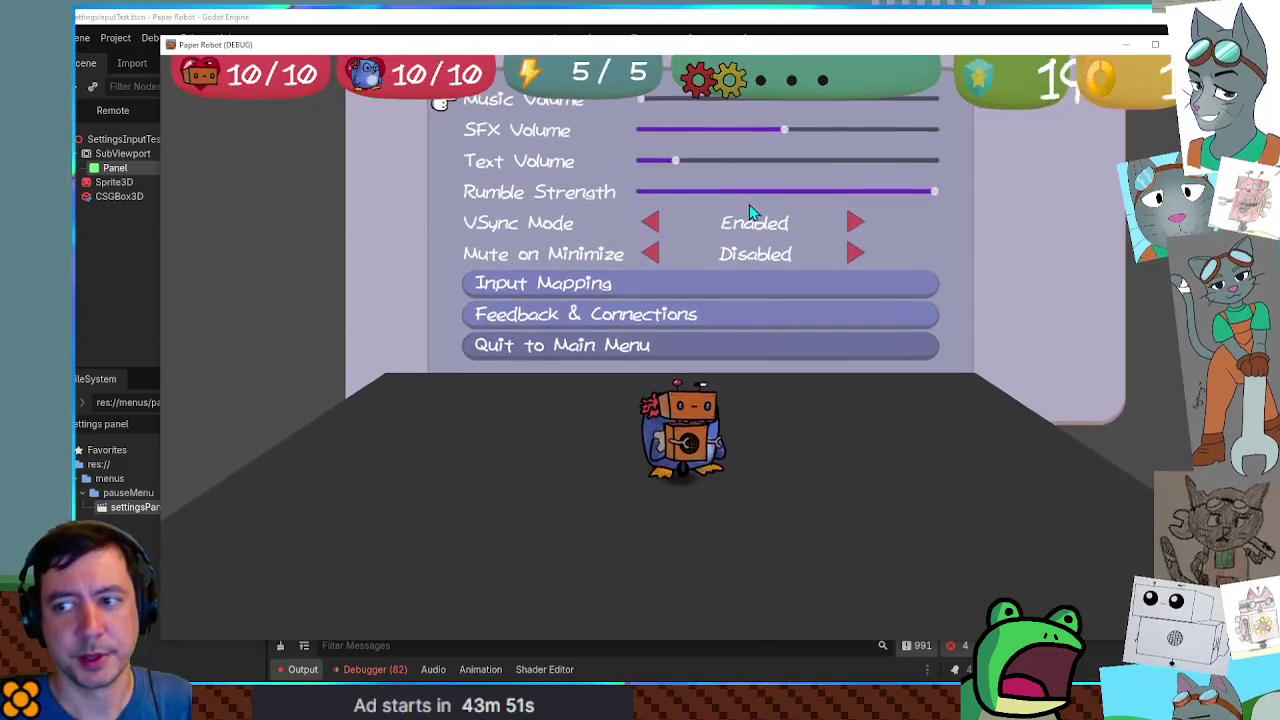
# In the running game, open Input Mapping, start rebinding Jump/Confirm, then minimize the window.
pyautogui.press('Up')
pyautogui.press('space')
pyautogui.press('Down')
pyautogui.press('Down')
pyautogui.press('Down')
pyautogui.press('space')
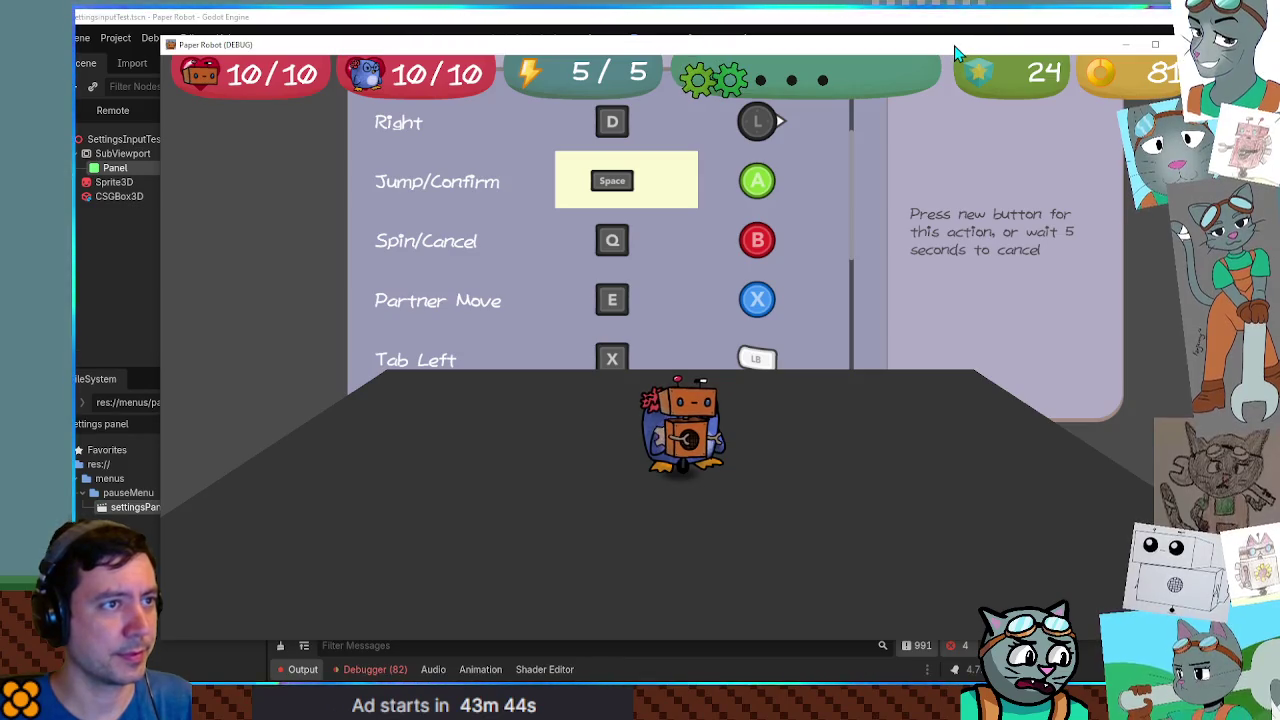
pyautogui.click(1125, 44)
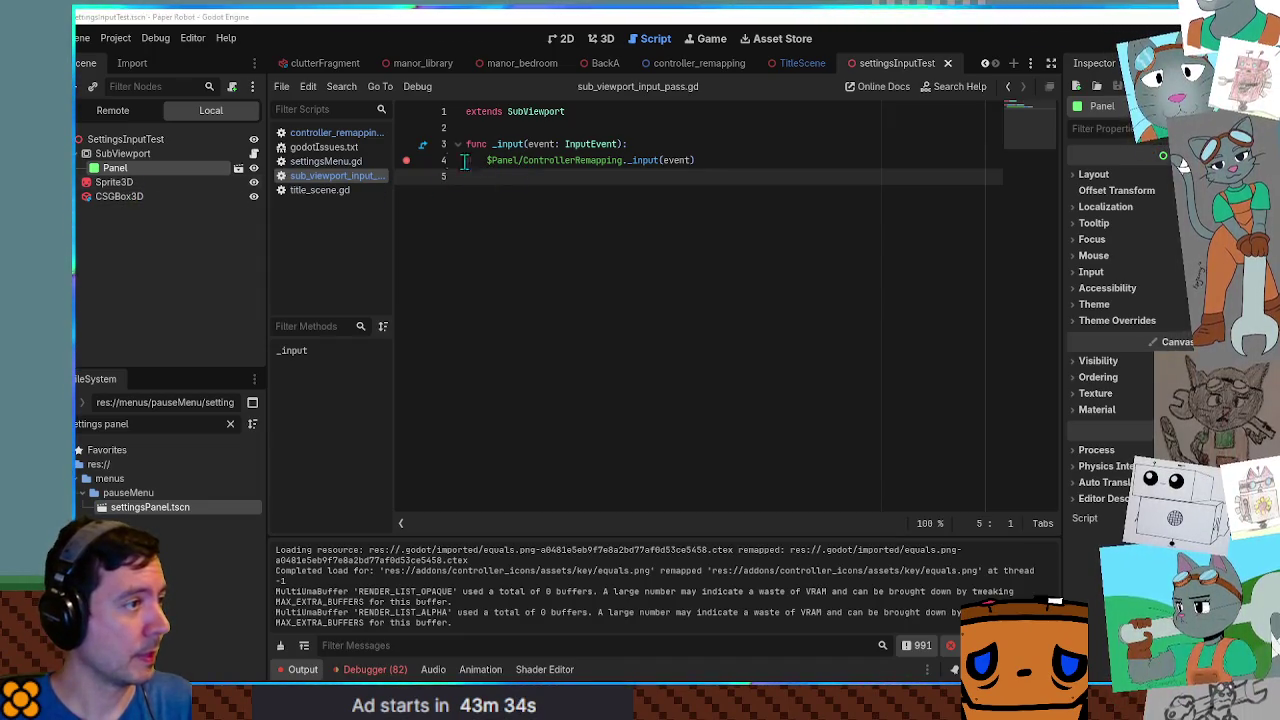
# Inspect the script's SubViewport base type and reselect the SubViewport node in the scene.
pyautogui.click(548, 144)
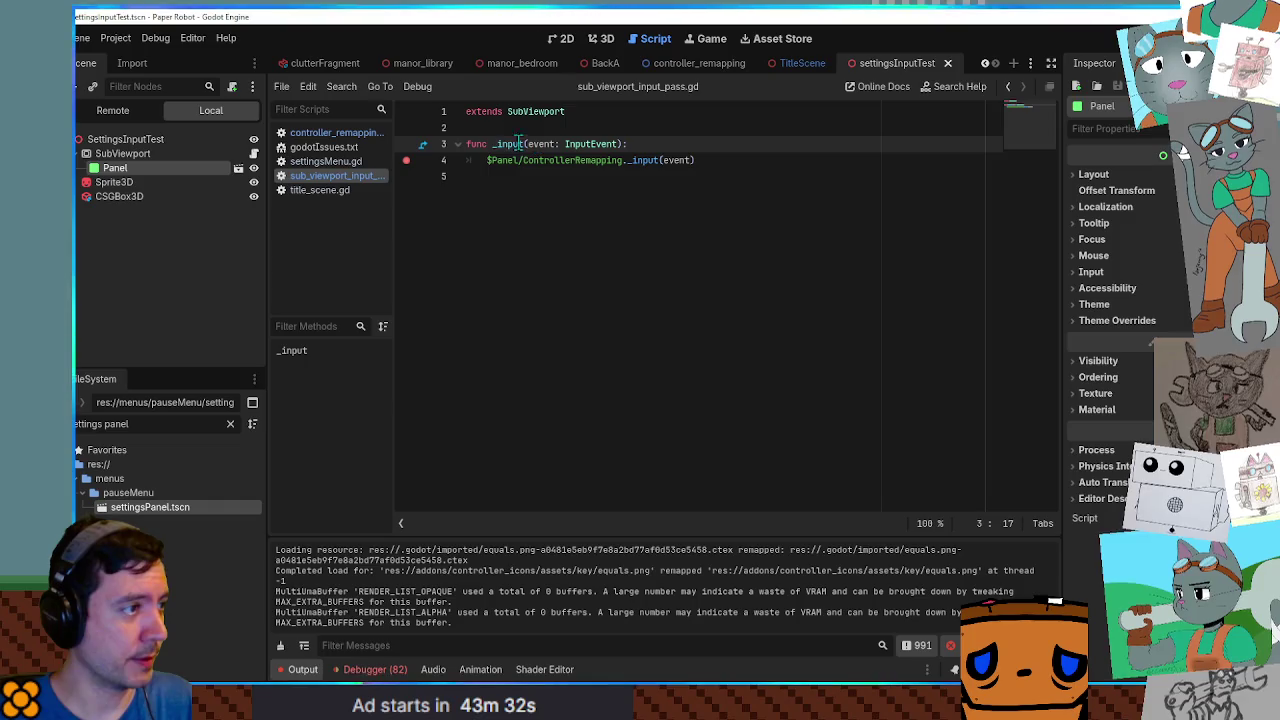
pyautogui.doubleClick(535, 111)
pyautogui.click(122, 154)
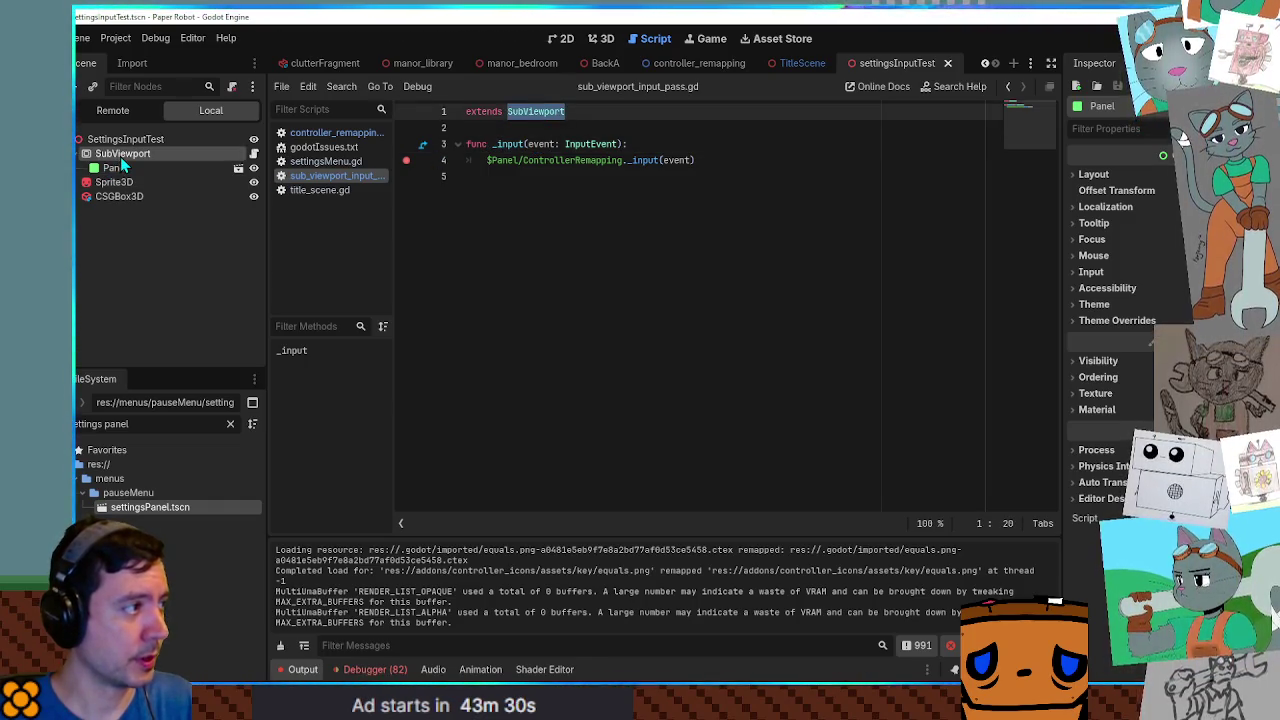
pyautogui.scroll(-3, 1075, 480)
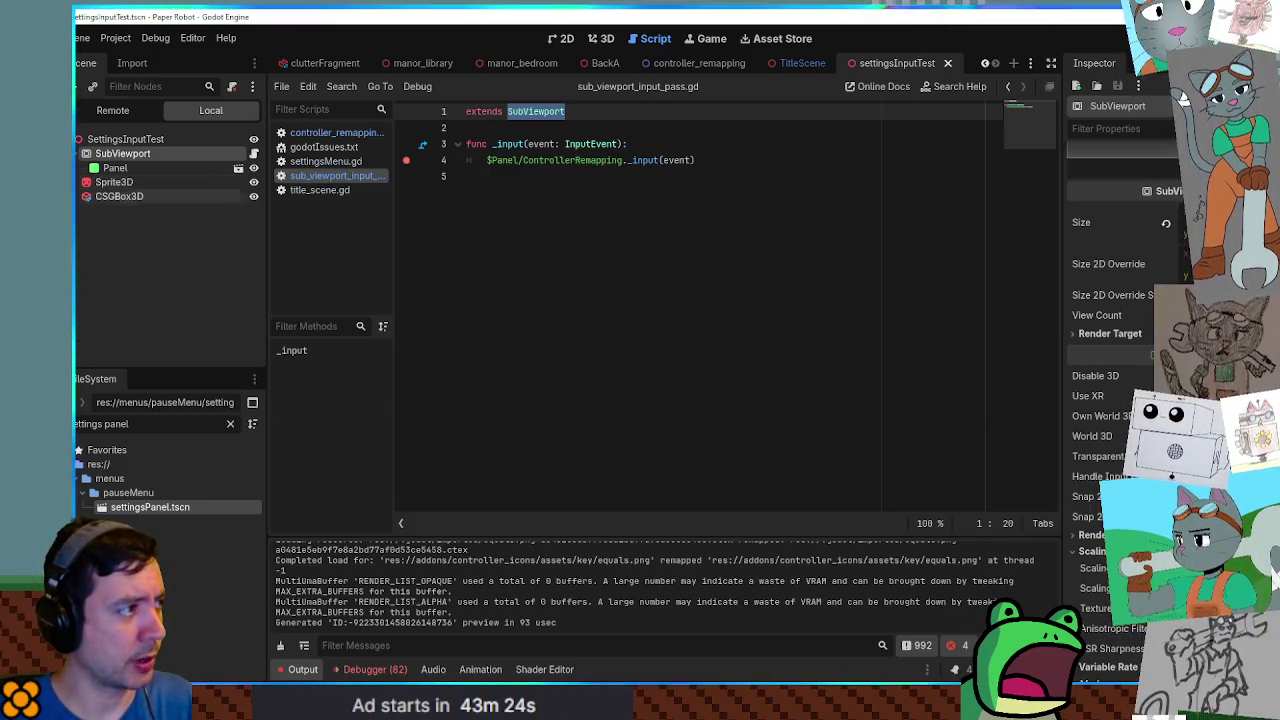
pyautogui.click(125, 140)
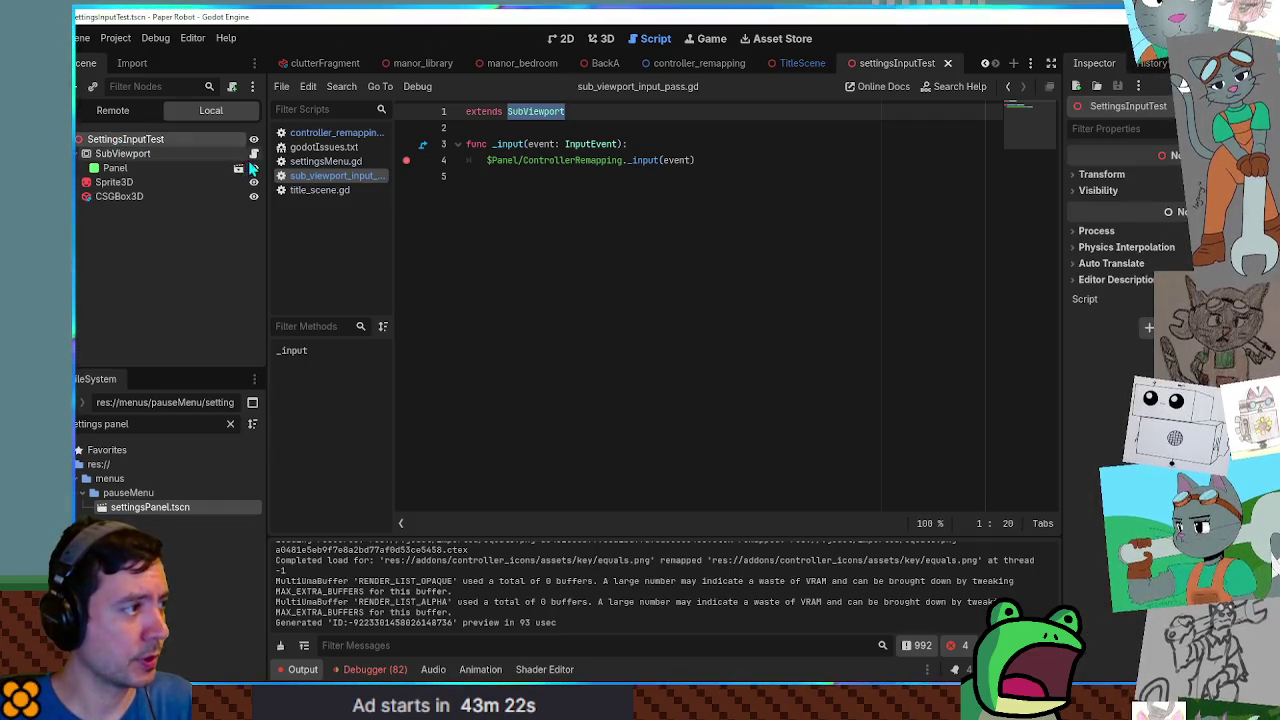
pyautogui.click(207, 153)
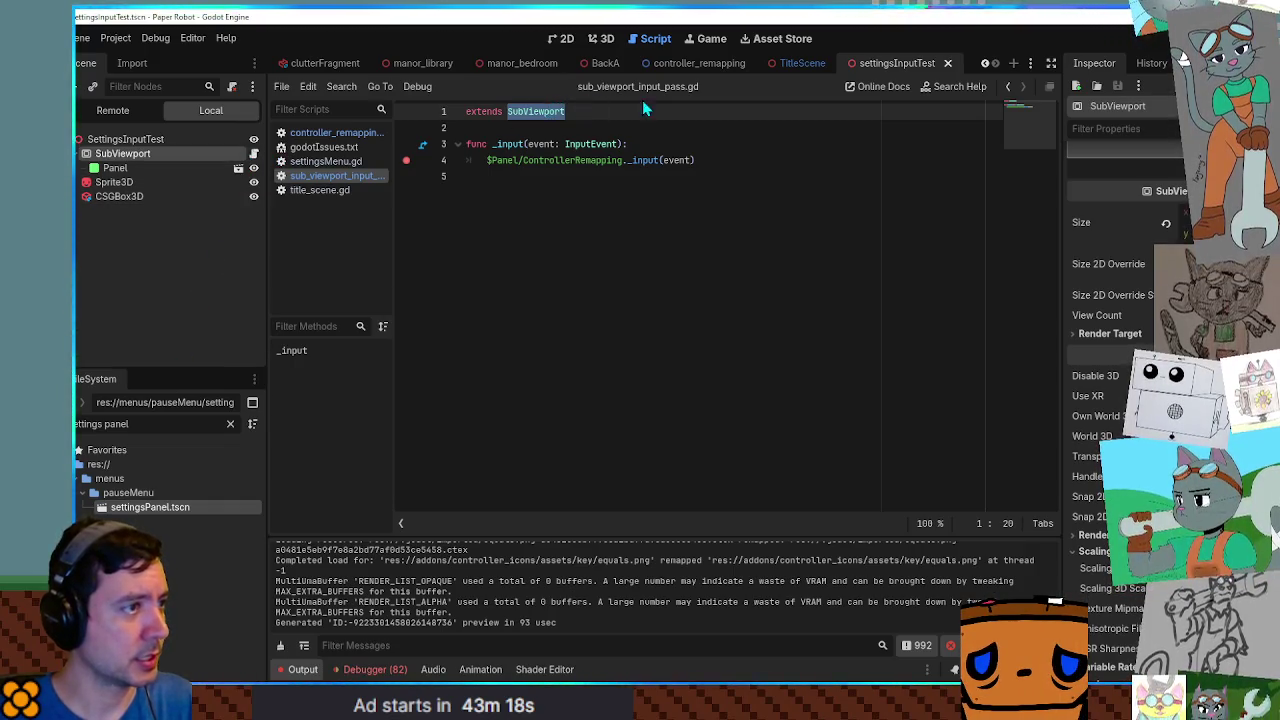
# Filter FileSystem for 'input_pass', stop the game, and drag sub_viewport_input_pass.gd onto SubViewport.
pyautogui.click(150, 424)
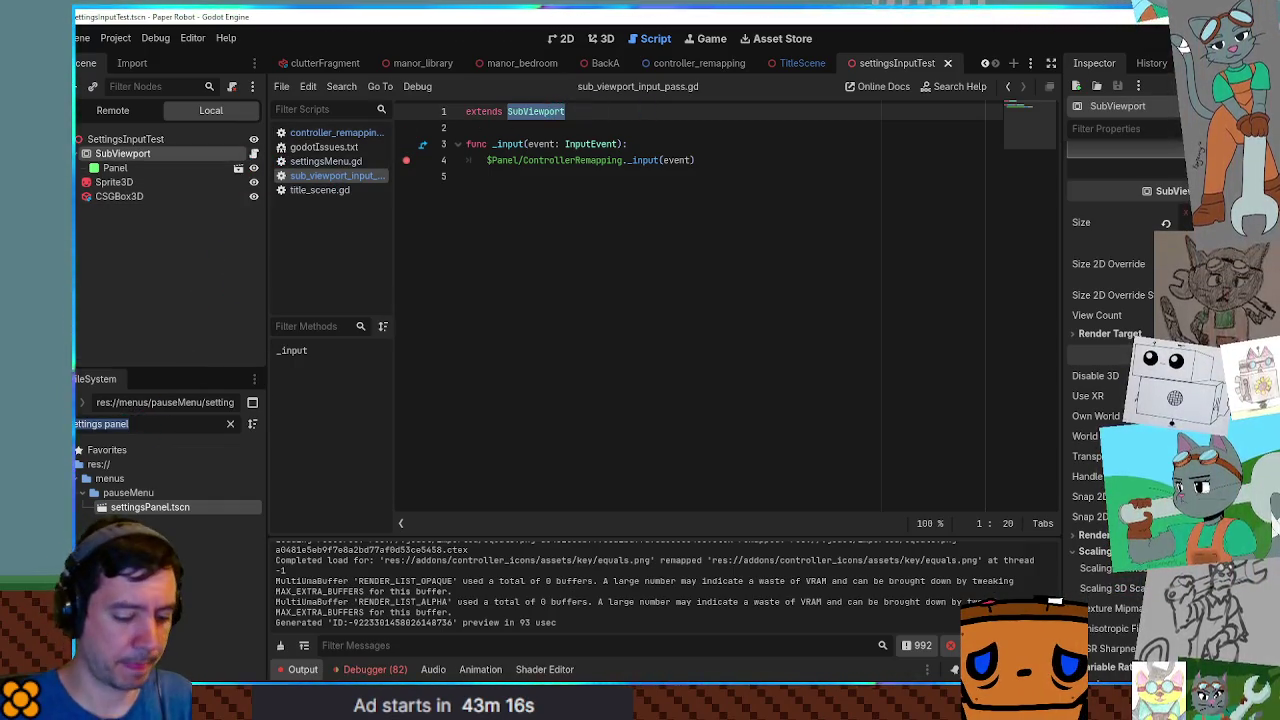
pyautogui.write('input_pass')
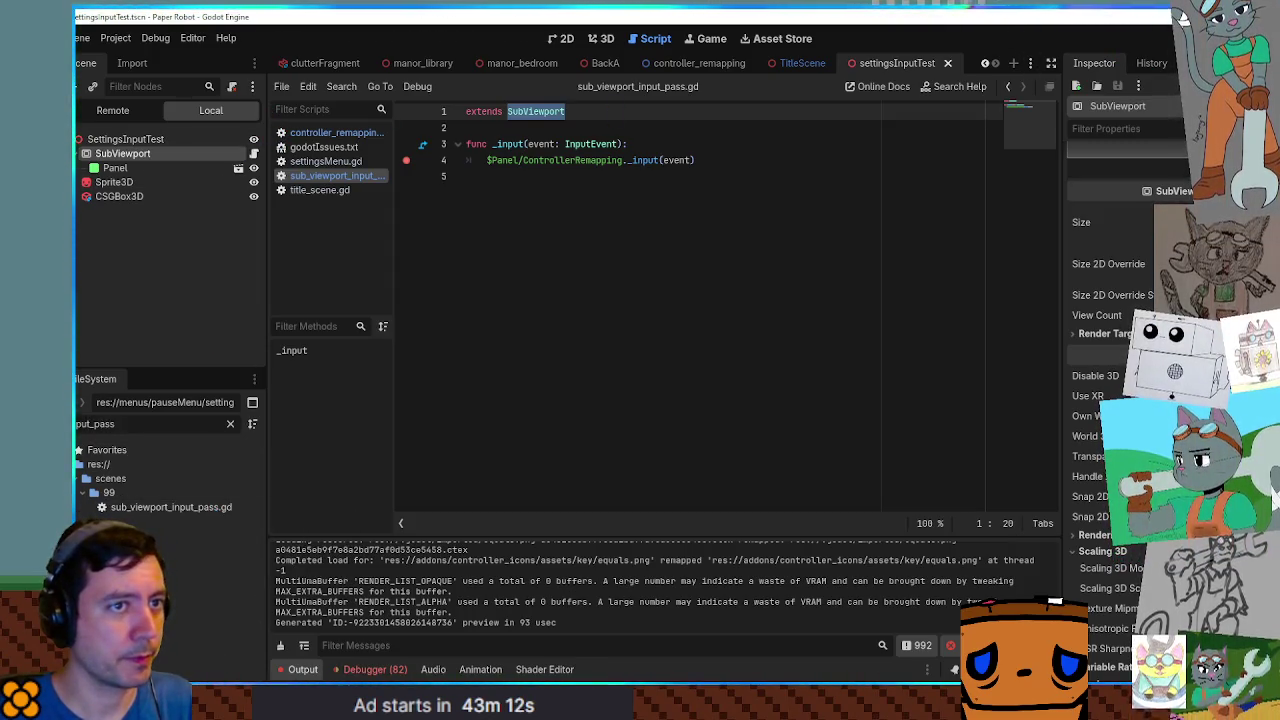
pyautogui.press('F8')
pyautogui.moveTo(163, 515); pyautogui.dragTo(125, 133)
pyautogui.click(180, 112)
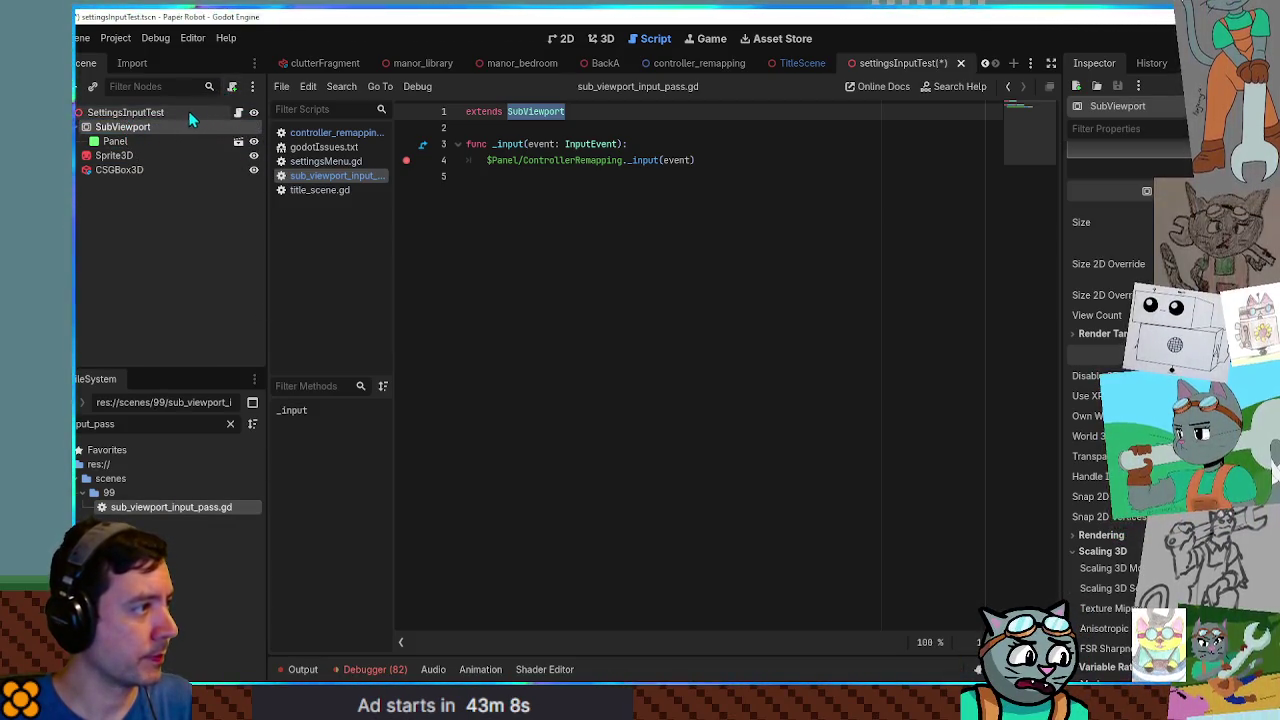
# Retarget line 4 to $SubViewport/Panel/ControllerRemapping, extend Node, then run and continue past the breakpoint.
pyautogui.click(490, 161)
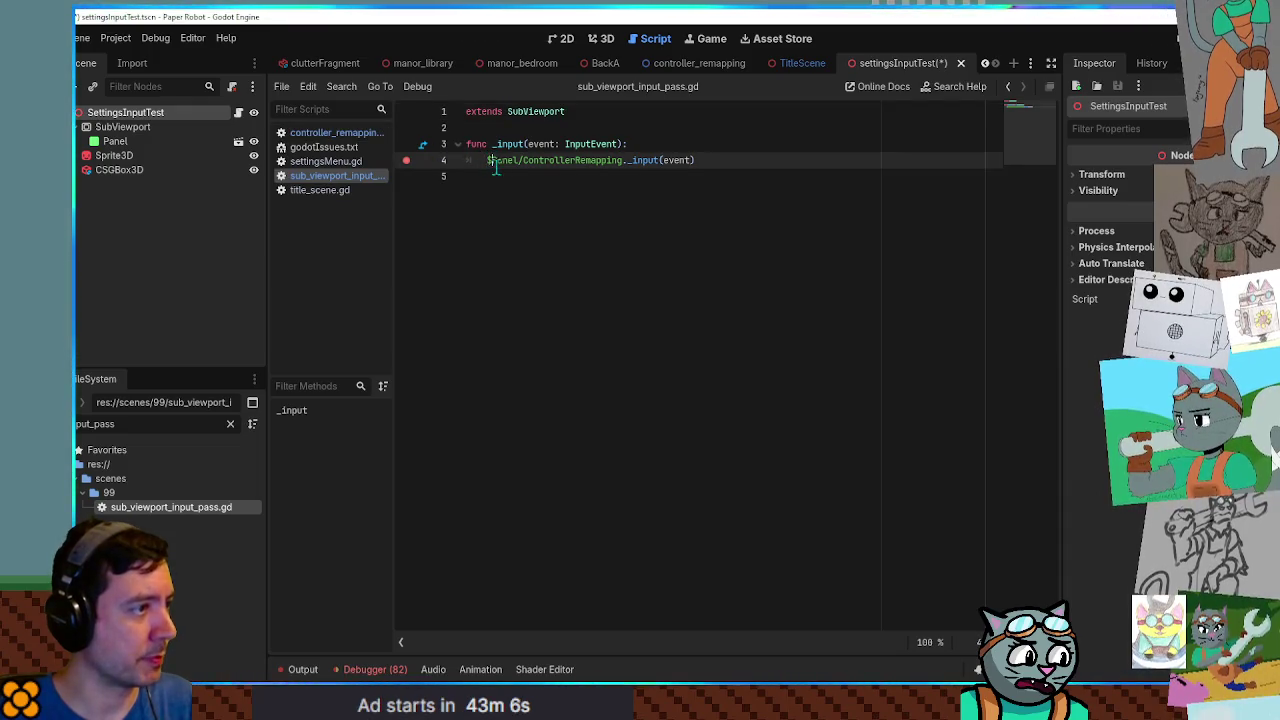
pyautogui.write('SubViewport/')
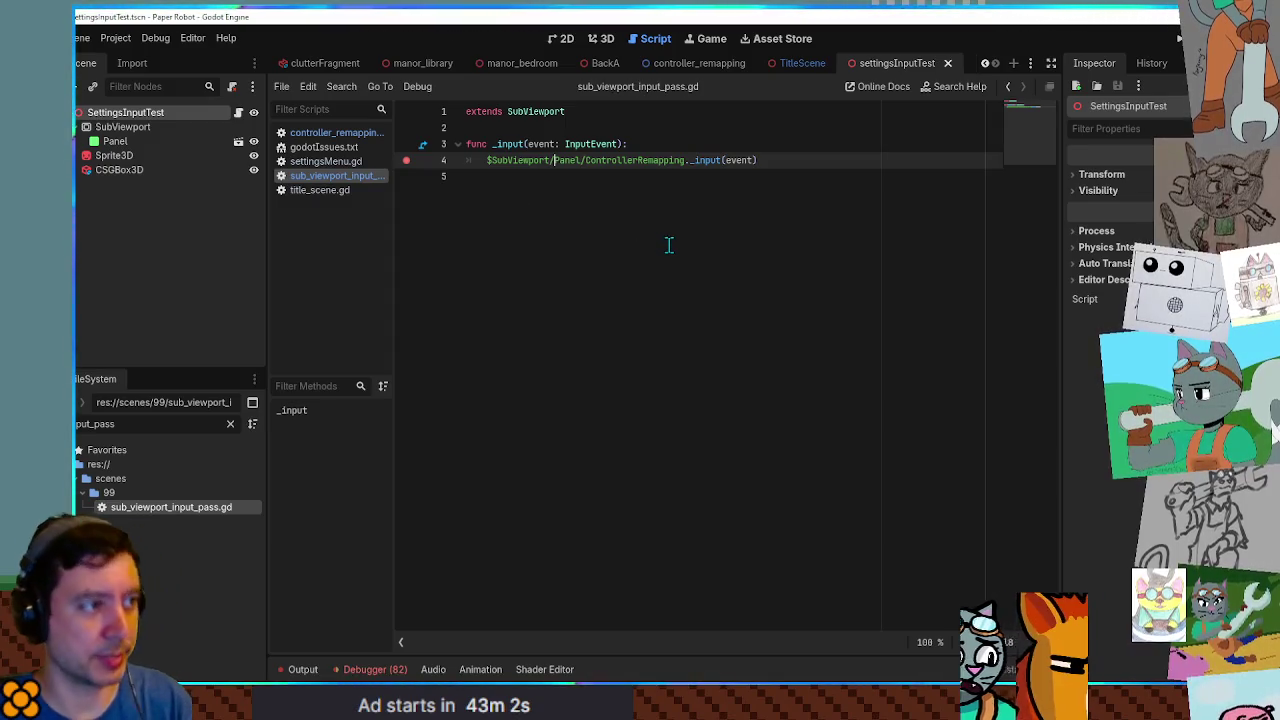
pyautogui.hotkey('ctrl', 's')
pyautogui.press('F6')
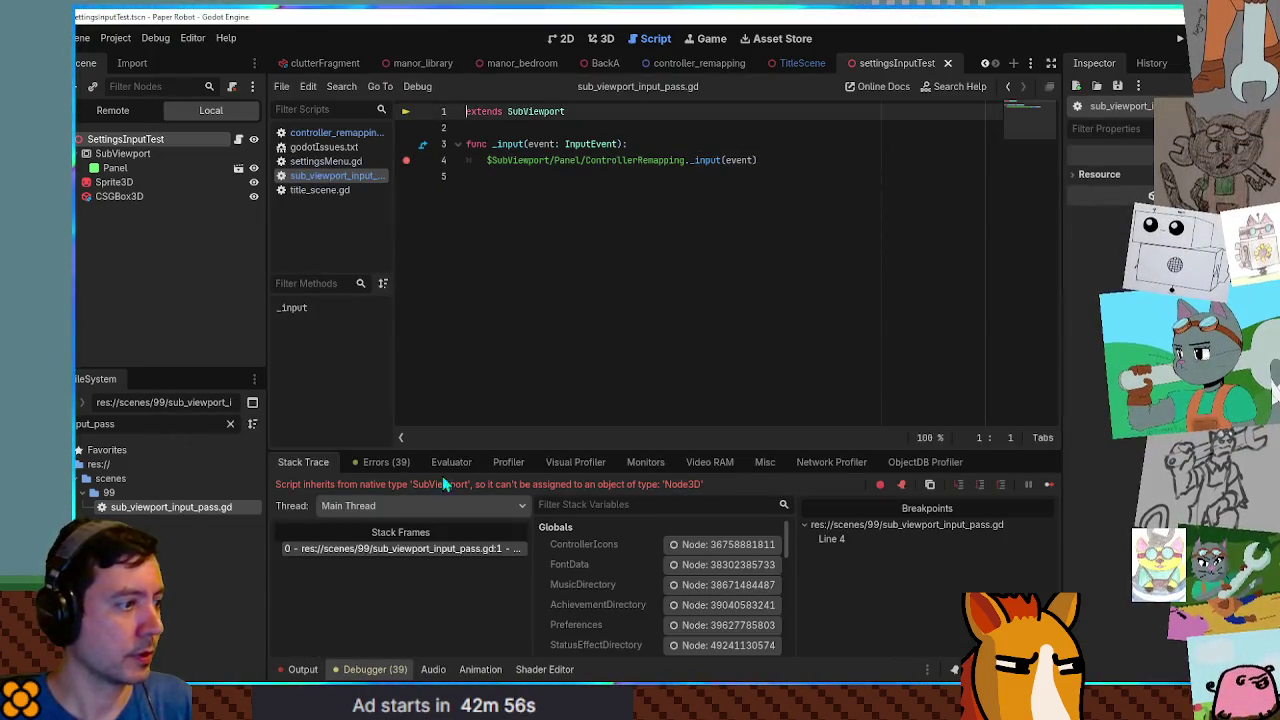
pyautogui.write('ode')
pyautogui.press('F6')
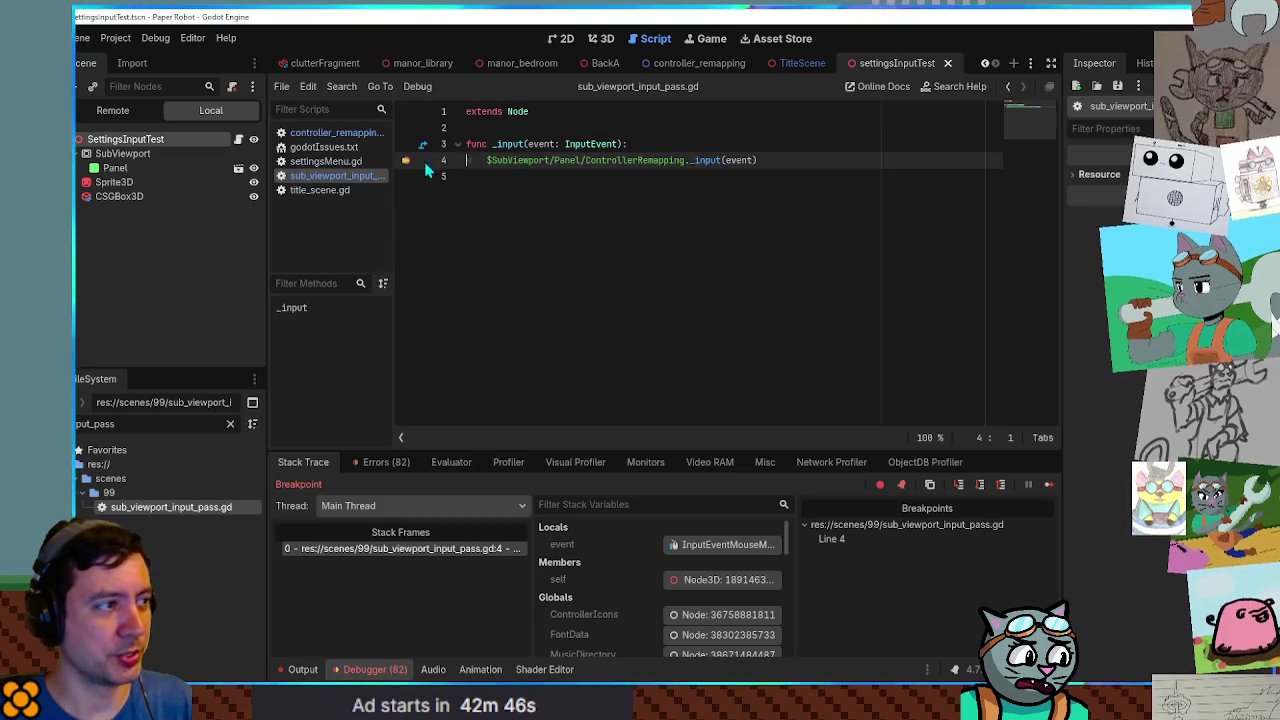
pyautogui.press('F6')
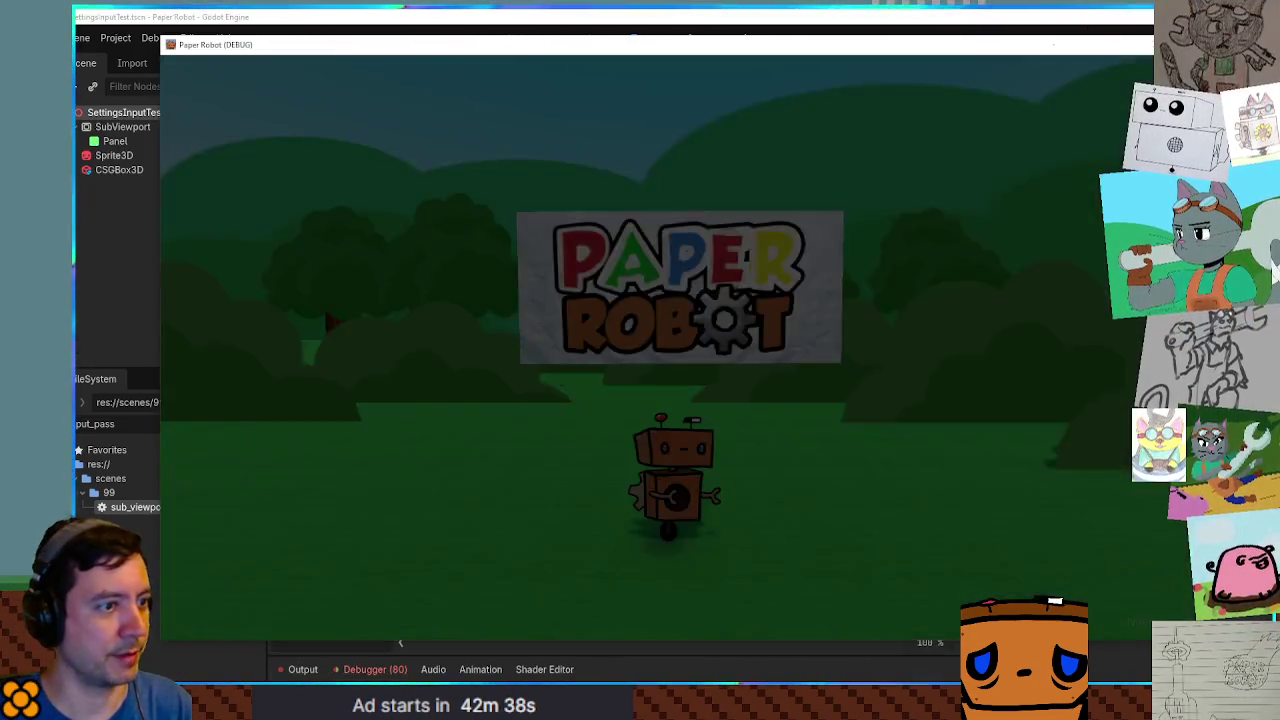
# Relaunch the game, try rebinding Spin/Cancel with Q, stop it, and select SubViewport.
pyautogui.press('F8')
pyautogui.press('F6')
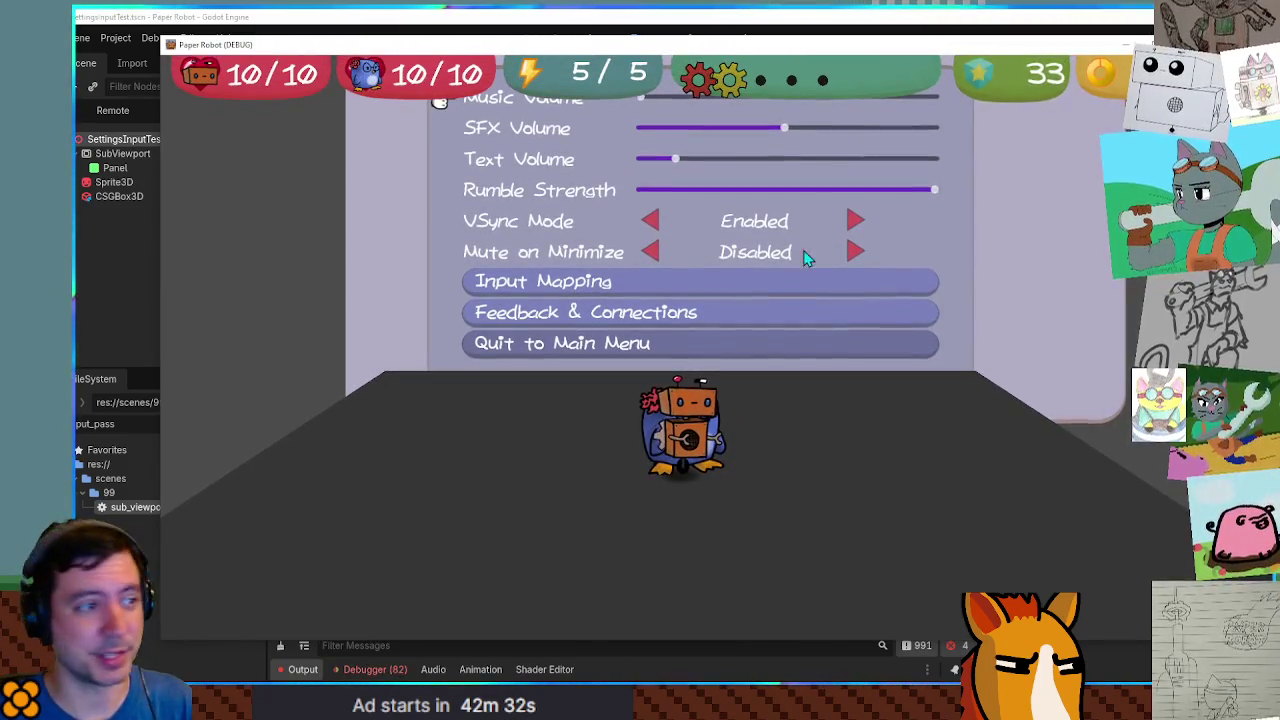
pyautogui.click(781, 278)
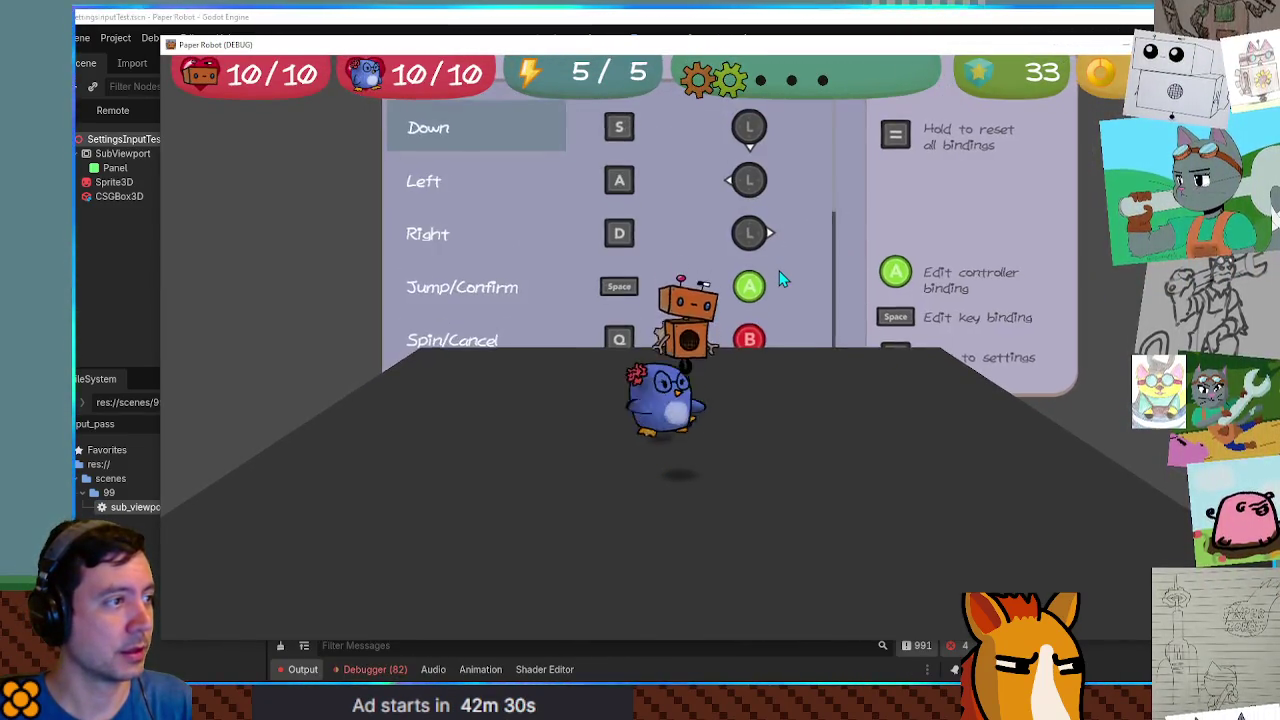
pyautogui.press('Down')
pyautogui.press('Down')
pyautogui.press('Down')
pyautogui.press('space')
pyautogui.press('q')
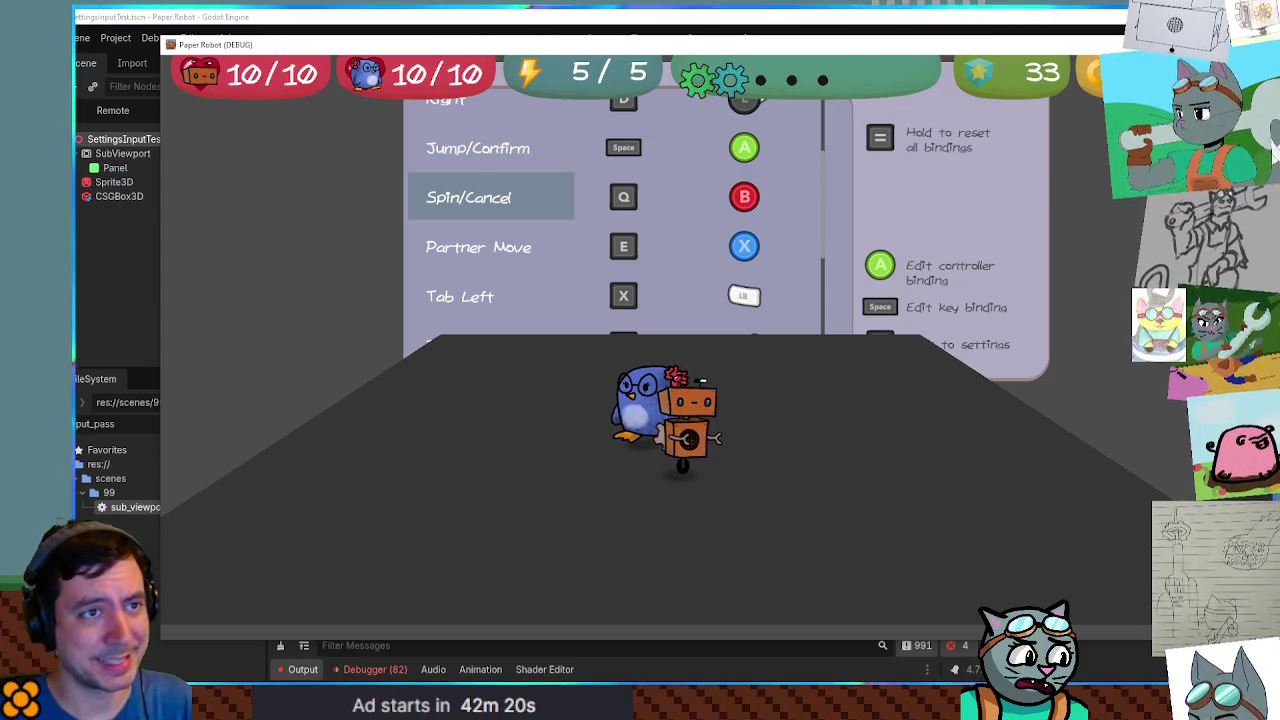
pyautogui.press('F8')
pyautogui.click(180, 127)
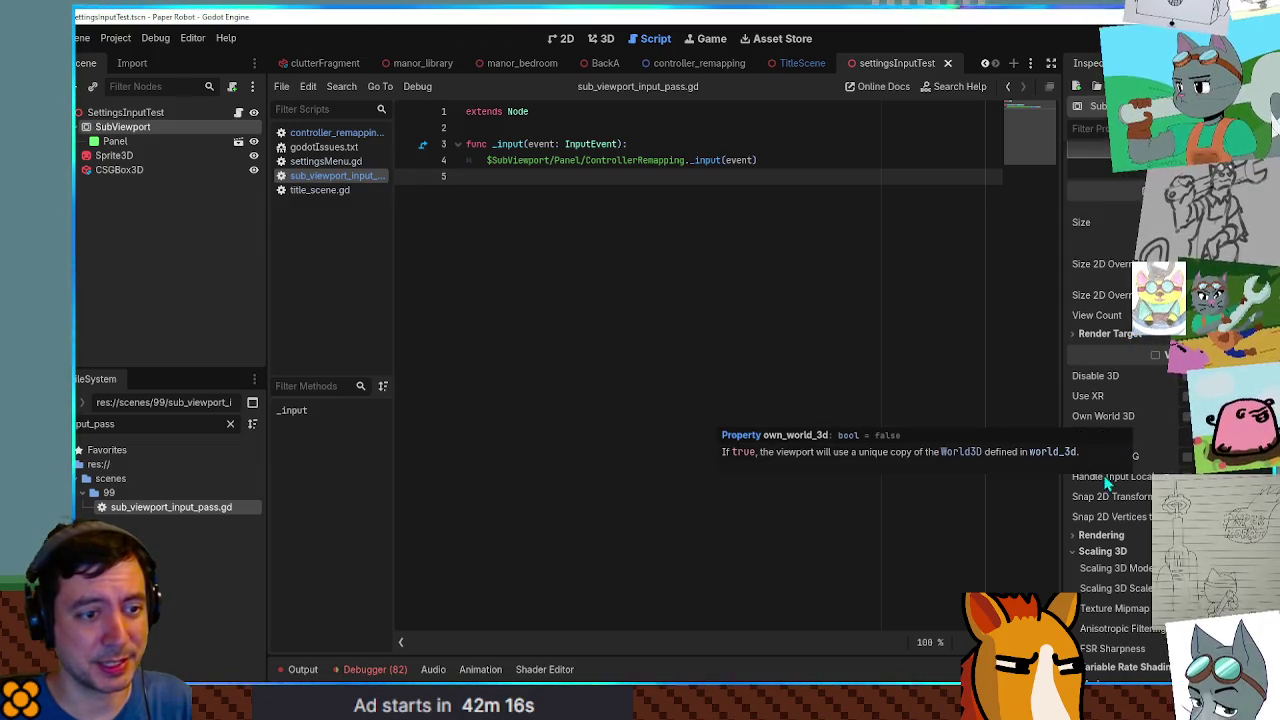
# Switch to the 3D workspace and close the settingsInputTest tab, leaving TitleScene open.
pyautogui.moveTo(1120, 487)
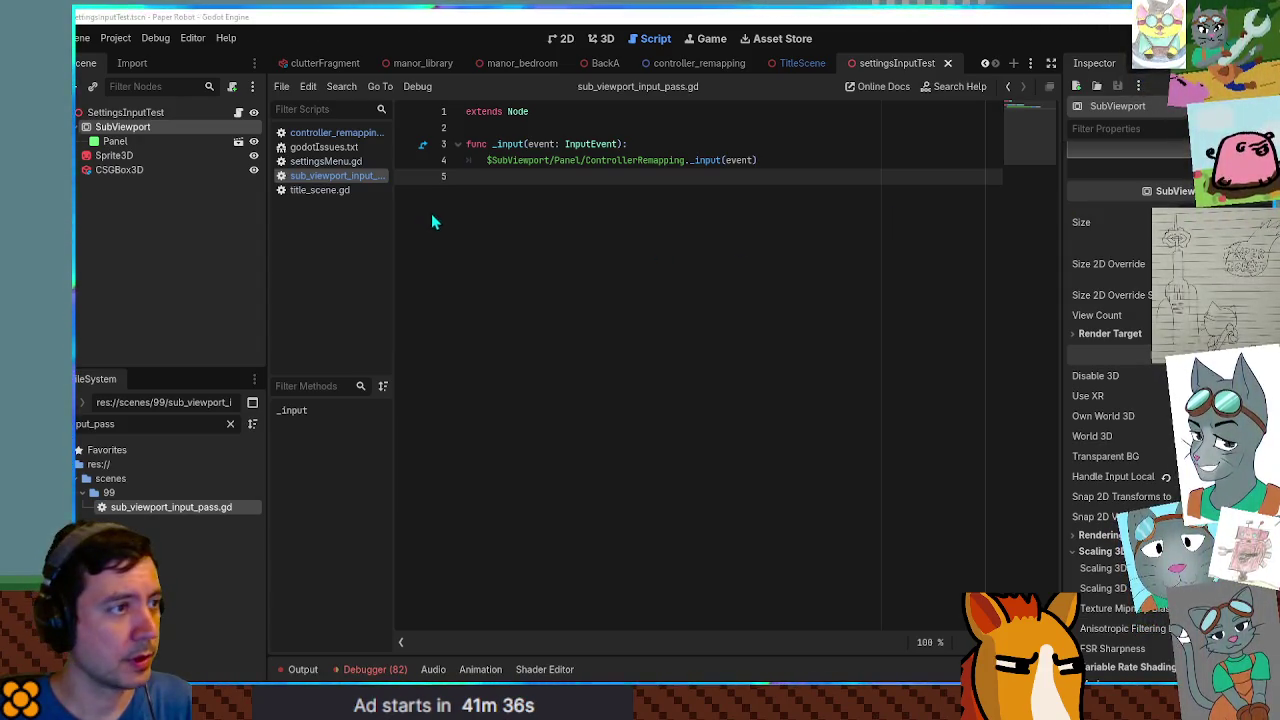
pyautogui.click(601, 45)
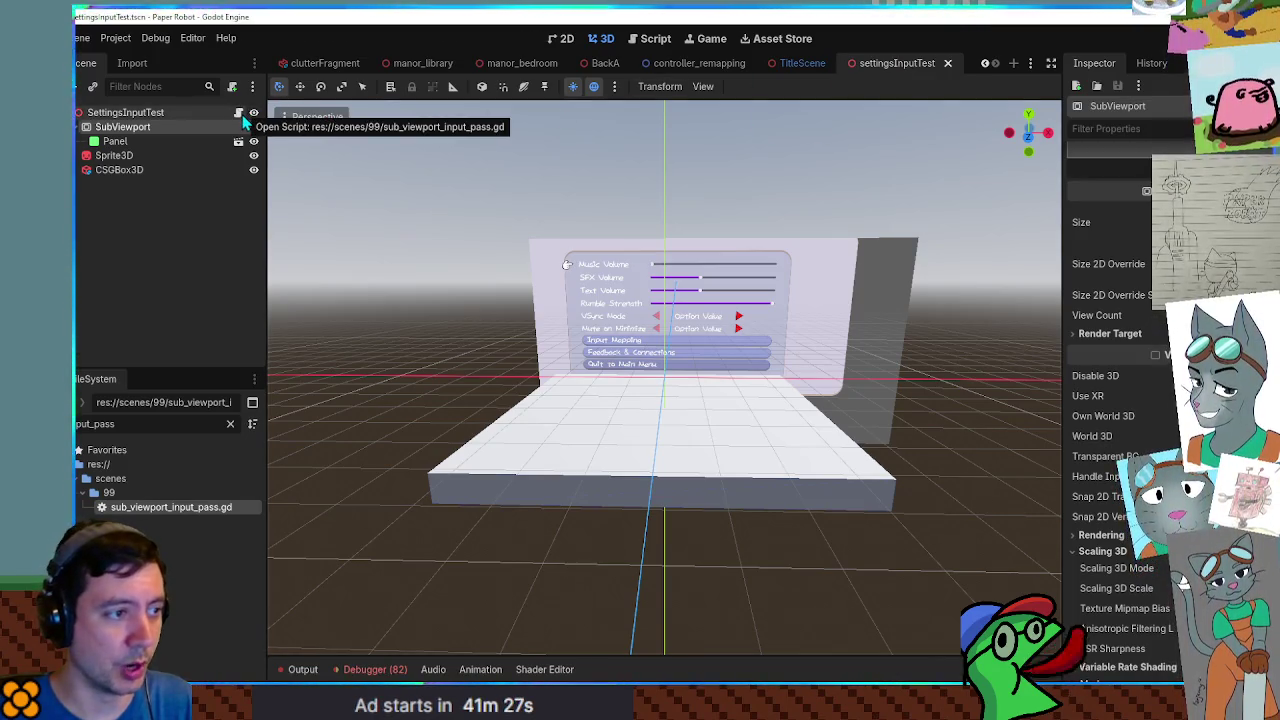
pyautogui.middleClick(863, 63)
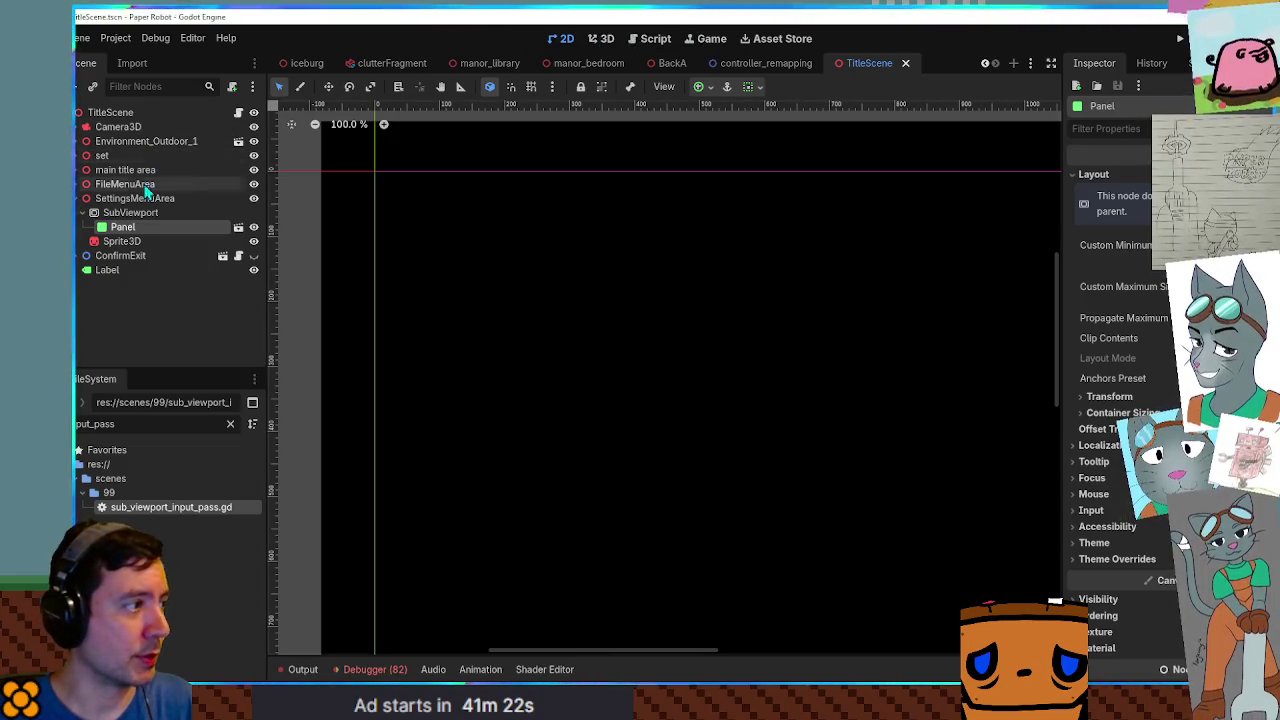
# Open title_scene.gd and add an _input(event) function at the end of the script.
pyautogui.click(238, 113)
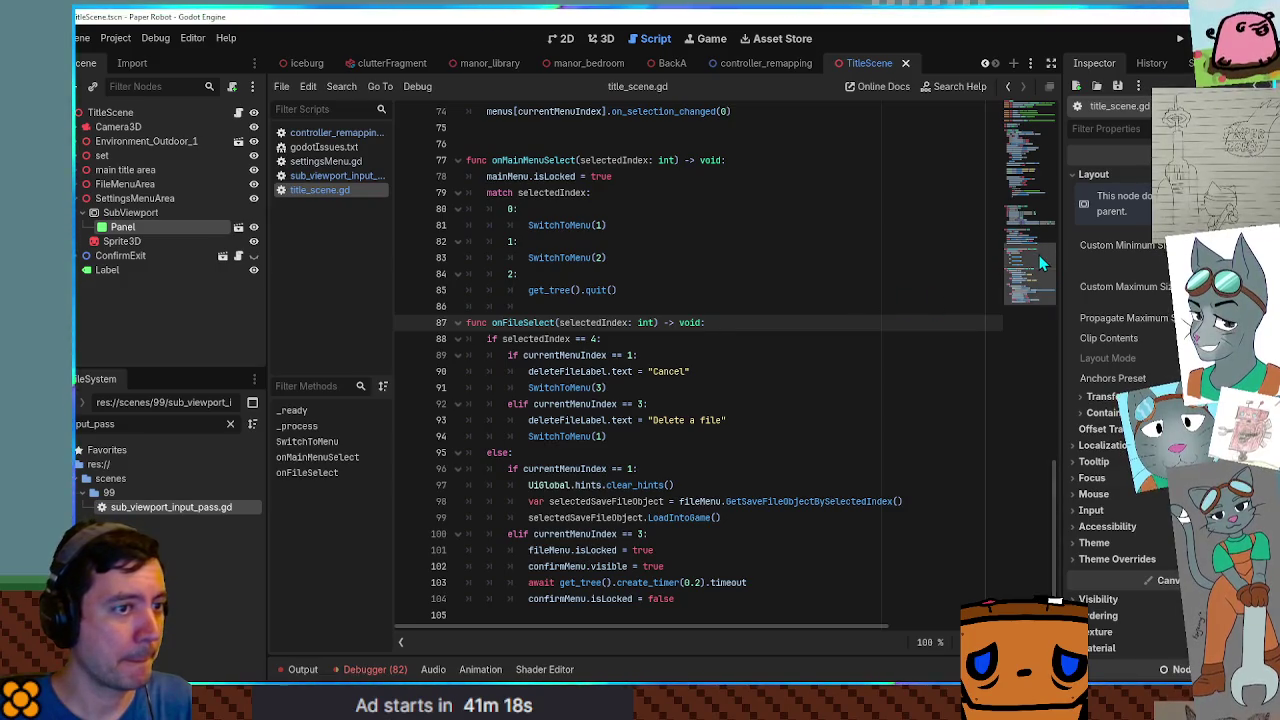
pyautogui.click(737, 615)
pyautogui.write('ControllerRemapping')
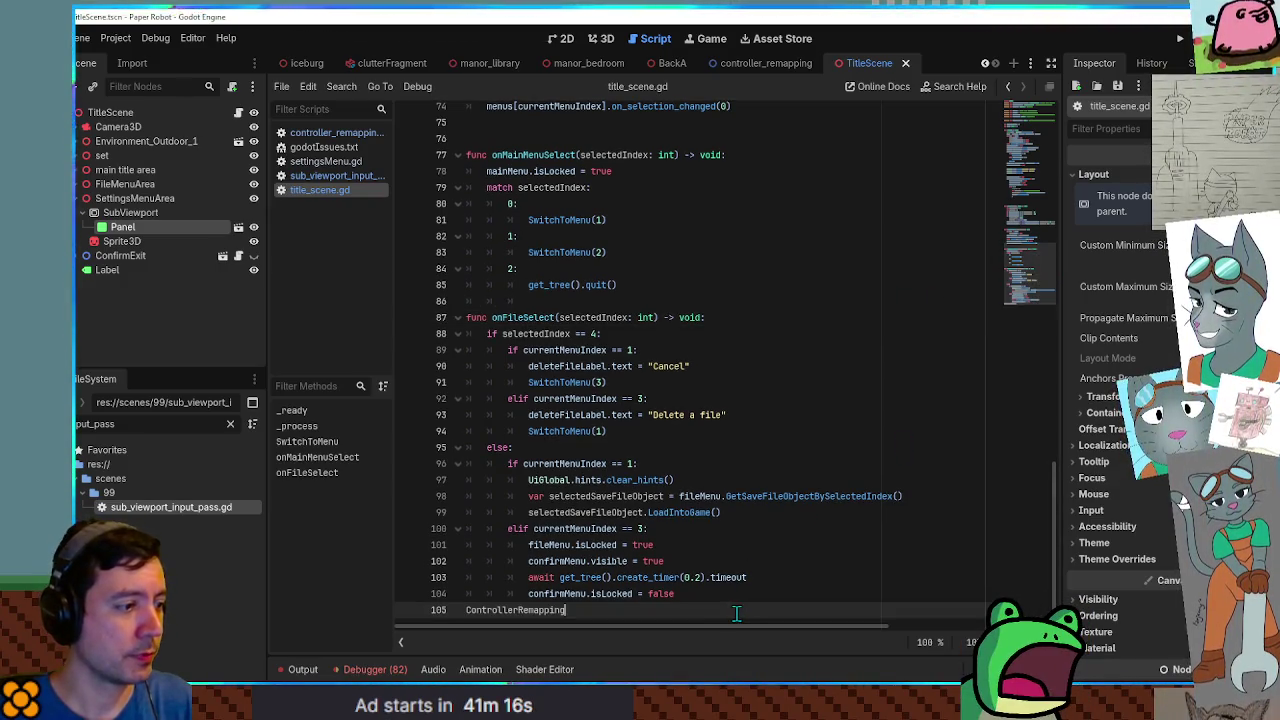
pyautogui.press('Return')
pyautogui.press('Return')
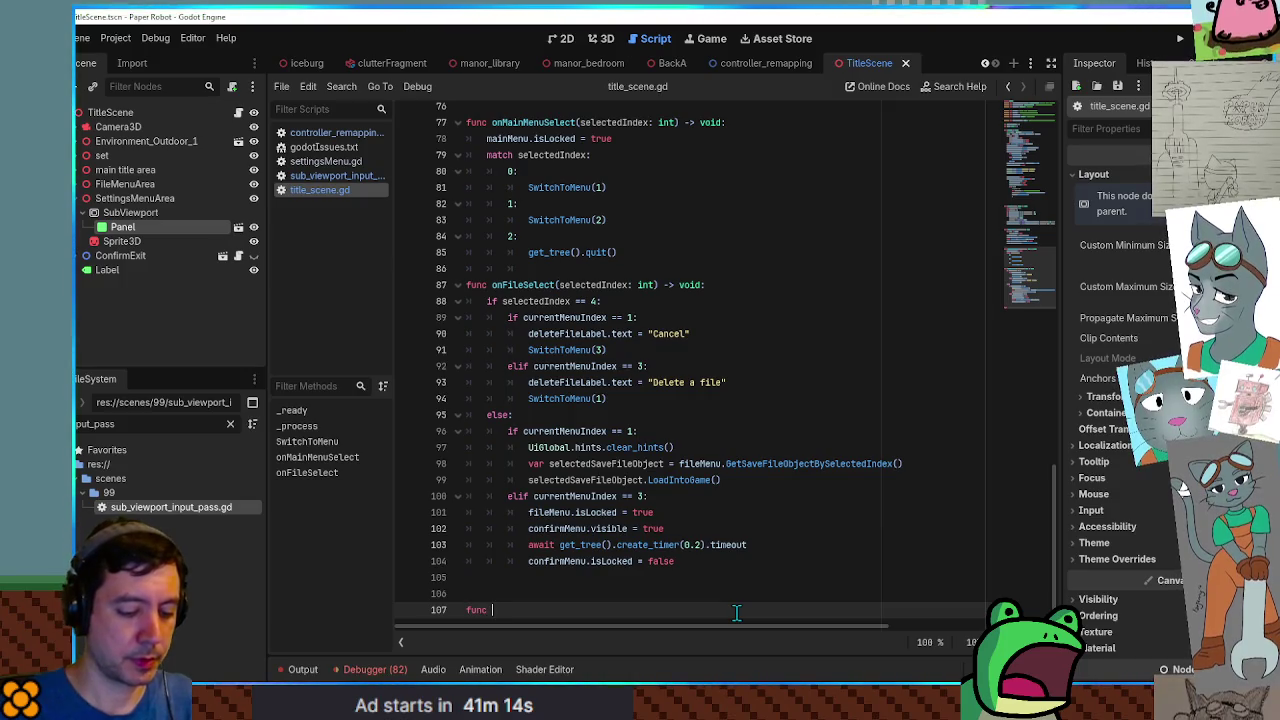
pyautogui.write('_inp')
pyautogui.press('Return')
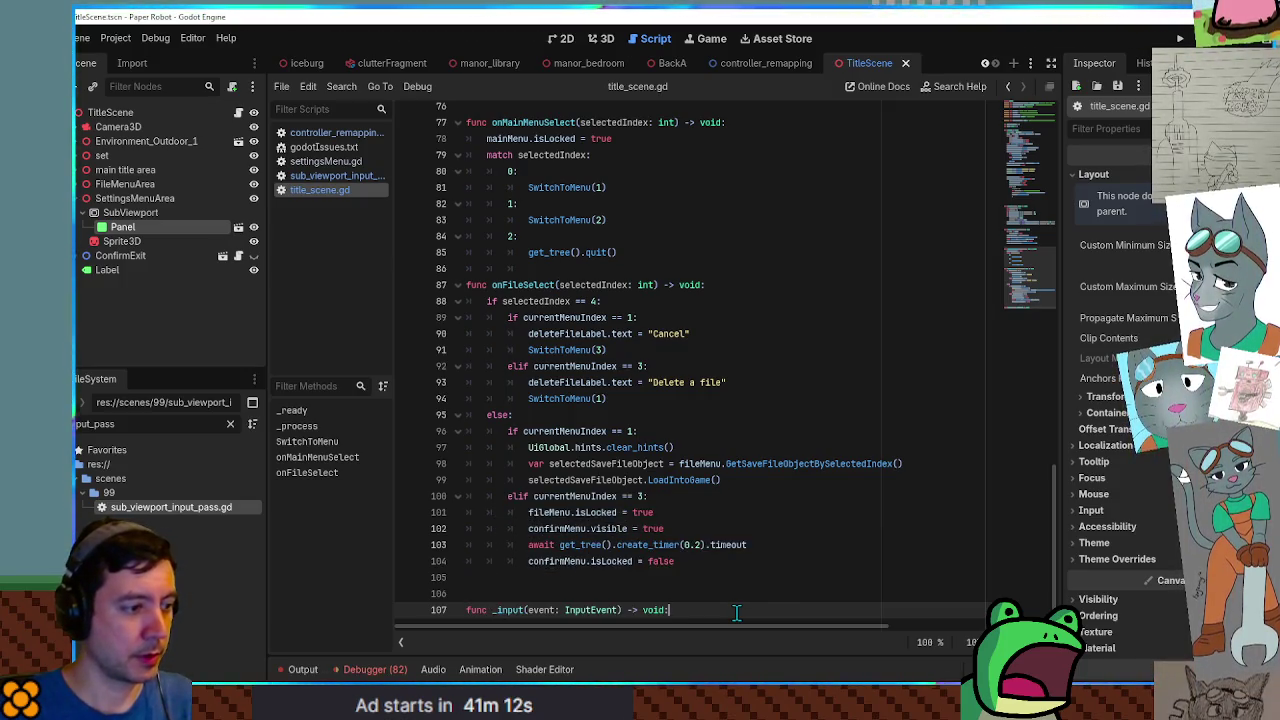
pyautogui.press('Return')
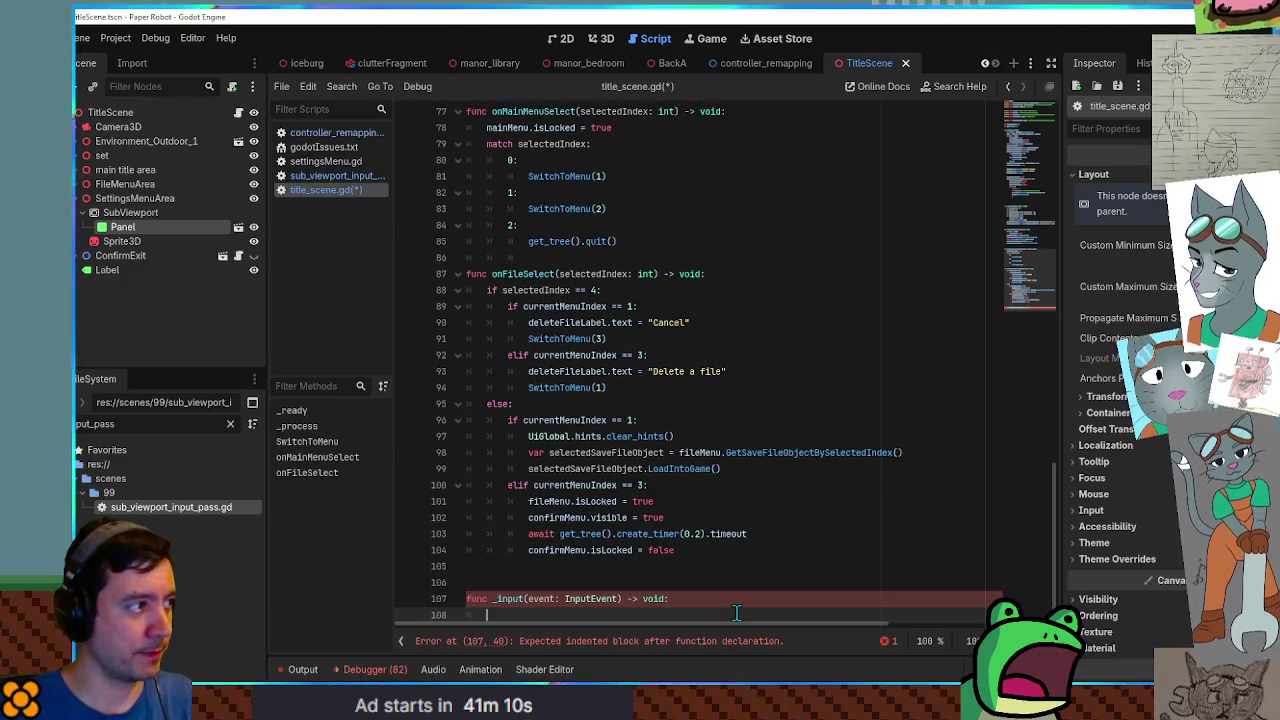
# Fill its body with $SettingsMenuArea/SubViewport/Panel/ControllerRemapping._input(event) and save title_scene.gd.
pyautogui.moveTo(120, 228); pyautogui.dragTo(540, 616)
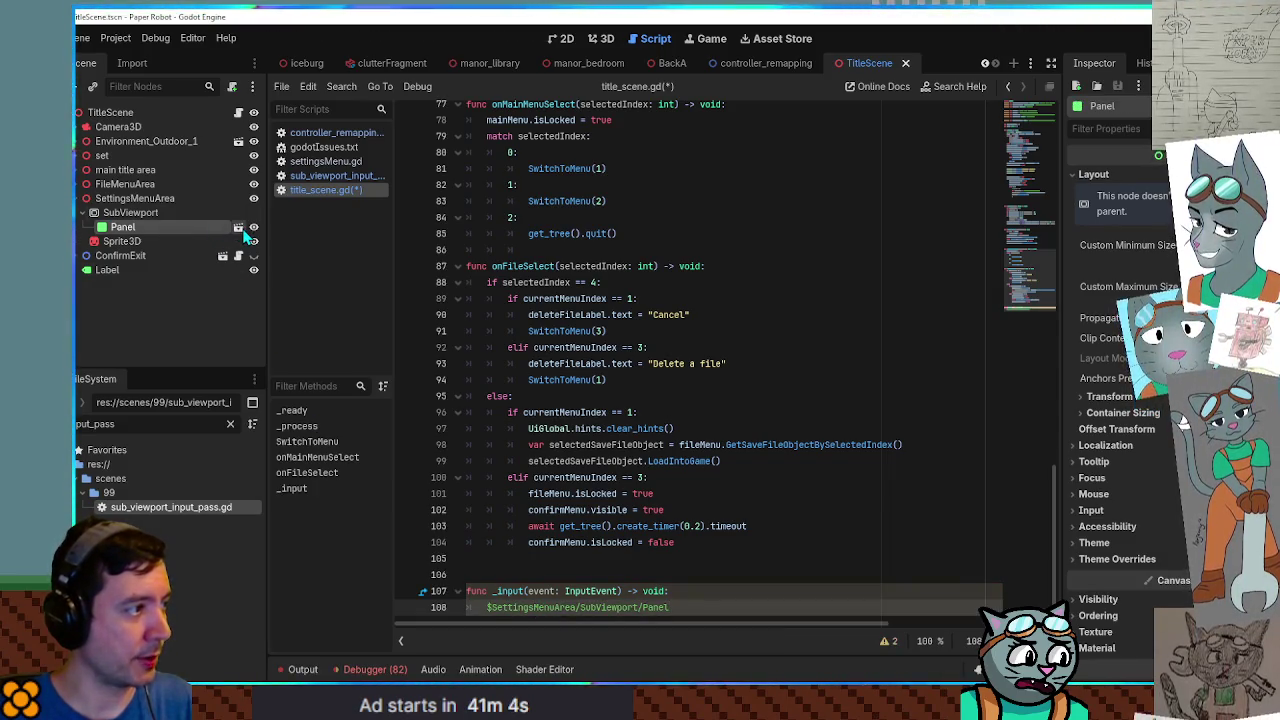
pyautogui.click(240, 228)
pyautogui.doubleClick(143, 157)
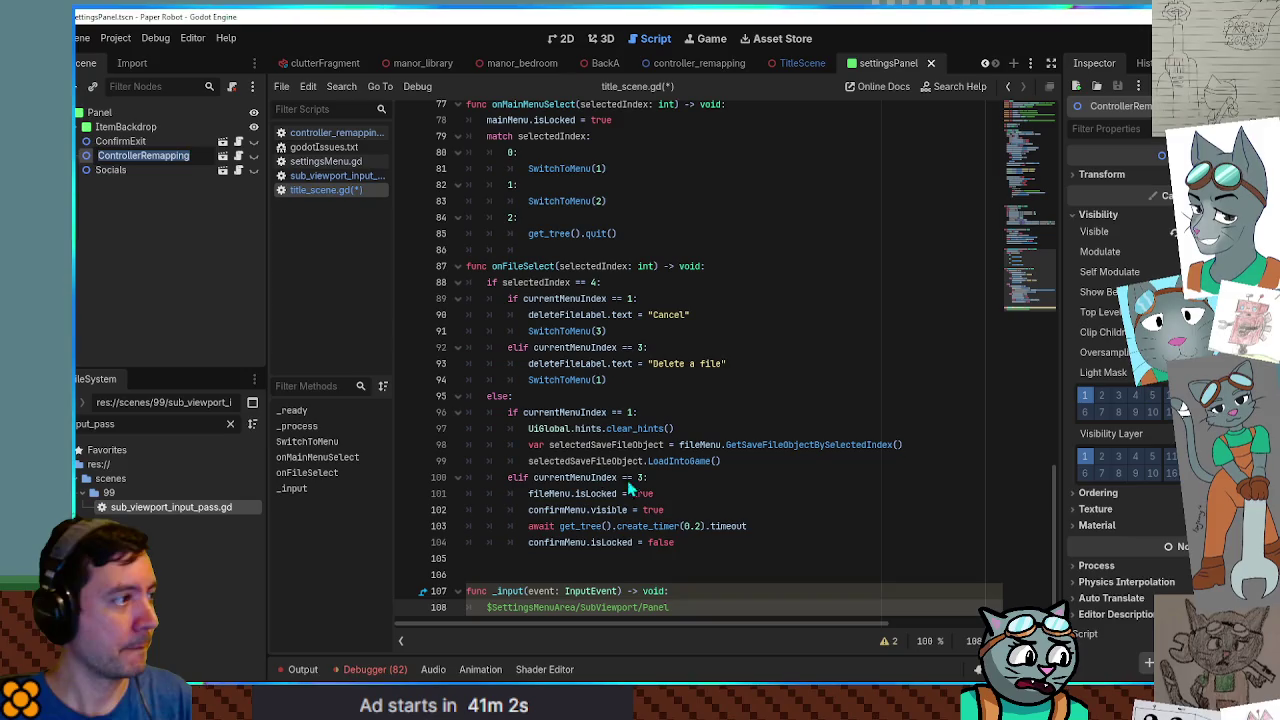
pyautogui.click(700, 620)
pyautogui.write('/ControllerRemapping')
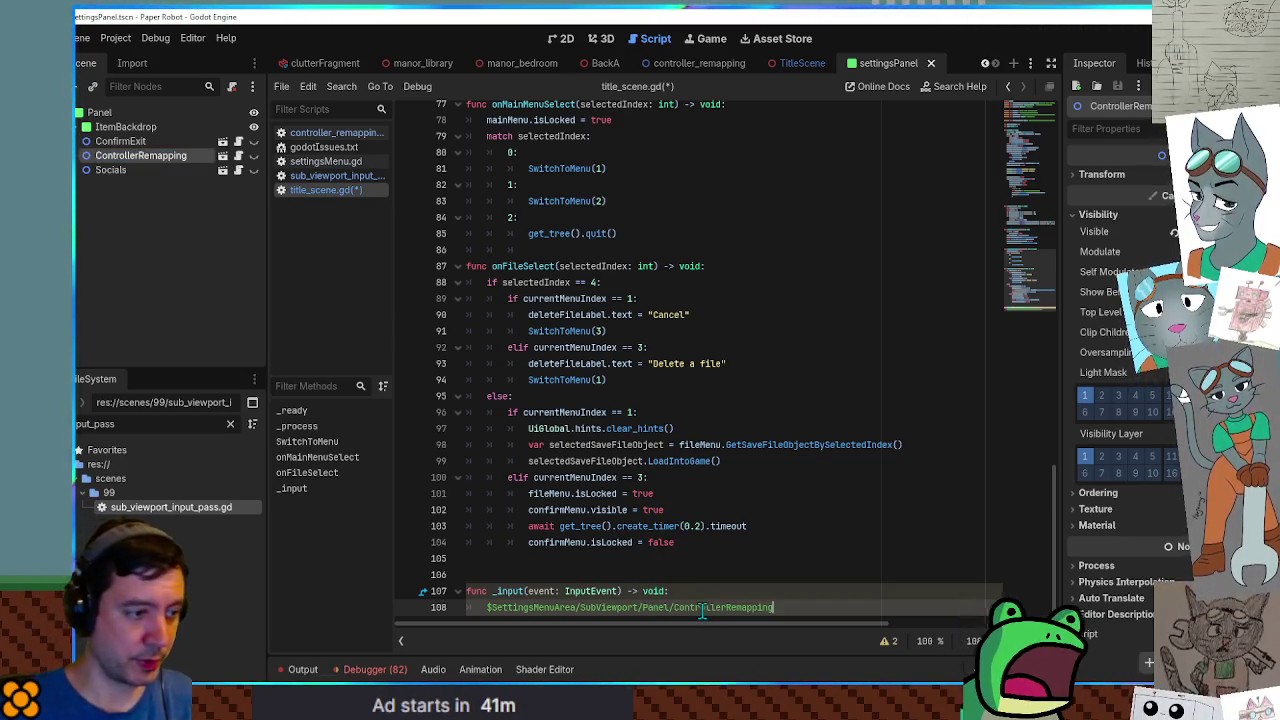
pyautogui.write('._')
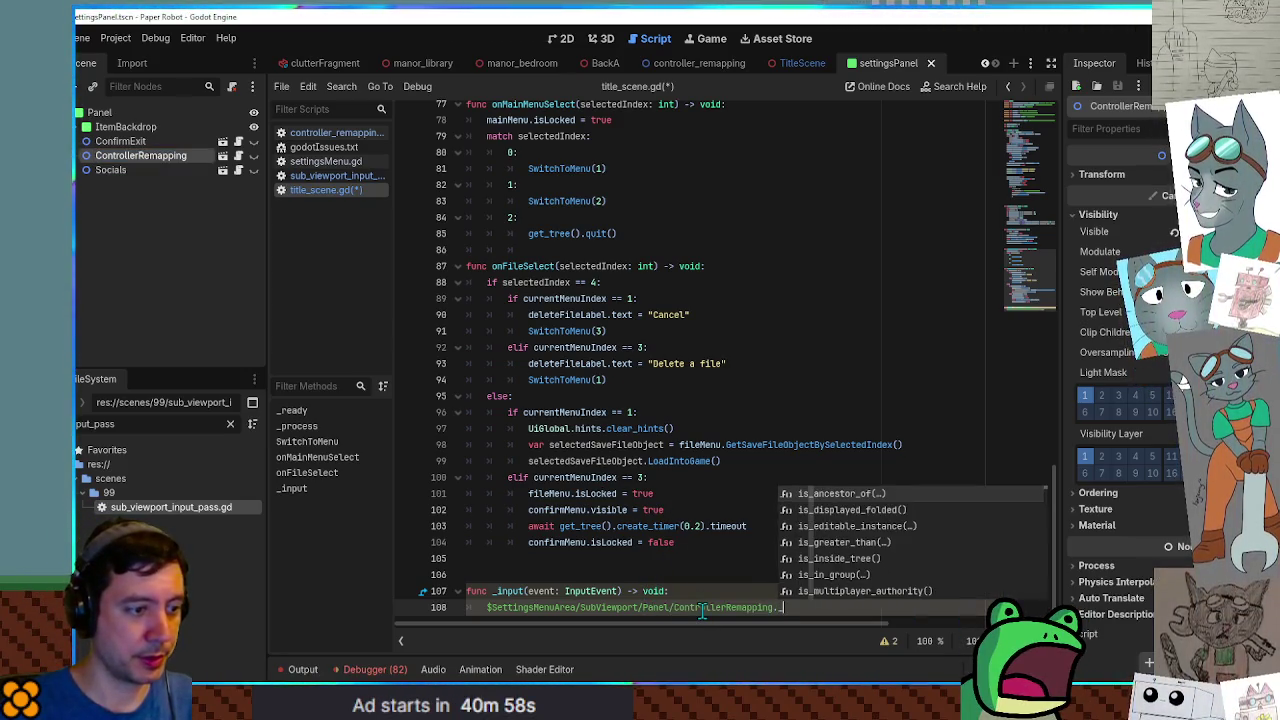
pyautogui.write('input(')
pyautogui.press('Return')
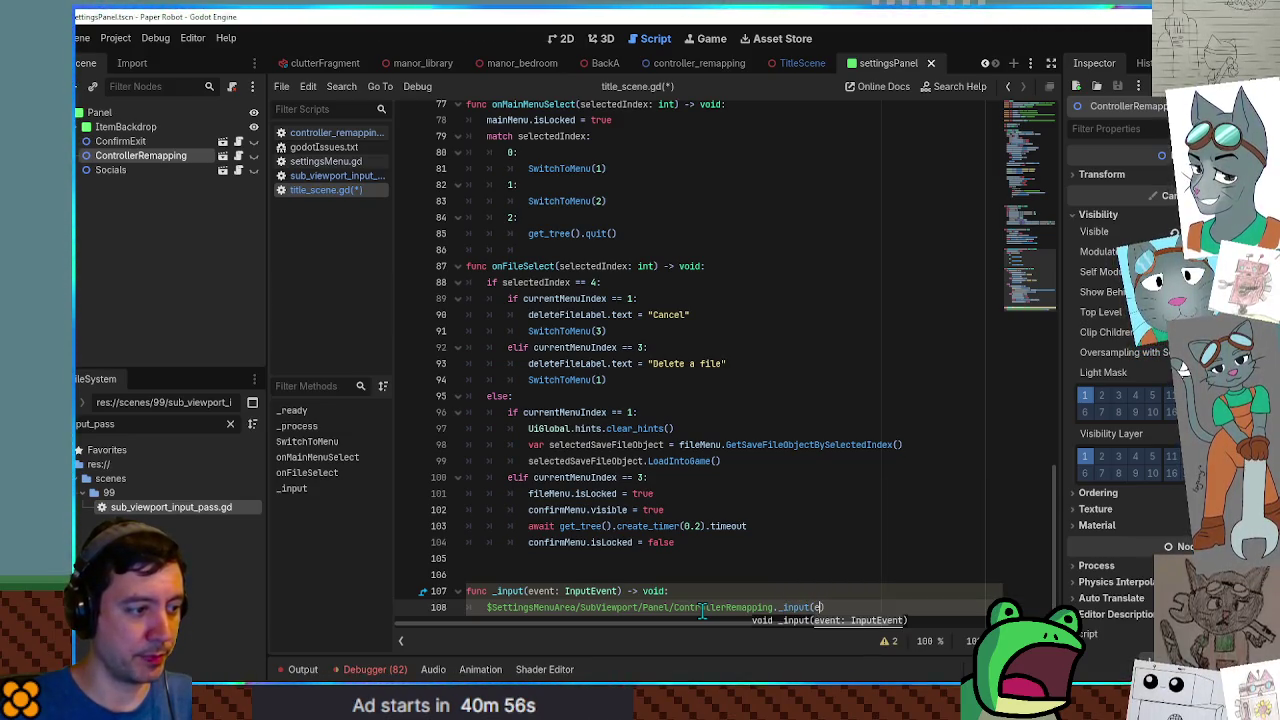
pyautogui.write('vent')
pyautogui.click(771, 296)
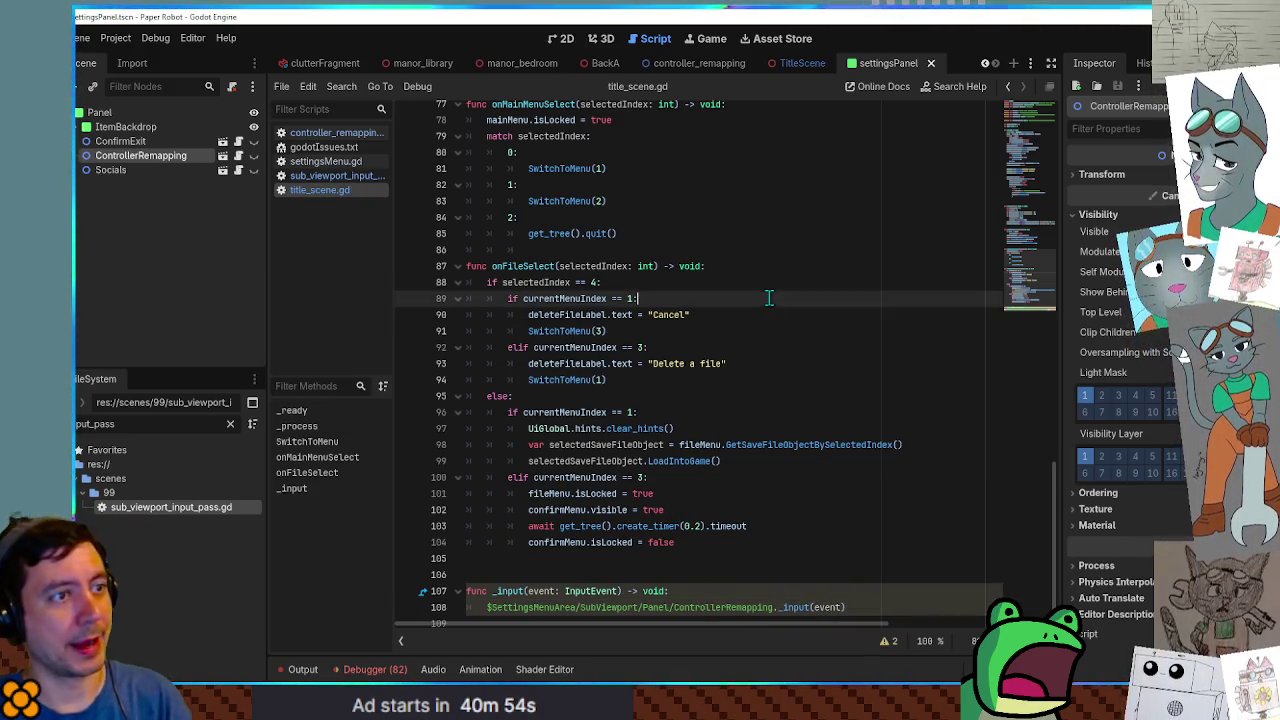
pyautogui.hotkey('ctrl', 's')
pyautogui.click(802, 63)
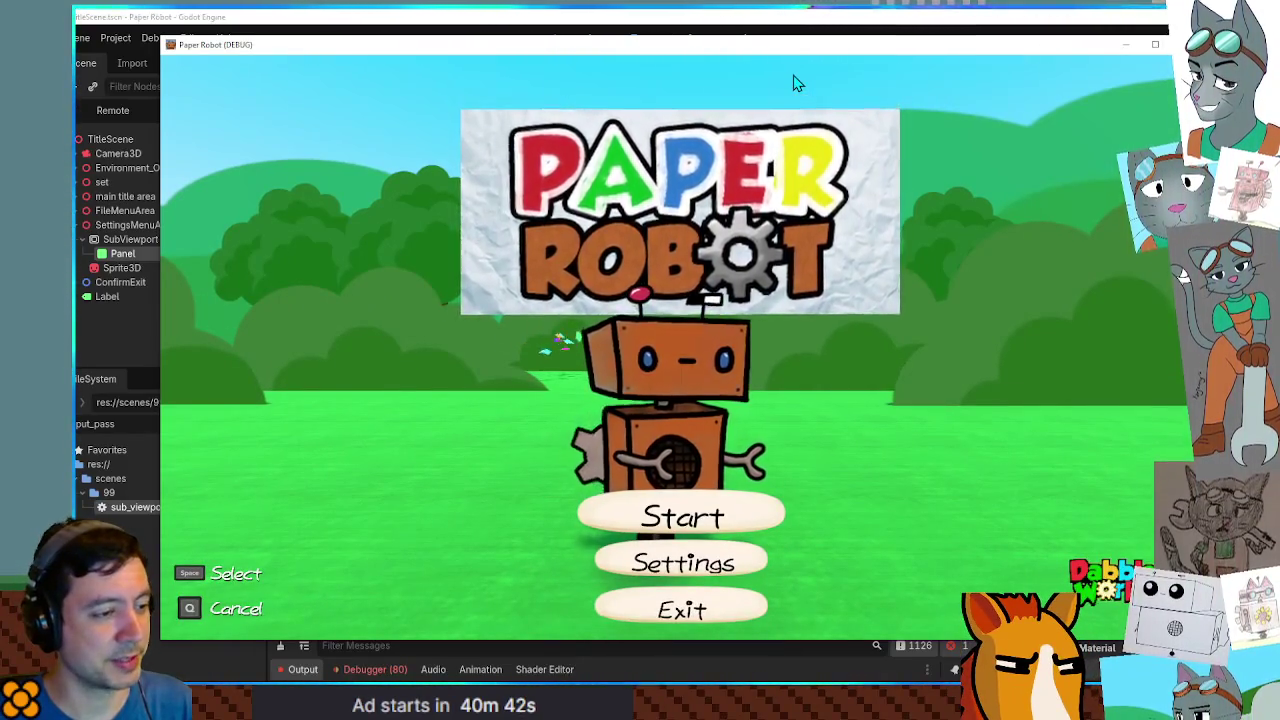
# From Paper Robot's title screen, open Settings > Input Mapping.
pyautogui.press('space')
pyautogui.press('q')
pyautogui.press('Down')
pyautogui.press('space')
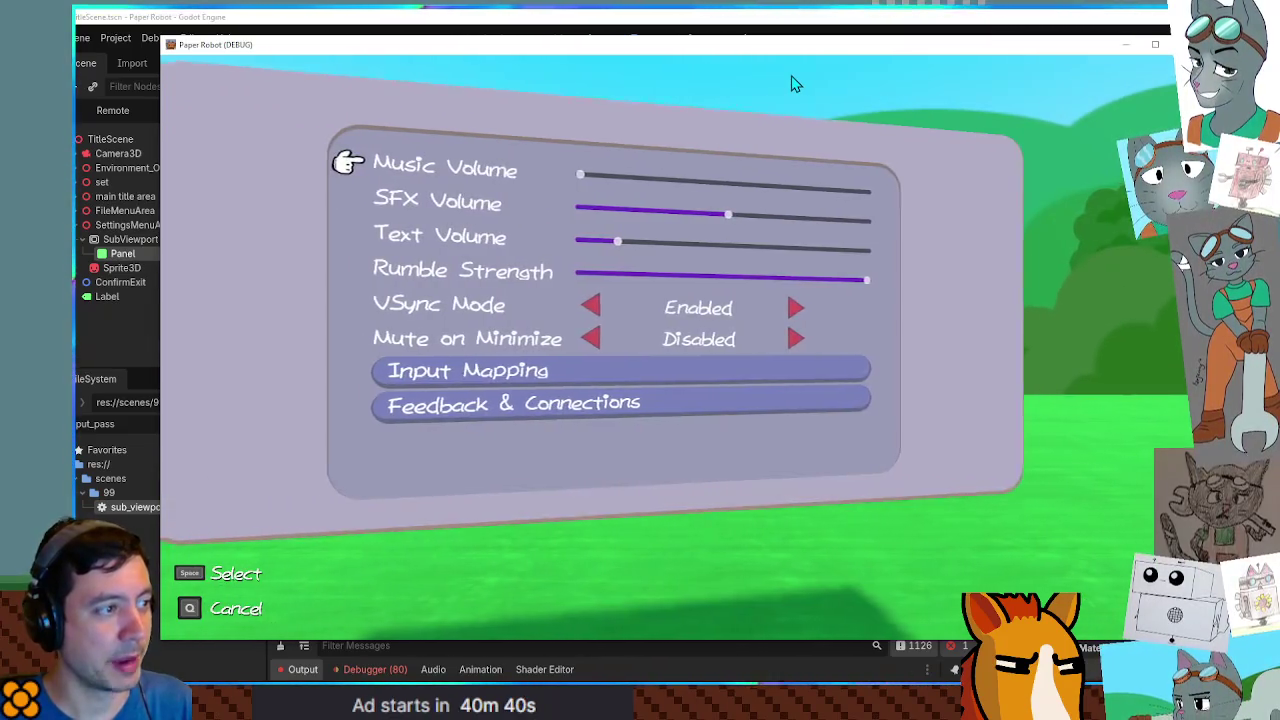
pyautogui.press('Down')
pyautogui.press('Down')
pyautogui.press('Down')
pyautogui.press('space')
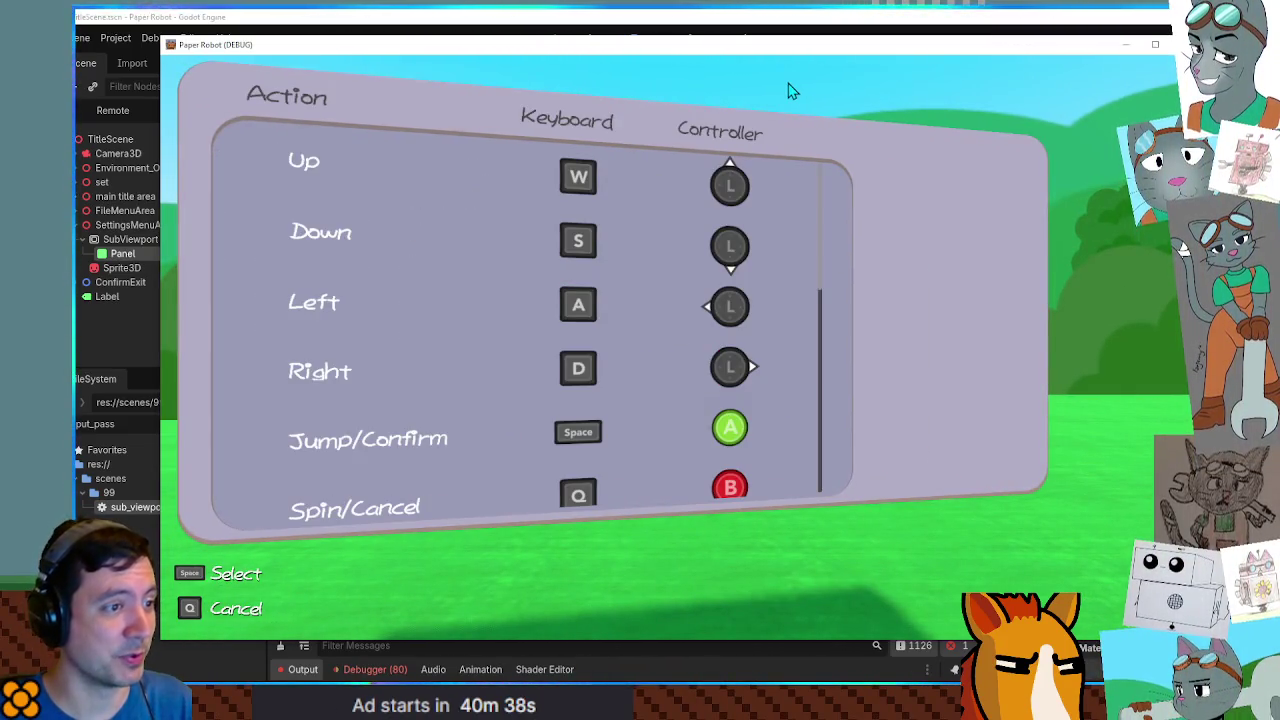
# Try rebinding Up, cancel it, move down the actions list, then close the game.
pyautogui.press('space')
pyautogui.press('w')
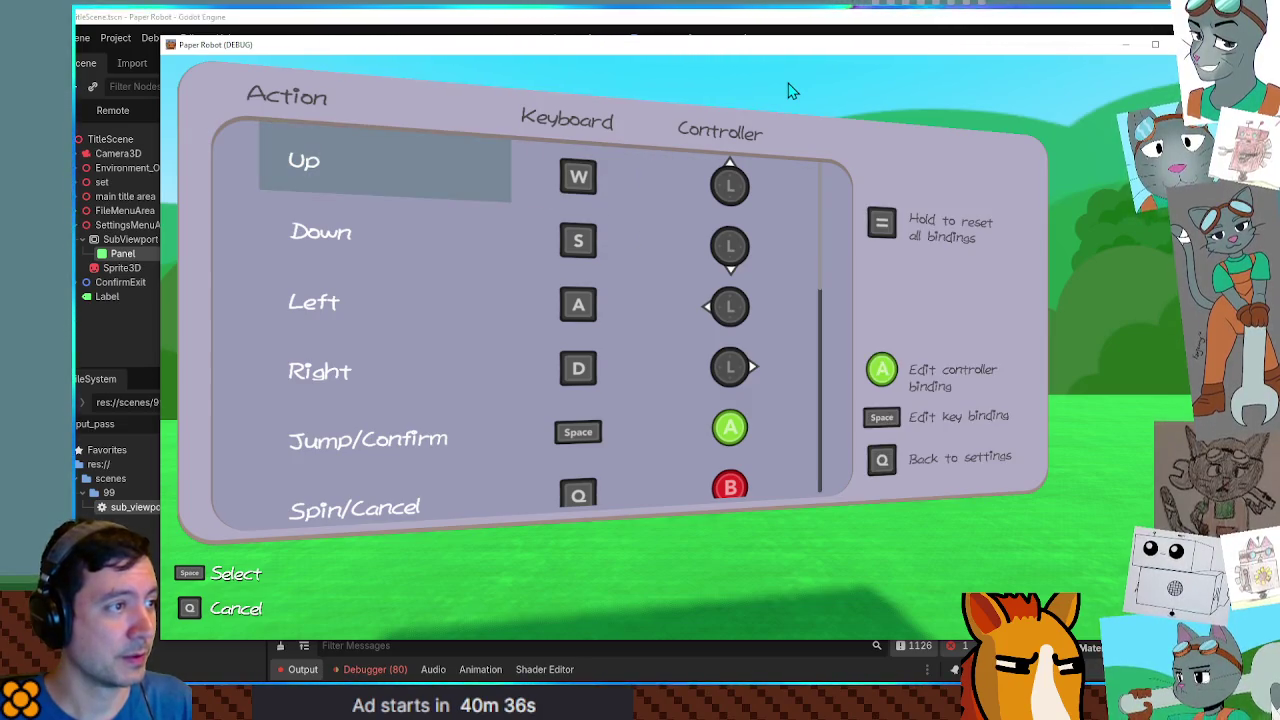
pyautogui.press('Down')
pyautogui.press('Down')
pyautogui.press('Down')
pyautogui.press('Down')
pyautogui.press('Down')
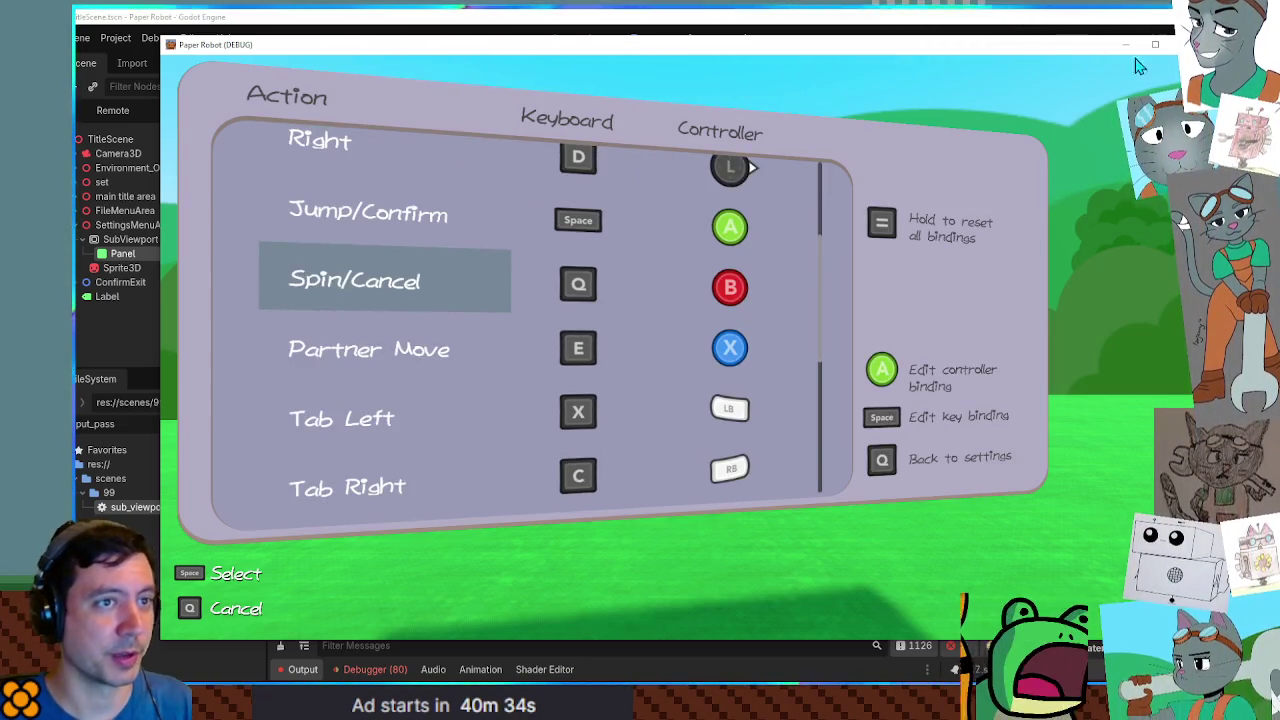
pyautogui.press('F8')
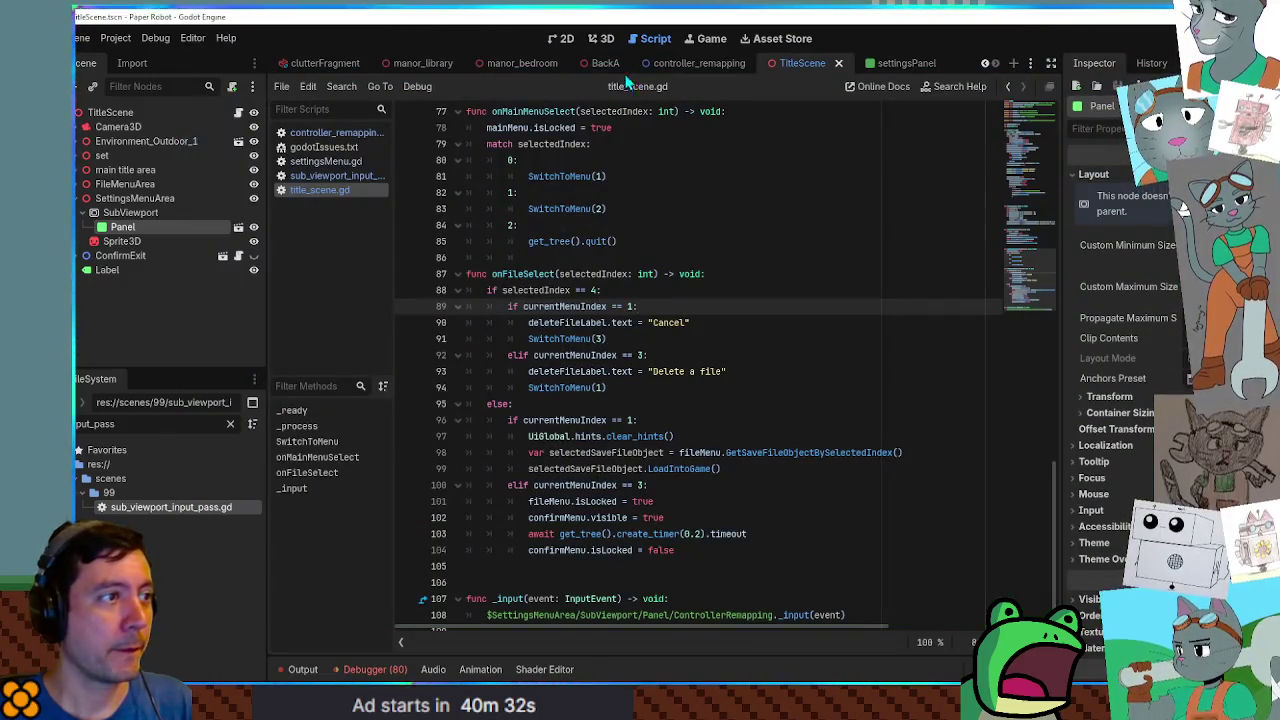
# Run the game from the BackA scene, open its pause menu, then return to the editor.
pyautogui.click(587, 62)
pyautogui.press('F6')
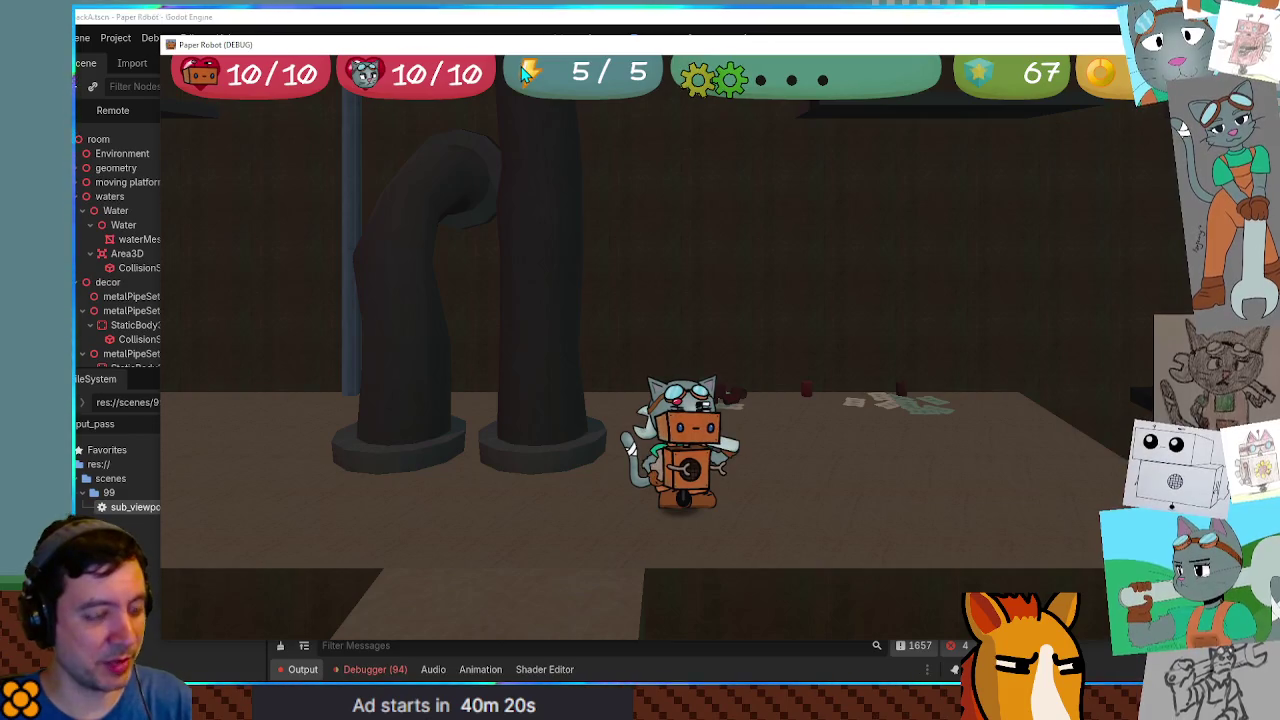
pyautogui.press('Escape')
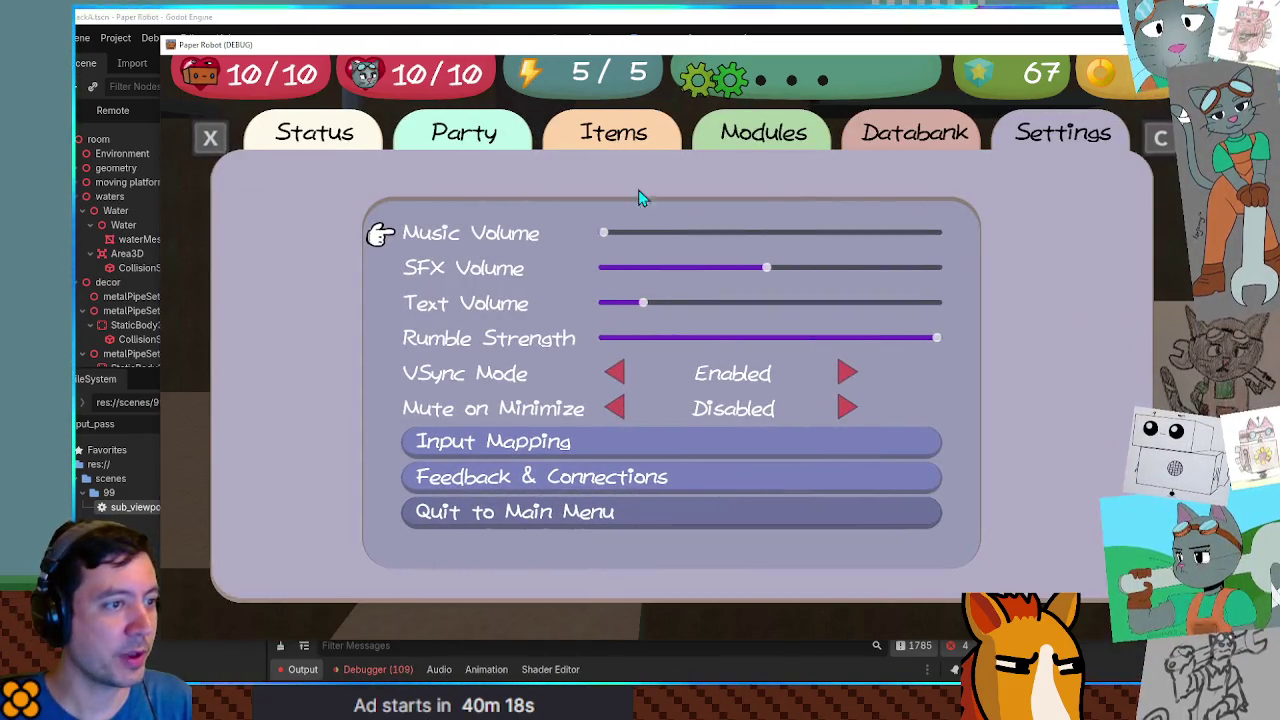
pyautogui.hotkey('alt', 'Tab')
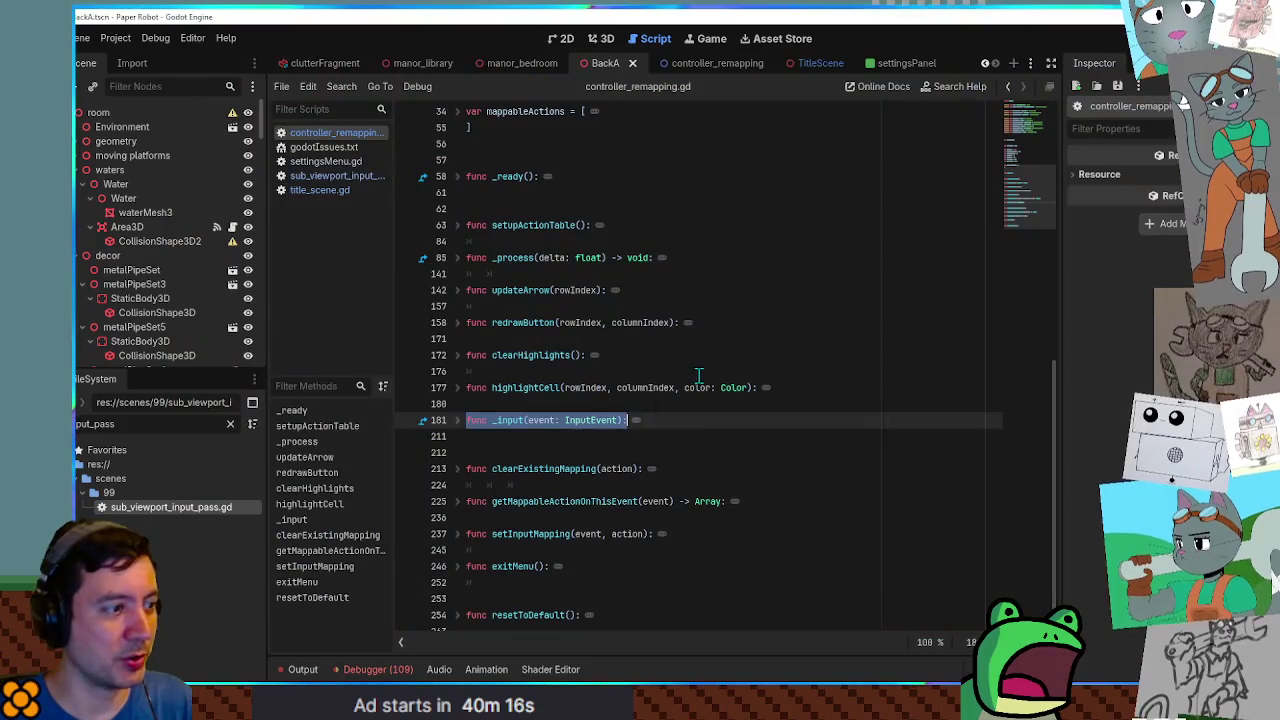
pyautogui.click(698, 374)
# Rerun the project and open Input Mapping from the pause menu's Settings page, then back out.
pyautogui.press('F5')
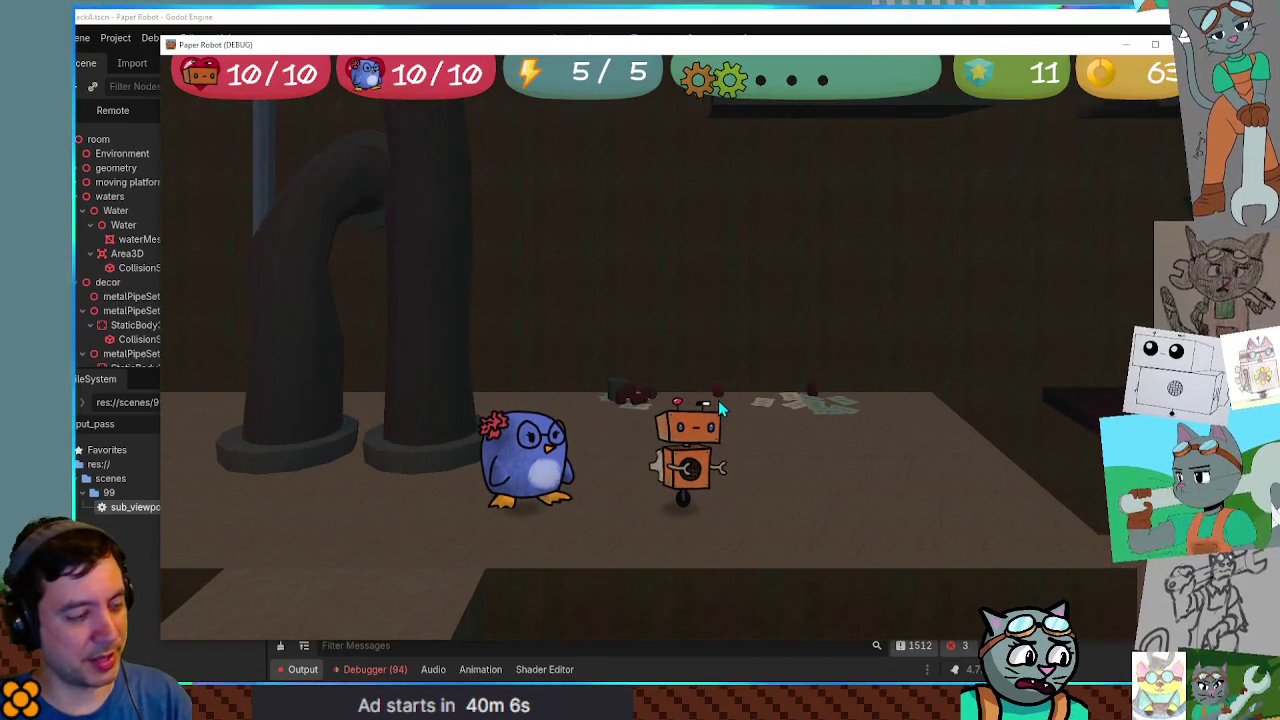
pyautogui.press('Escape')
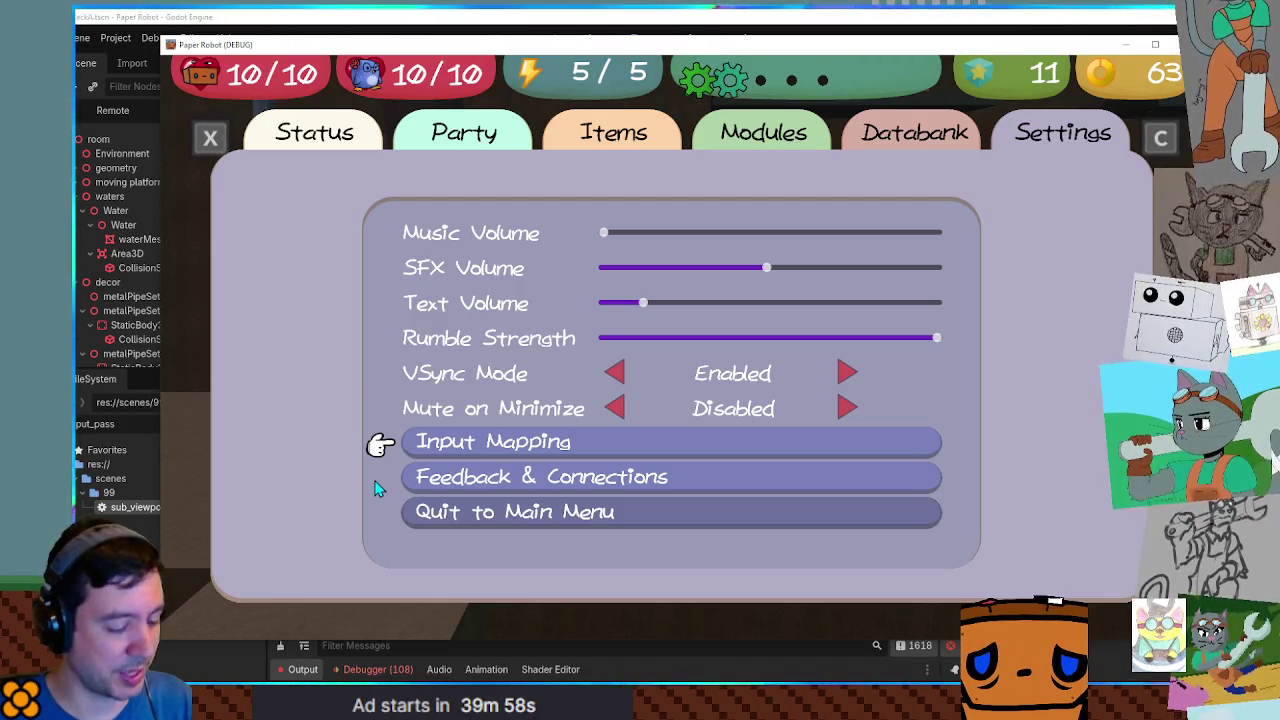
pyautogui.press('space')
pyautogui.press('s')
pyautogui.press('s')
pyautogui.press('s')
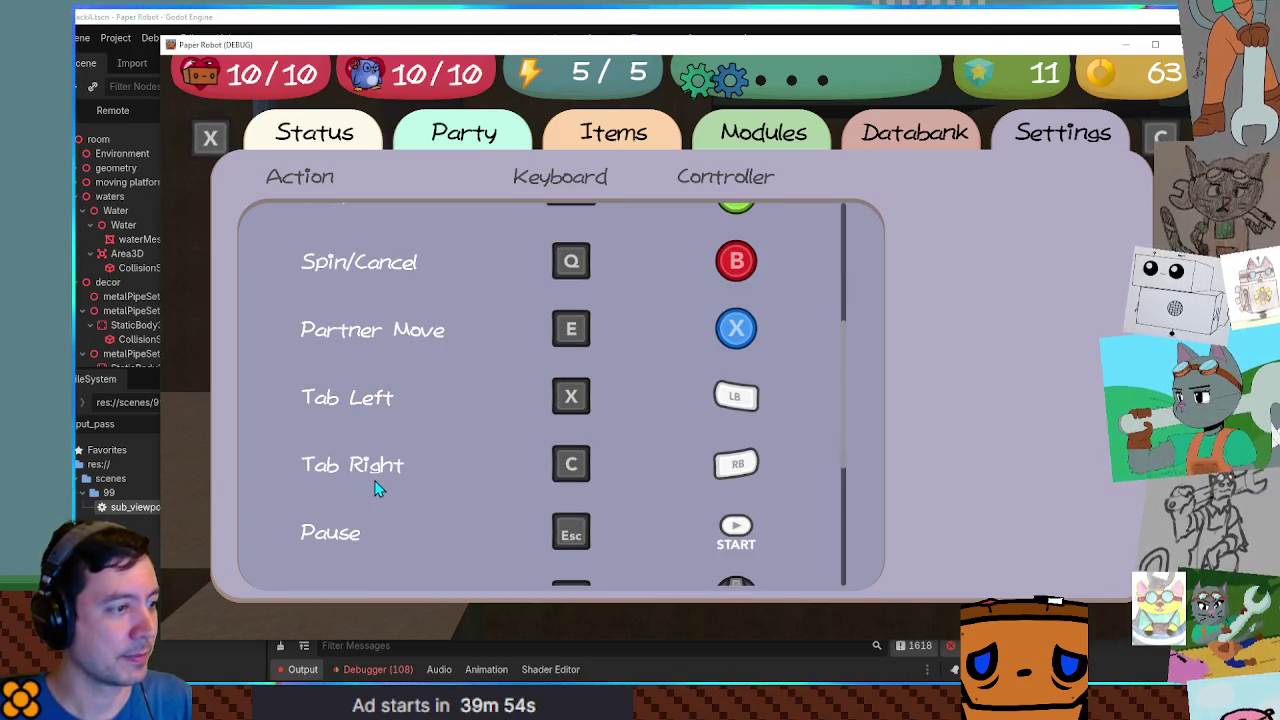
pyautogui.press('q')
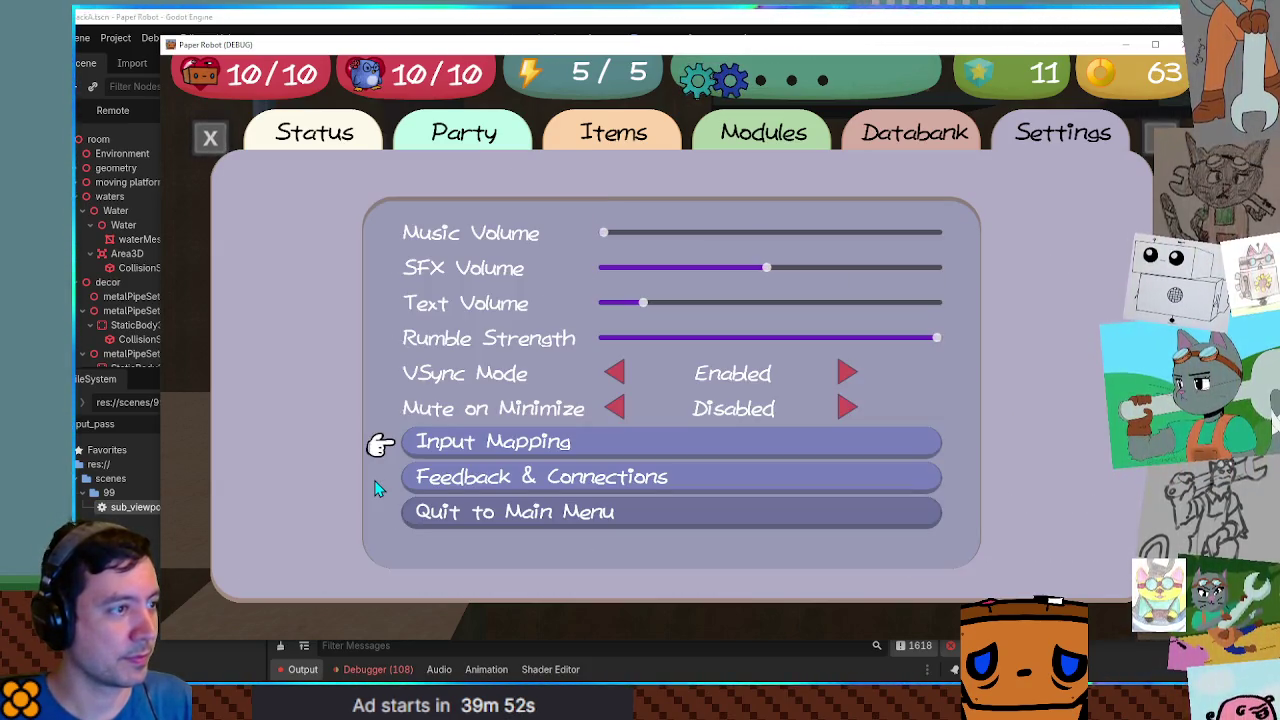
# Cycle the pause menu tabs around to Status, close and reopen the menu, then stop the game.
pyautogui.press('x')
pyautogui.press('e')
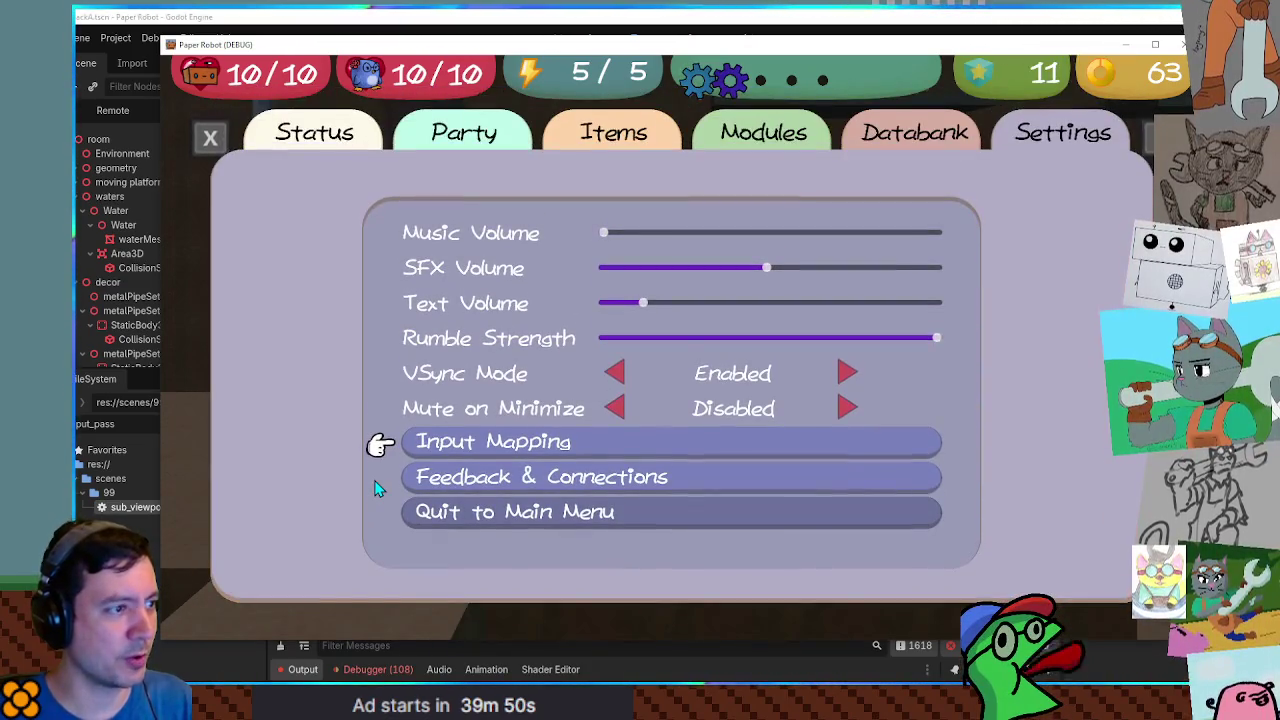
pyautogui.press('e')
pyautogui.press('Escape')
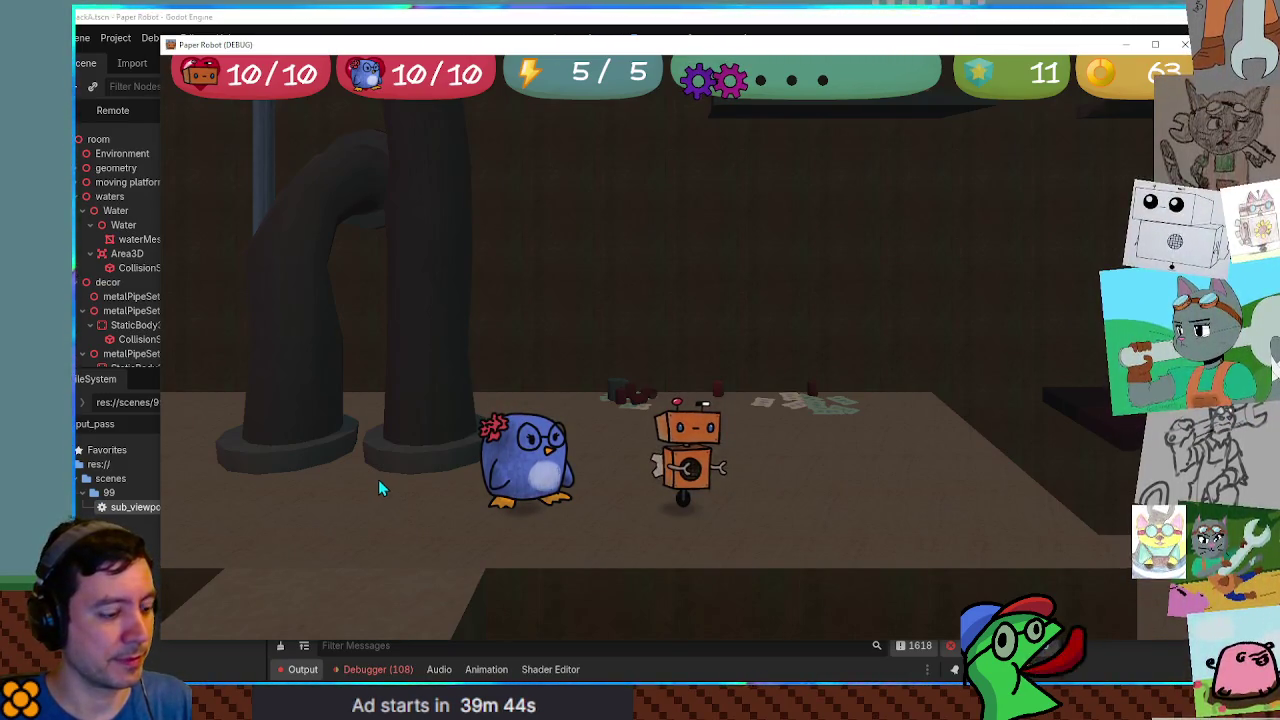
pyautogui.press('Escape')
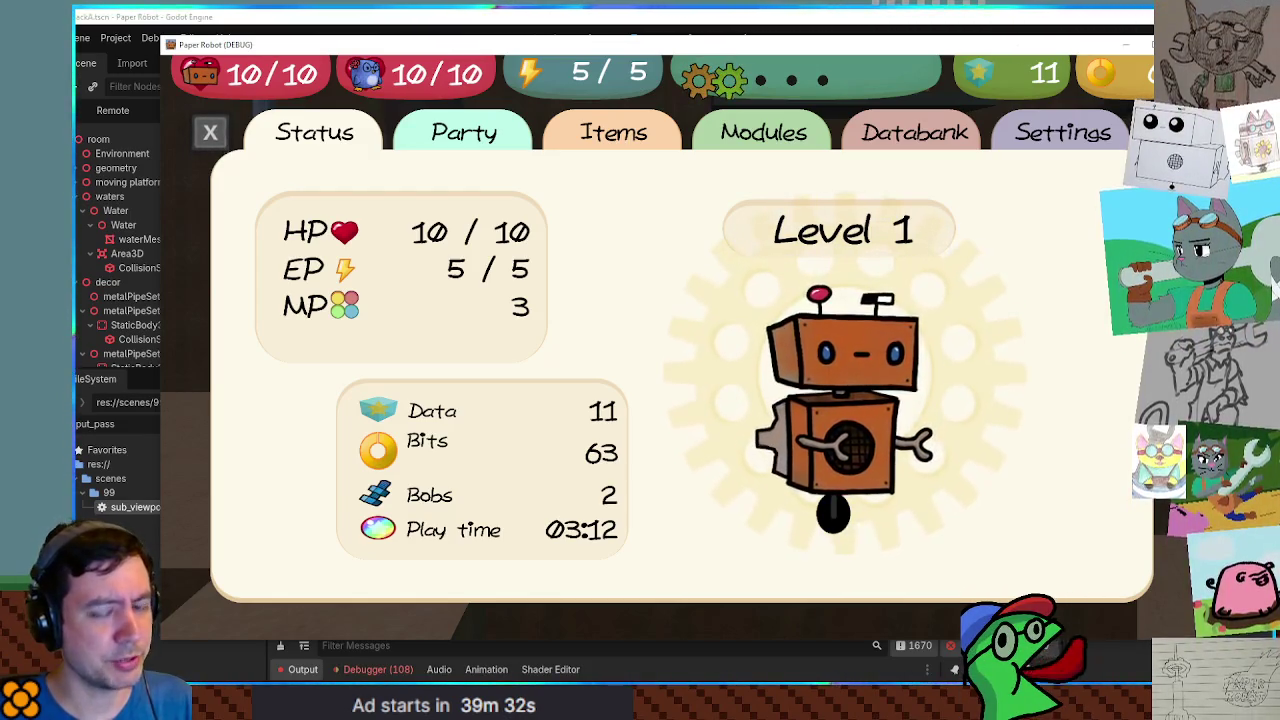
pyautogui.press('F8')
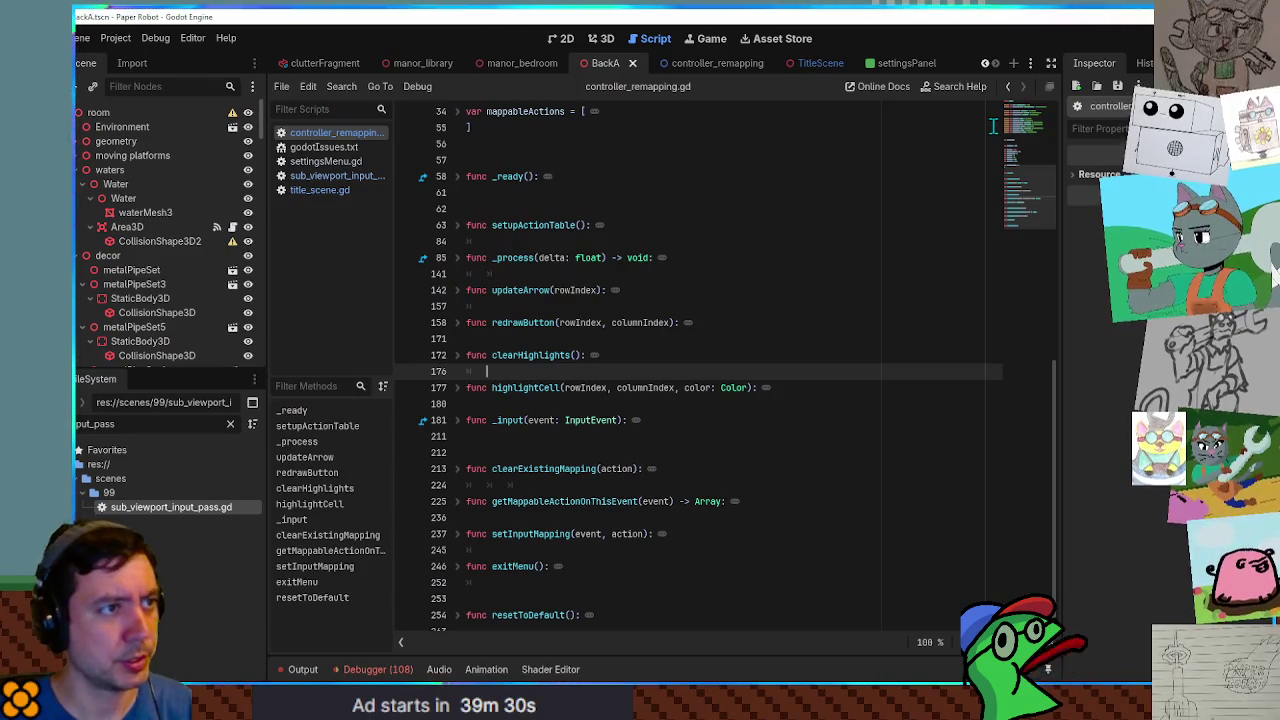
# Relaunch the game with its pause menu open, then open godotIssues.txt at the end of the notes.
pyautogui.press('F5')
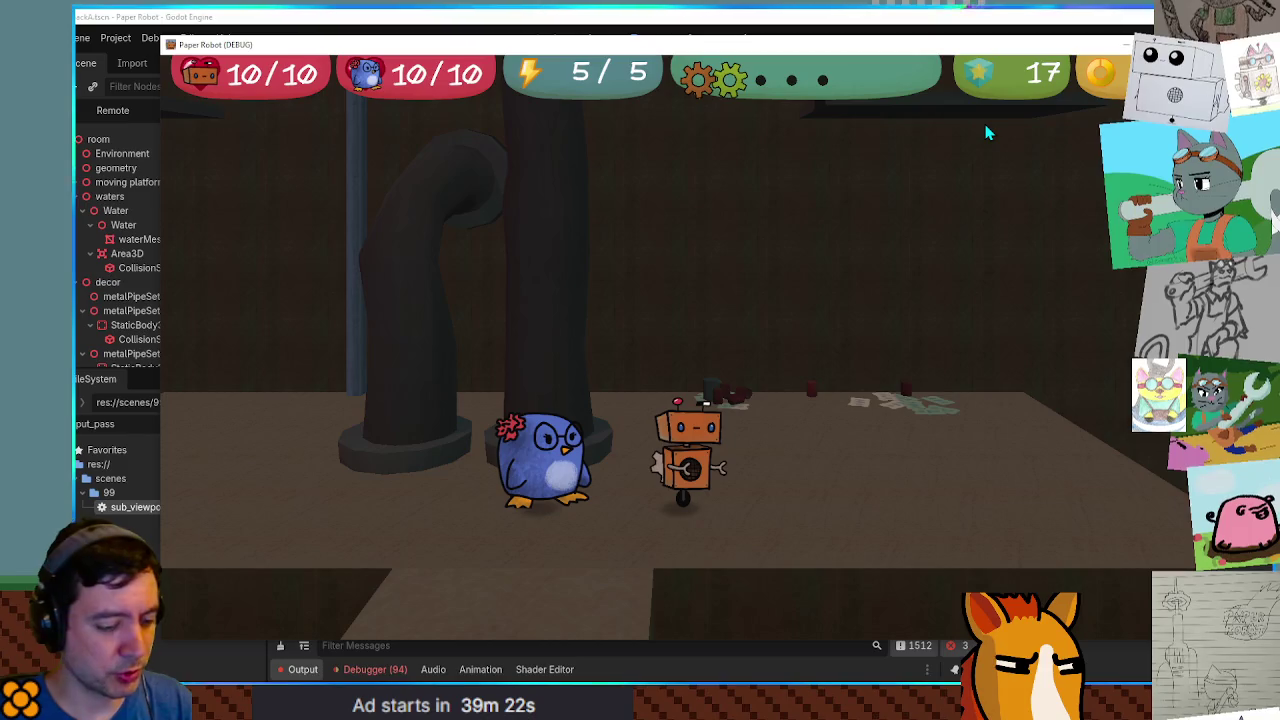
pyautogui.press('Escape')
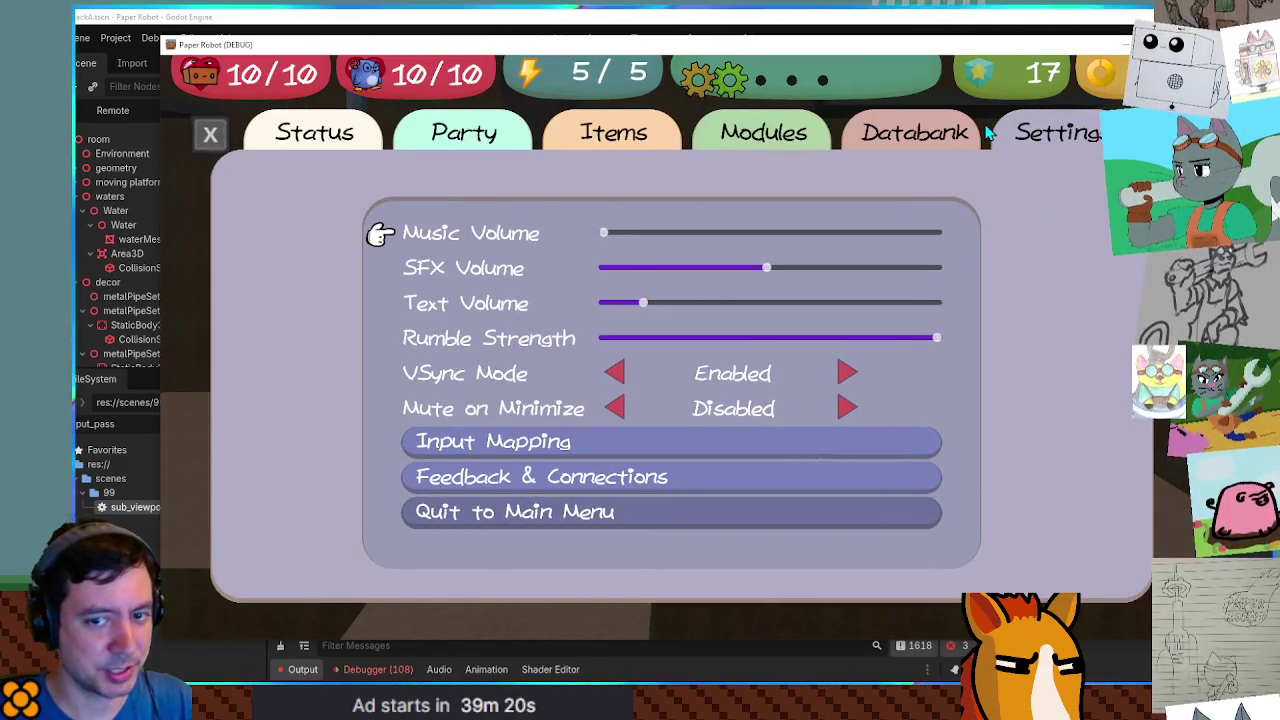
pyautogui.click(855, 20)
pyautogui.click(320, 147)
pyautogui.click(645, 315)
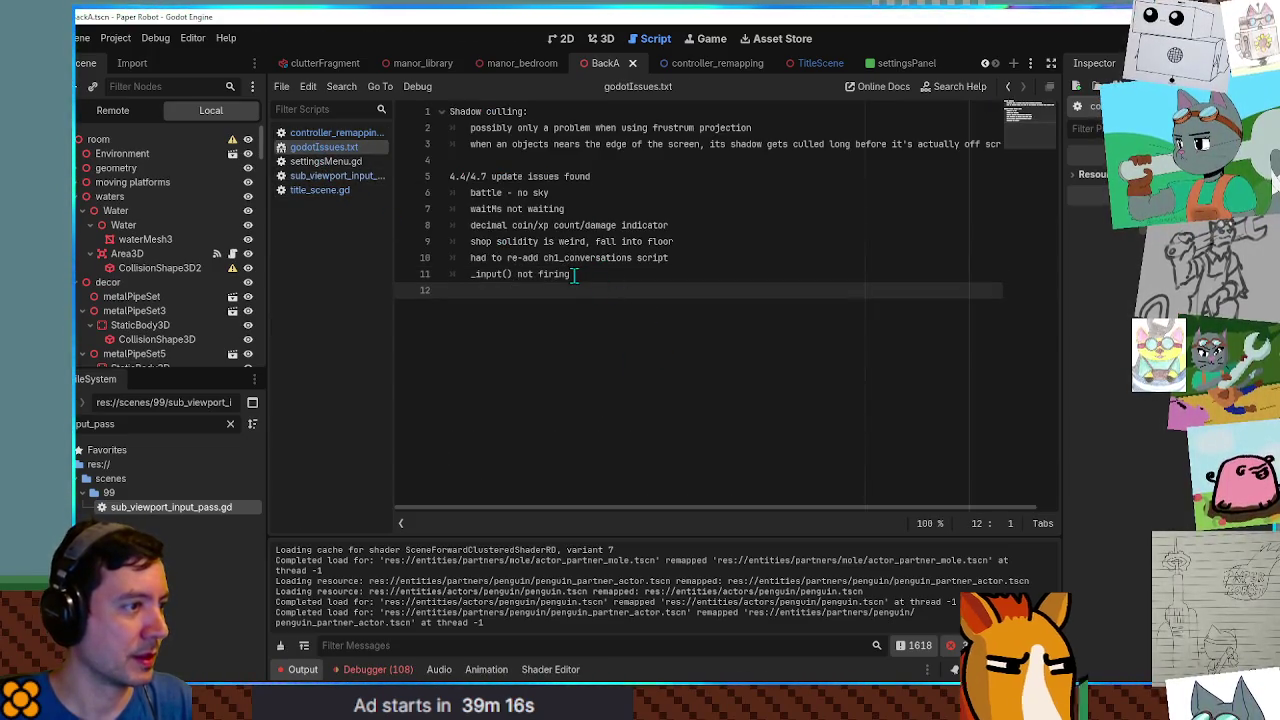
# Log the pause lock-up, paused bonus dabble and decimal player level issues, then return to the game.
pyautogui.press('Return')
pyautogui.press('Tab')
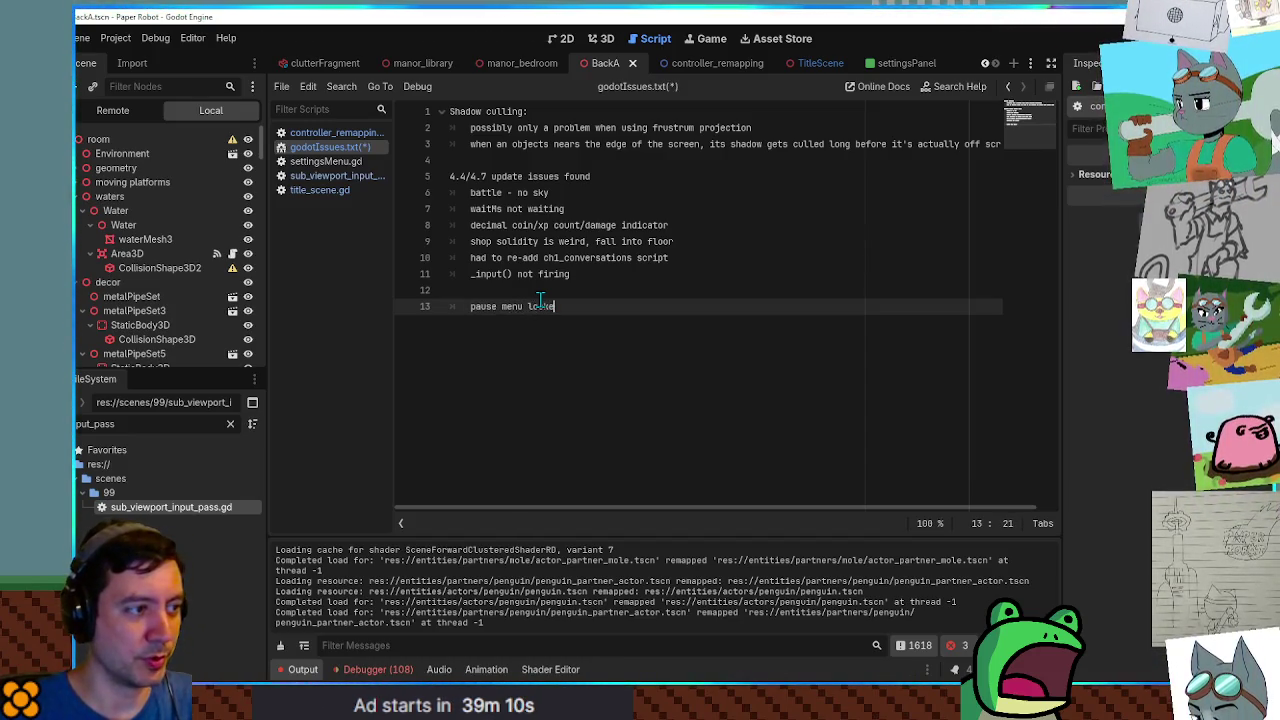
pyautogui.write('d up')
pyautogui.press('Return')
pyautogui.write('bonus dabble in world while paused')
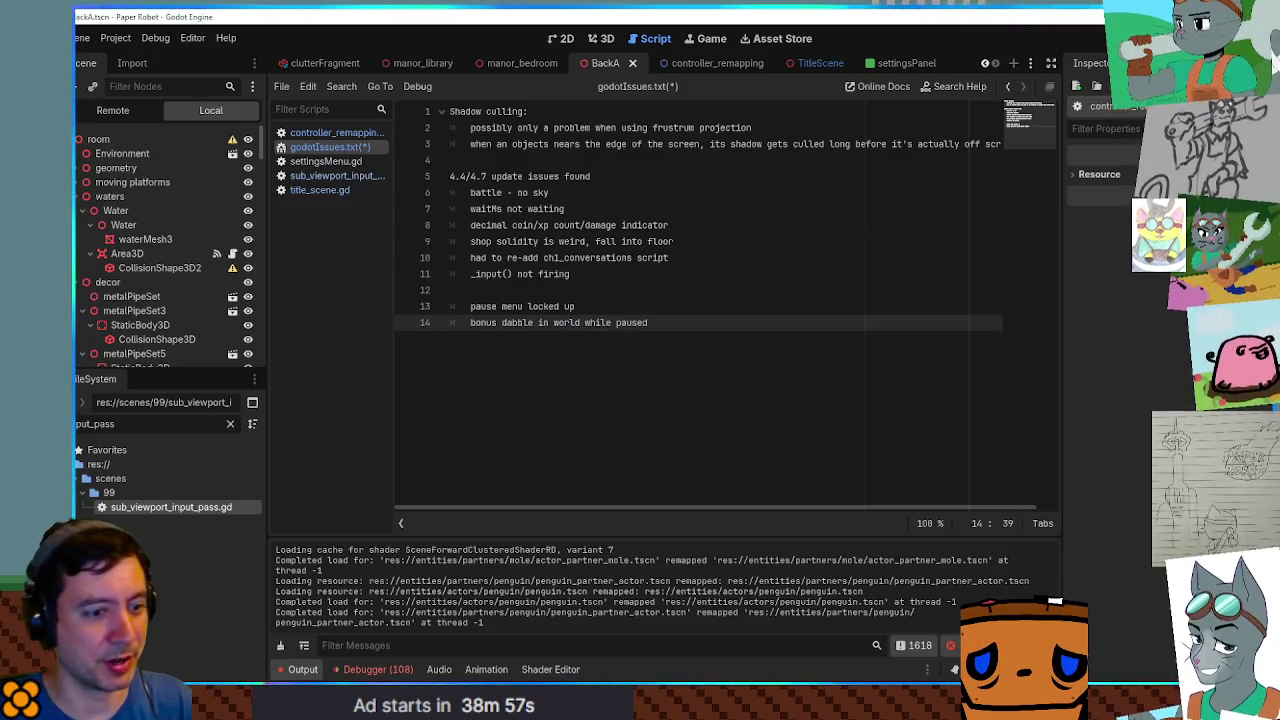
pyautogui.press('Return')
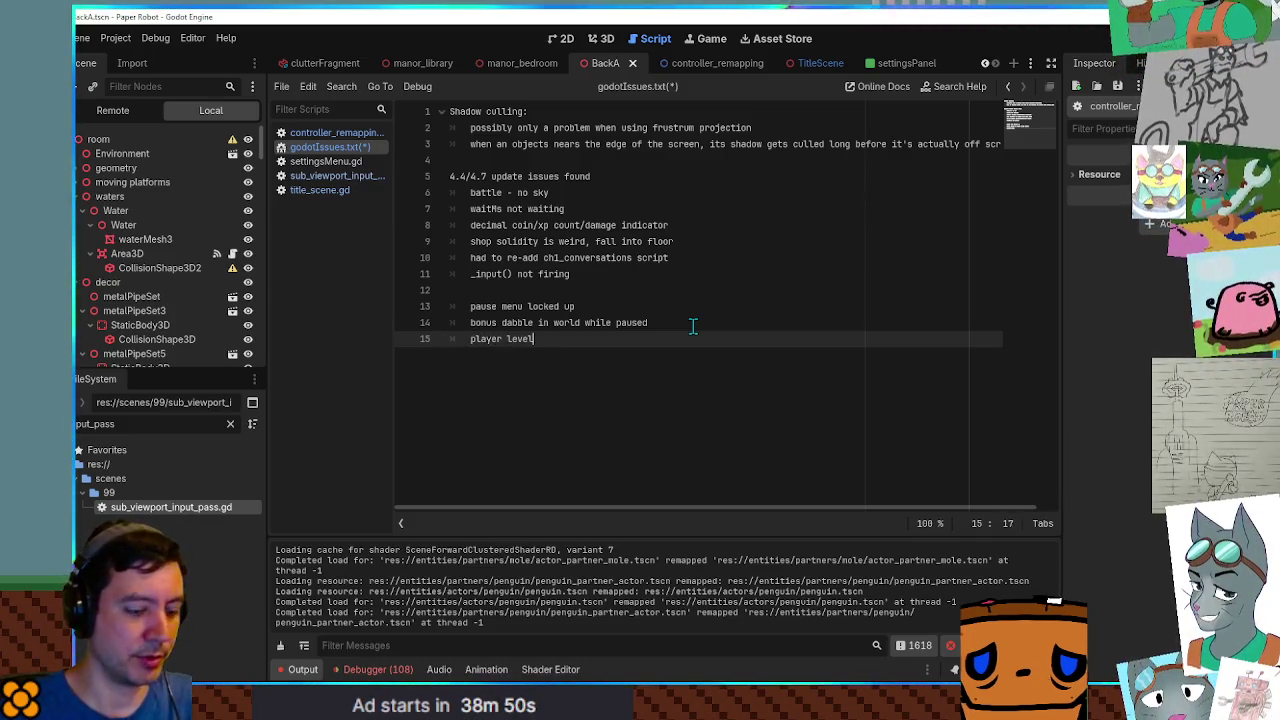
pyautogui.write(' in file select is decimal')
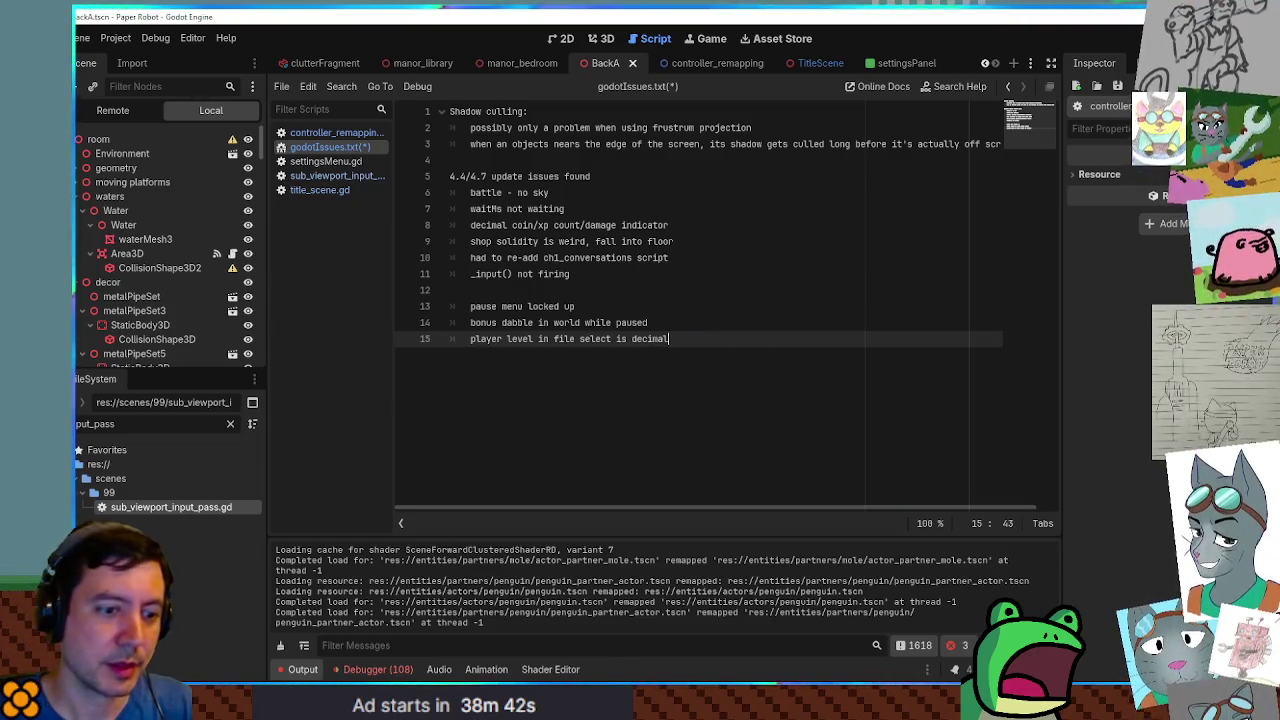
pyautogui.hotkey('alt', 'Tab')
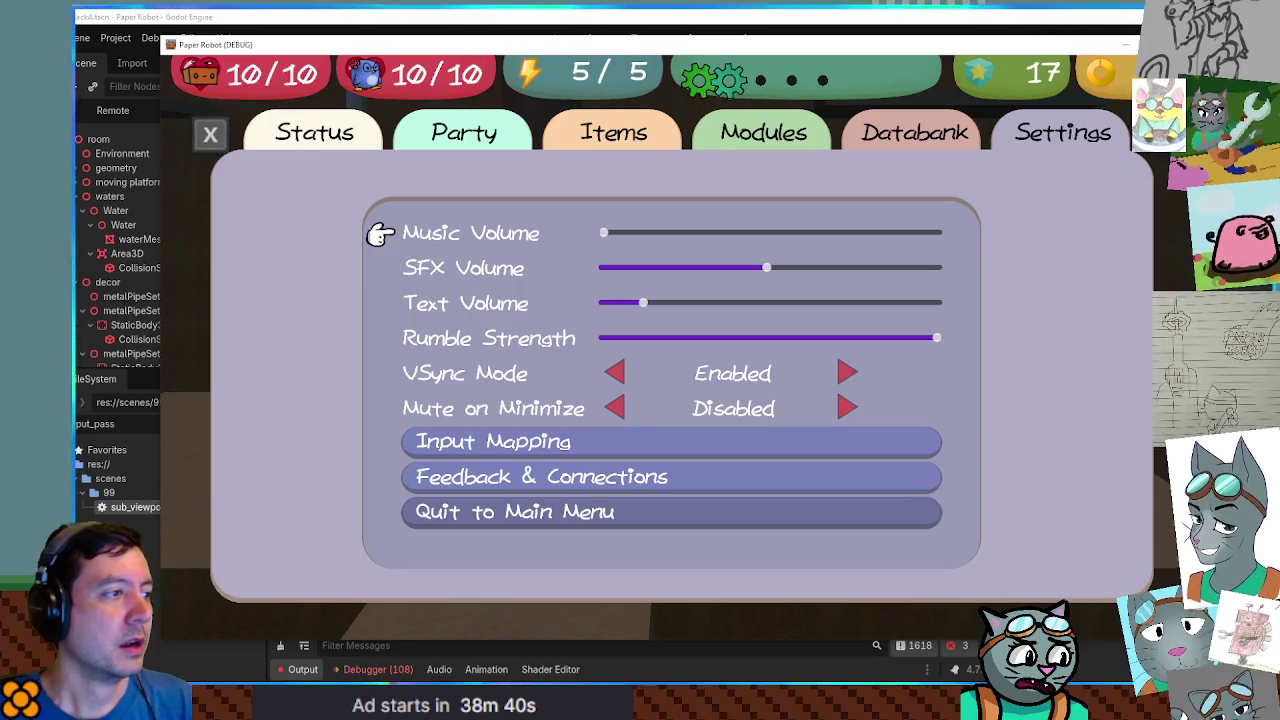
# Open and close Input Mapping, cycle Databank and Settings tabs, and close and reopen the pause menu.
pyautogui.press('space')
pyautogui.press('Escape')
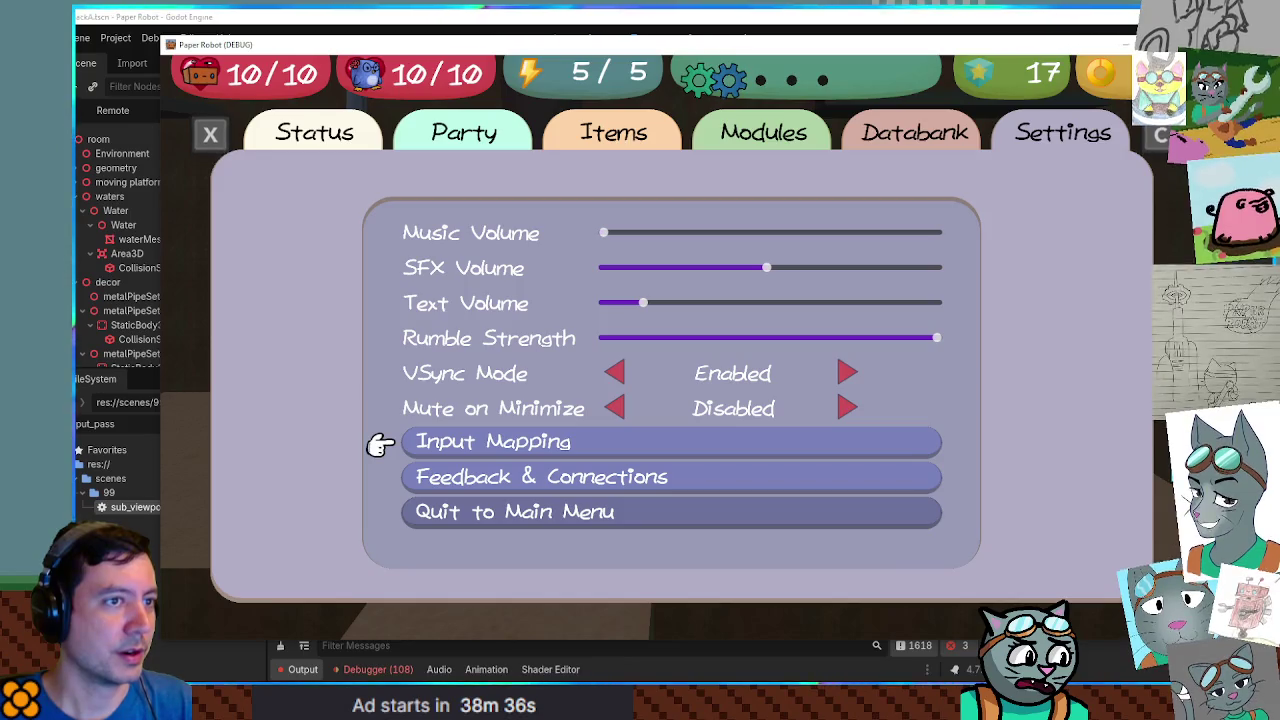
pyautogui.press('q')
pyautogui.press('e')
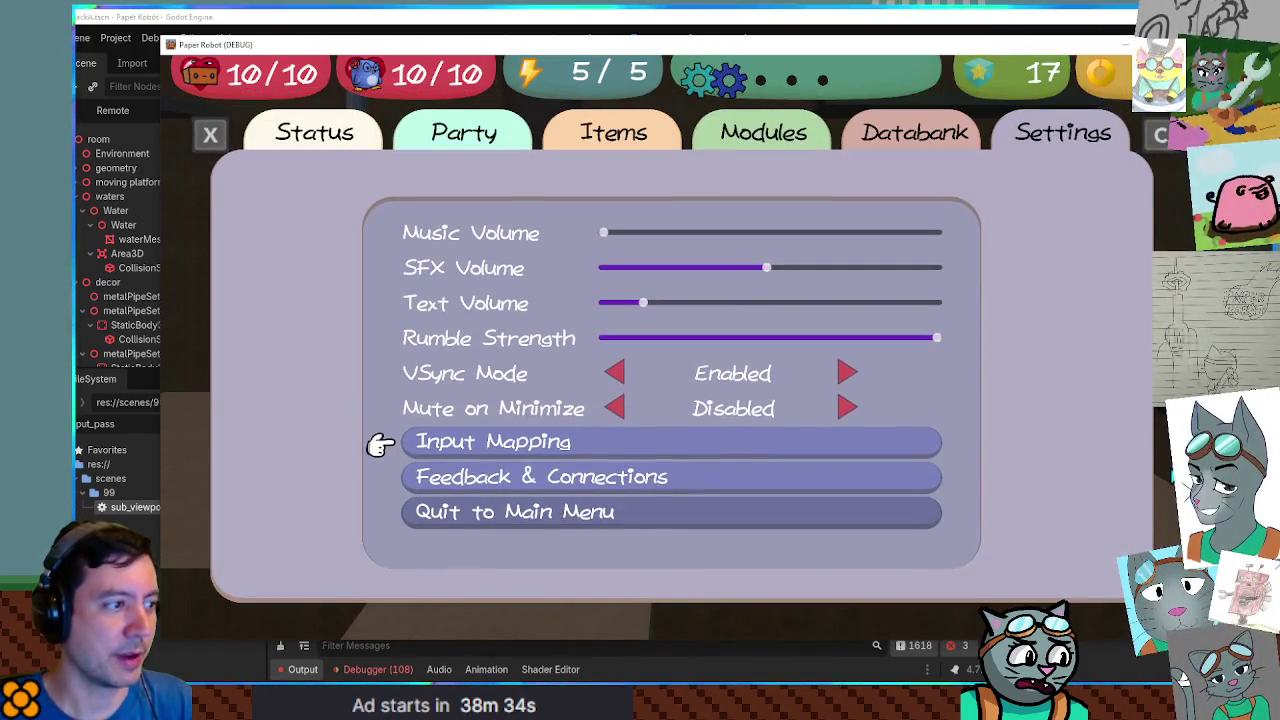
pyautogui.press('q')
pyautogui.press('Escape')
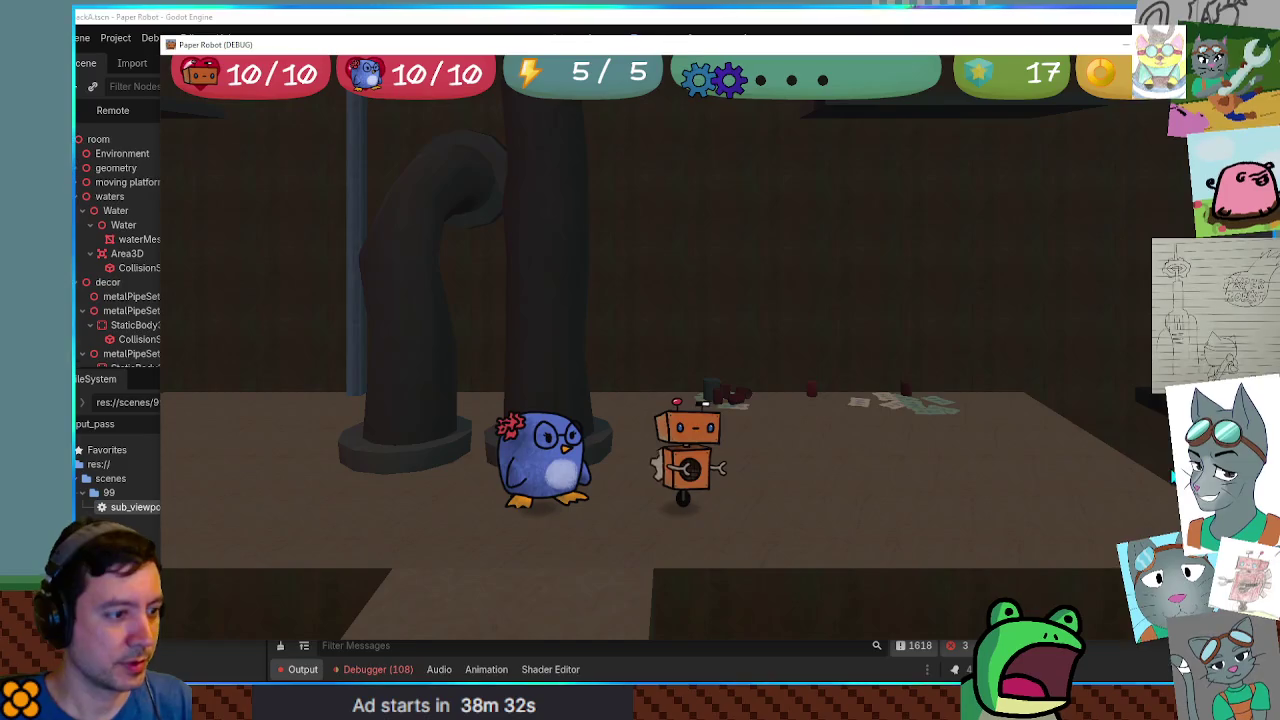
pyautogui.press('Escape')
pyautogui.press('space')
pyautogui.press('Escape')
pyautogui.press('Escape')
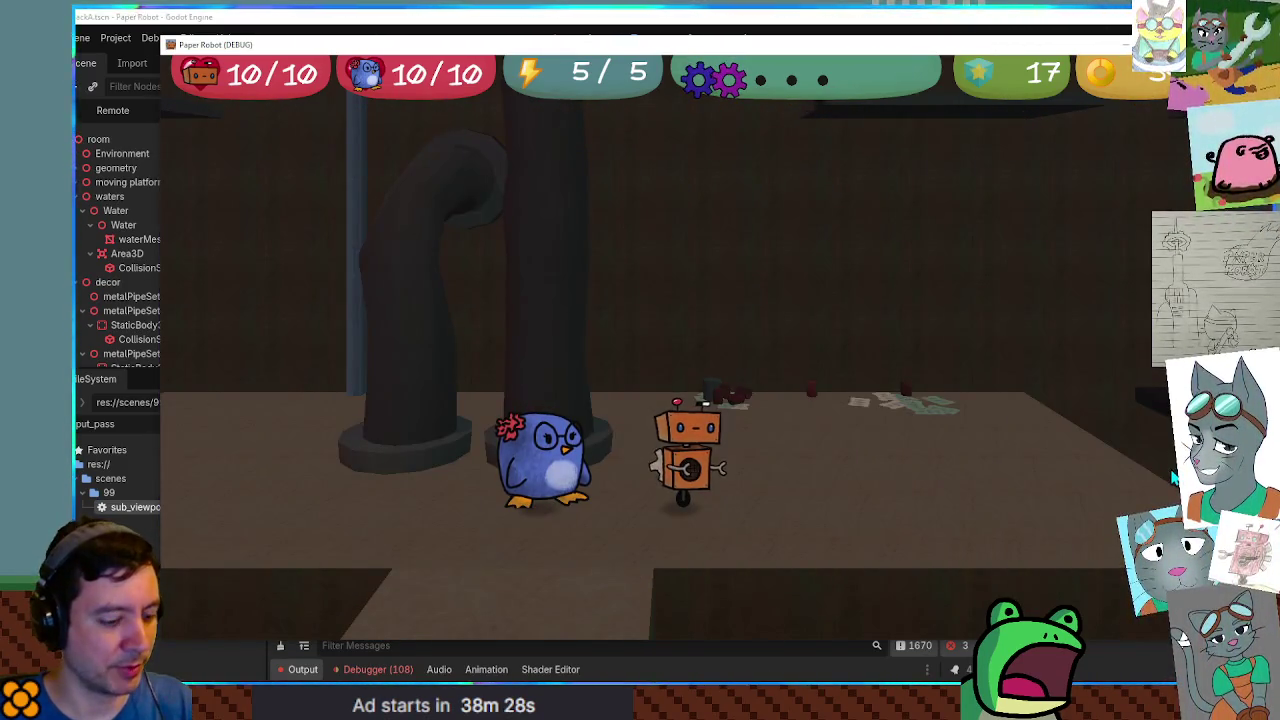
pyautogui.press('Escape')
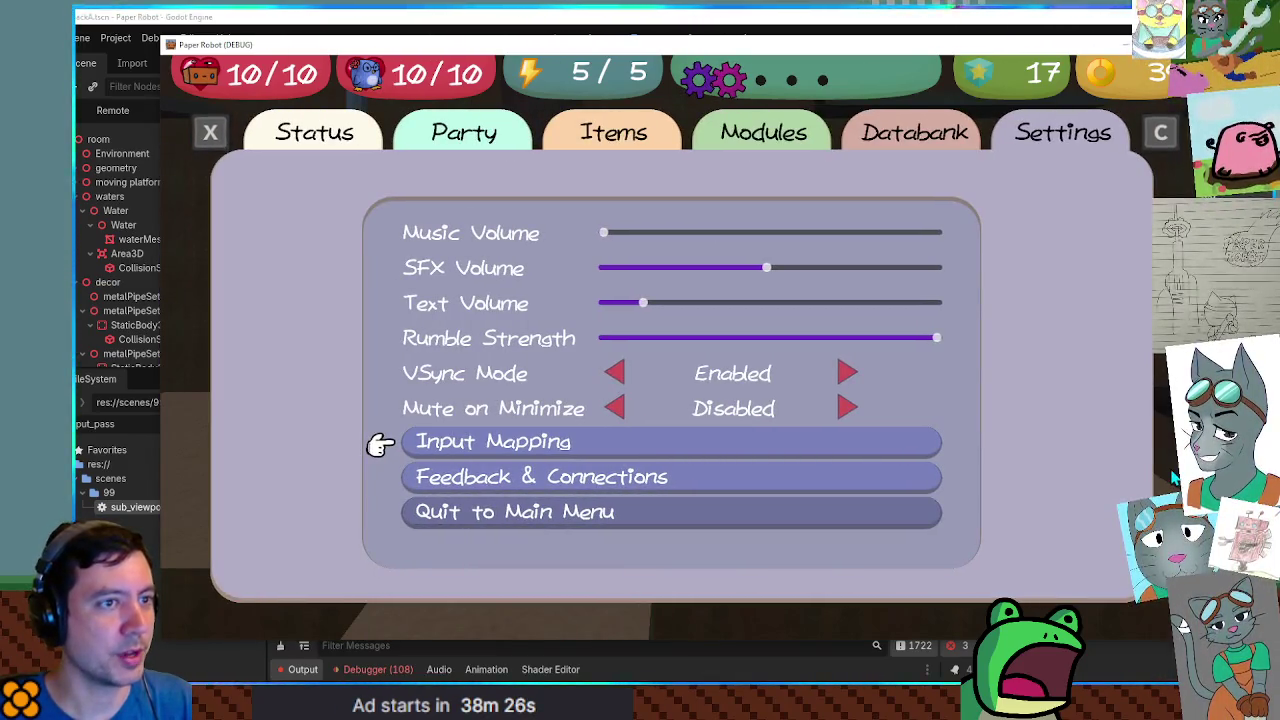
# Open Feedback & Connections, cycle tabs, then reopen it with Official Discord Server selected.
pyautogui.press('Up')
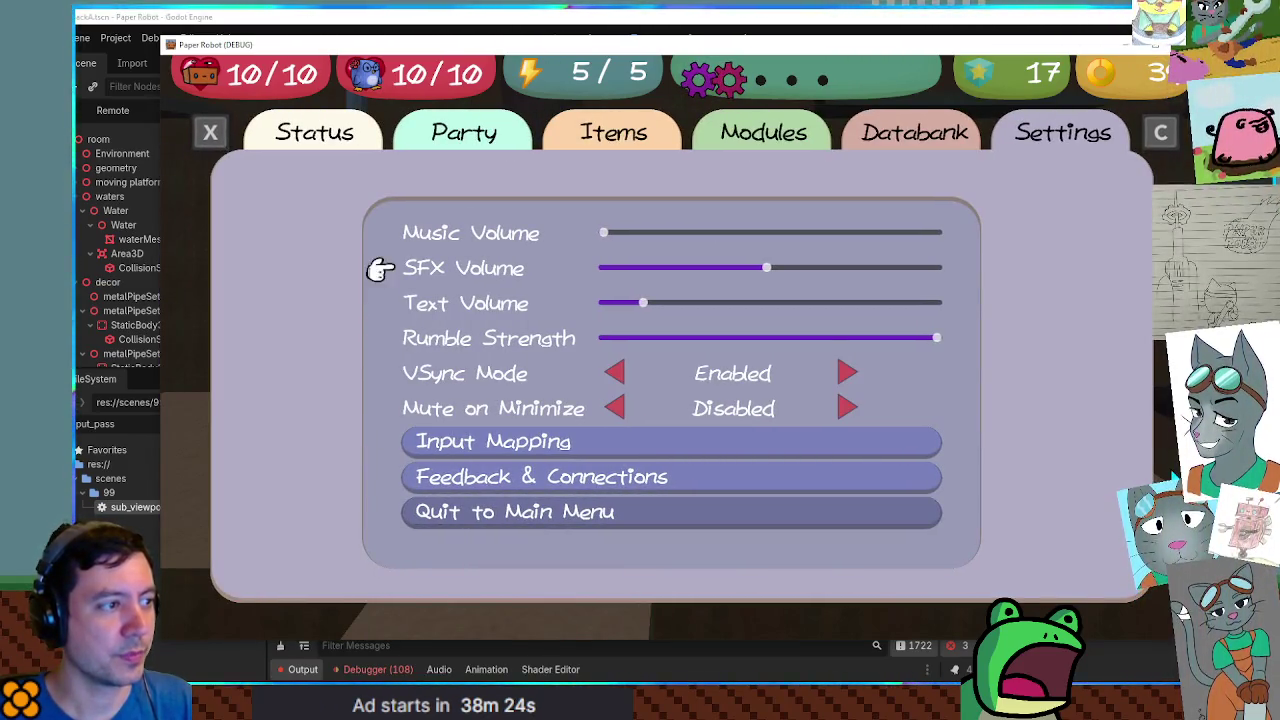
pyautogui.press('Up')
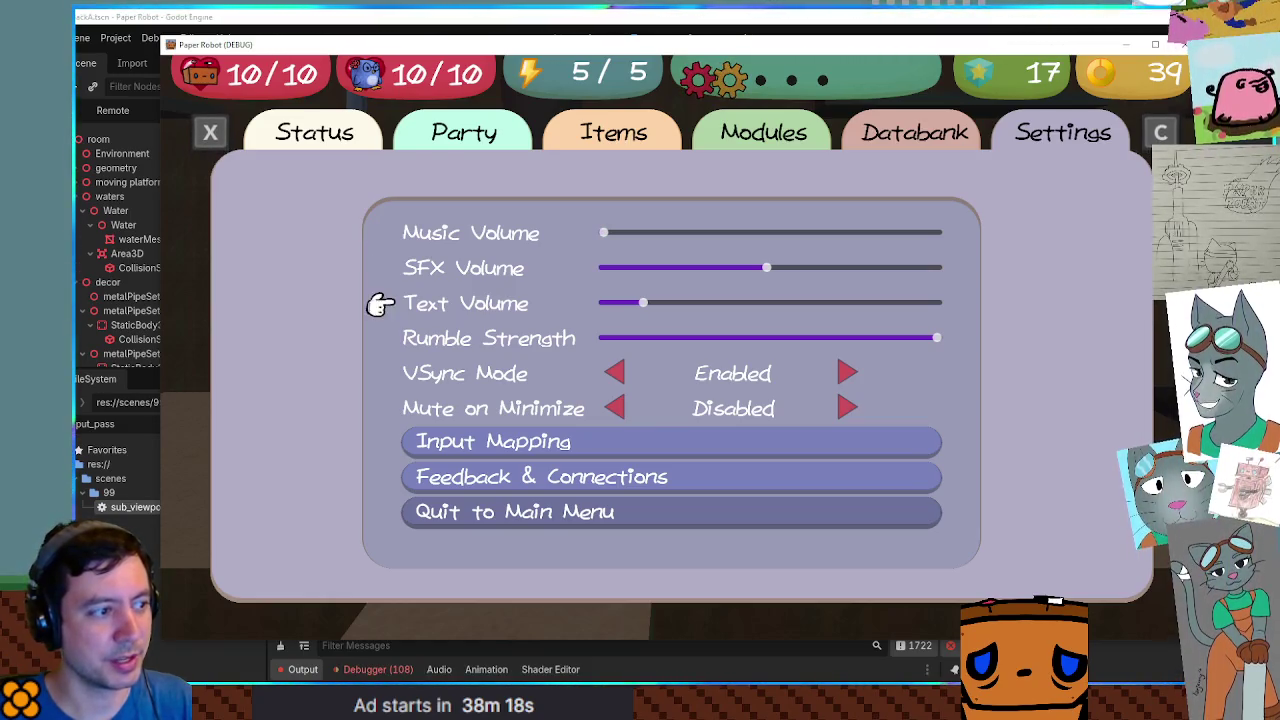
pyautogui.press('Return')
pyautogui.press('Escape')
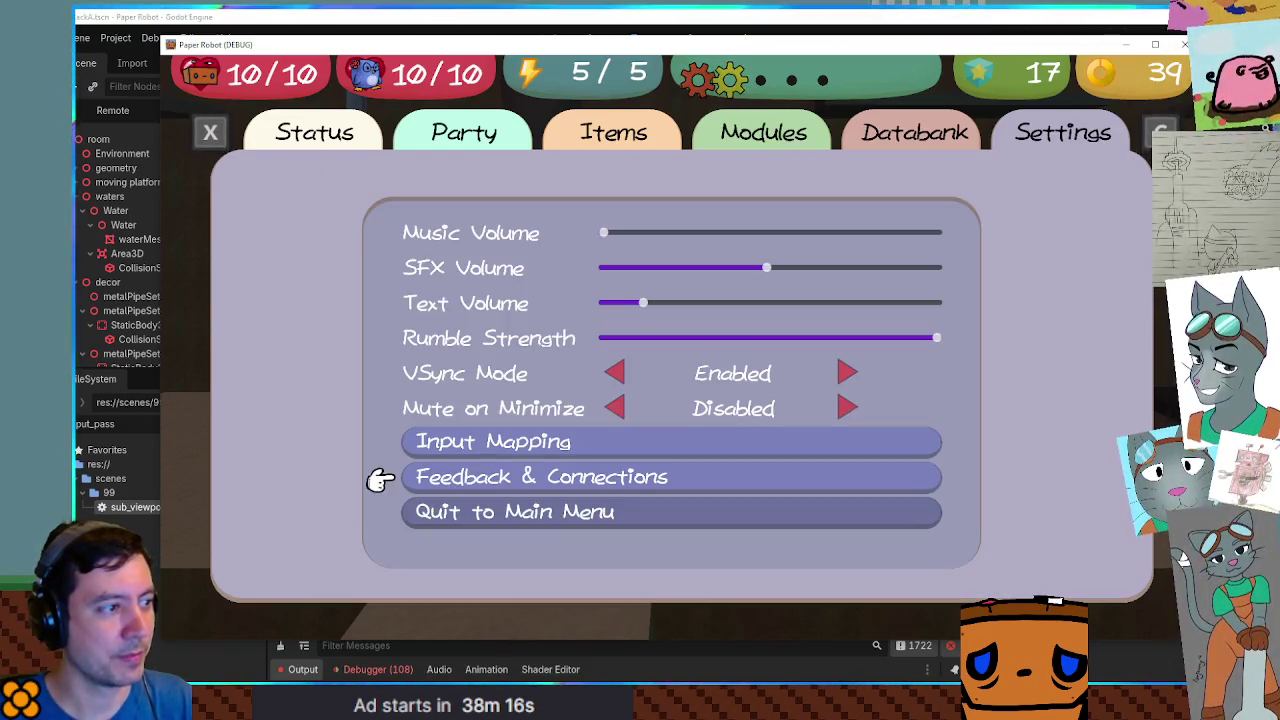
pyautogui.press('q')
pyautogui.press('e')
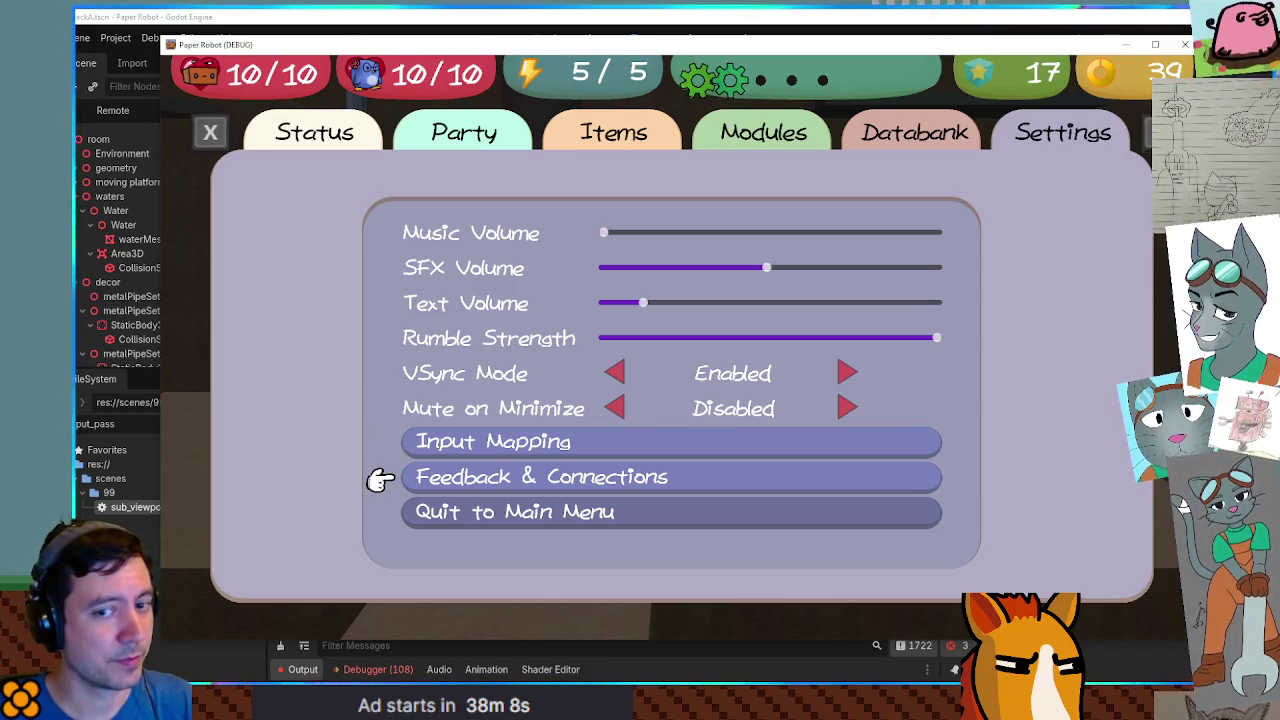
pyautogui.press('Return')
pyautogui.press('Down')
pyautogui.press('Down')
pyautogui.press('Up')
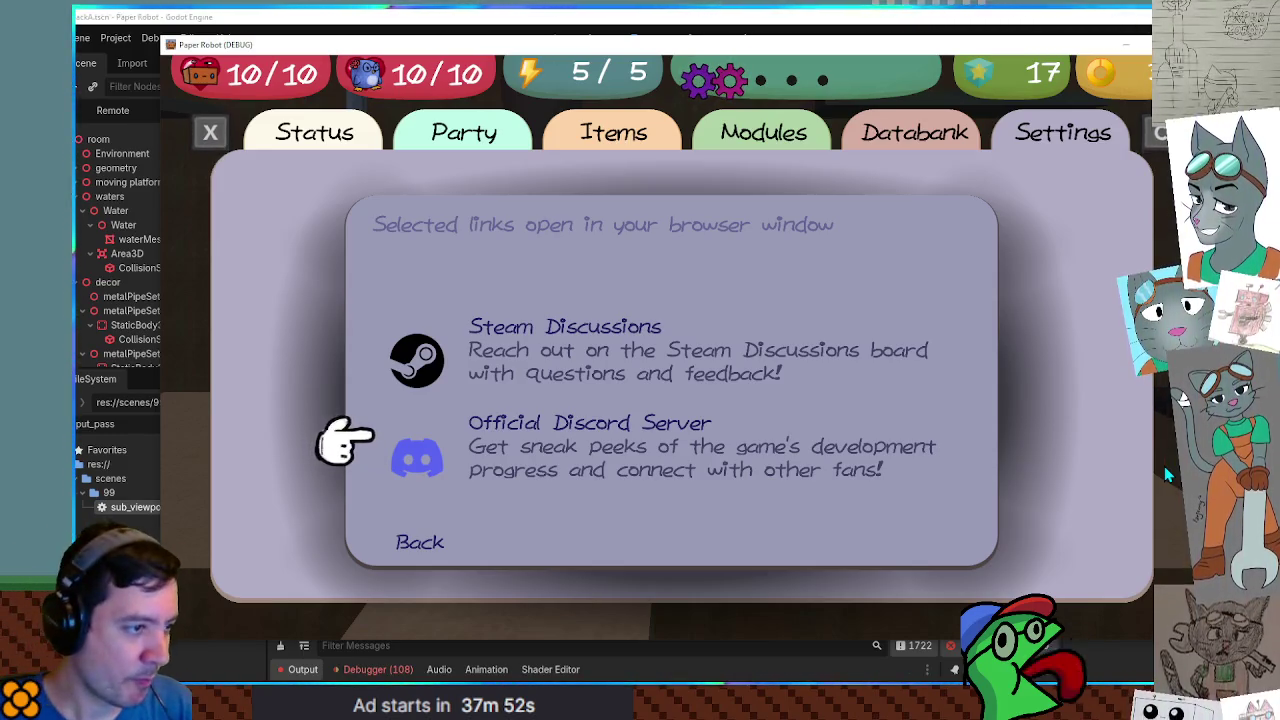
# Go Back to the settings list, step through its buttons, and cycle to Databank and back.
pyautogui.press('Down')
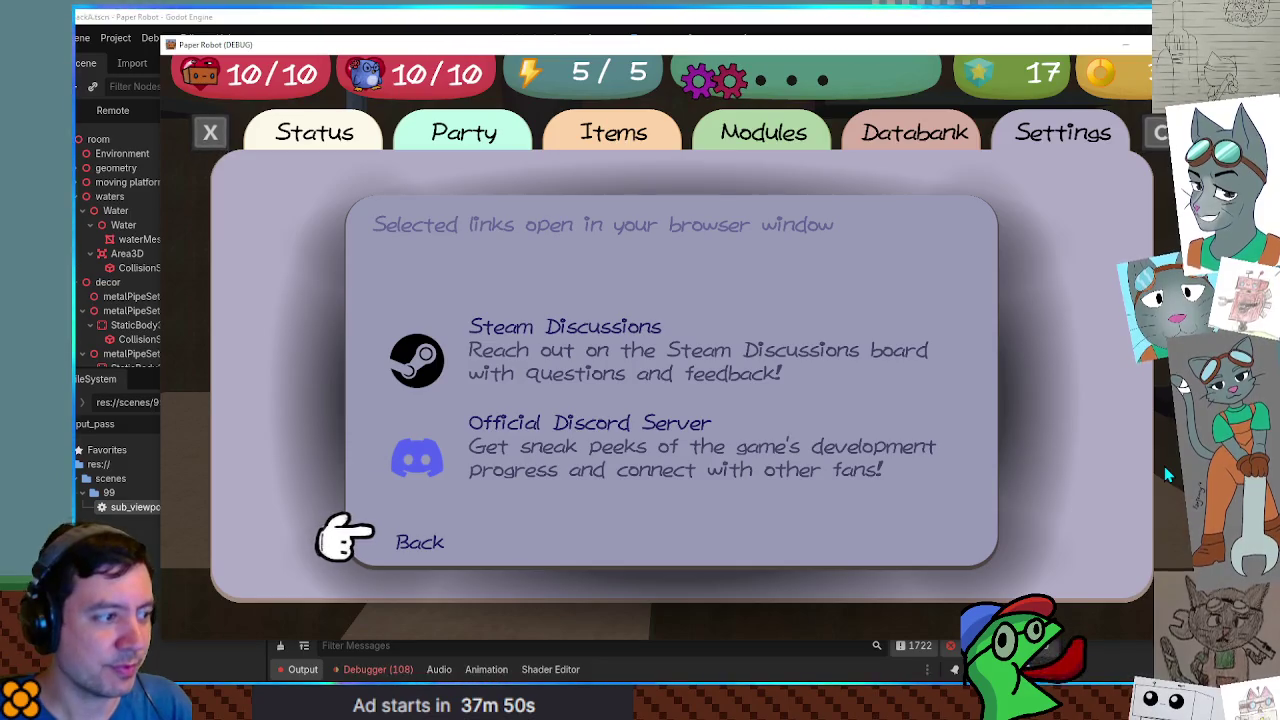
pyautogui.press('Return')
pyautogui.press('Down')
pyautogui.press('Up')
pyautogui.press('Up')
pyautogui.press('Down')
pyautogui.press('Down')
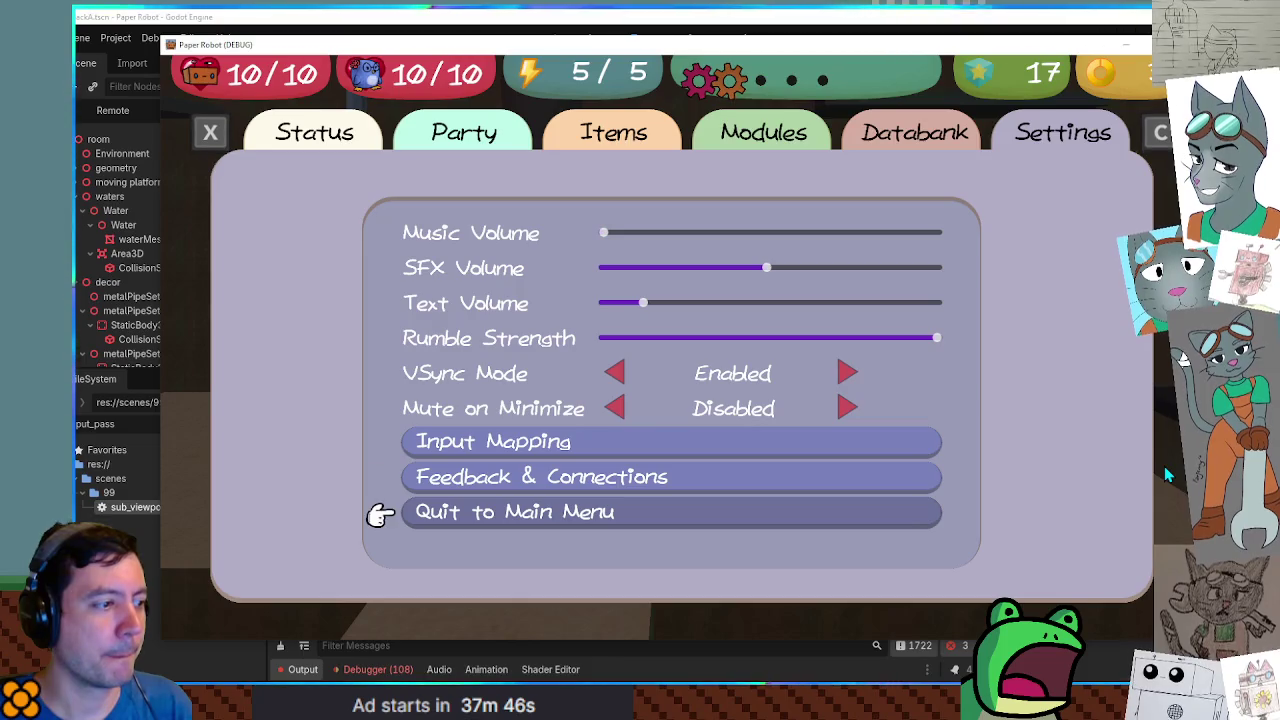
pyautogui.press('Up')
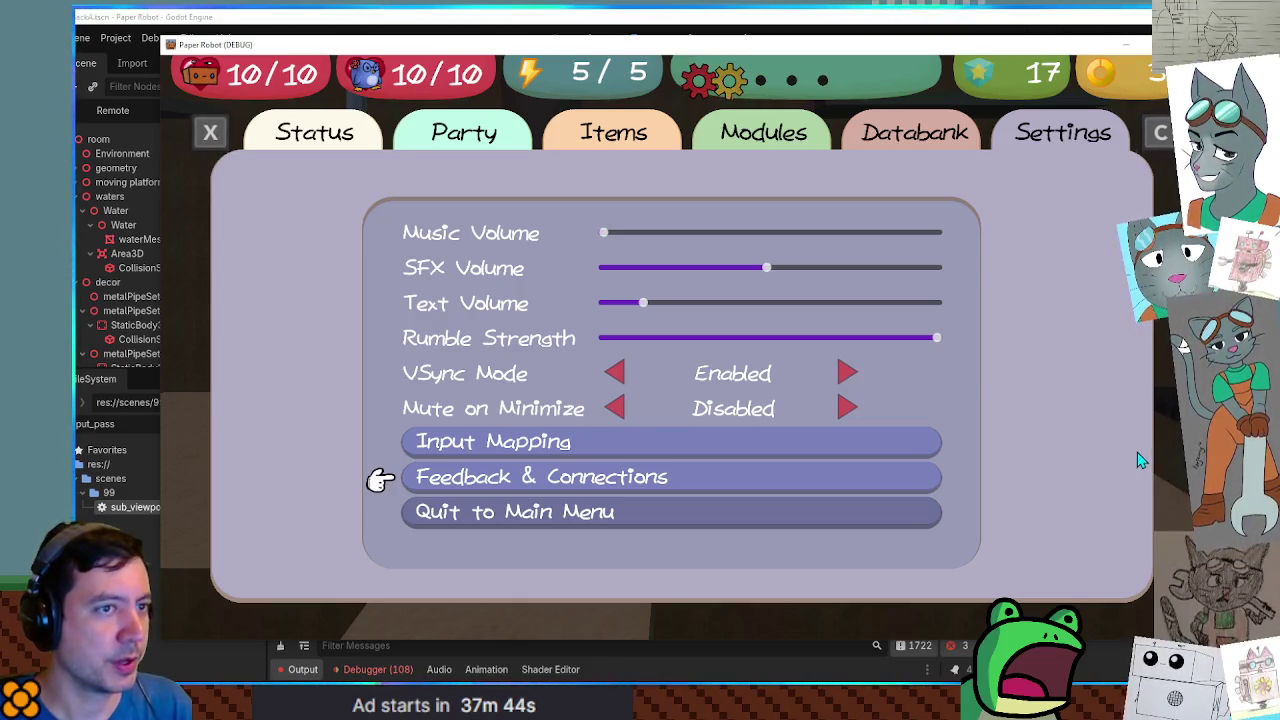
pyautogui.press('q')
pyautogui.press('e')
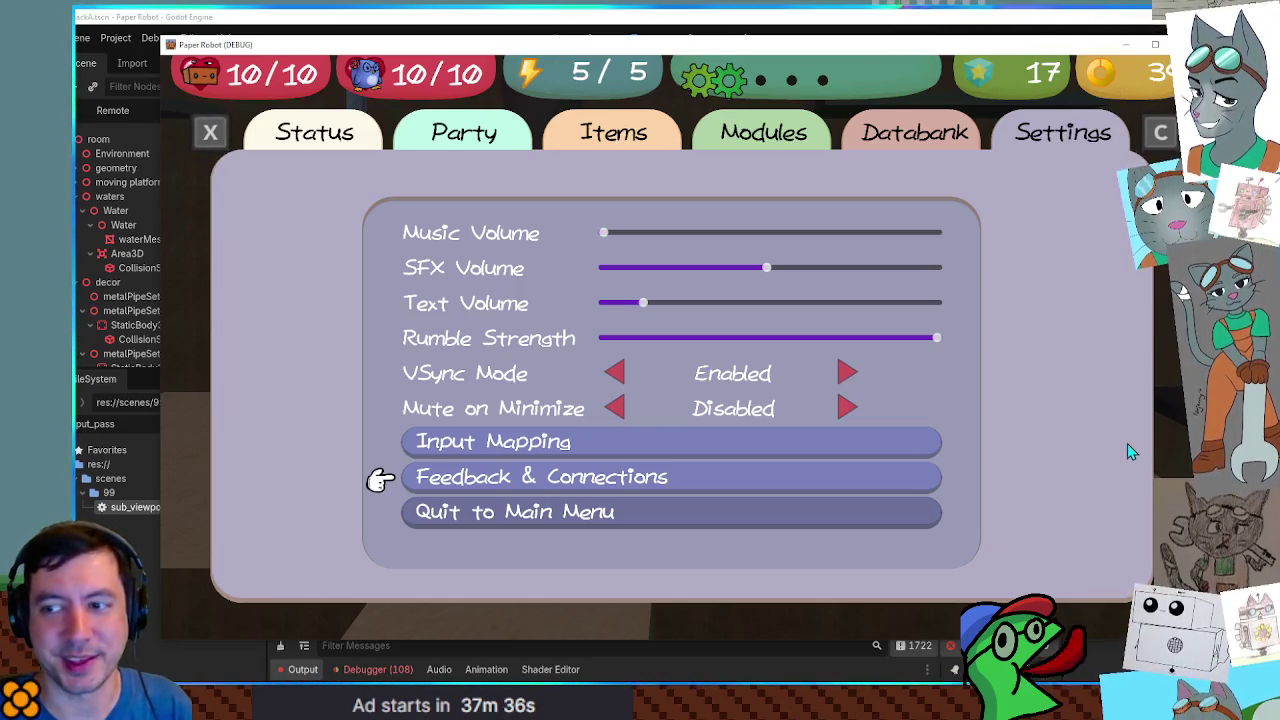
# Move up to SFX Volume, cycle the tabs to Databank and back, then return to the editor.
pyautogui.press('Up')
pyautogui.press('Up')
pyautogui.press('Up')
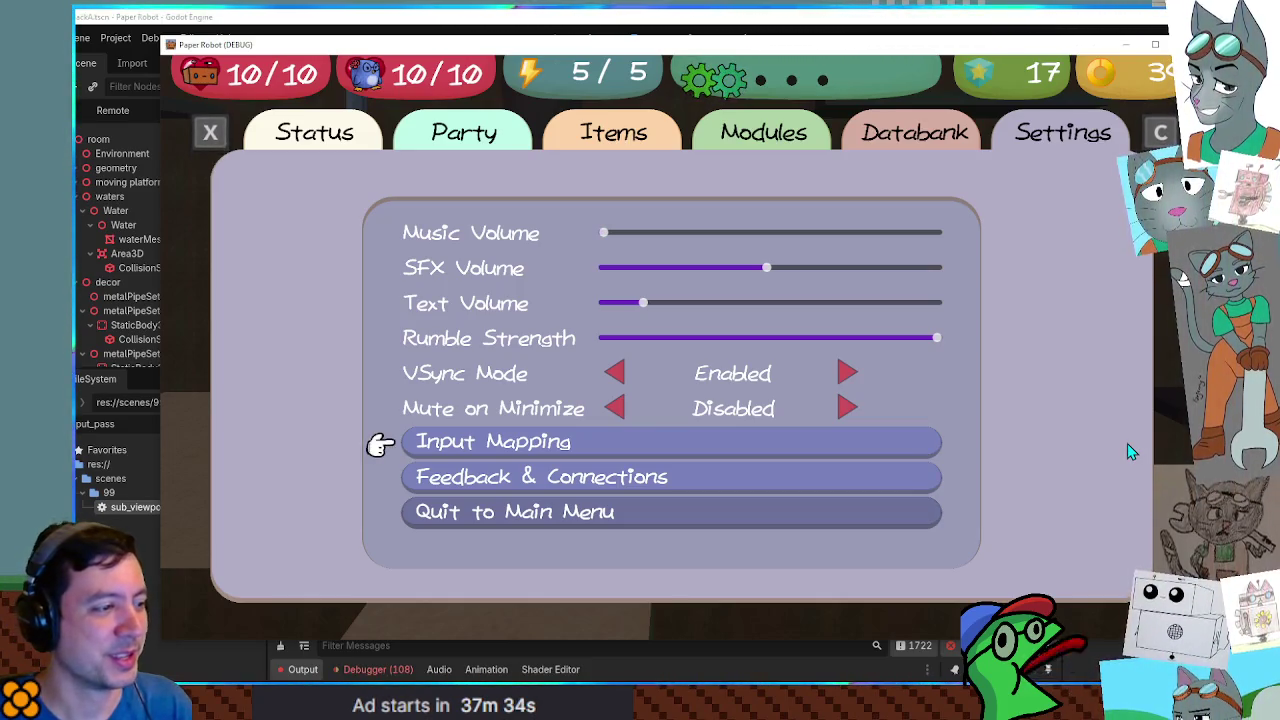
pyautogui.press('Up')
pyautogui.press('Up')
pyautogui.press('q')
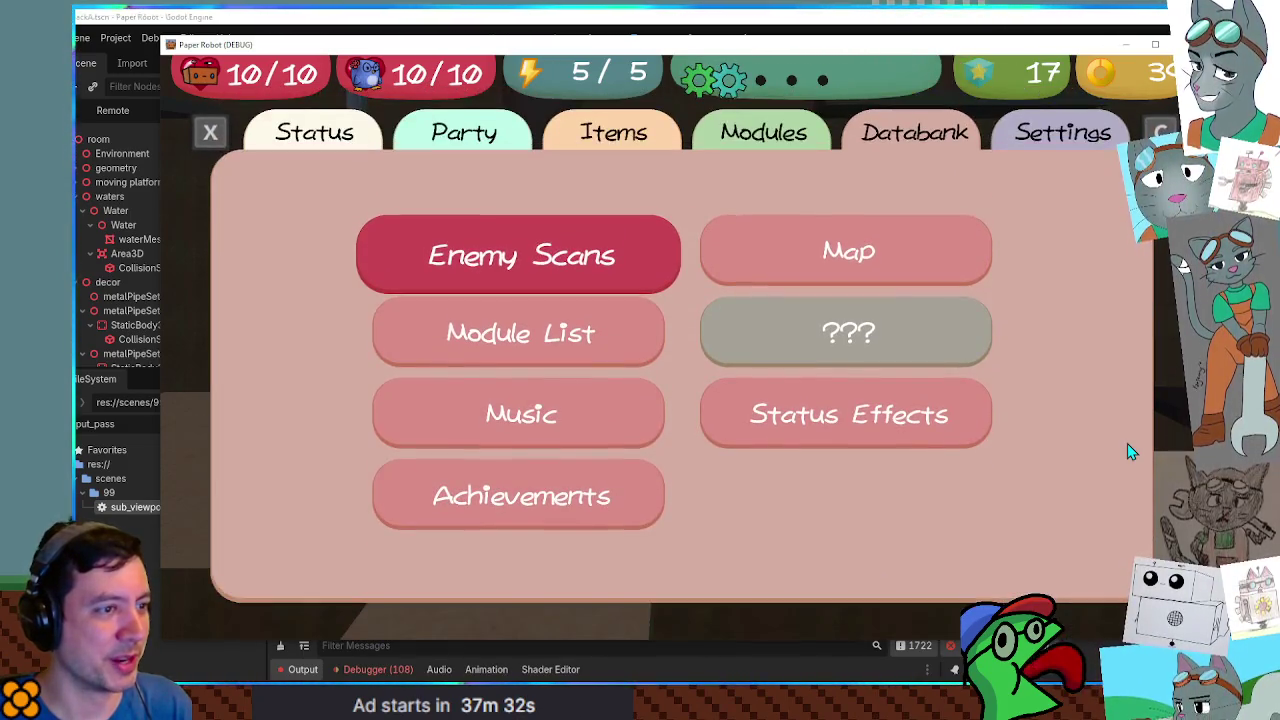
pyautogui.press('e')
pyautogui.press('e')
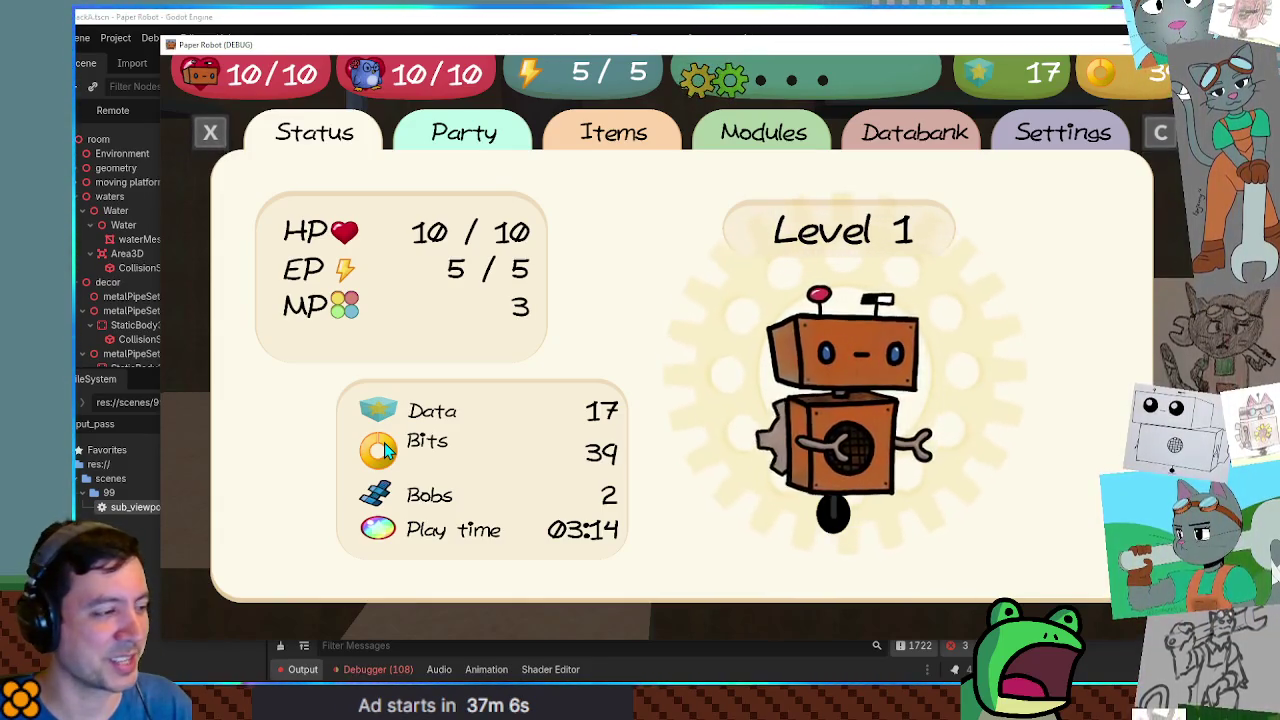
pyautogui.click(810, 20)
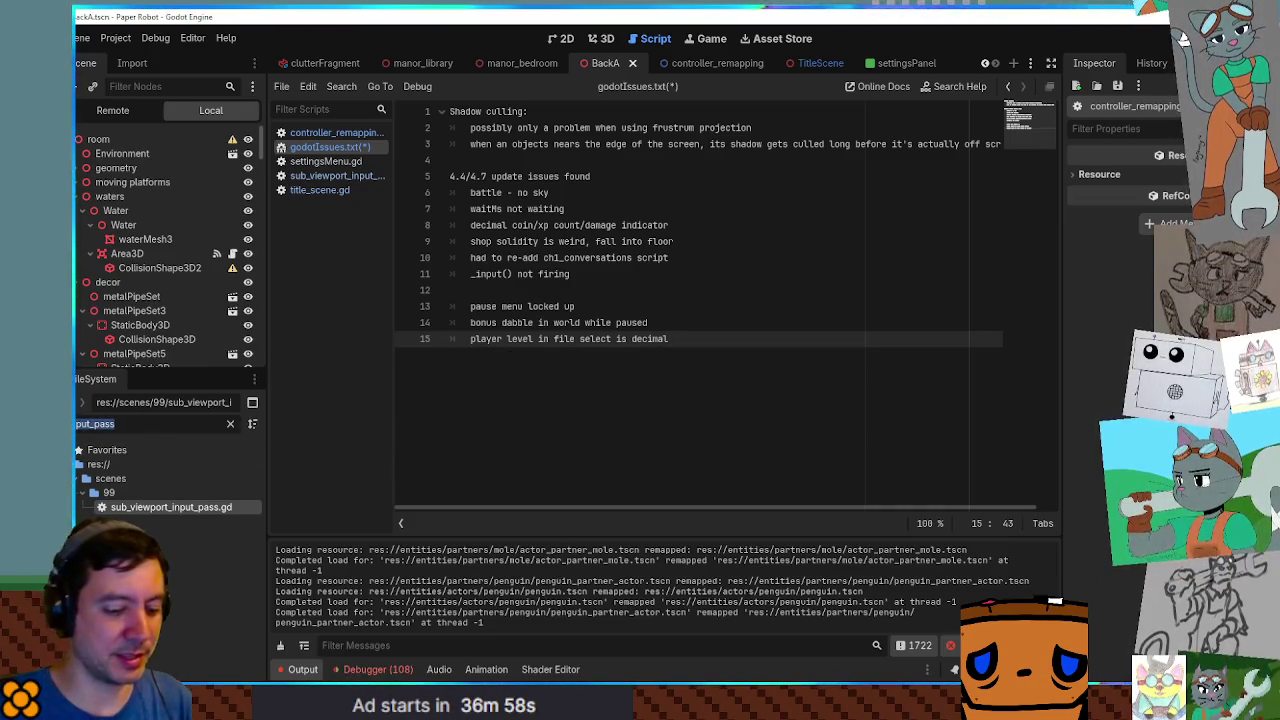
# Clear the FileSystem filter and open save_file.gd in the script editor.
pyautogui.press('BackSpace')
pyautogui.press('Down')
pyautogui.press('Down')
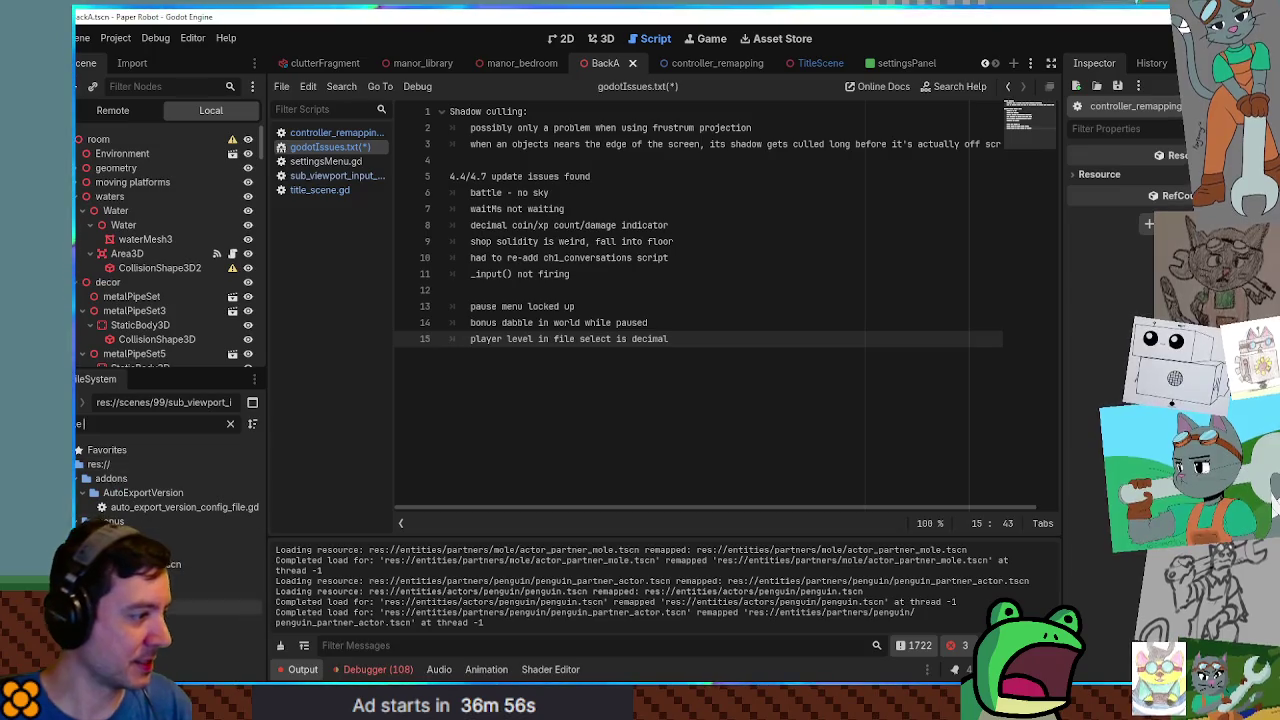
pyautogui.press('Return')
pyautogui.scroll(-5, 871, 225)
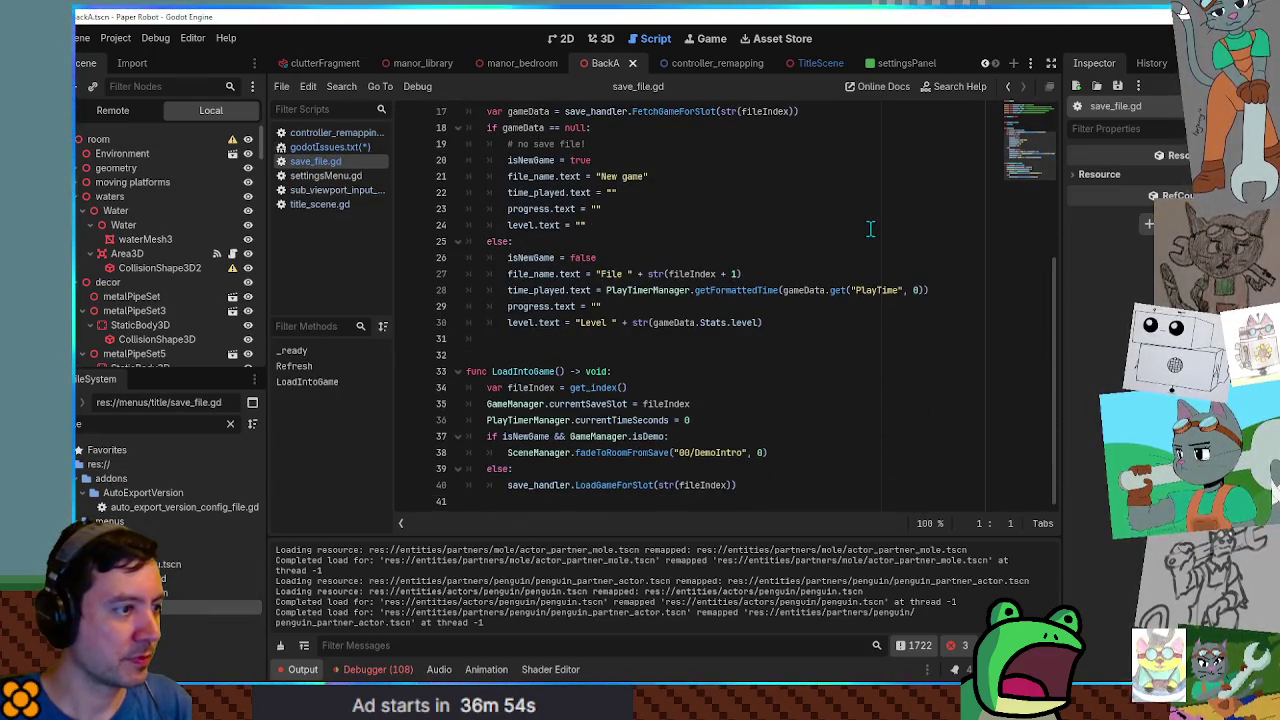
# Change line 30 to str(int(gameData.Stats.level)) and save the script.
pyautogui.doubleClick(520, 323)
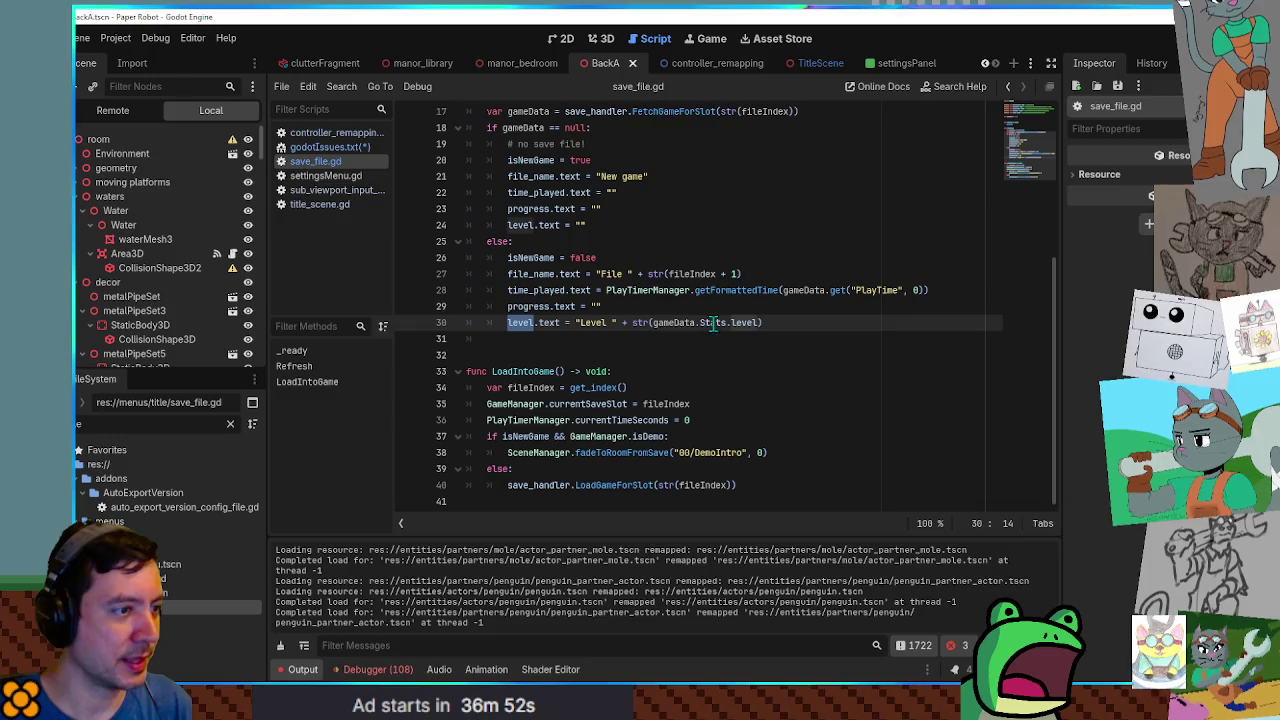
pyautogui.doubleClick(645, 322)
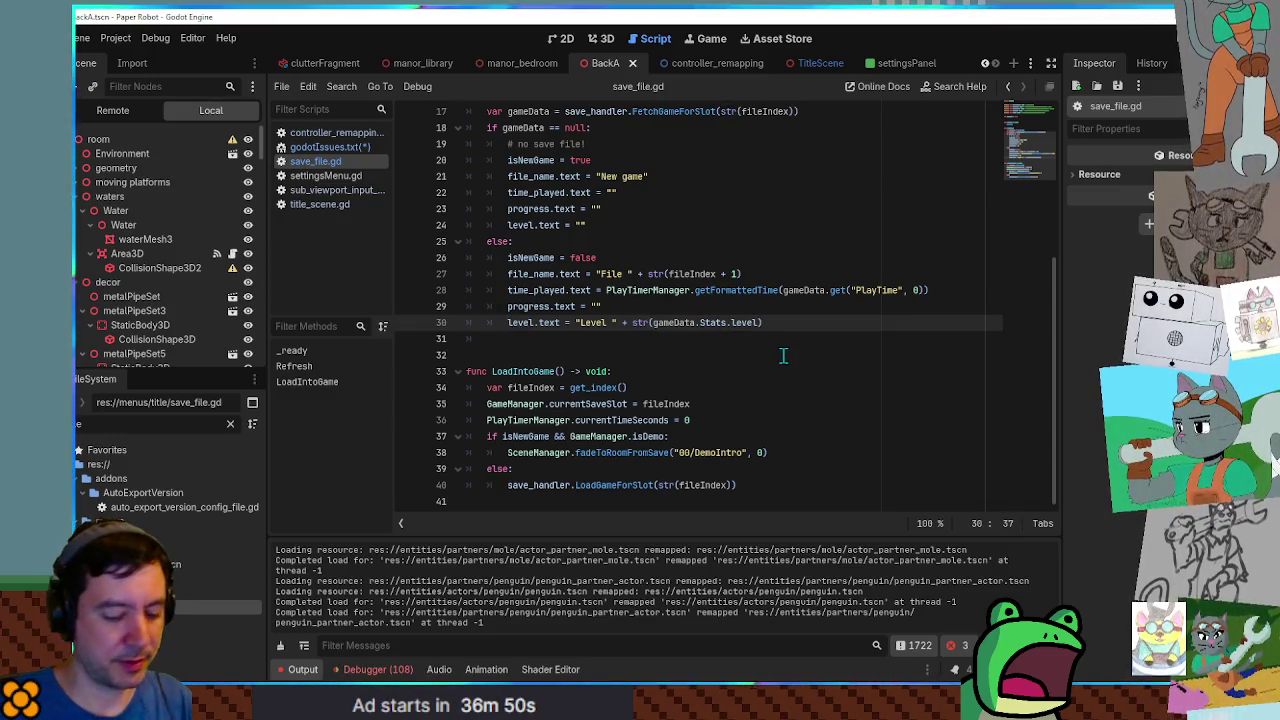
pyautogui.write('int(')
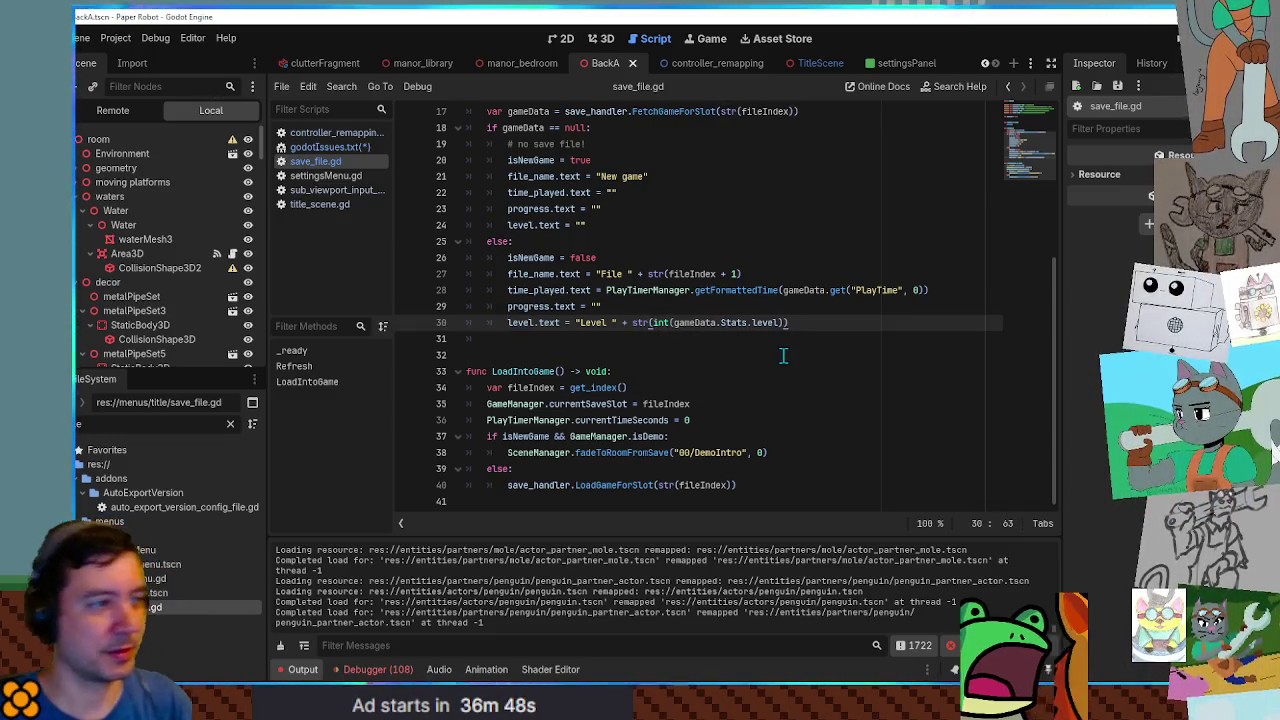
pyautogui.write(')')
pyautogui.press('Up')
pyautogui.hotkey('ctrl', 's')
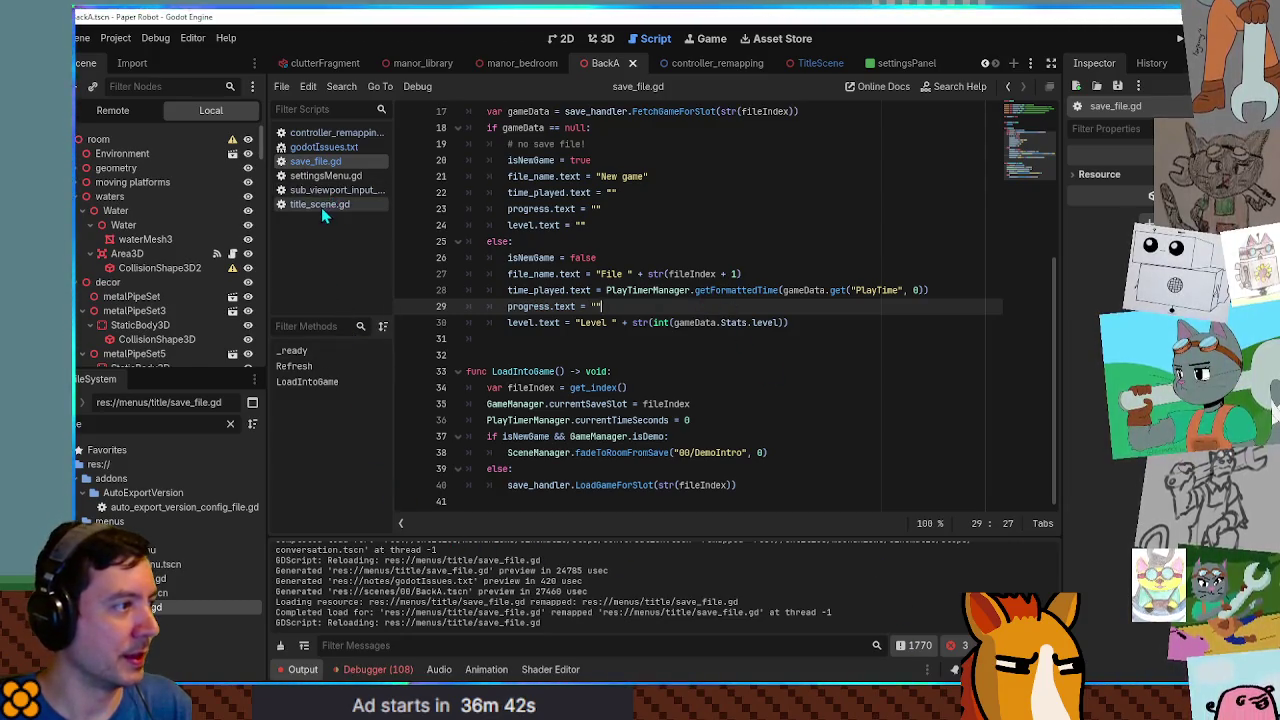
# In godotIssues.txt, move 'player level in file select is decimal' up to line 12.
pyautogui.click(323, 148)
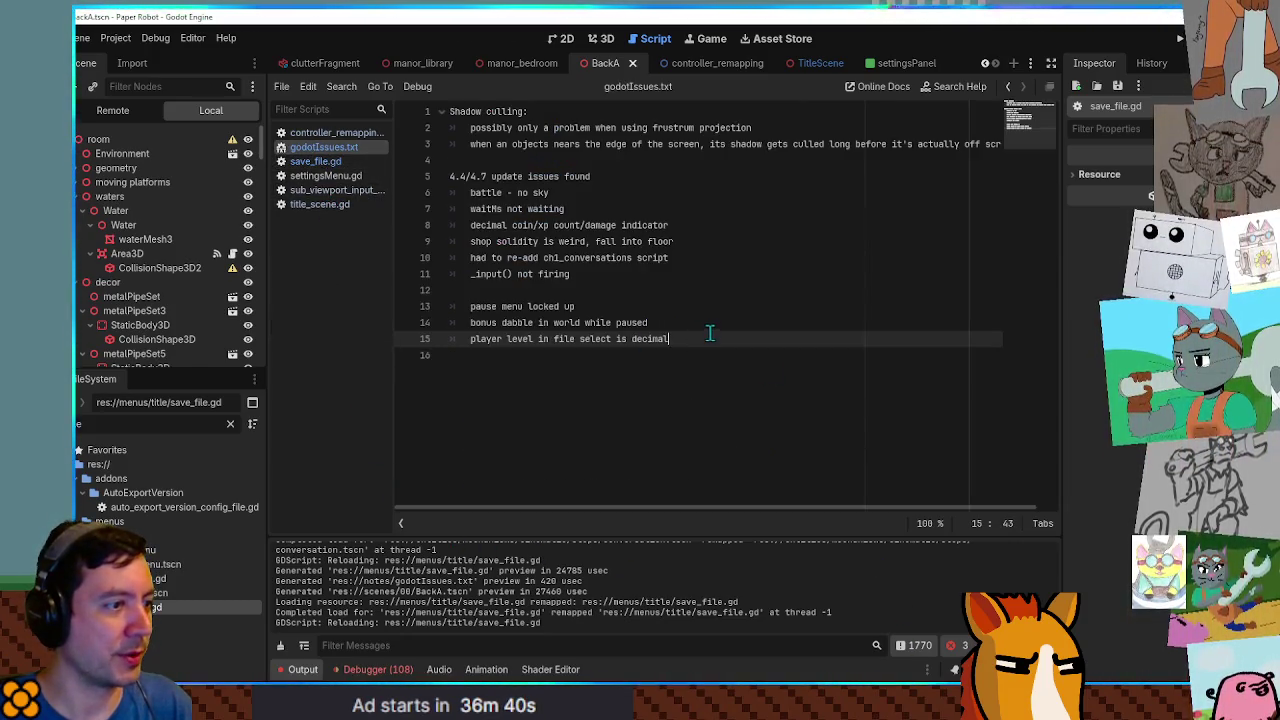
pyautogui.hotkey('alt', 'Up')
pyautogui.hotkey('alt', 'Up')
pyautogui.hotkey('alt', 'Up')
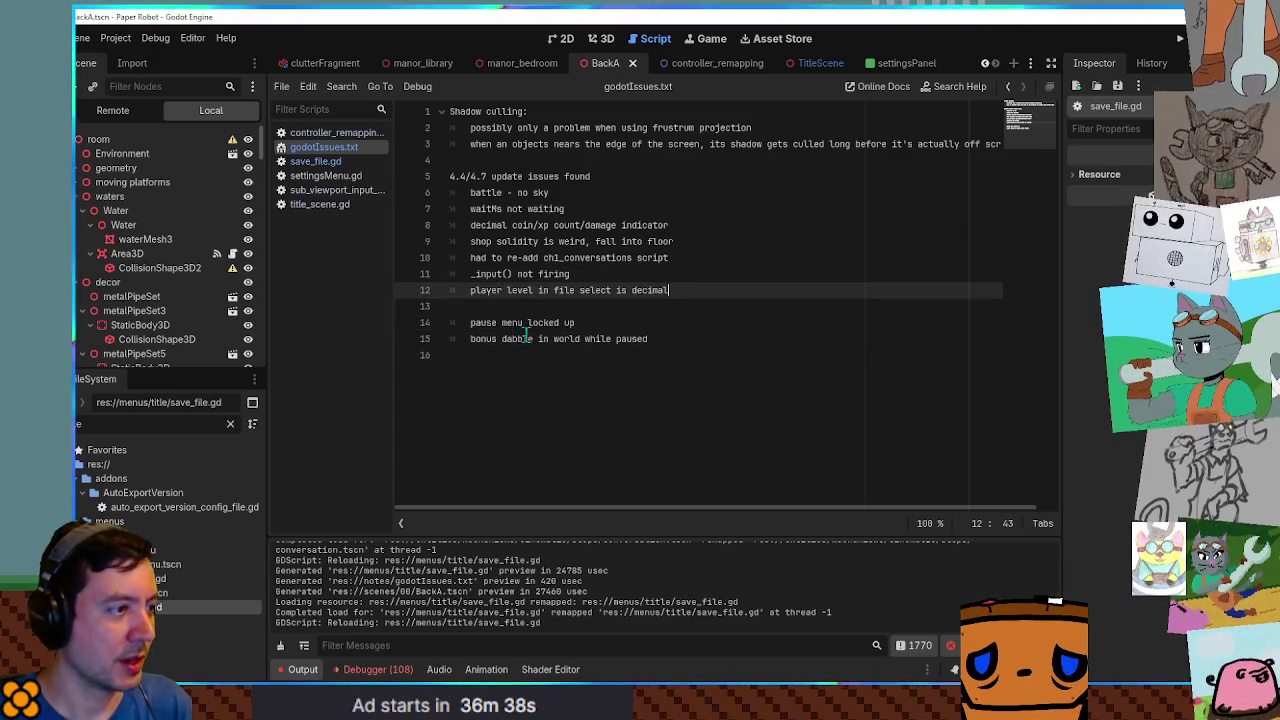
pyautogui.moveTo(575, 322); pyautogui.dragTo(476, 322)
pyautogui.click(479, 322)
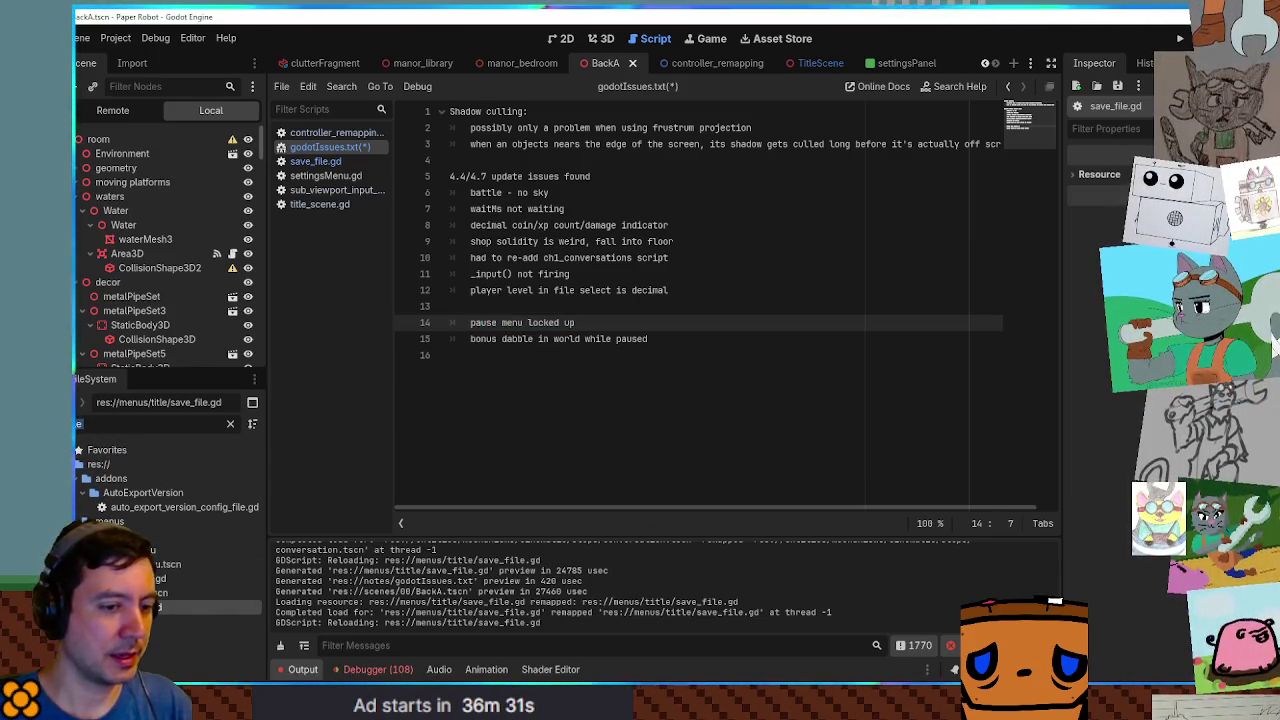
# Switch to the running game, reopen the pause menu, and open and close Databank's Enemy Scans.
pyautogui.hotkey('alt', 'Tab')
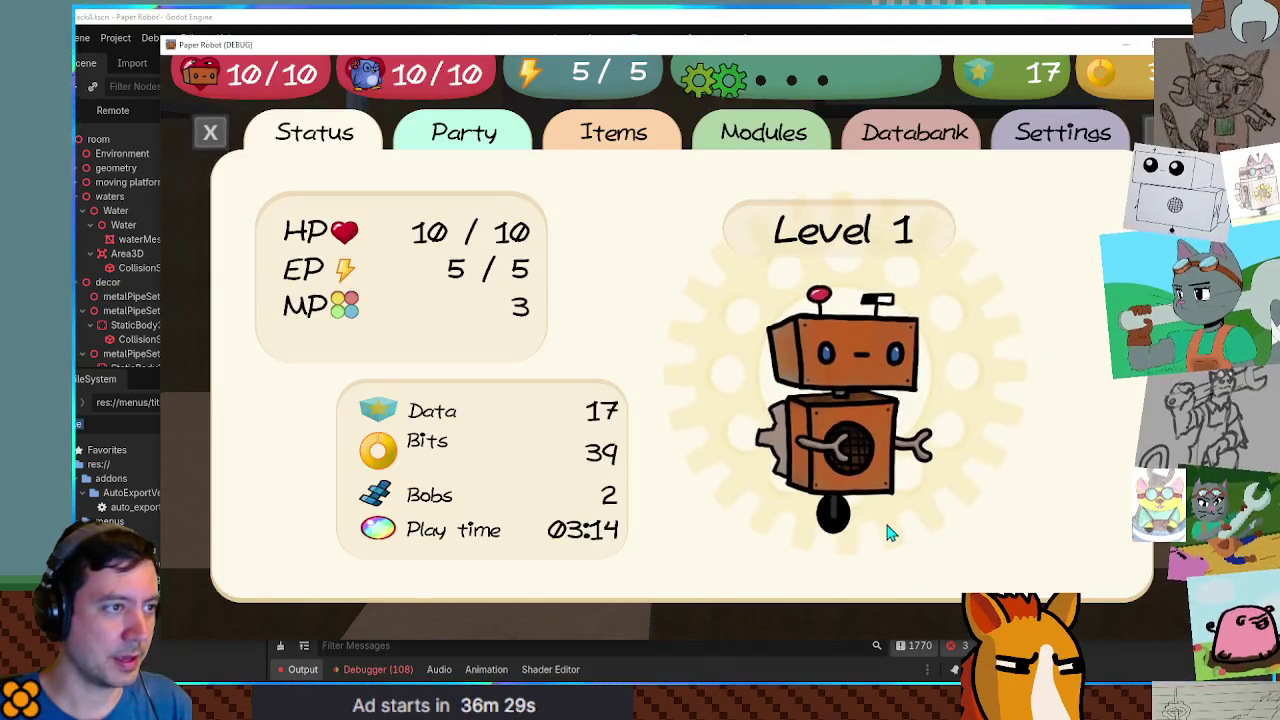
pyautogui.press('Escape')
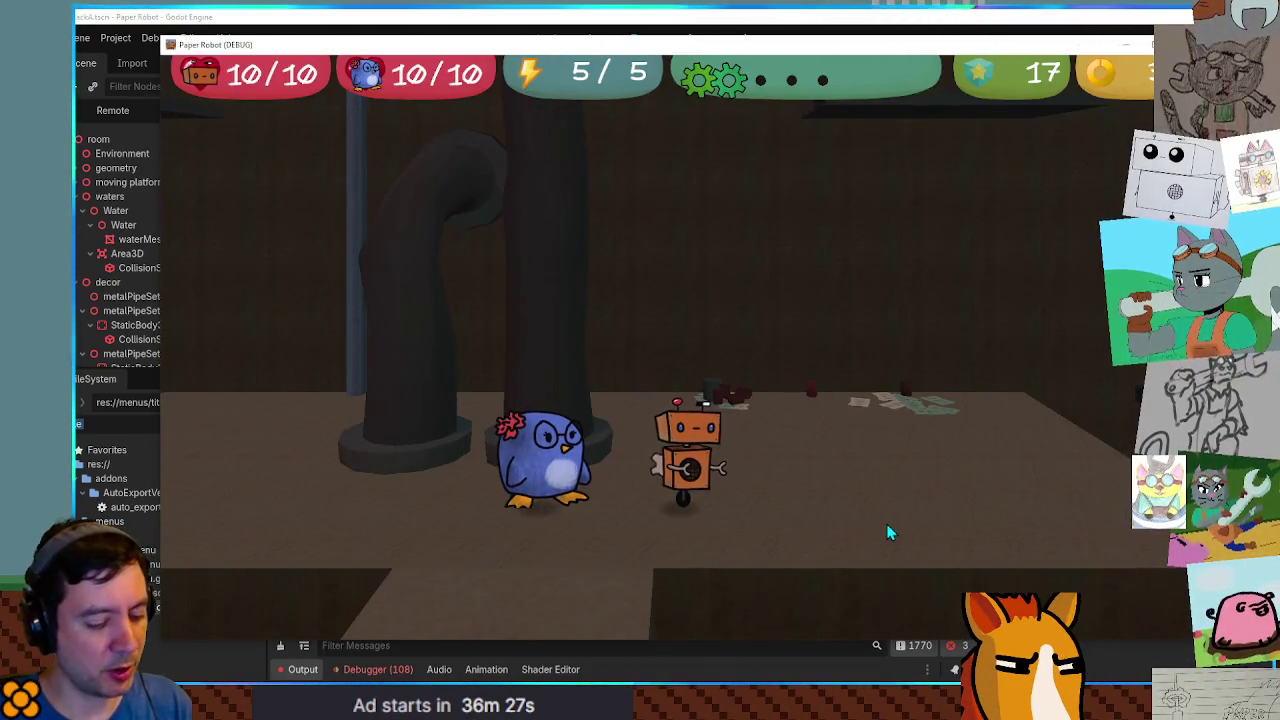
pyautogui.press('Escape')
pyautogui.press('Down')
pyautogui.press('Right')
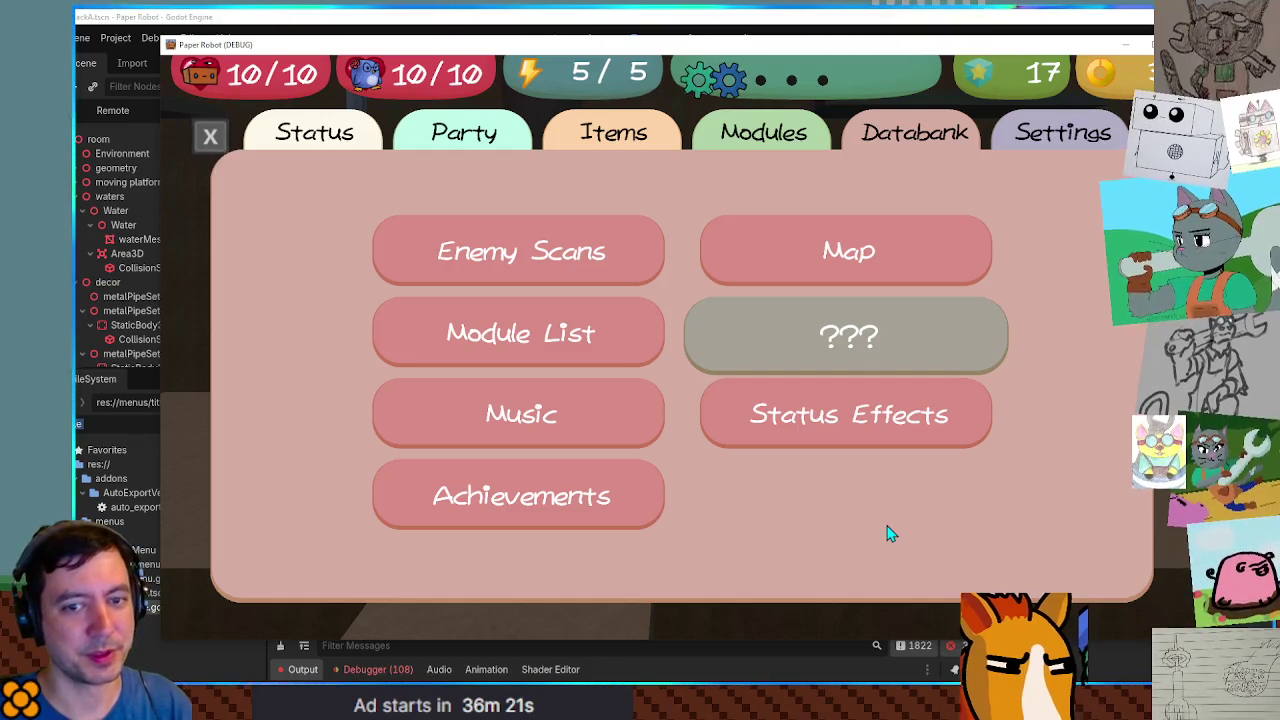
pyautogui.press('Up')
pyautogui.press('Left')
pyautogui.press('Return')
pyautogui.press('Escape')
# Open and close the Module List, Status Effects and Map entries, then close the game window.
pyautogui.press('Right')
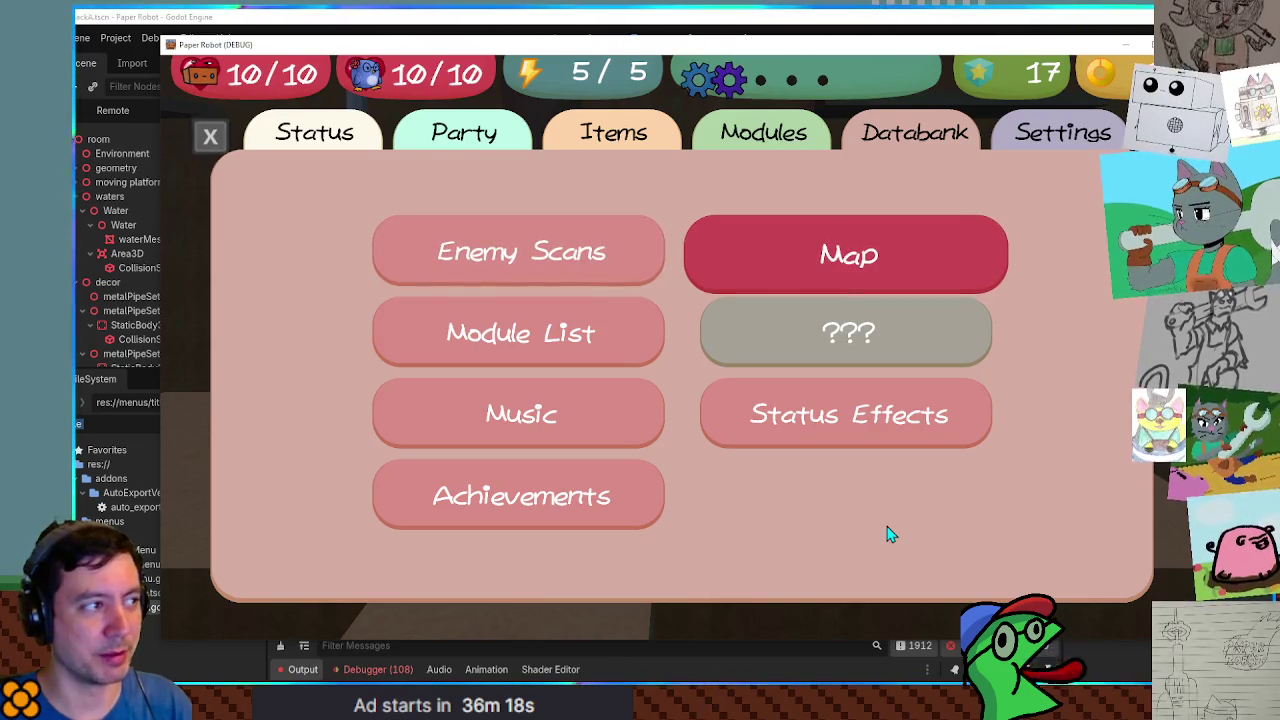
pyautogui.press('Left')
pyautogui.press('Down')
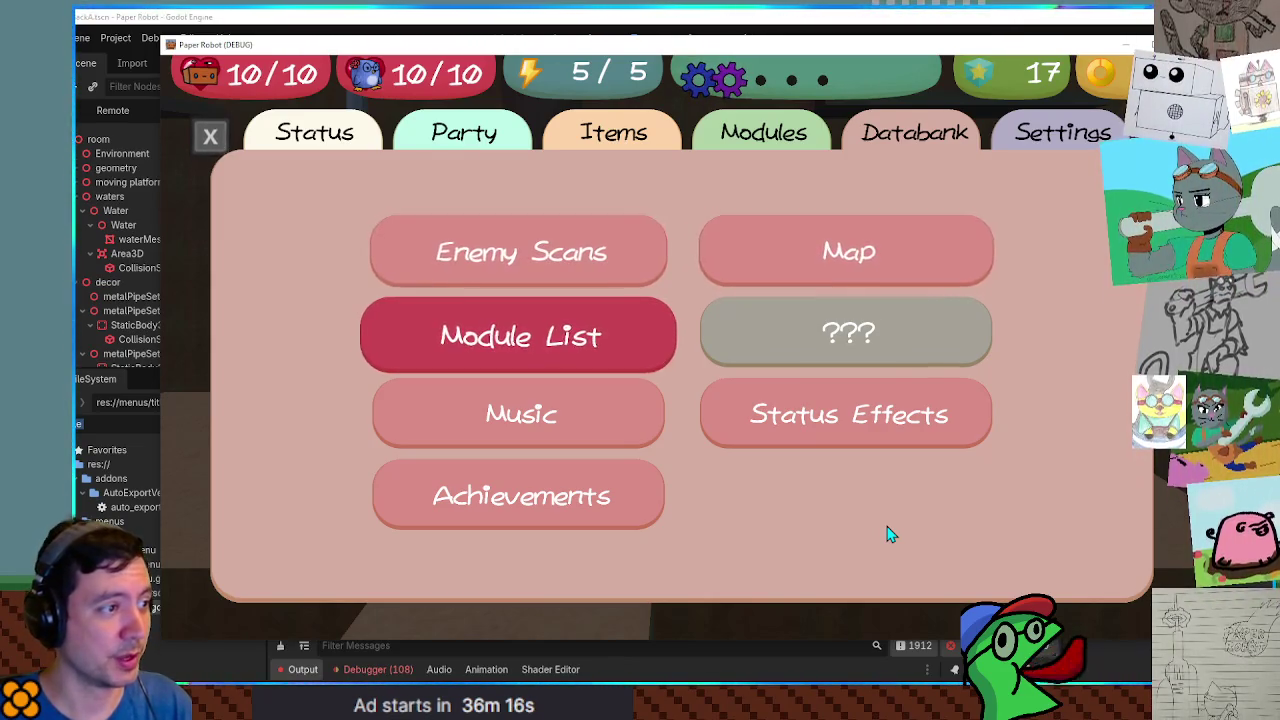
pyautogui.press('Return')
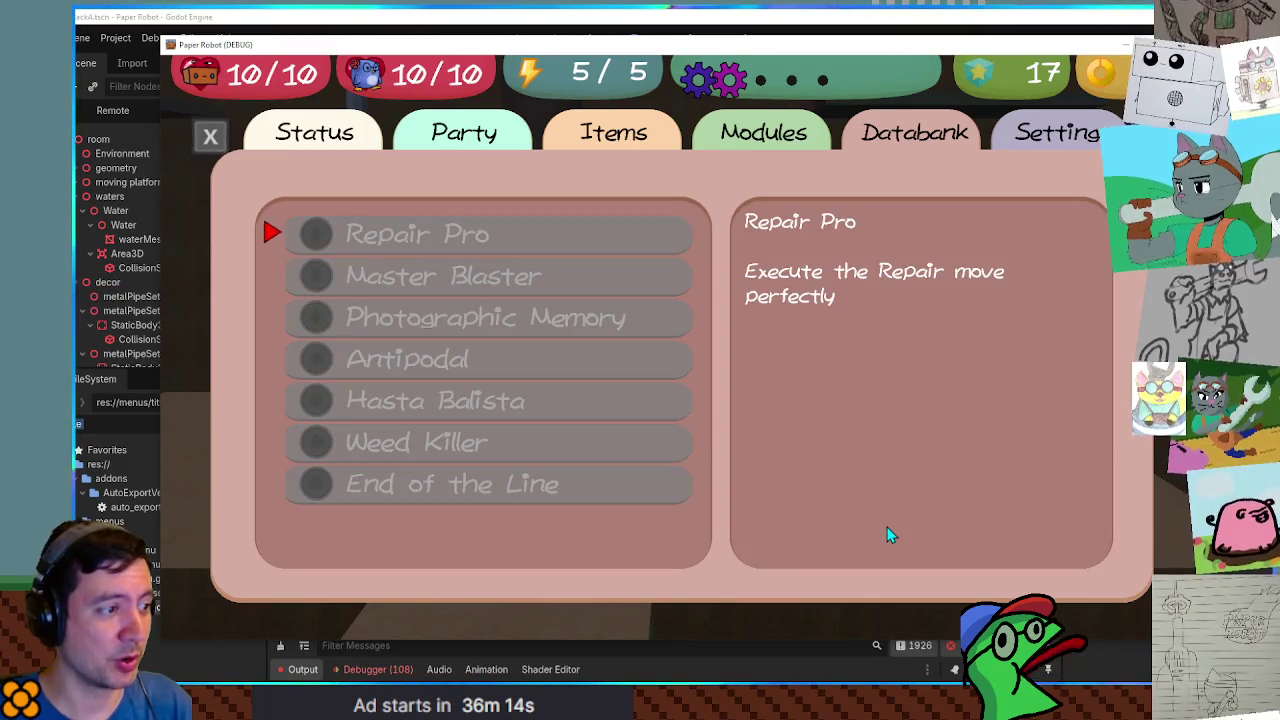
pyautogui.press('Escape')
pyautogui.press('Right')
pyautogui.press('Return')
pyautogui.press('Escape')
pyautogui.press('Up')
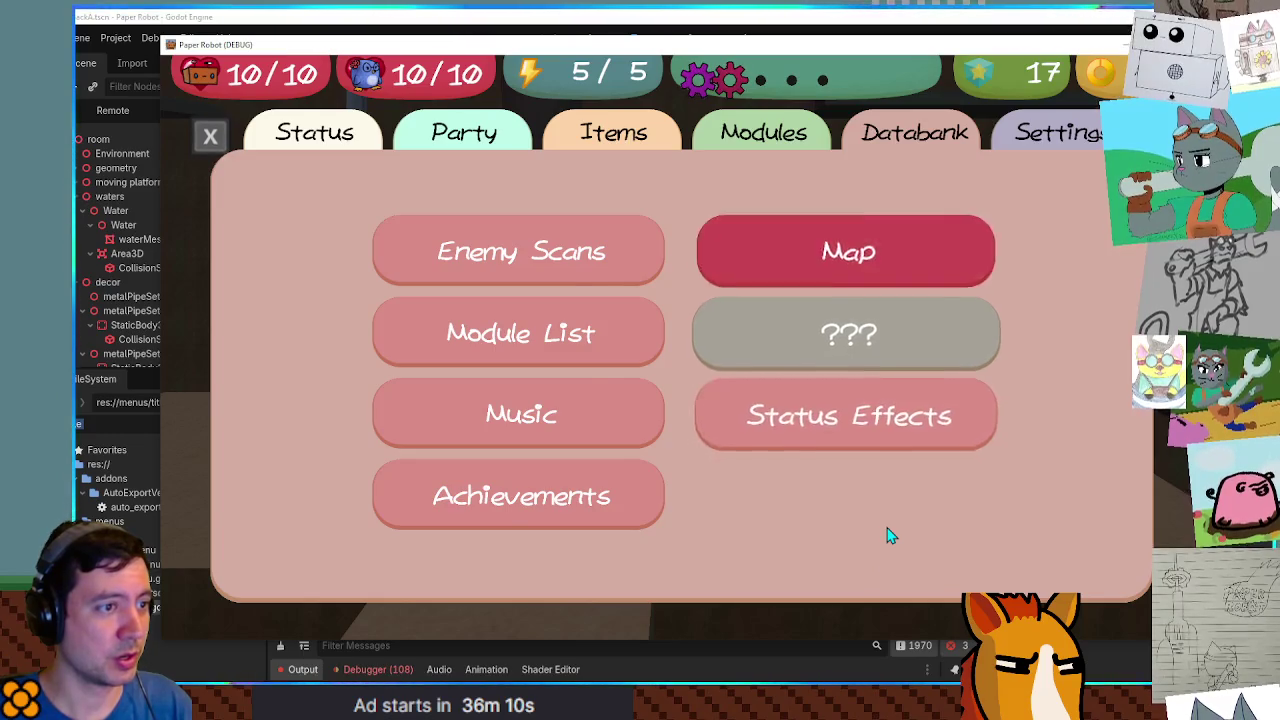
pyautogui.press('Return')
pyautogui.press('Escape')
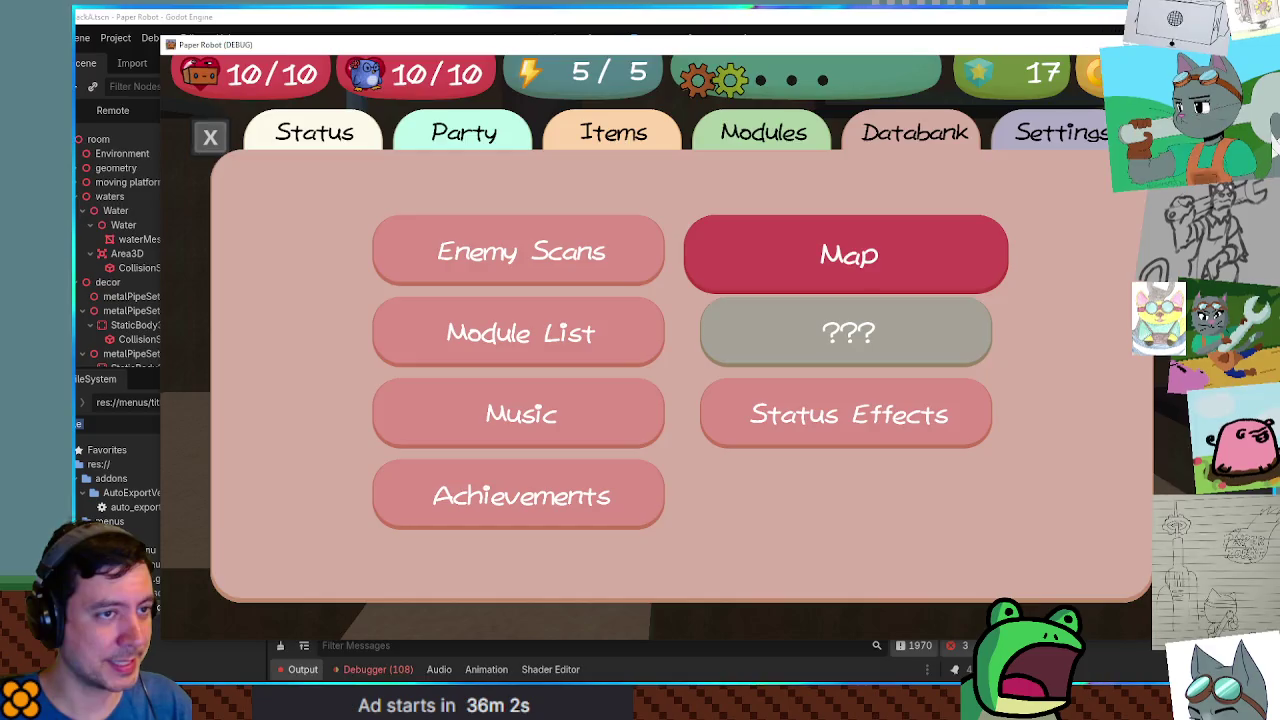
pyautogui.hotkey('alt', 'F4')
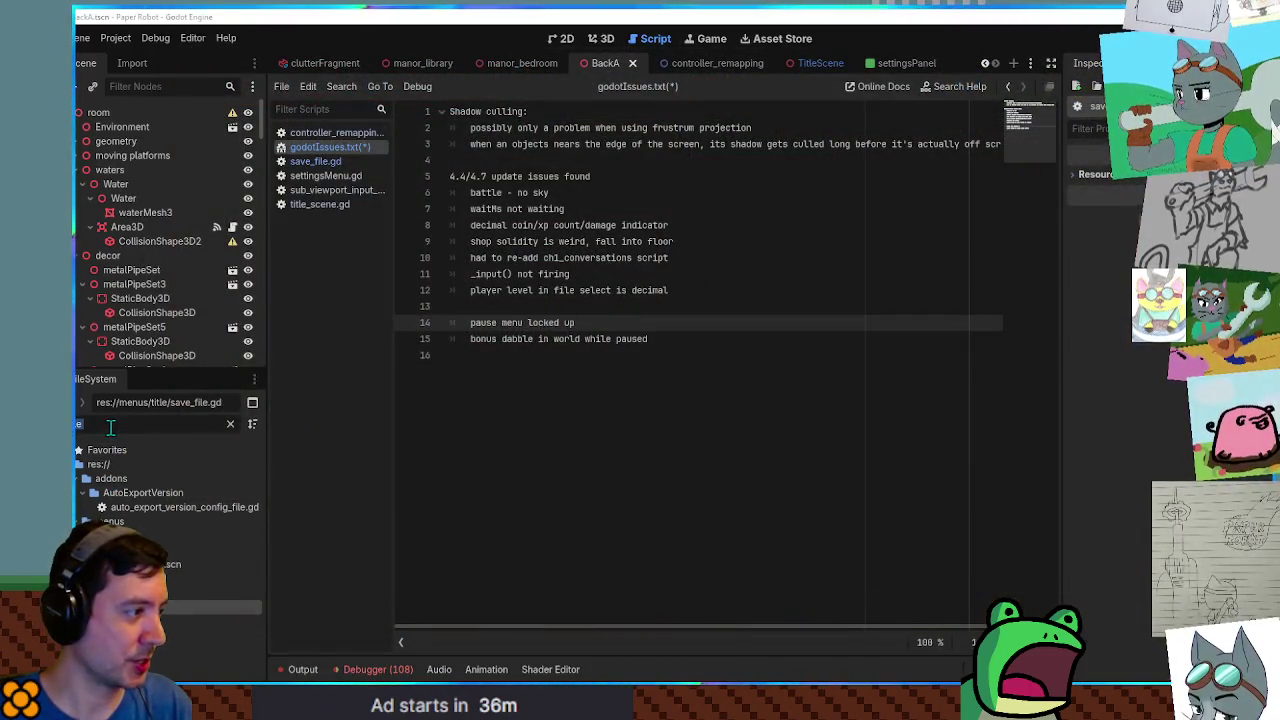
# Filter the FileSystem dock for 'pause' and open pauseMenu.gd in the script editor.
pyautogui.write('pau')
pyautogui.write('se')
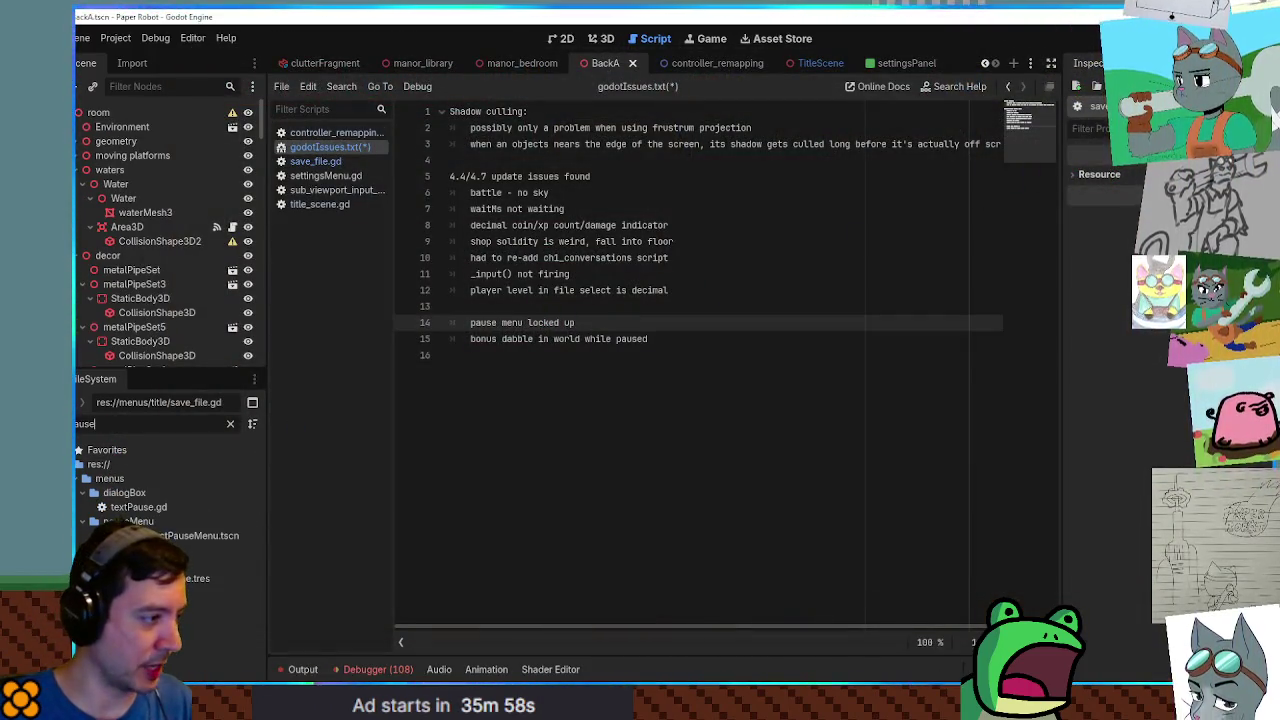
pyautogui.click(165, 550)
pyautogui.doubleClick(165, 550)
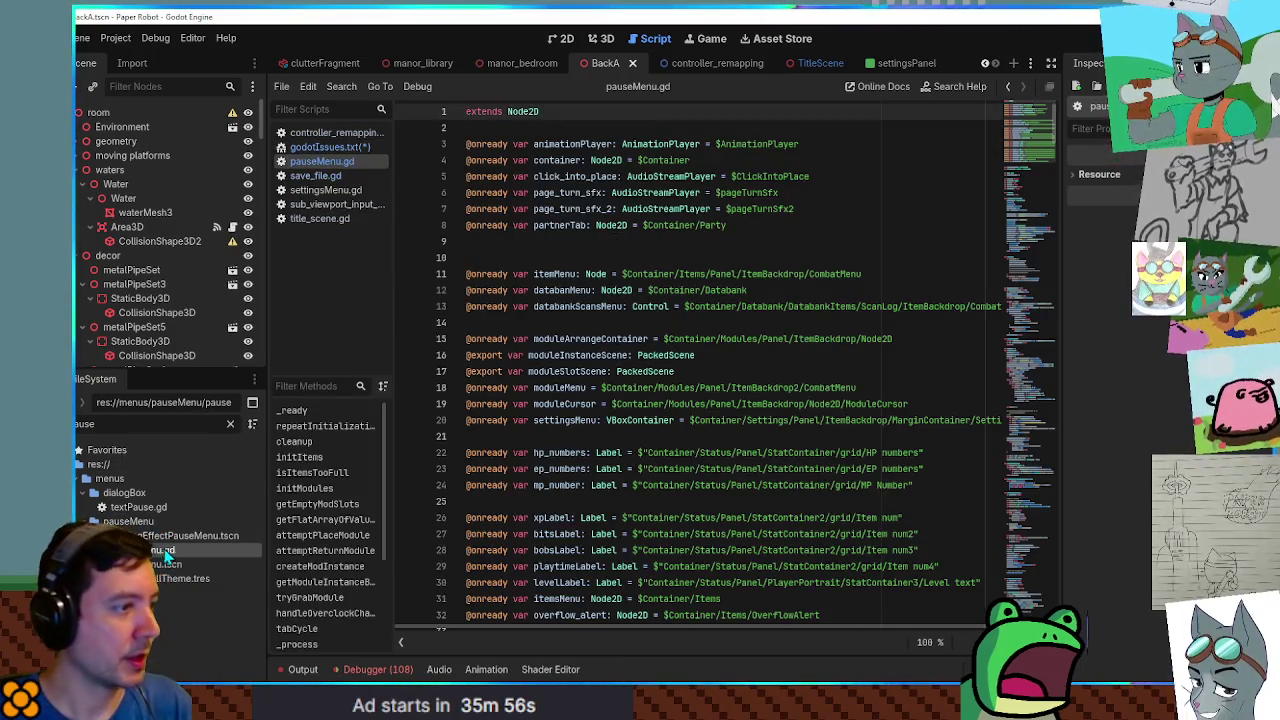
pyautogui.click(1048, 308)
pyautogui.scroll(-10, 914, 290)
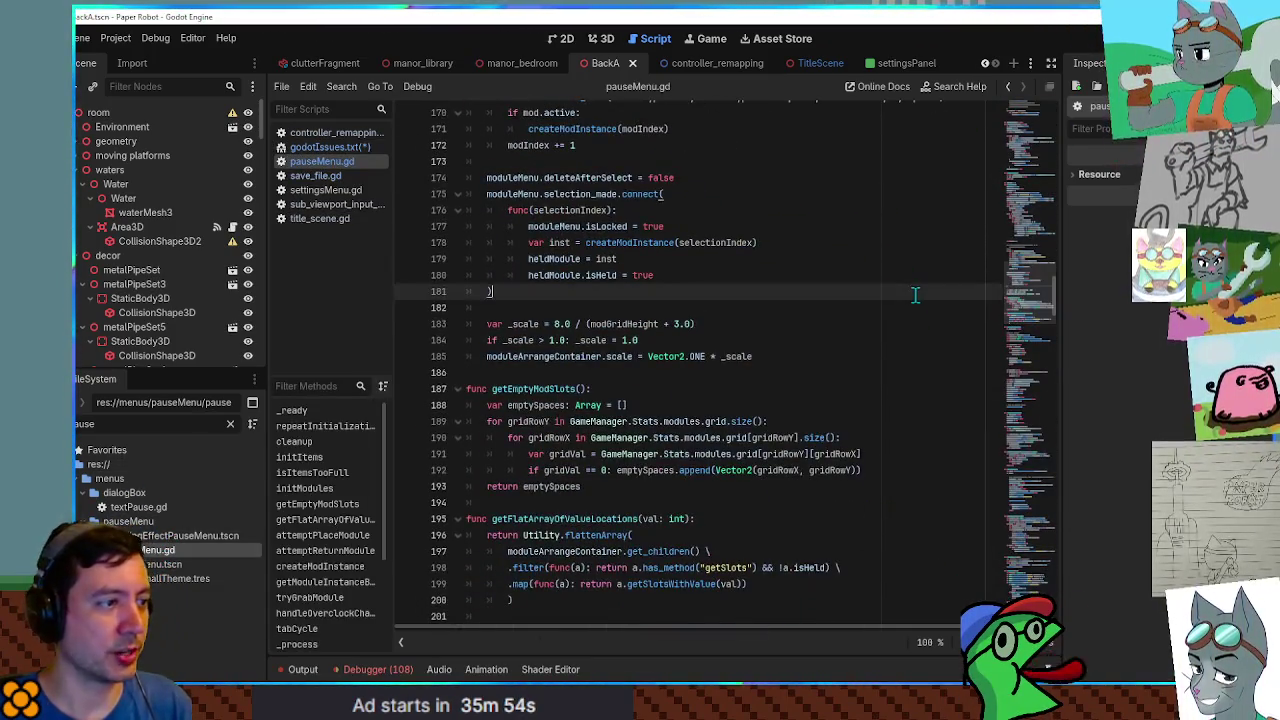
# Search pauseMenu.gd for 'islocked', then 'setting', to reach the onSwitchTab code near line 459.
pyautogui.hotkey('ctrl', 'f')
pyautogui.write('locked')
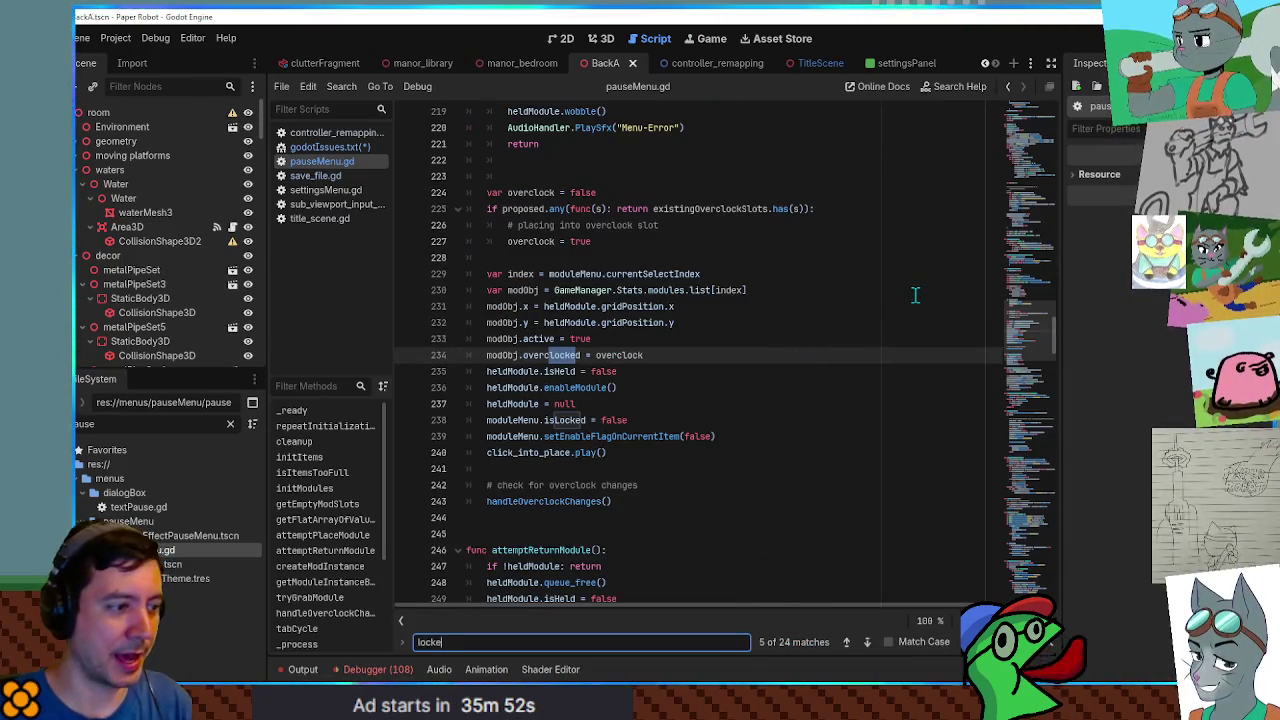
pyautogui.press('Home')
pyautogui.write('is')
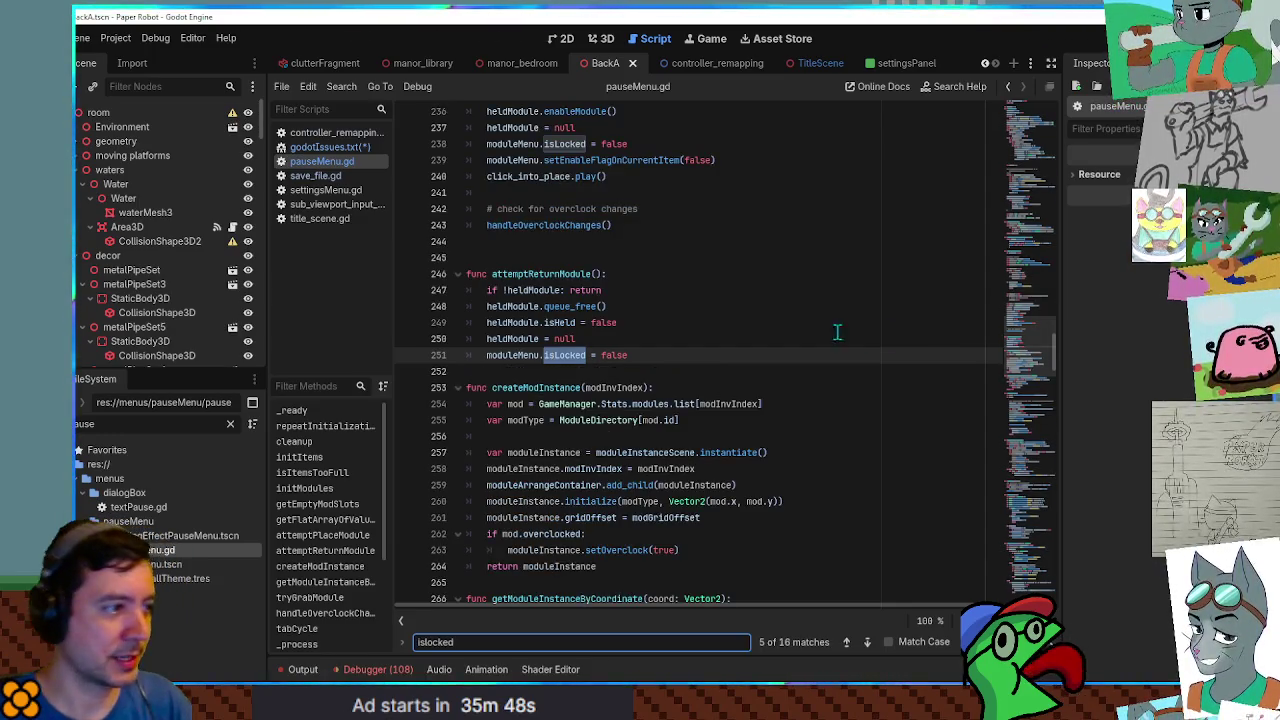
pyautogui.click(1034, 494)
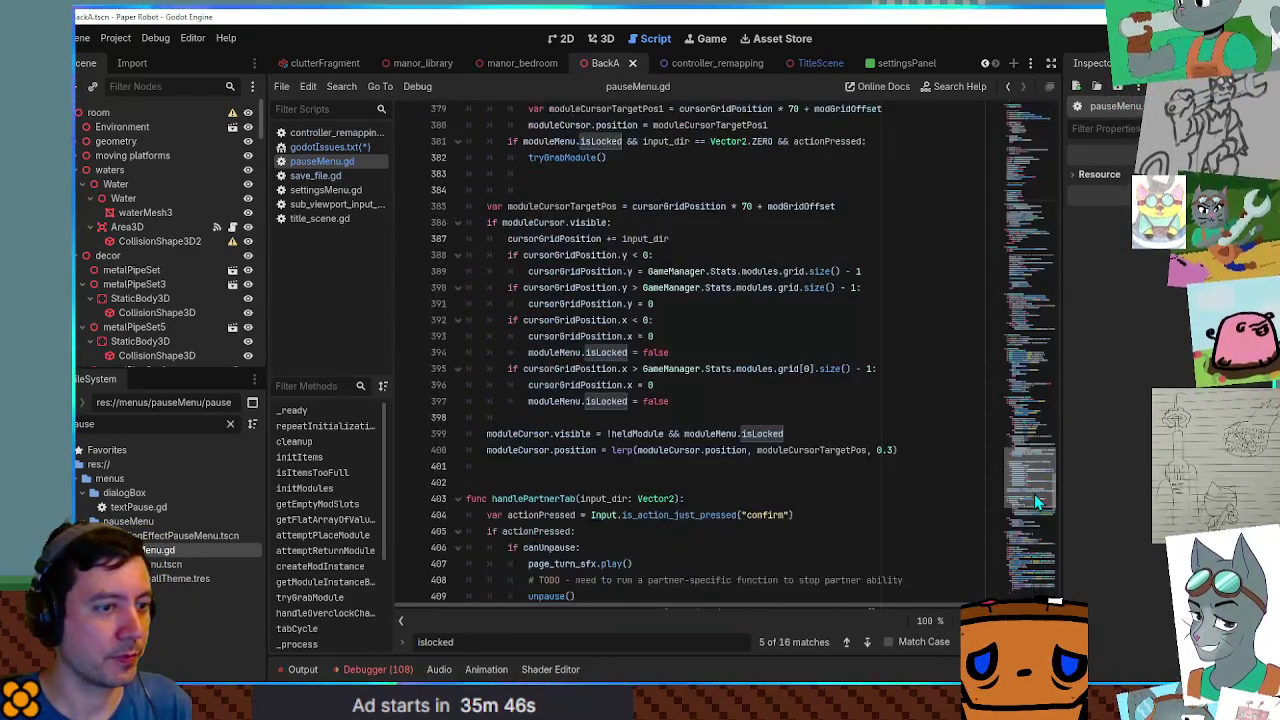
pyautogui.click(912, 403)
pyautogui.hotkey('ctrl', 'f')
pyautogui.write('settings')
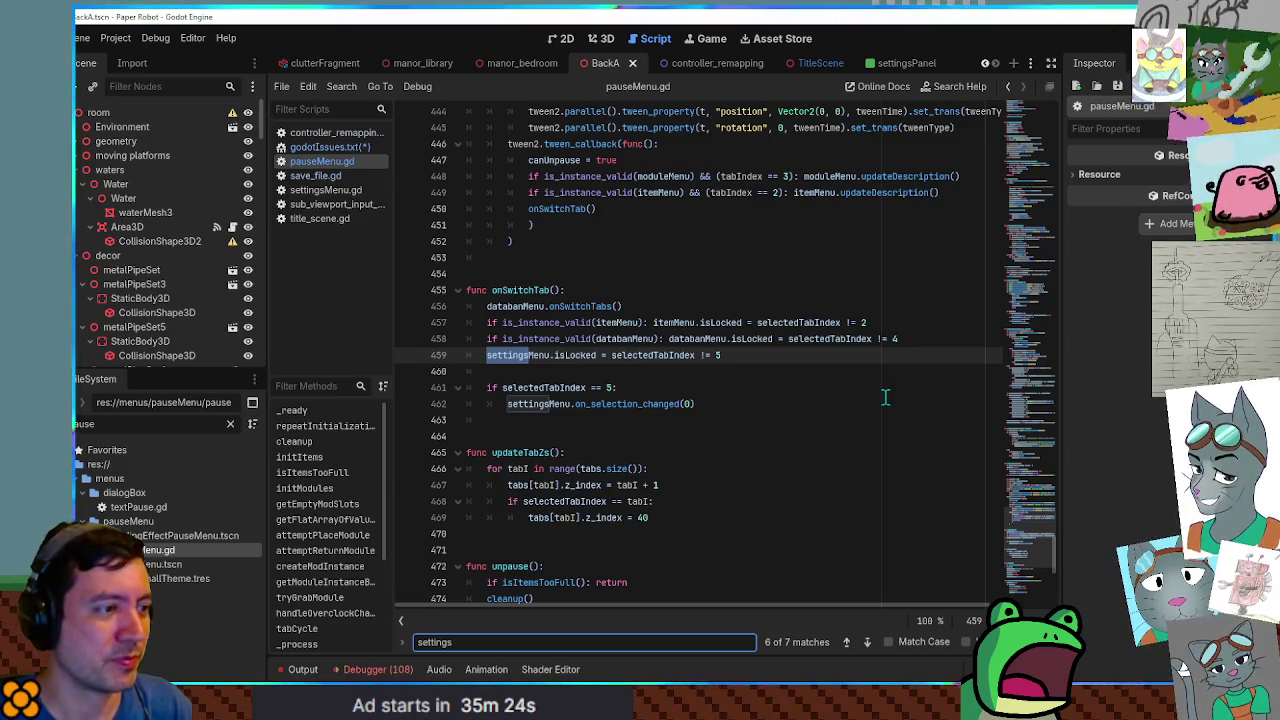
# Save godotIssues.txt and return to pauseMenu.gd's onSwitchTab code.
pyautogui.click(885, 402)
pyautogui.click(847, 371)
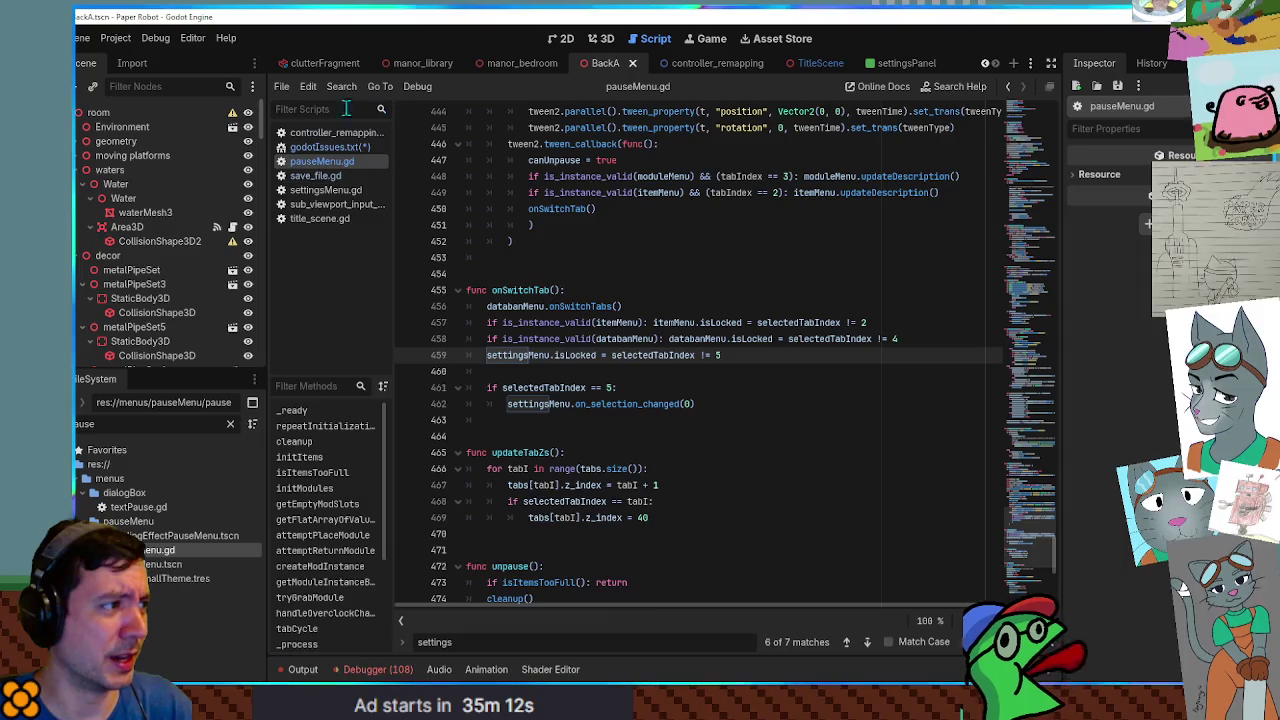
pyautogui.click(323, 147)
pyautogui.hotkey('ctrl', 's')
pyautogui.click(322, 161)
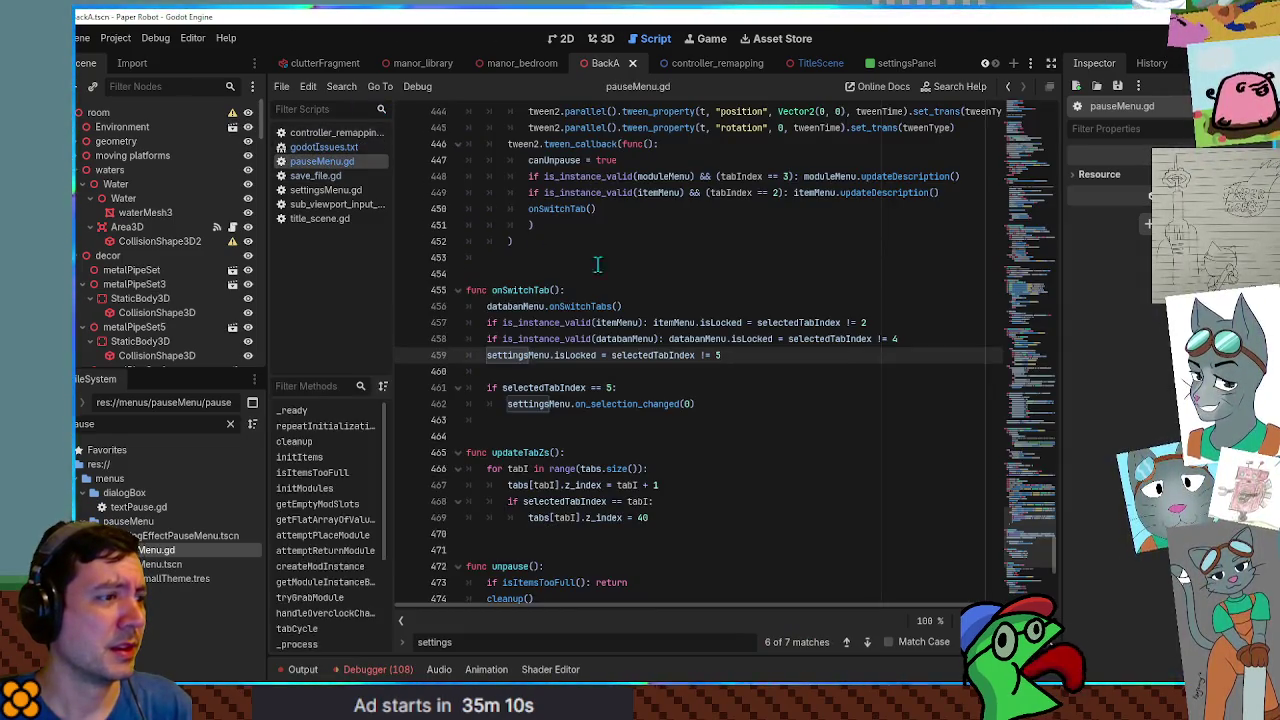
# Inspect settingsMenu's type in onSwitchTab, then run the game with F5 to reproduce the bug.
pyautogui.click(771, 368)
pyautogui.click(769, 306)
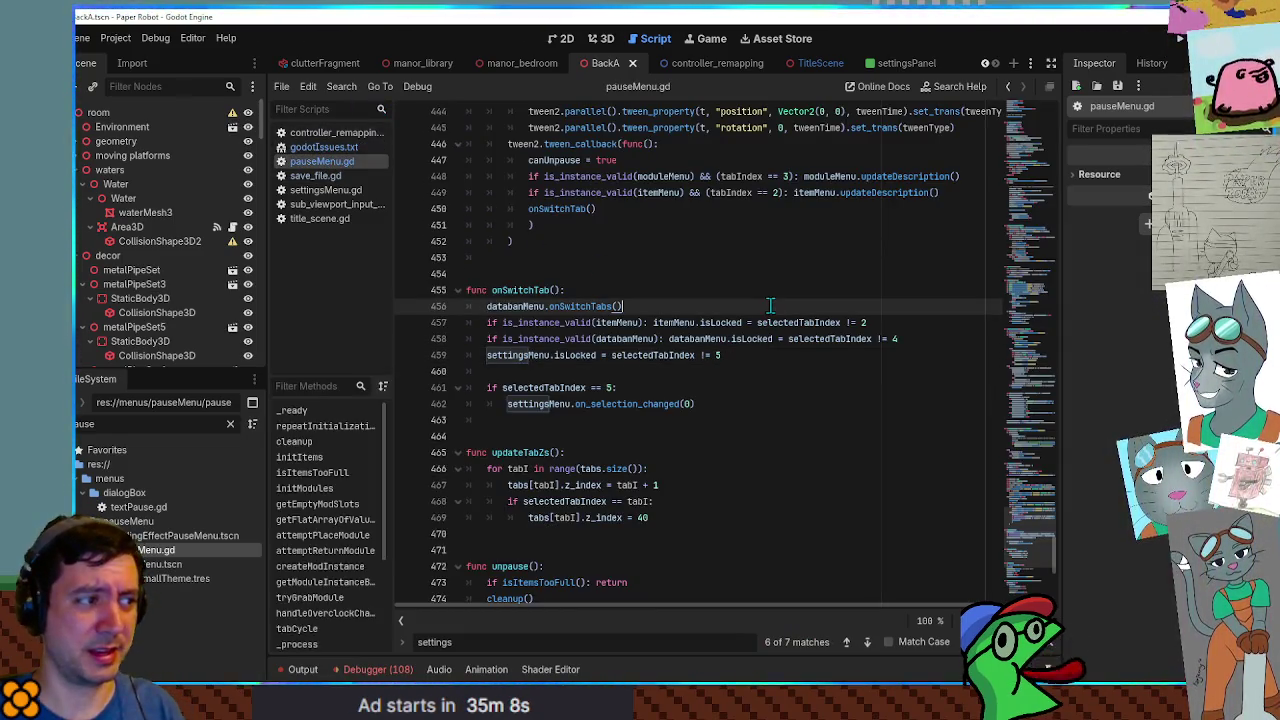
pyautogui.click(780, 290)
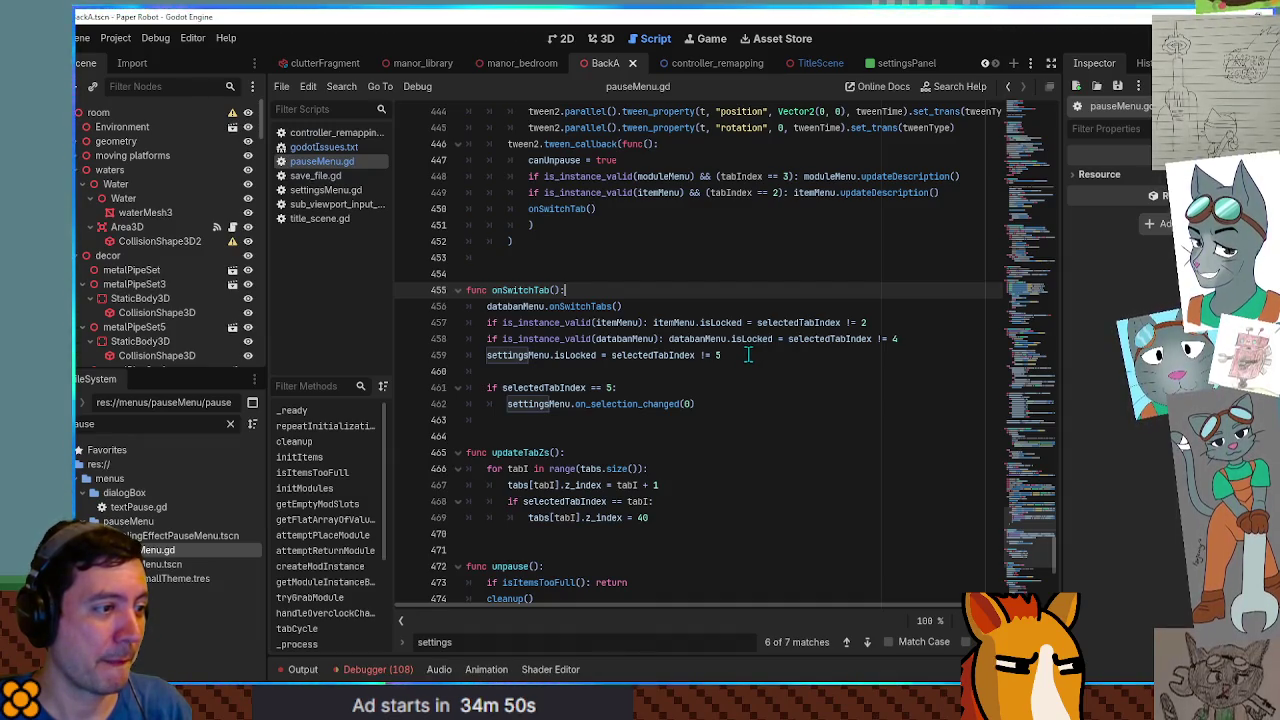
pyautogui.doubleClick(518, 356)
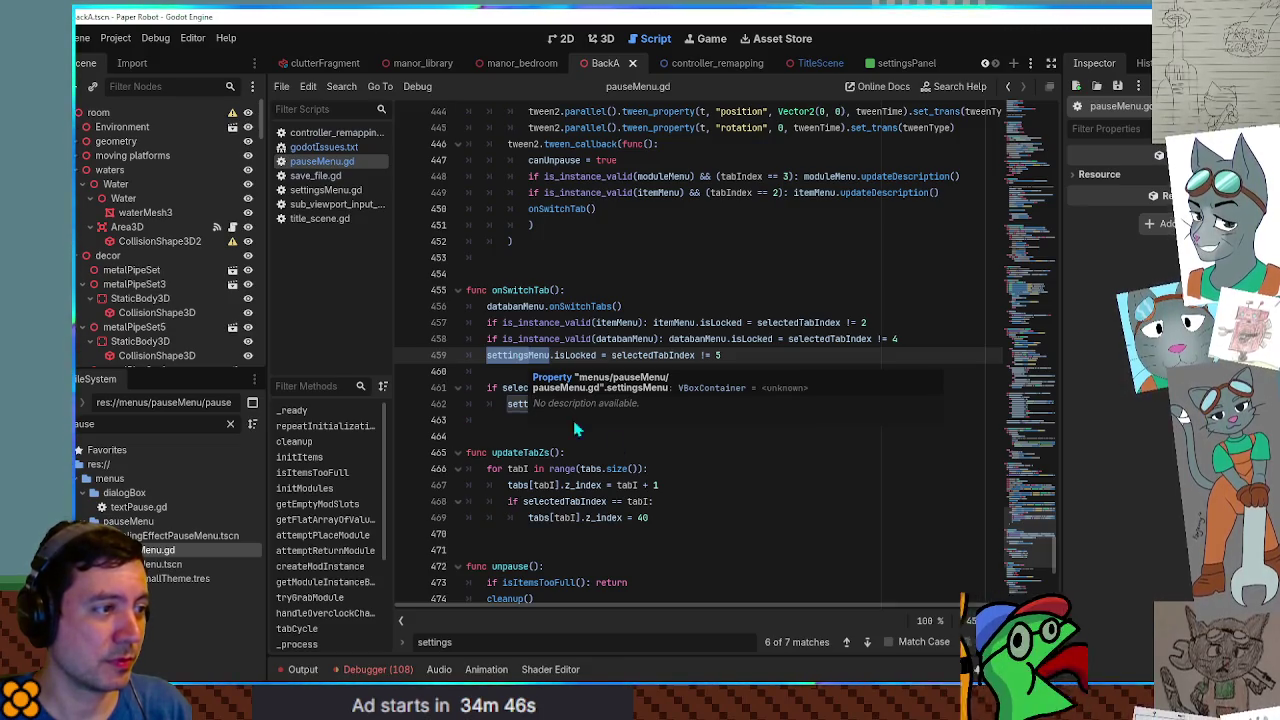
pyautogui.click(713, 404)
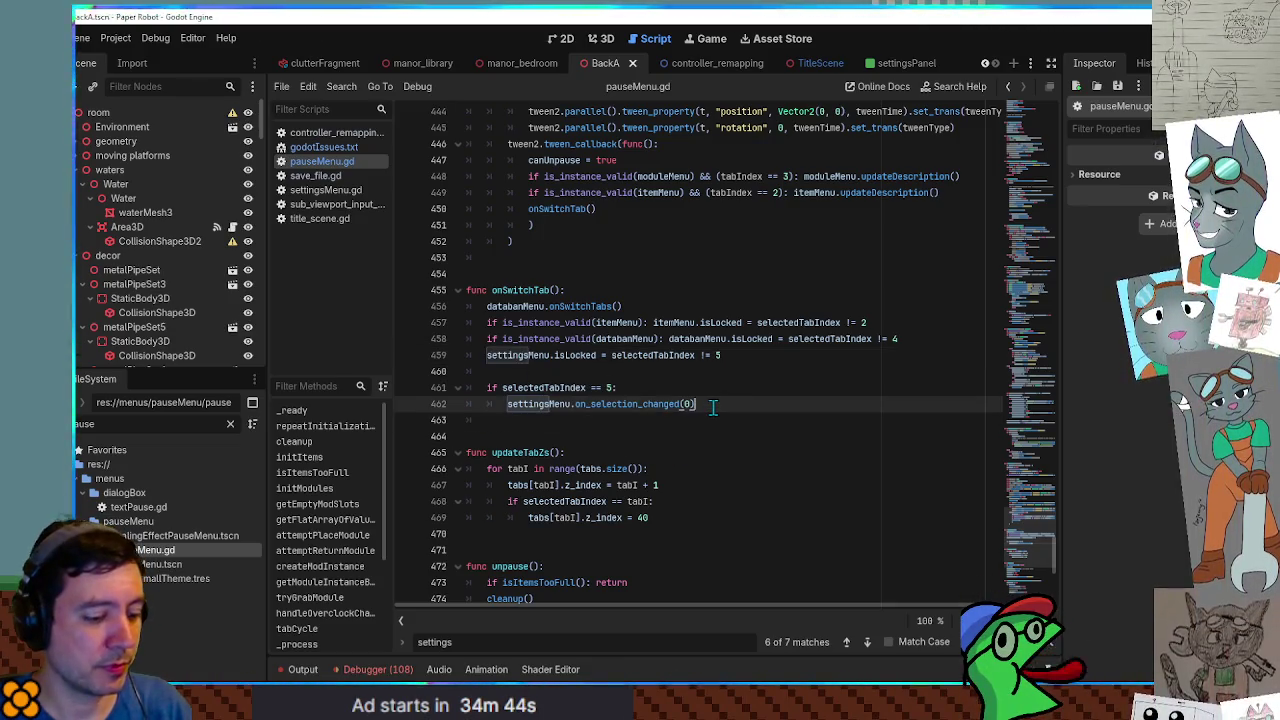
pyautogui.press('F5')
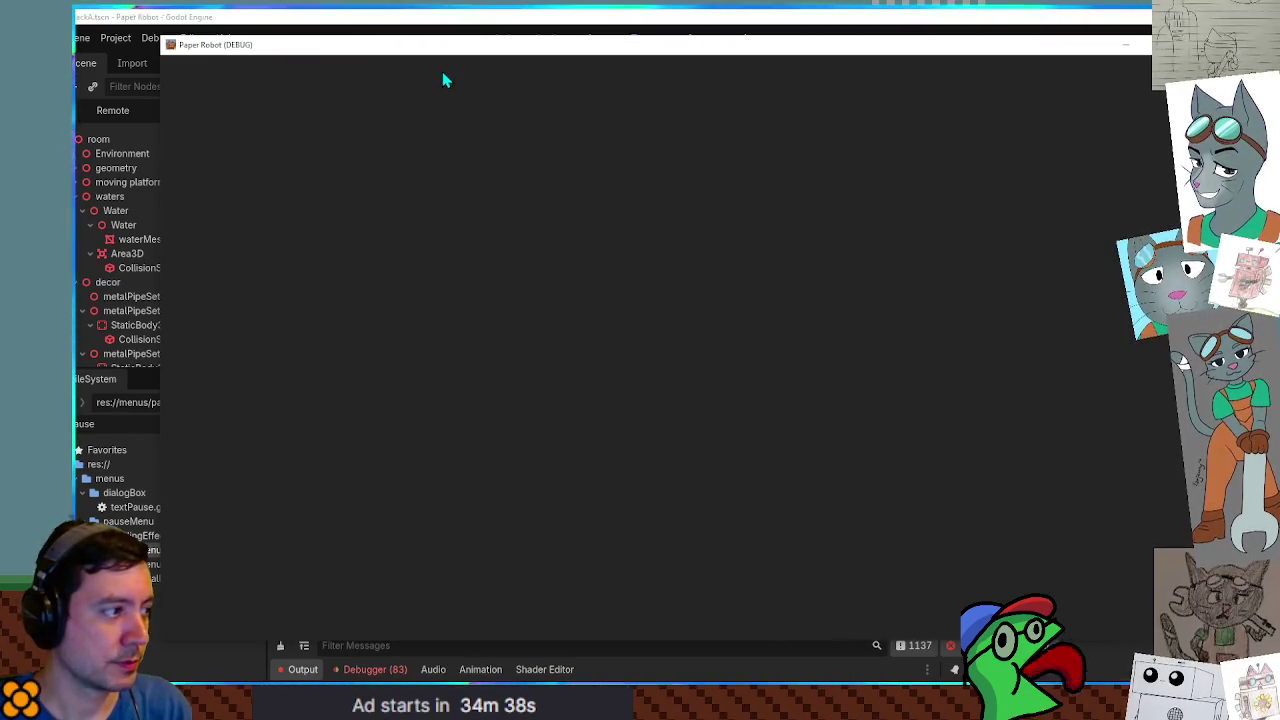
# Pause the game, then expand PauseMenu and its Container in the Remote tree to inspect the Status tab.
pyautogui.press('Escape')
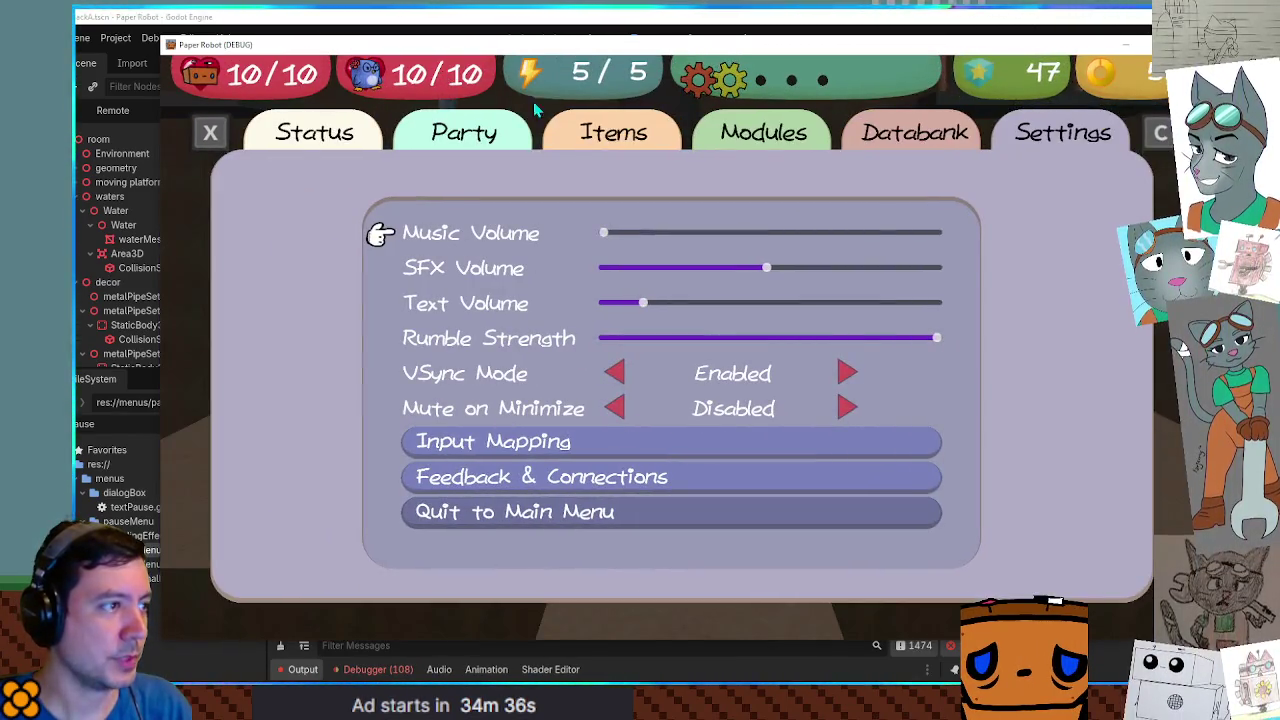
pyautogui.click(95, 83)
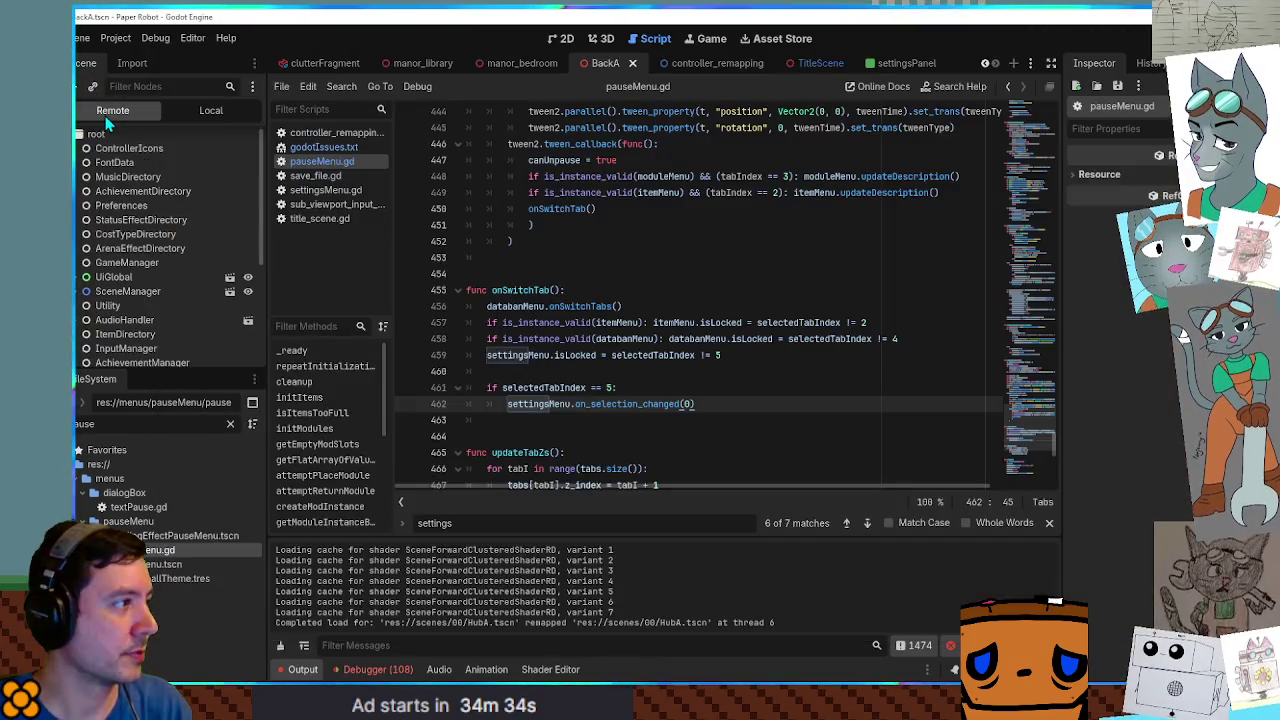
pyautogui.scroll(5, 85, 300)
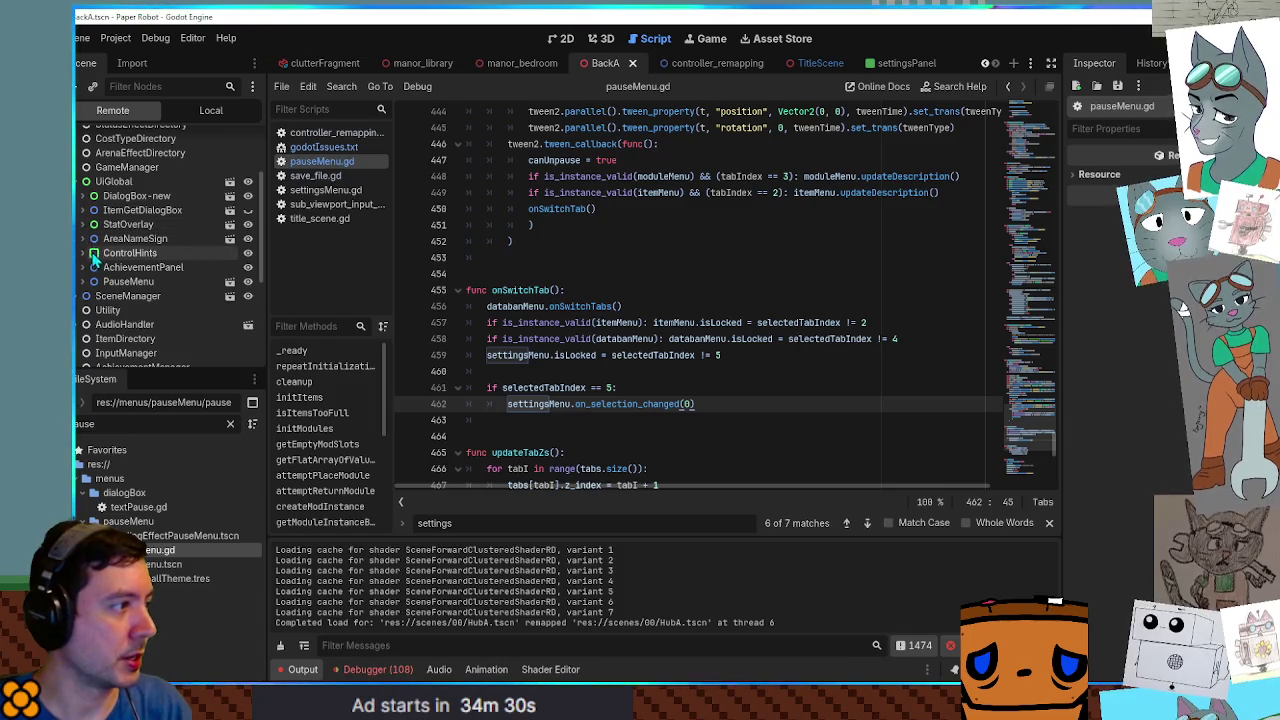
pyautogui.click(86, 281)
pyautogui.scroll(-1, 88, 280)
pyautogui.scroll(-3, 88, 280)
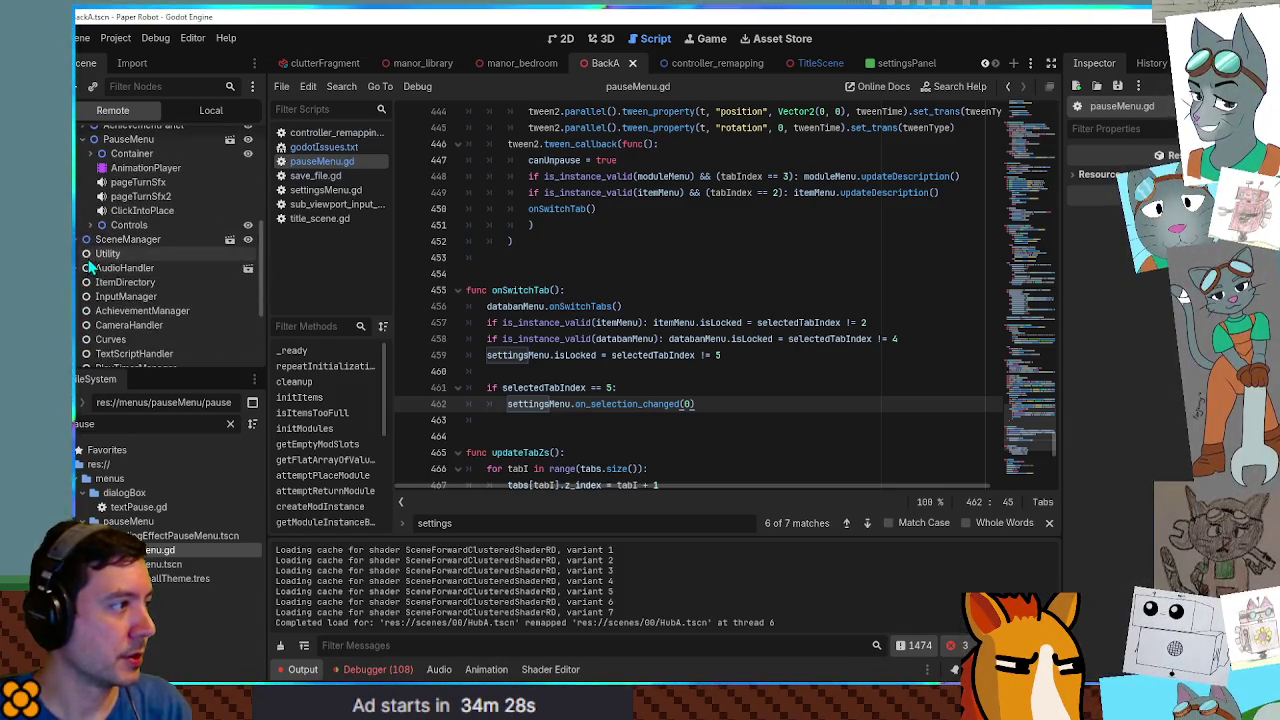
pyautogui.click(91, 183)
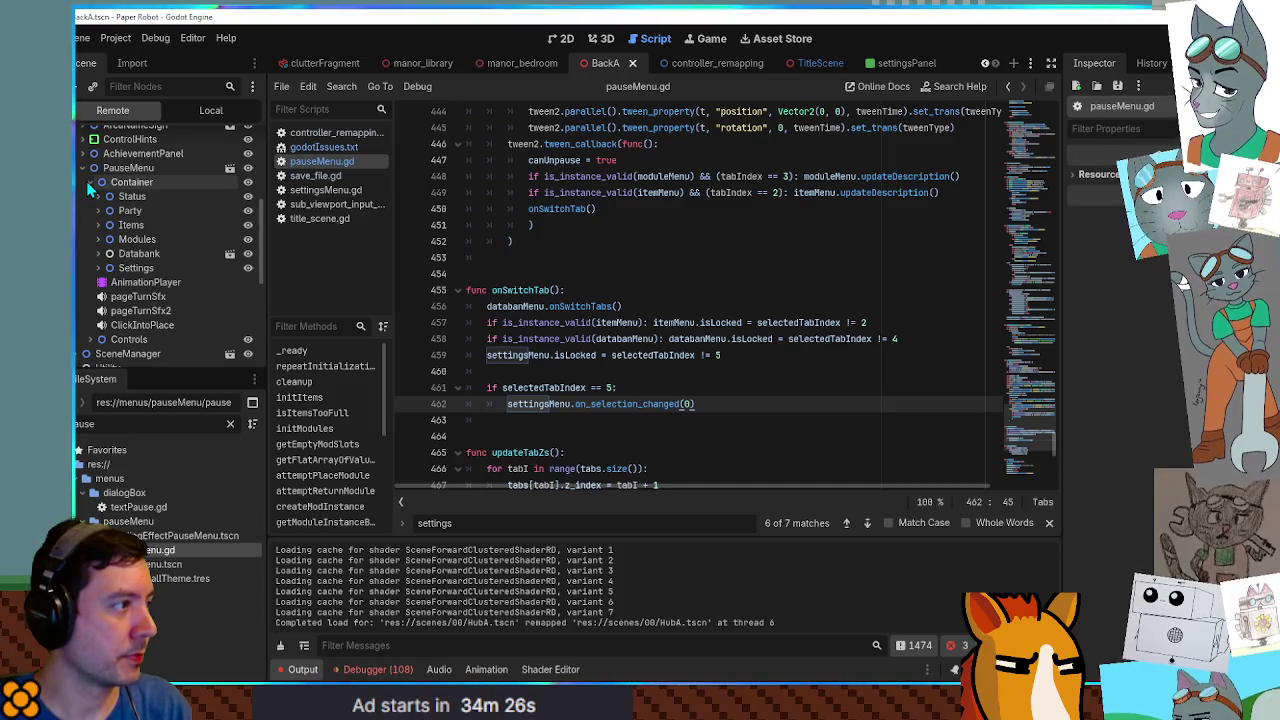
pyautogui.click(122, 197)
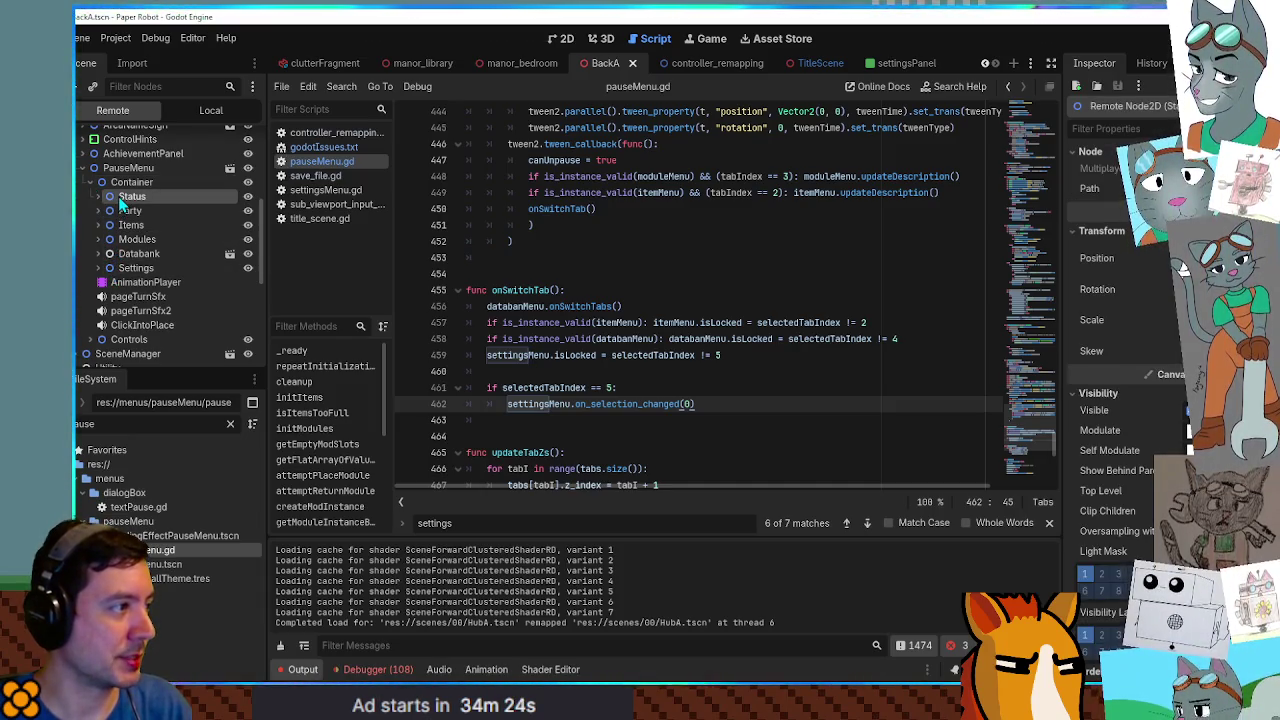
# Inspect the live PauseMenu node's properties, briefly filtering by 'lo' then clearing it.
pyautogui.click(140, 168)
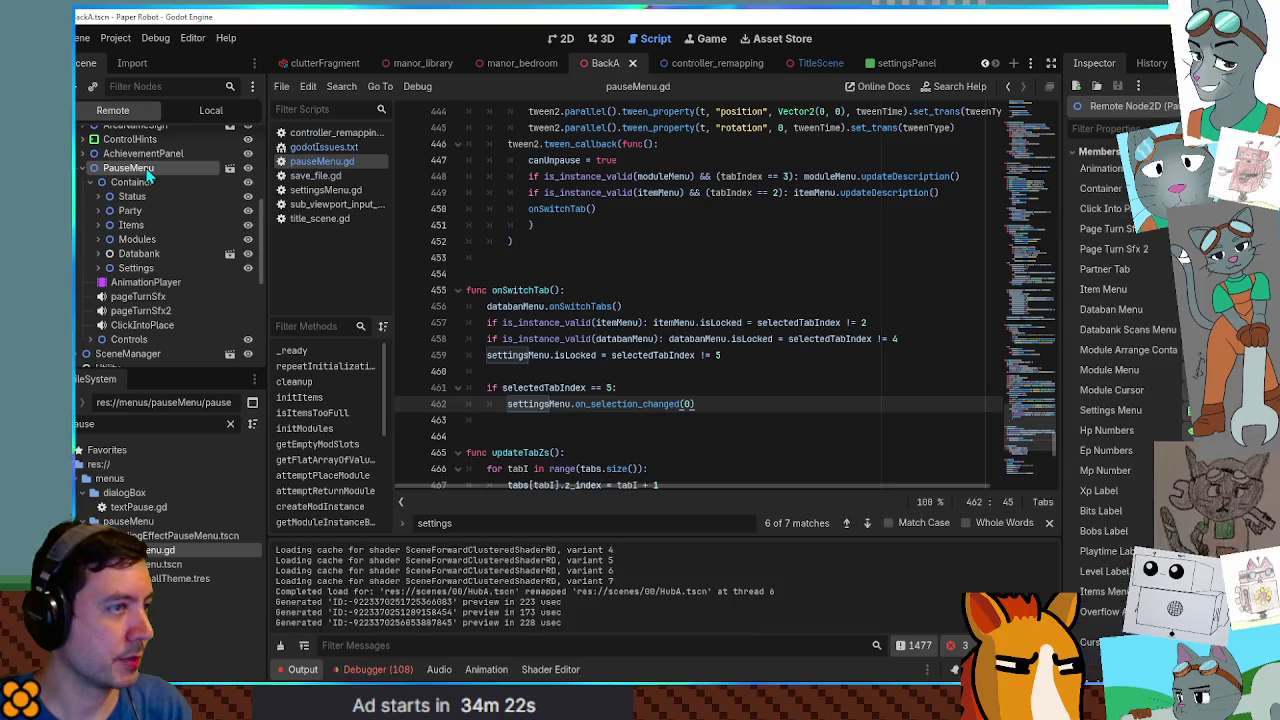
pyautogui.scroll(5, 1132, 295)
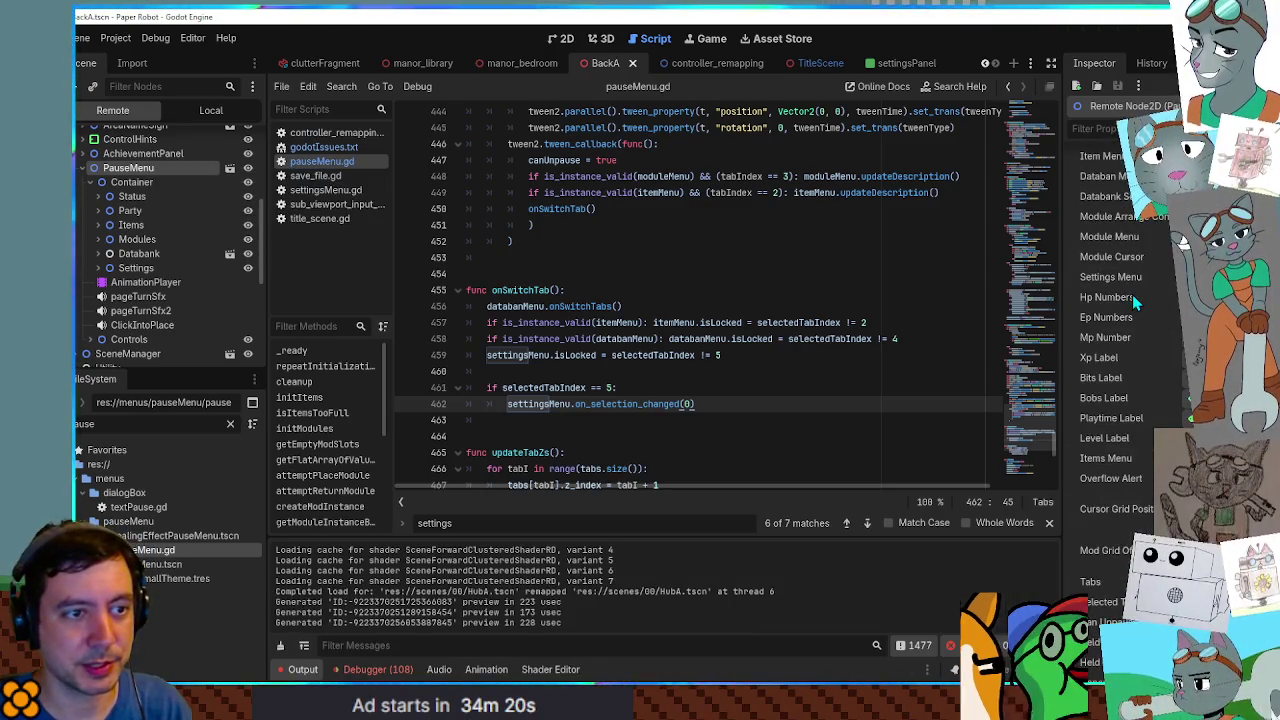
pyautogui.scroll(-2, 1110, 305)
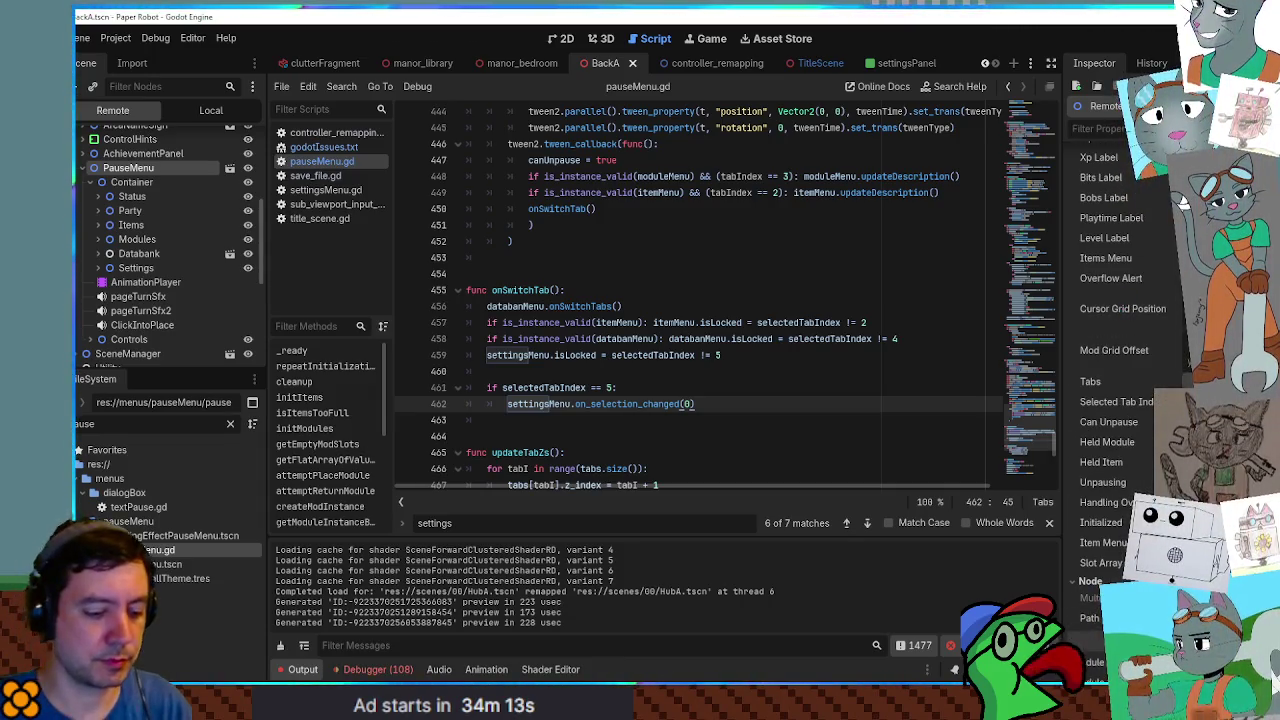
pyautogui.write('lo')
pyautogui.press('BackSpace')
pyautogui.press('BackSpace')
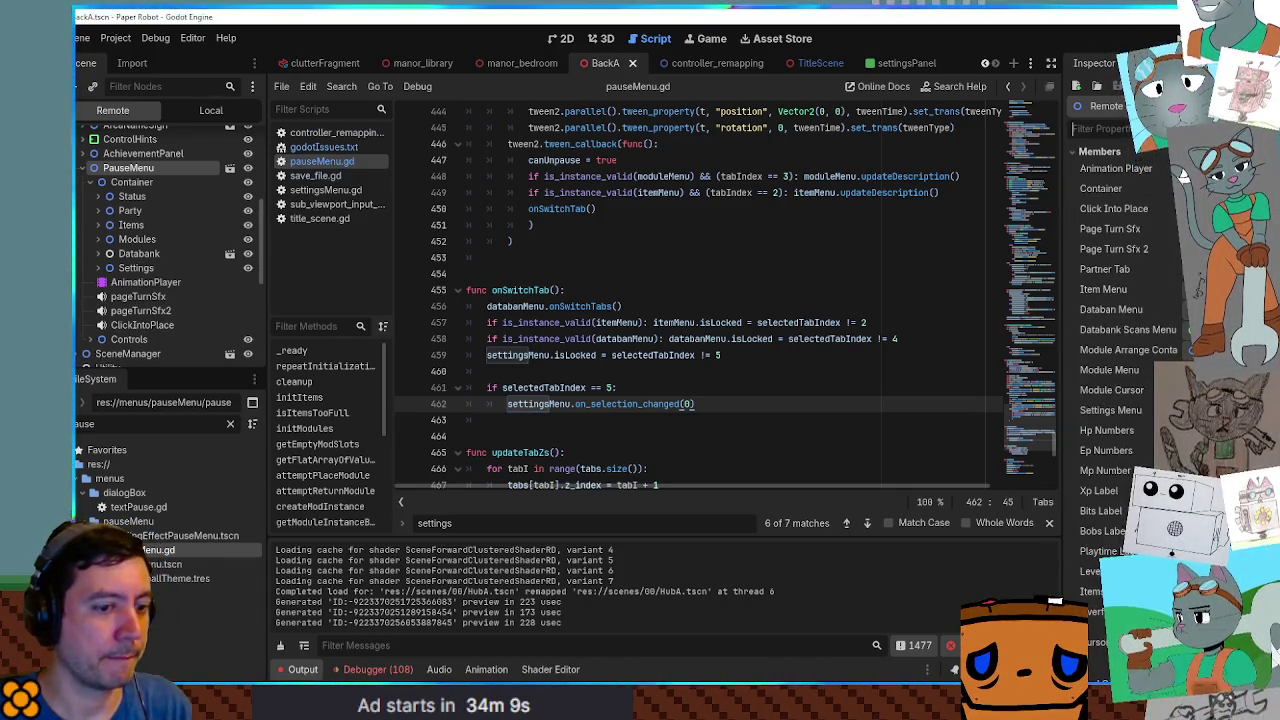
# Search pauseMenu.gd for 'switchtab' and step to the previous match.
pyautogui.hotkey('alt', 'Tab')
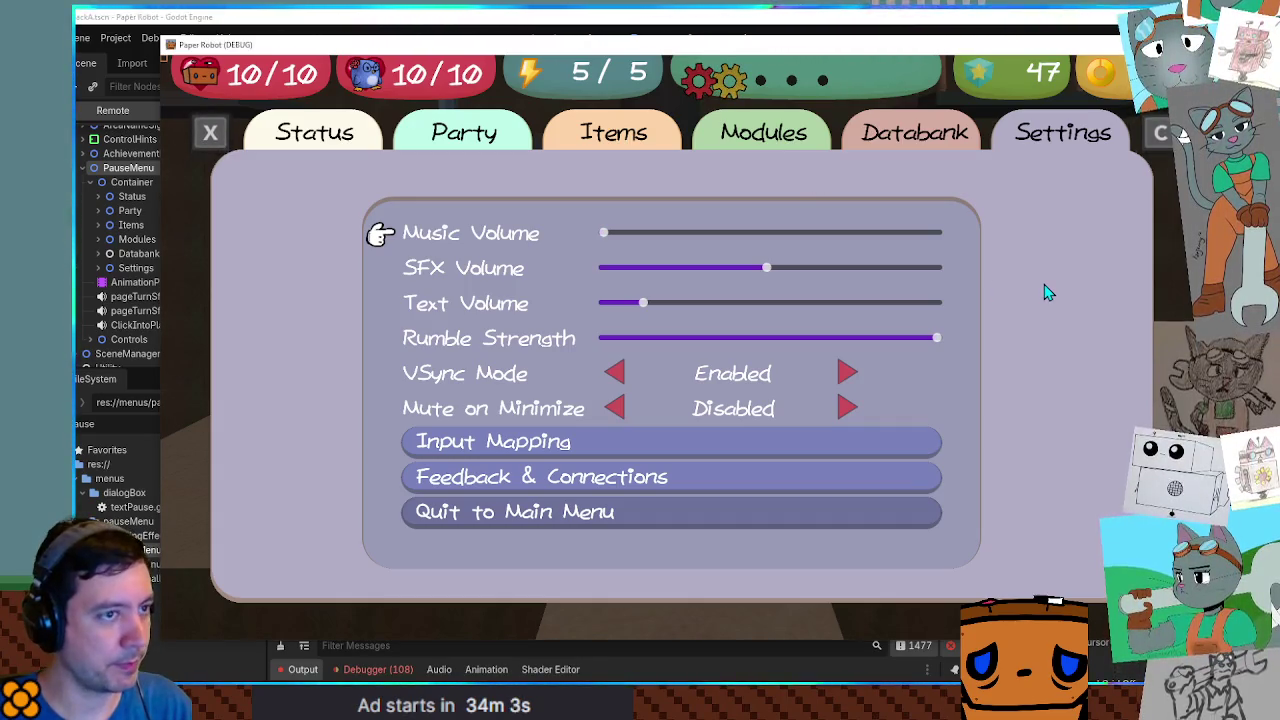
pyautogui.hotkey('alt', 'Tab')
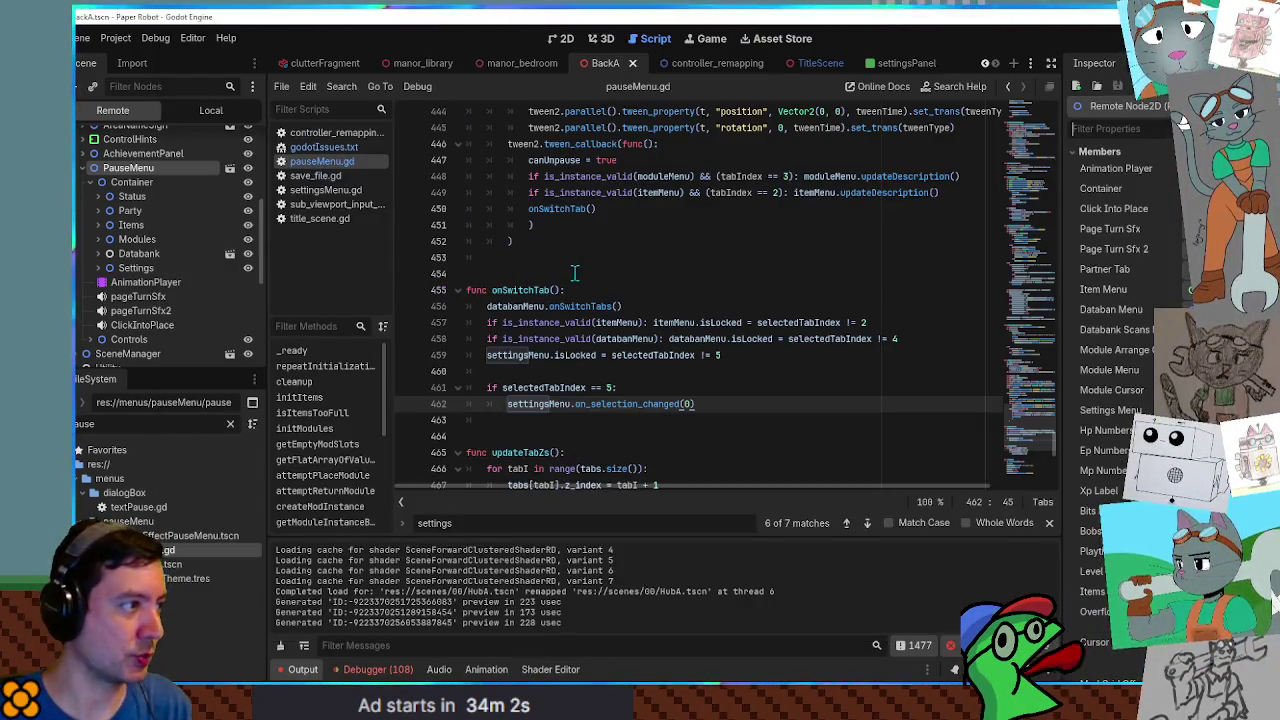
pyautogui.click(578, 270)
pyautogui.hotkey('ctrl', 'f')
pyautogui.write('switchtab')
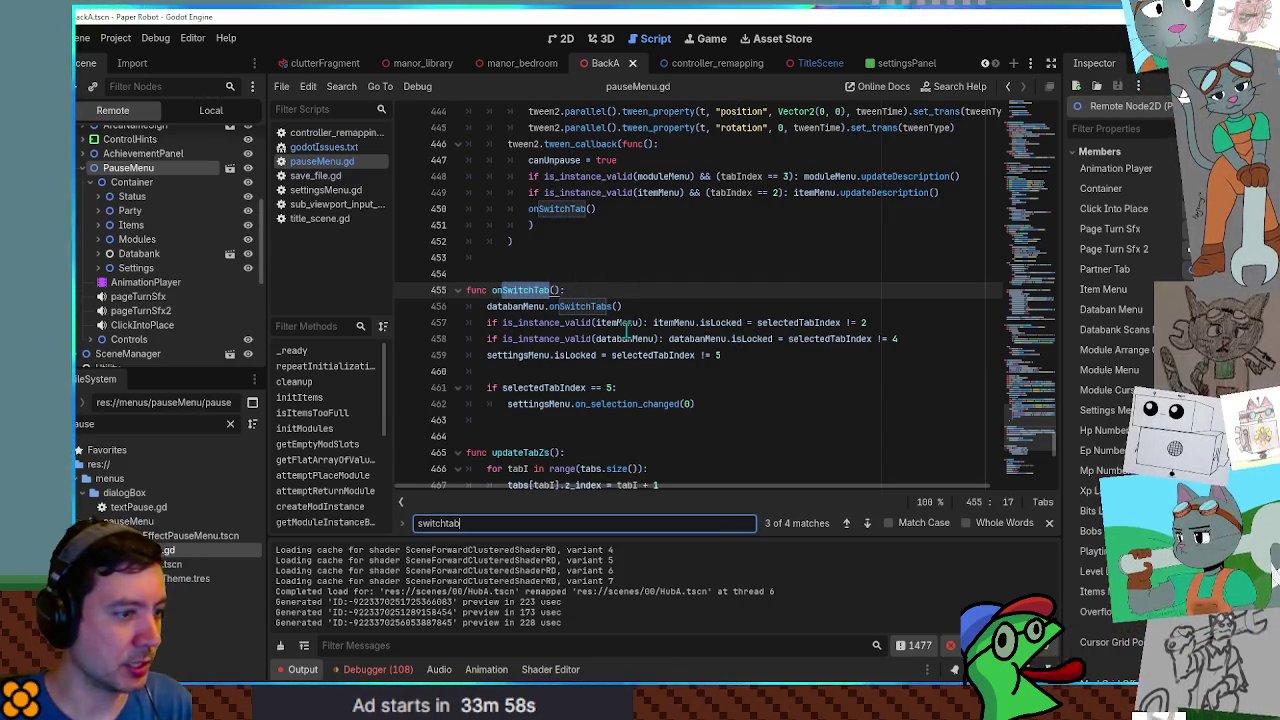
pyautogui.click(846, 522)
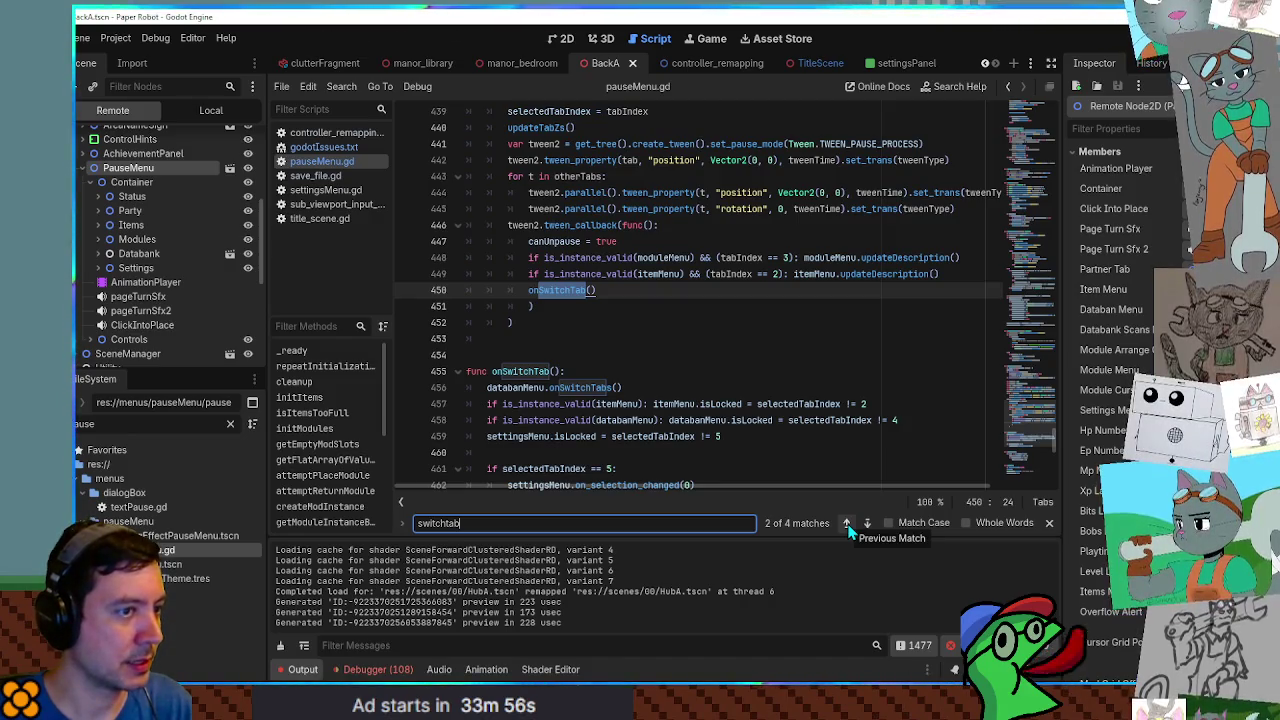
# Step back through the 'switchtab' matches to the onSwitchTab() call on line 450.
pyautogui.click(846, 522)
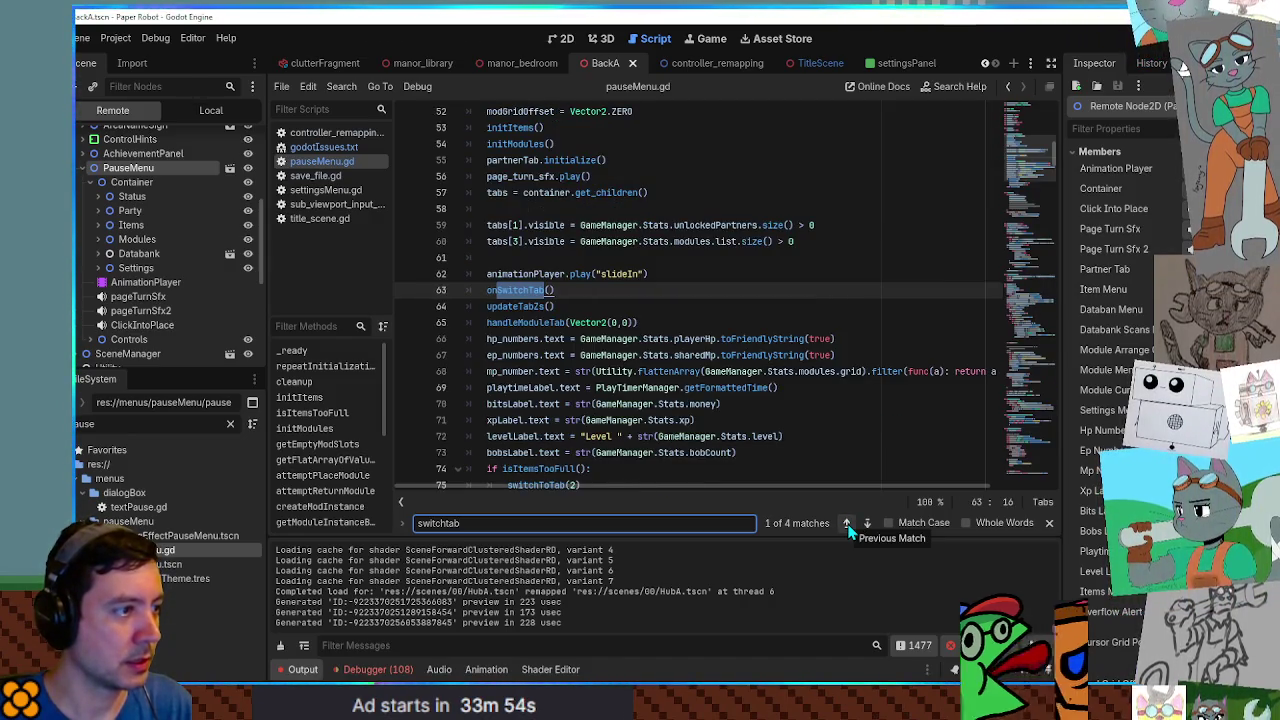
pyautogui.click(846, 522)
pyautogui.click(846, 522)
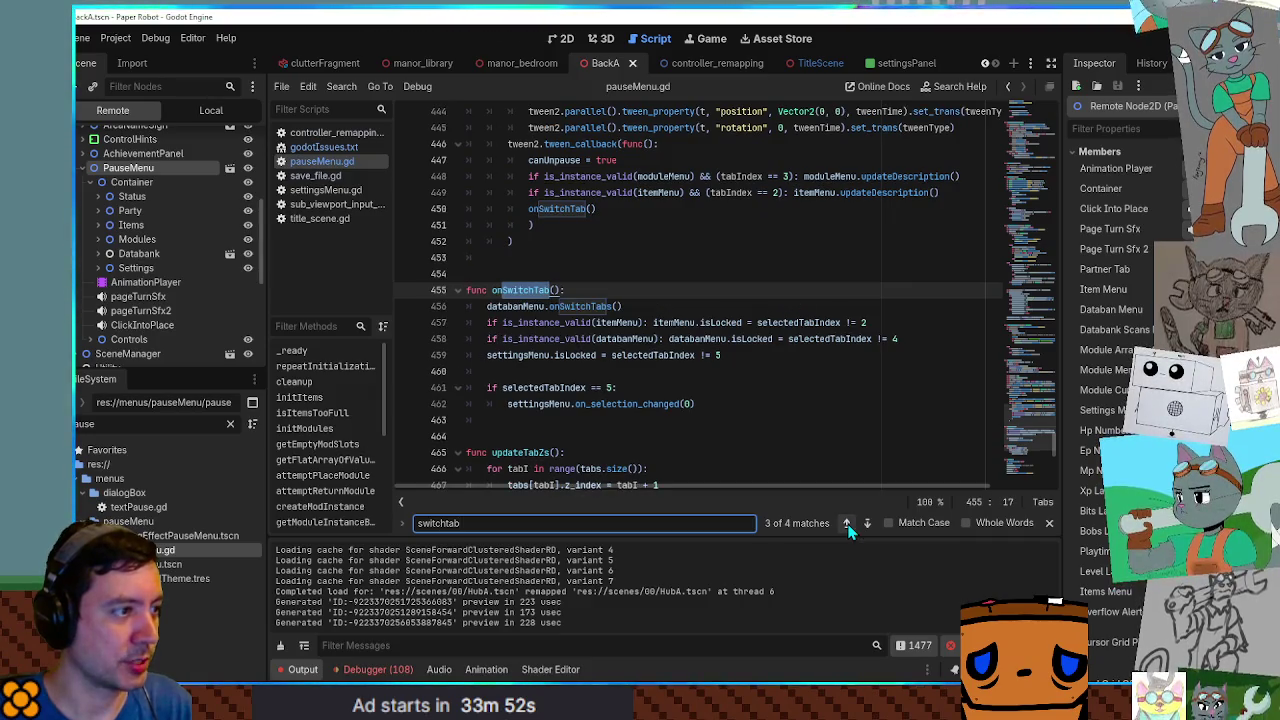
pyautogui.click(846, 522)
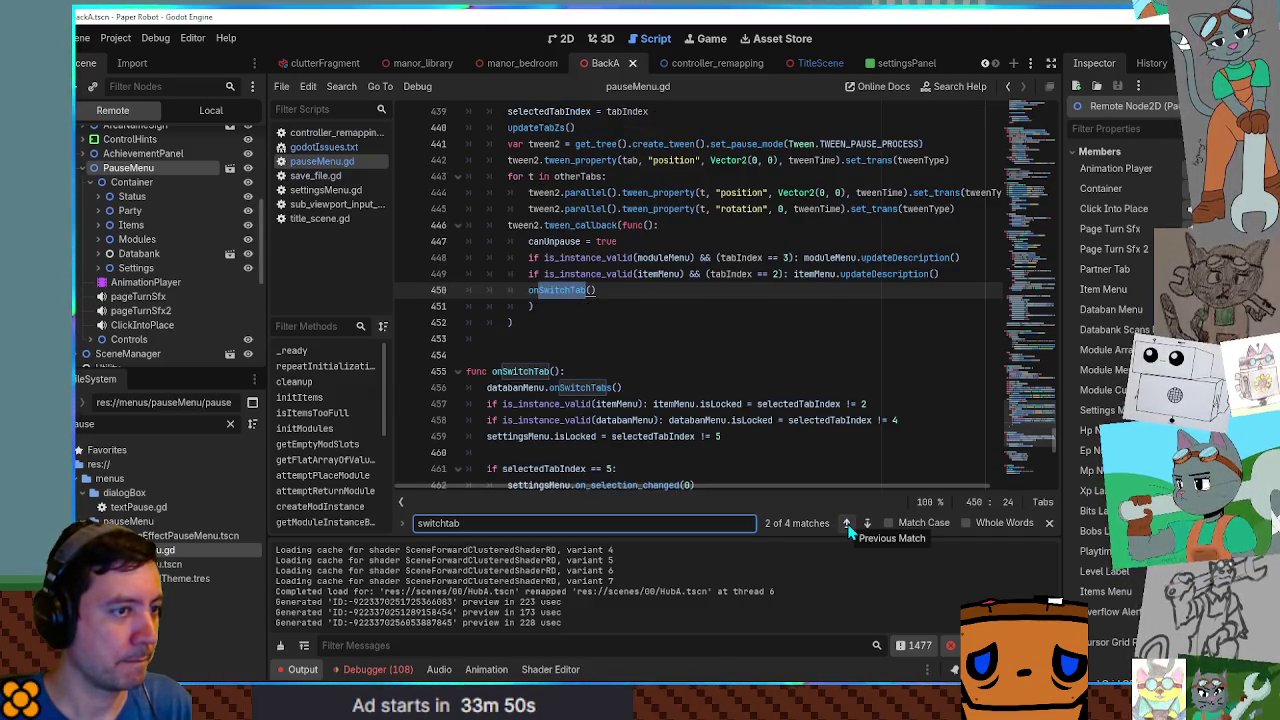
pyautogui.scroll(-8, 1041, 431)
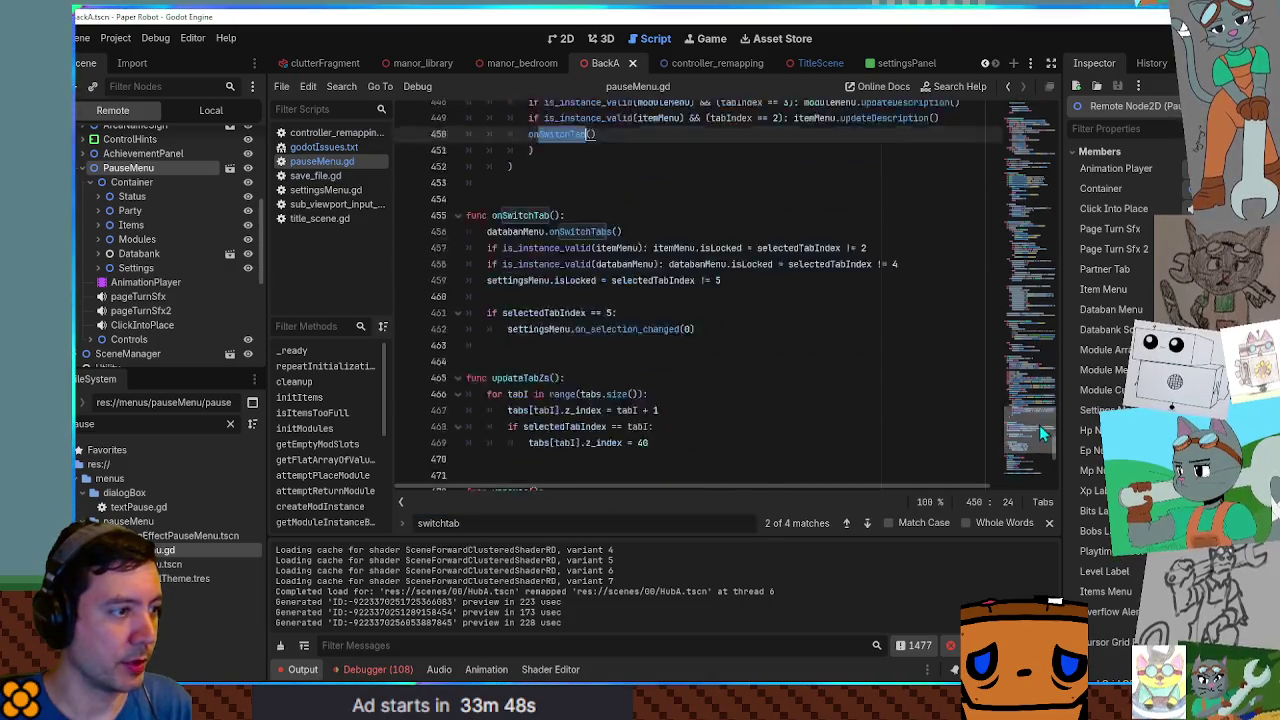
pyautogui.scroll(7, 1042, 429)
# Find '_process' and select the cycleRight is_action_just_pressed check on line 334.
pyautogui.click(875, 358)
pyautogui.hotkey('ctrl', 'f')
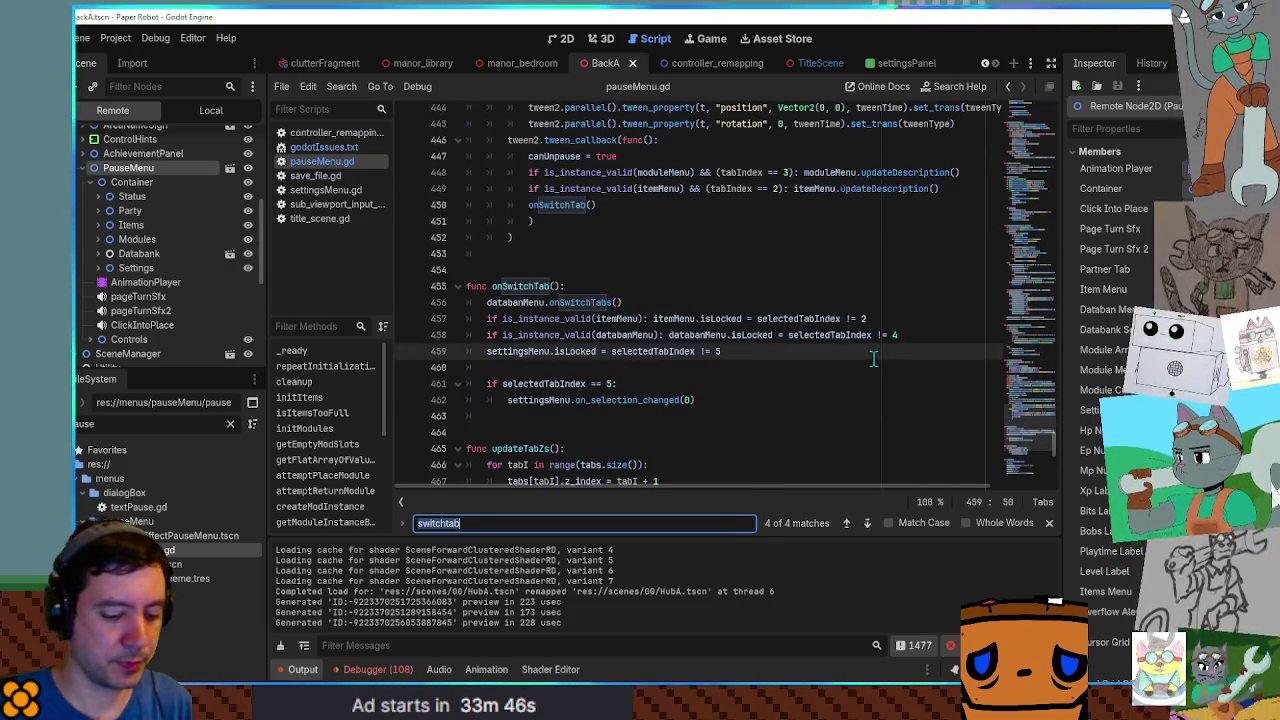
pyautogui.write('_process')
pyautogui.press('Escape')
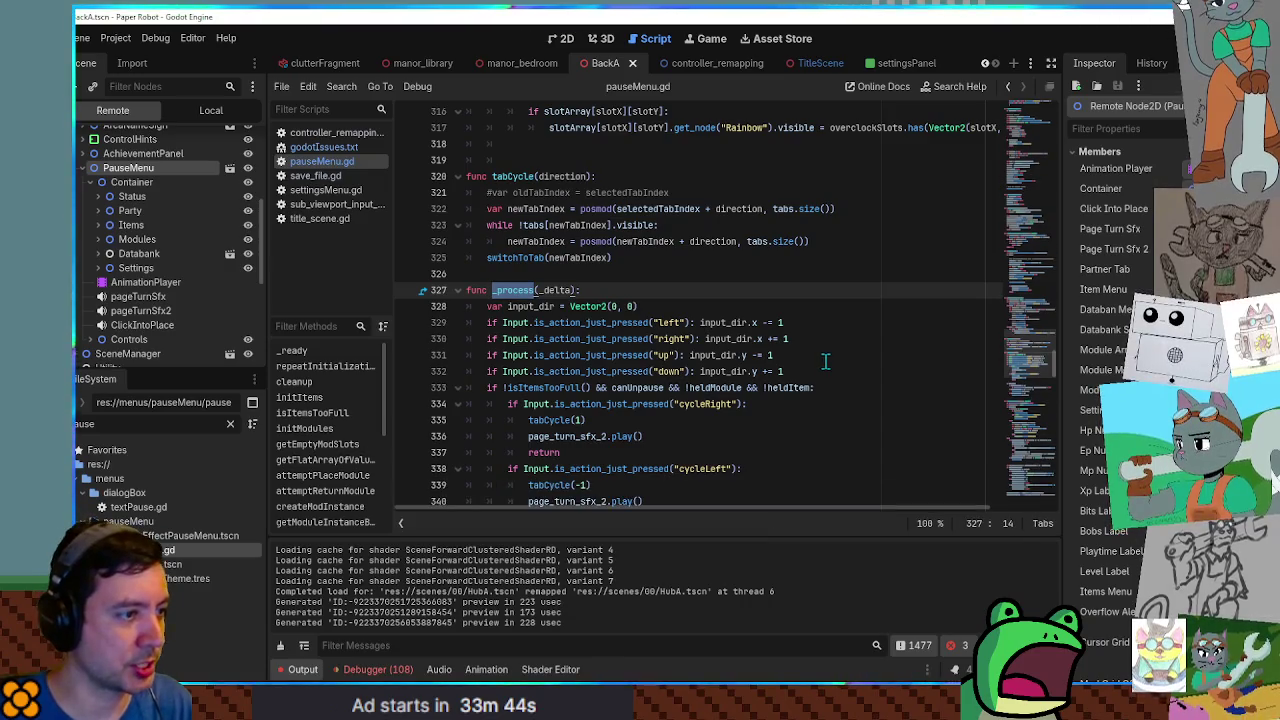
pyautogui.scroll(-3, 830, 358)
pyautogui.doubleClick(570, 258)
pyautogui.doubleClick(545, 274)
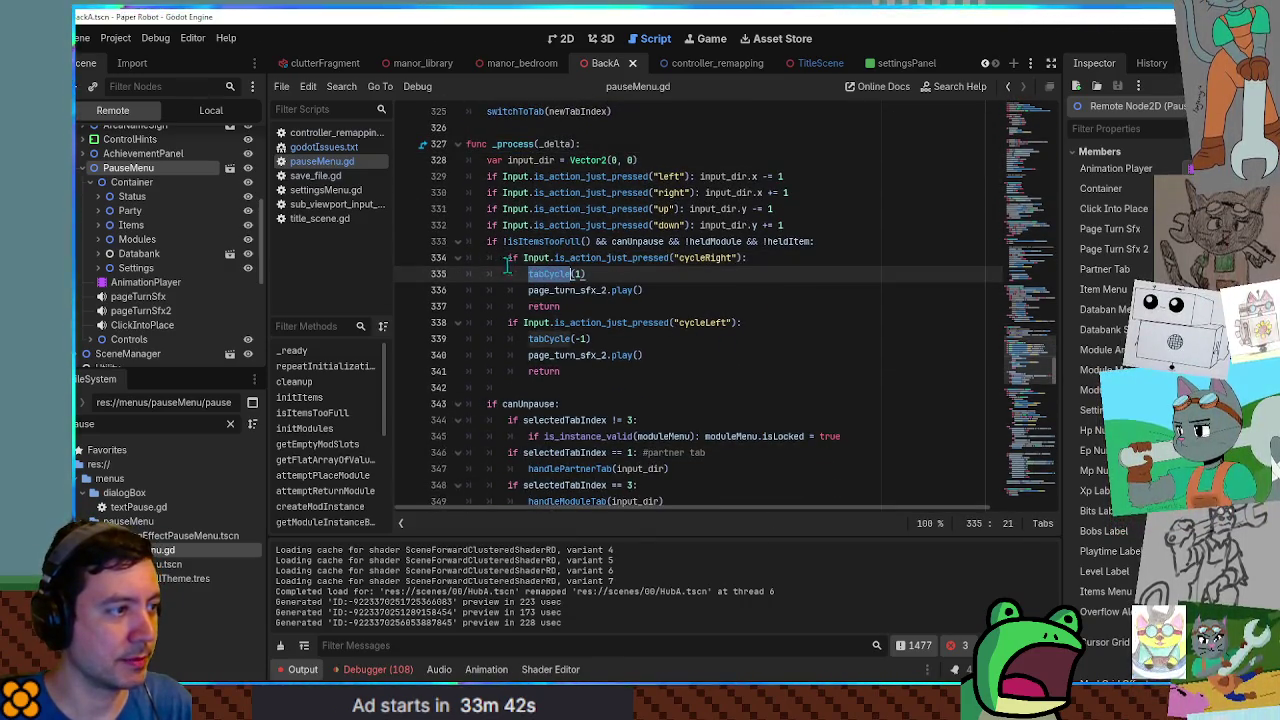
pyautogui.doubleClick(571, 258)
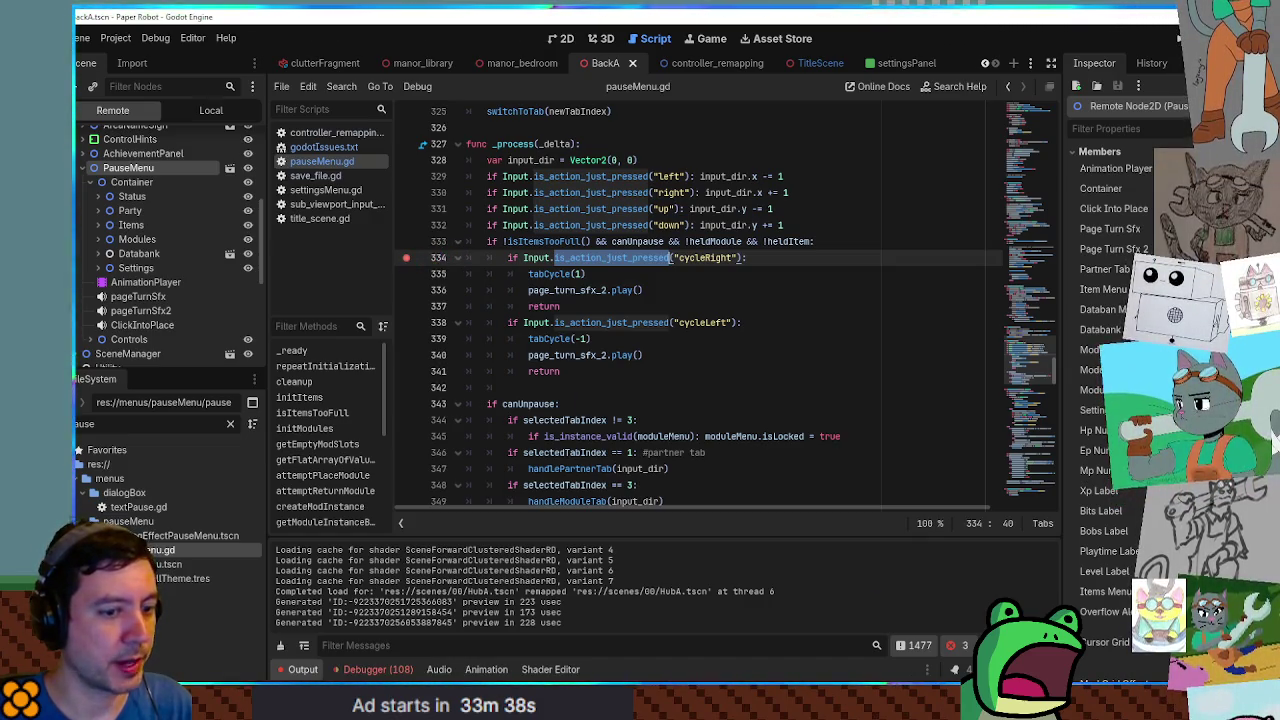
# Check the game's pause menu, then add and remove a breakpoint on line 333.
pyautogui.hotkey('alt', 'Tab')
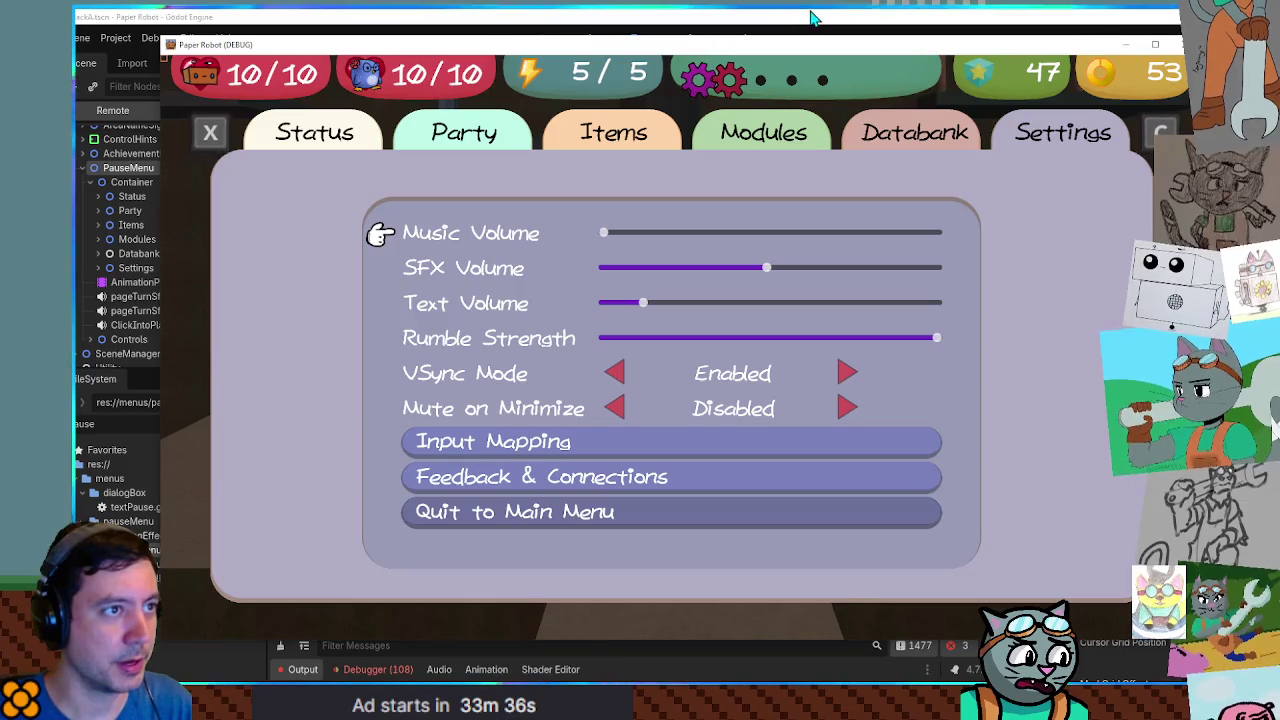
pyautogui.click(812, 18)
pyautogui.click(405, 242)
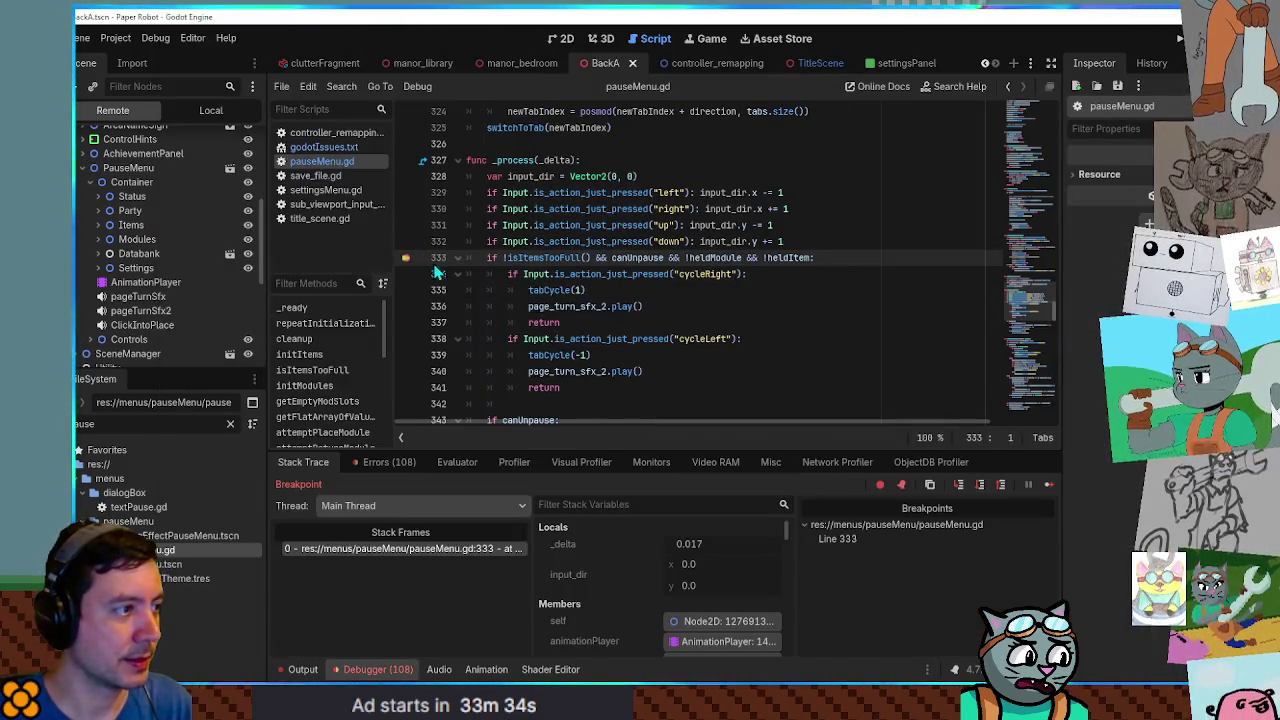
pyautogui.click(406, 259)
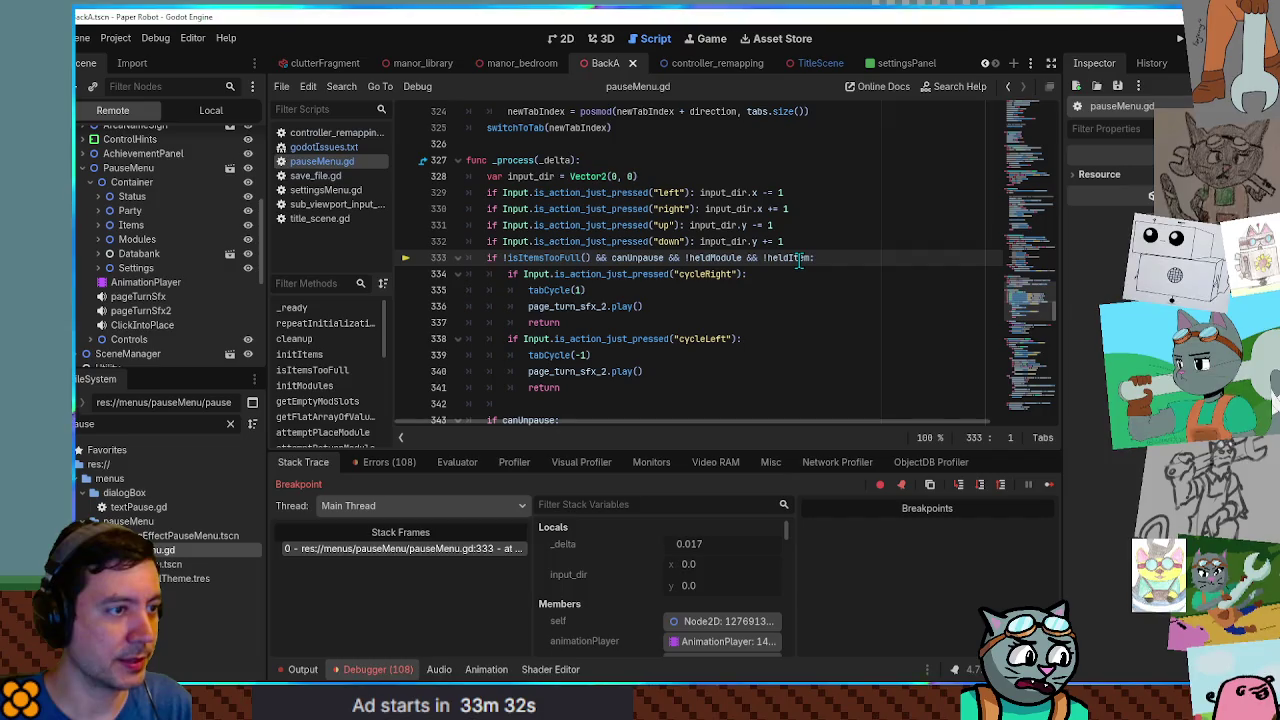
# Select canUnpause on line 333 and open Find in Files prefilled with it.
pyautogui.moveTo(799, 261)
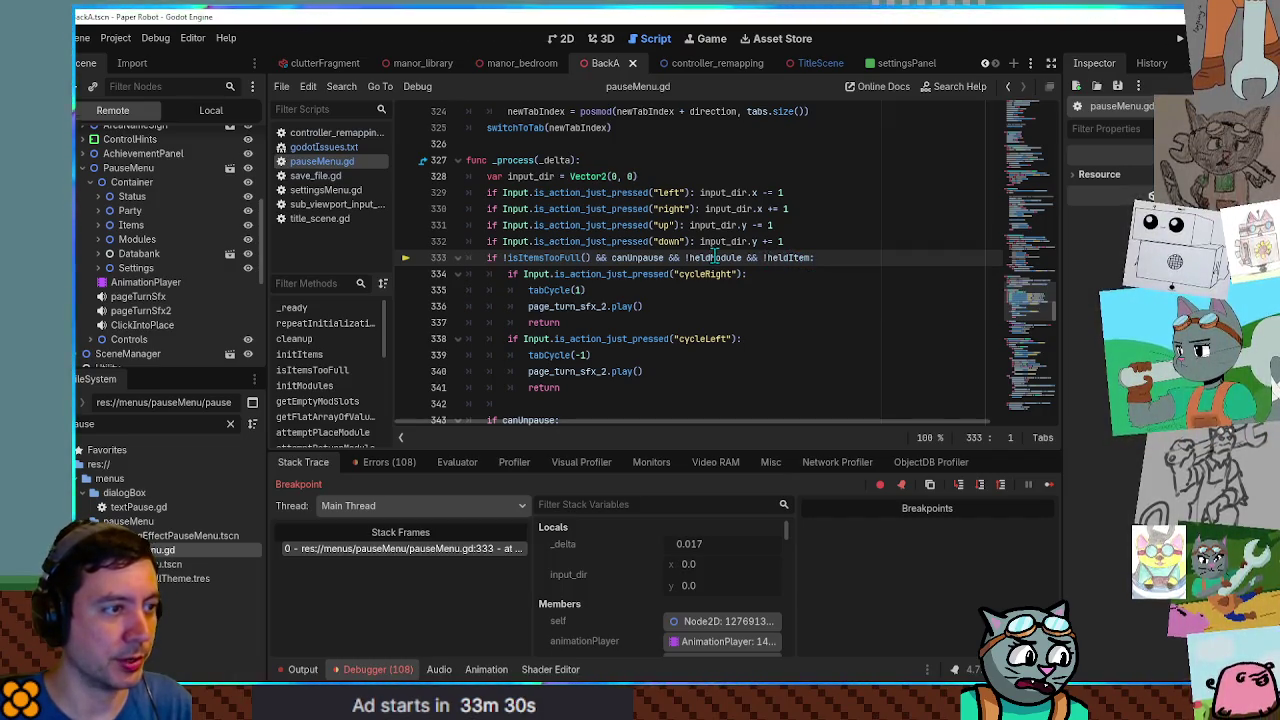
pyautogui.moveTo(714, 258)
pyautogui.moveTo(628, 258)
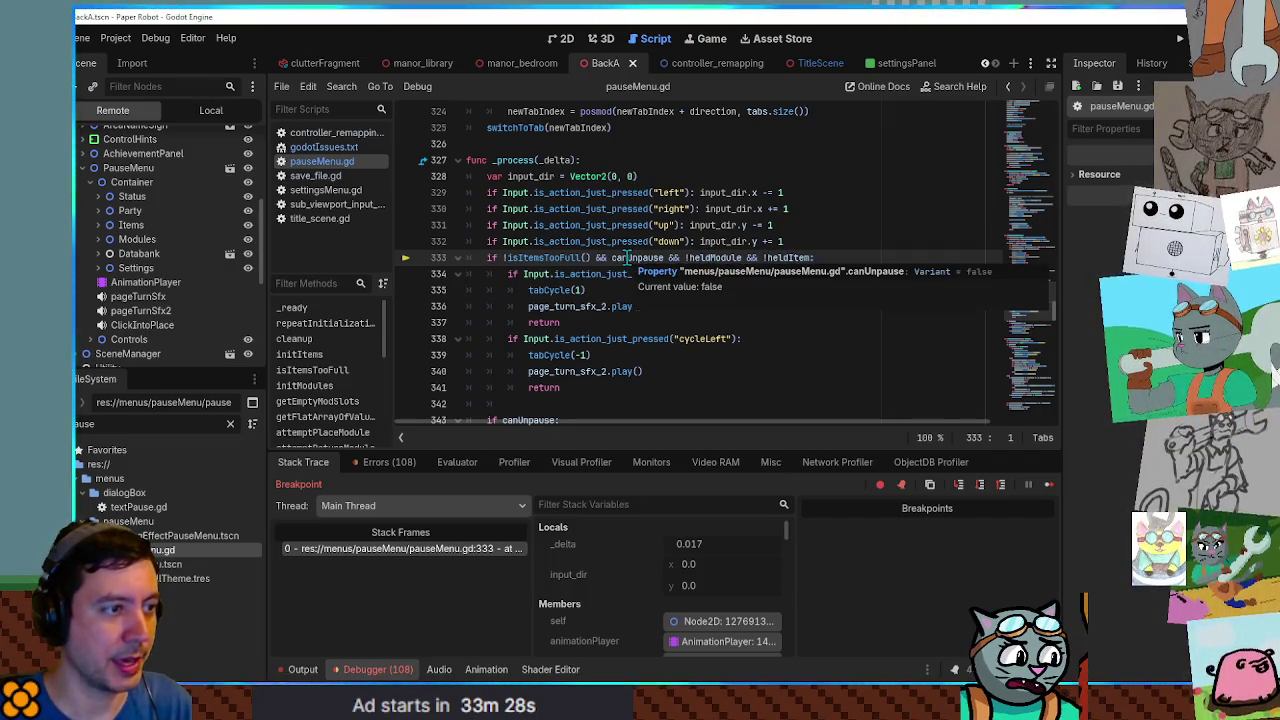
pyautogui.doubleClick(628, 258)
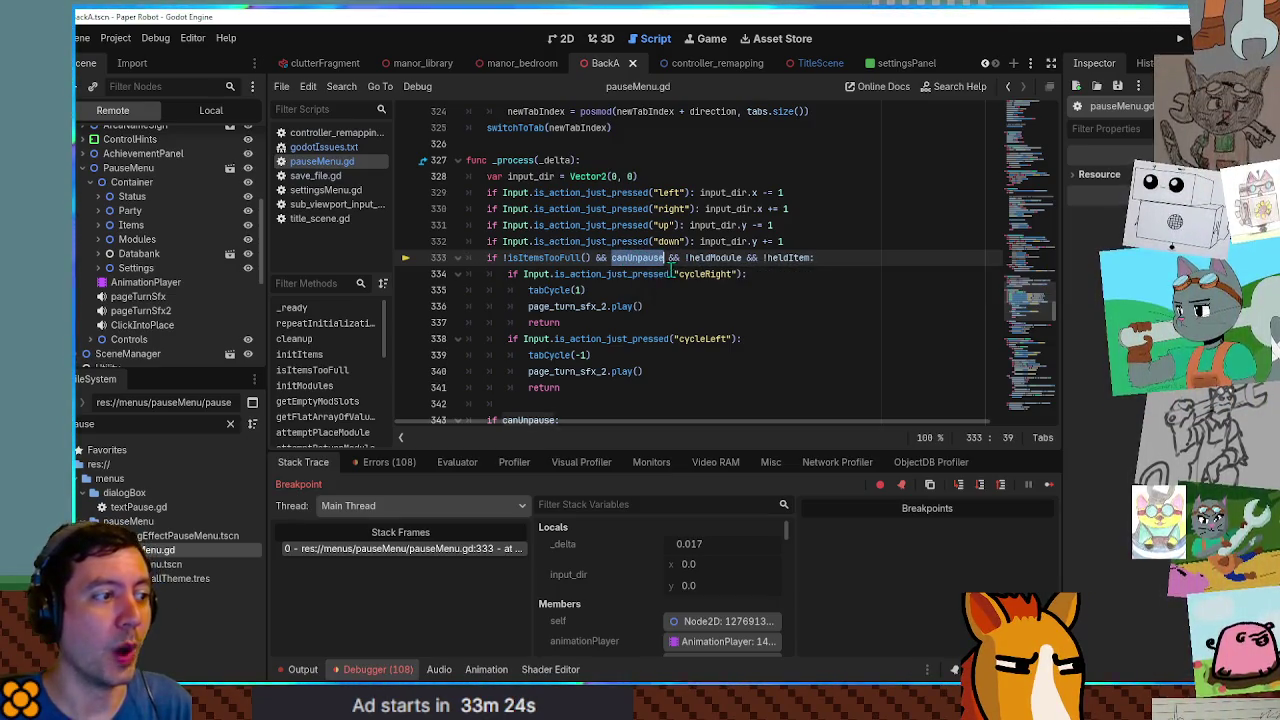
pyautogui.scroll(2, 690, 268)
pyautogui.scroll(-3, 717, 273)
pyautogui.hotkey('ctrl', 'shift', 'f')
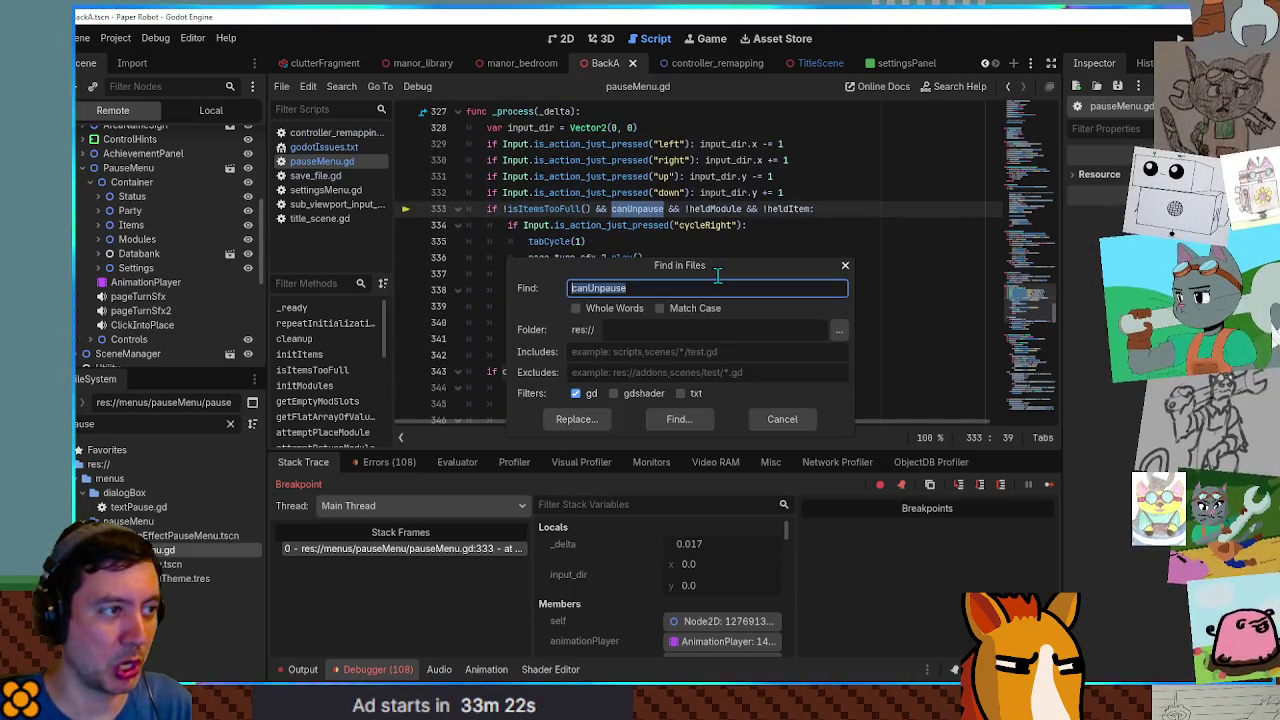
# Search all scripts for canUnpause (18 matches in 5 files) and jump to its declaration.
pyautogui.click(782, 419)
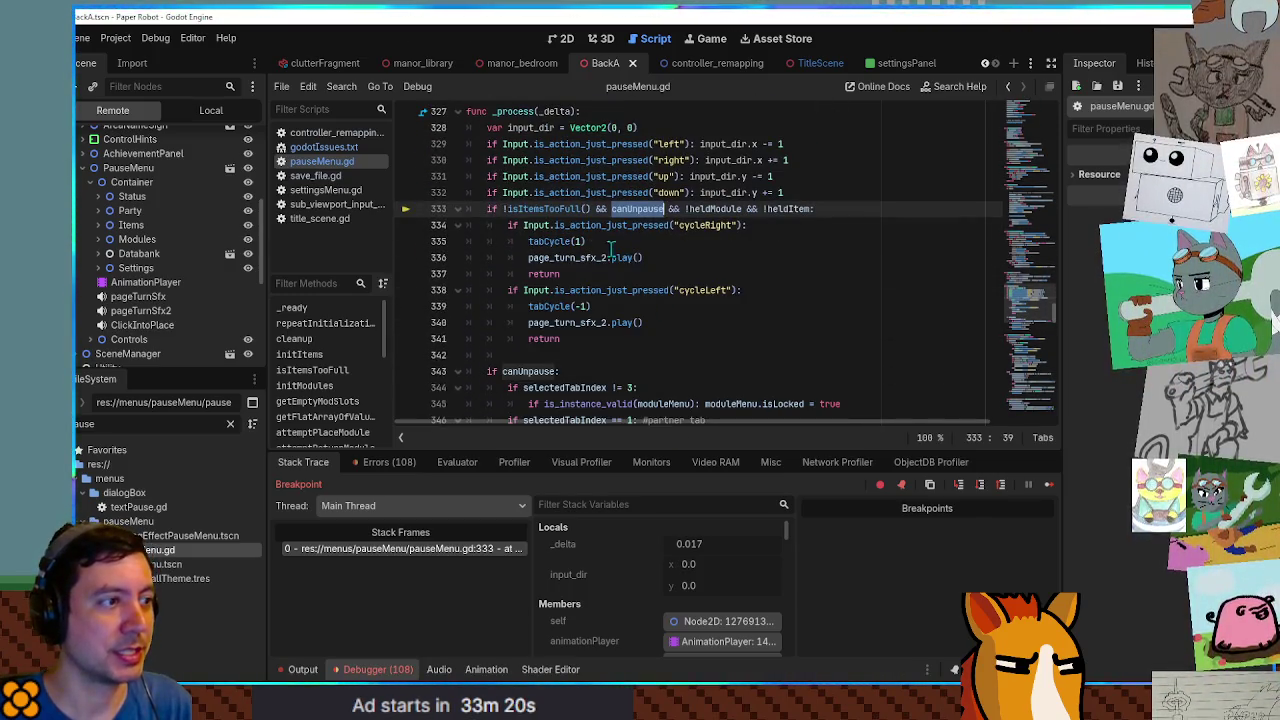
pyautogui.moveTo(643, 211)
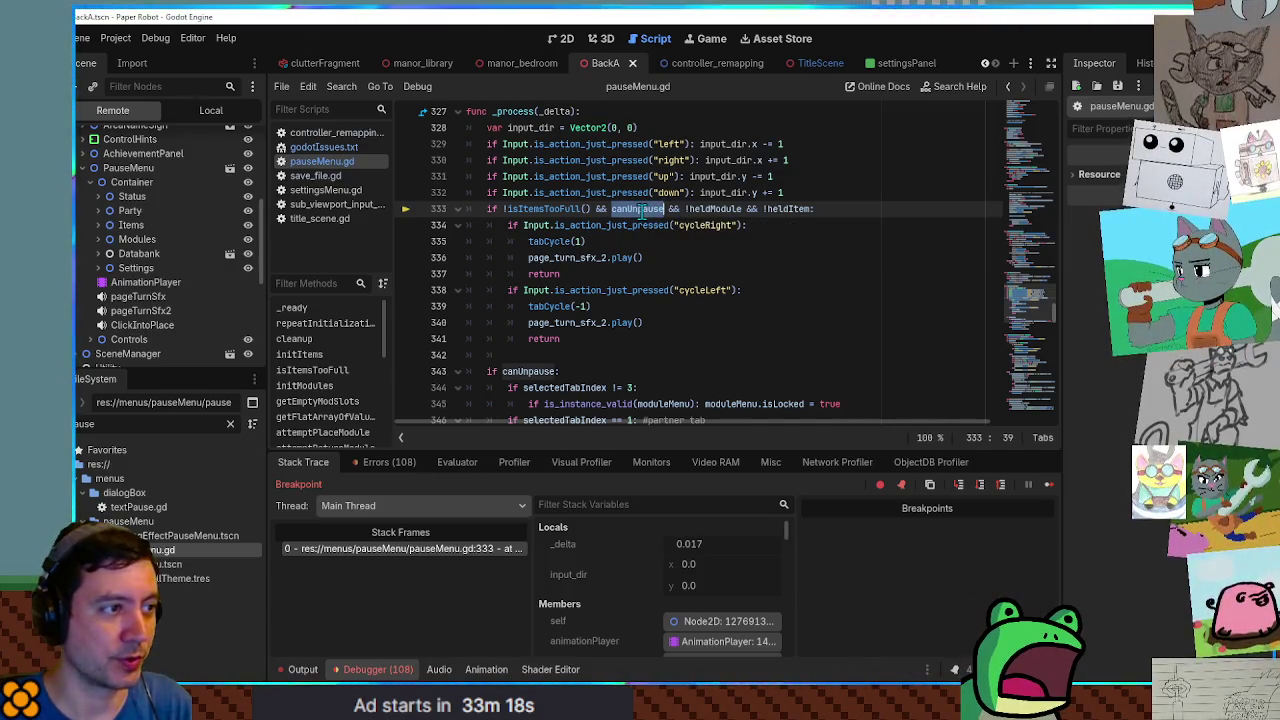
pyautogui.hotkey('ctrl', 'shift', 'f')
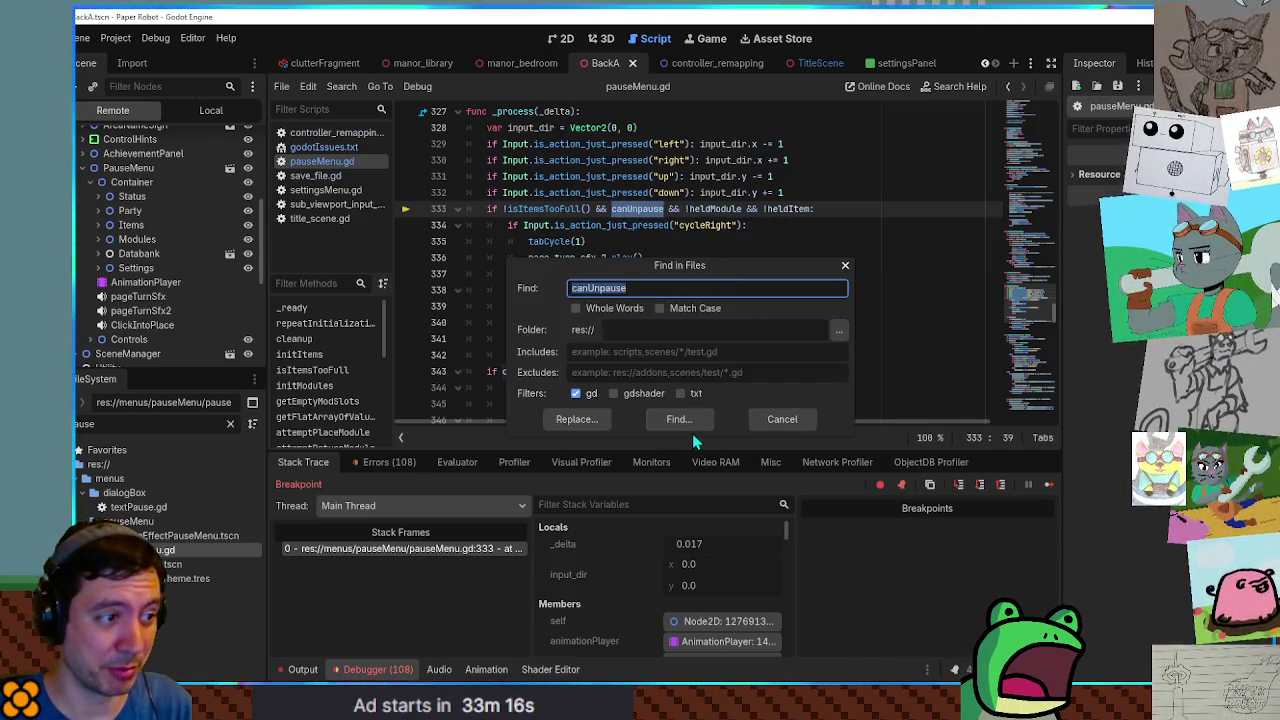
pyautogui.click(680, 421)
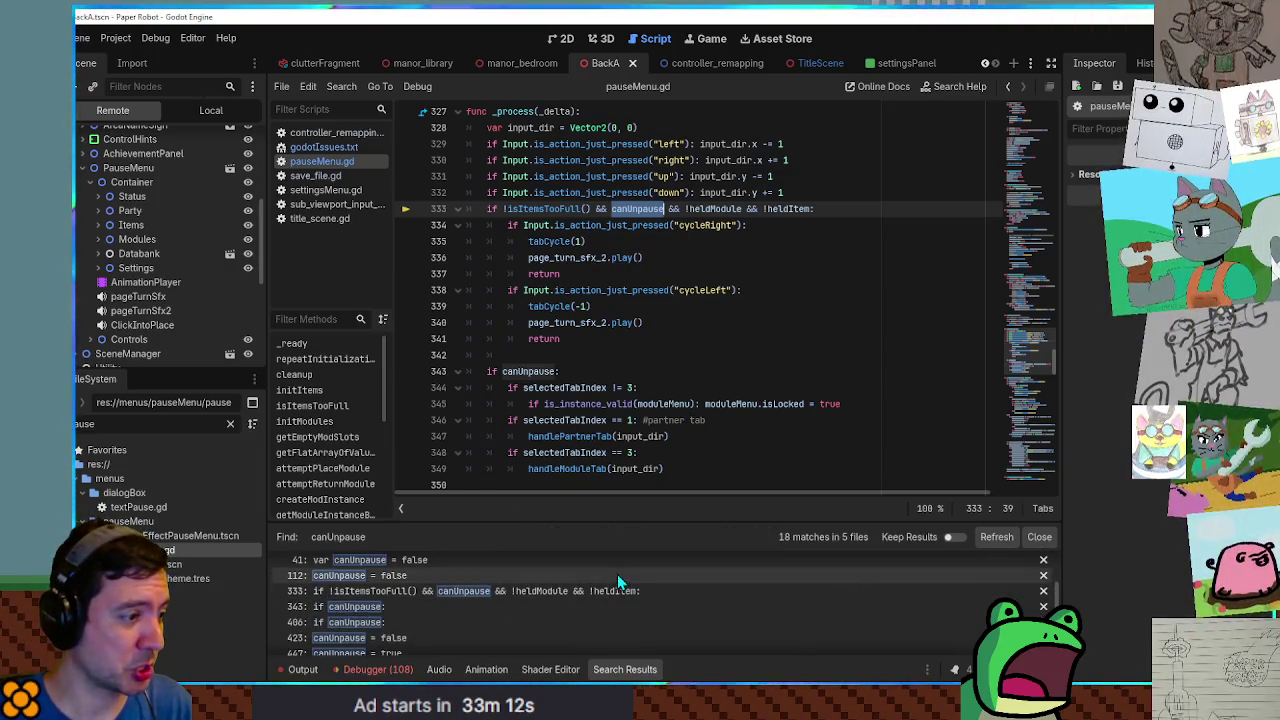
pyautogui.scroll(-5, 617, 574)
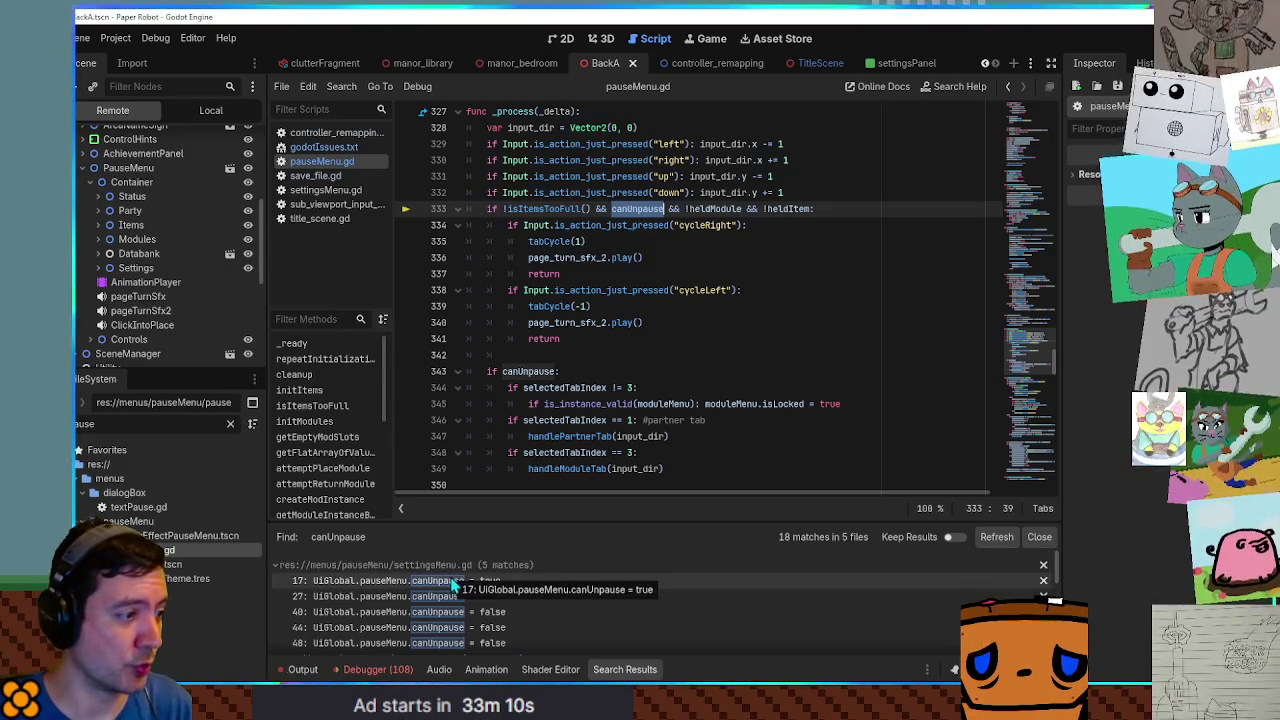
pyautogui.keyDown('ctrl'); pyautogui.click(636, 209); pyautogui.keyUp('ctrl')
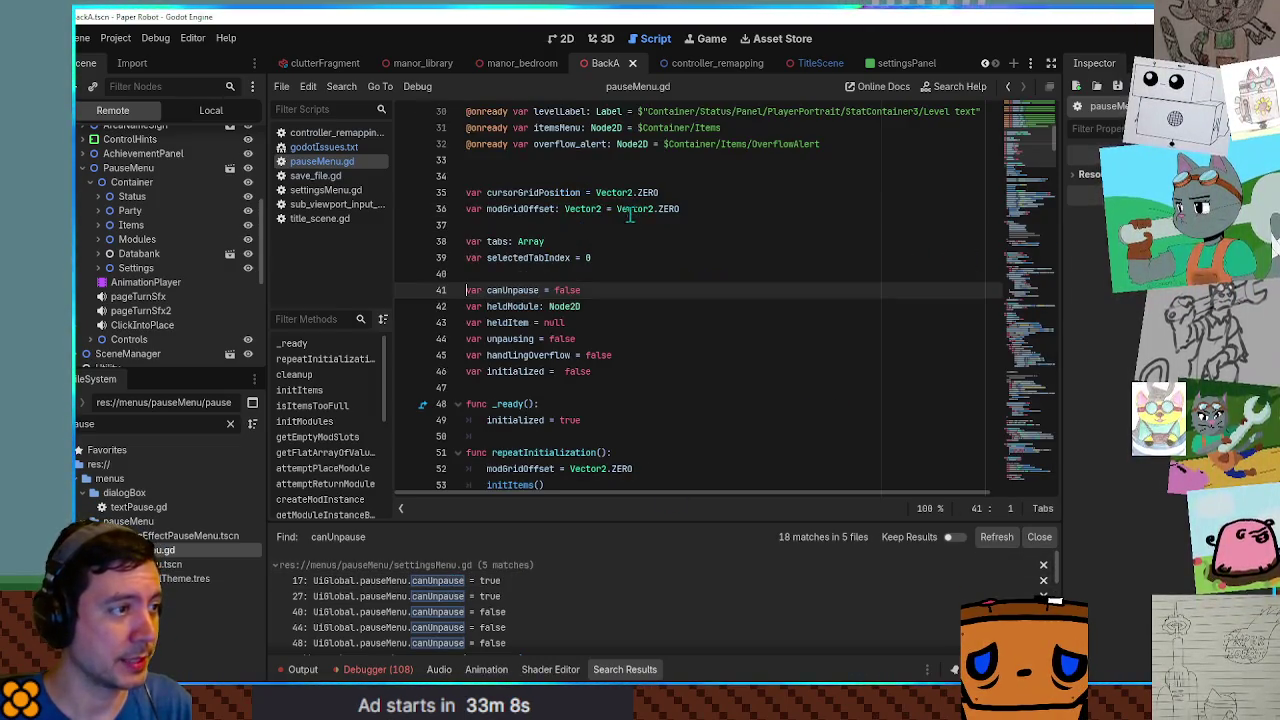
# Start a Find in Files search from 'canUnpause = false', selecting 'false' to replace it.
pyautogui.moveTo(487, 290); pyautogui.dragTo(581, 290)
pyautogui.hotkey('ctrl', 'shift', 'f')
pyautogui.doubleClick(648, 288)
pyautogui.write('true')
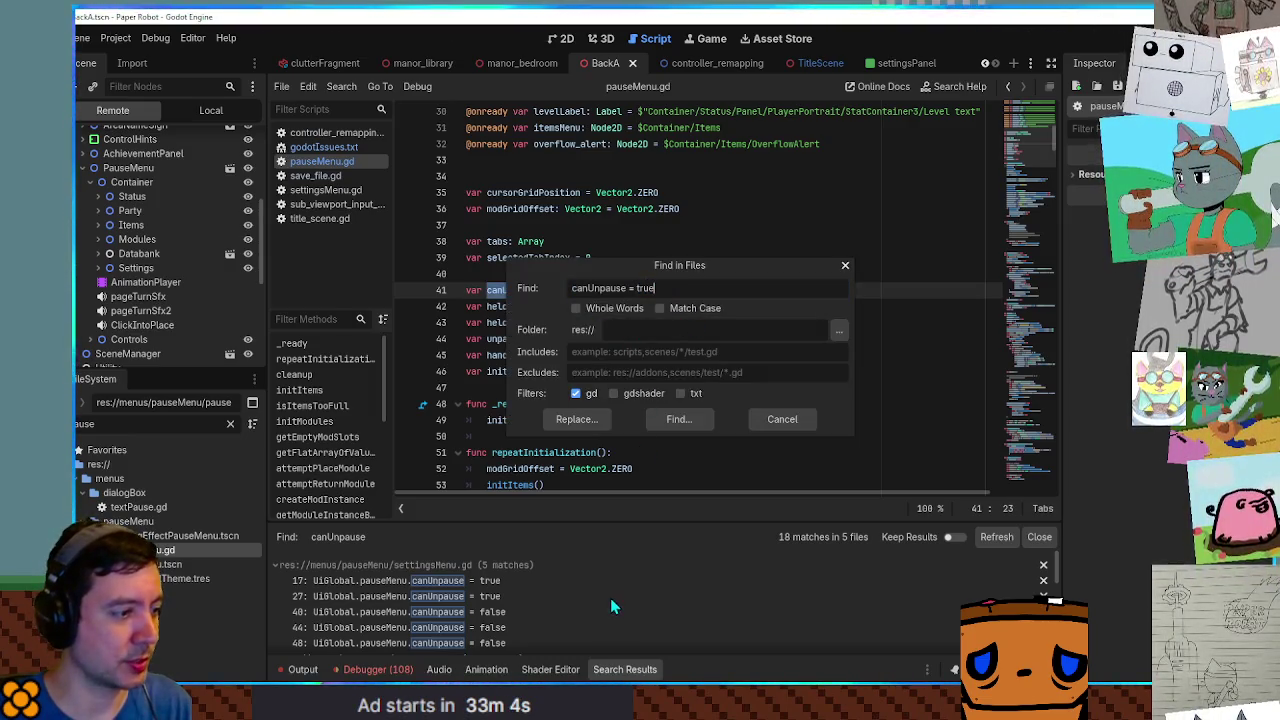
pyautogui.click(782, 419)
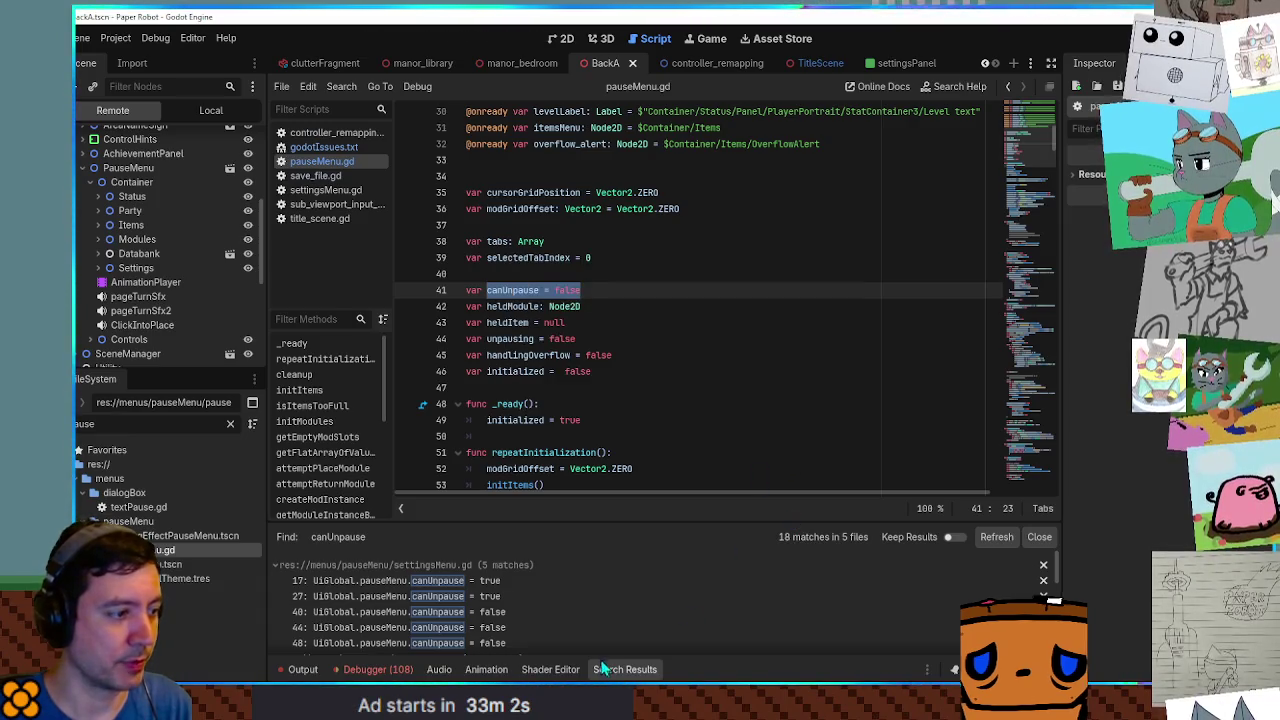
pyautogui.scroll(-10, 608, 626)
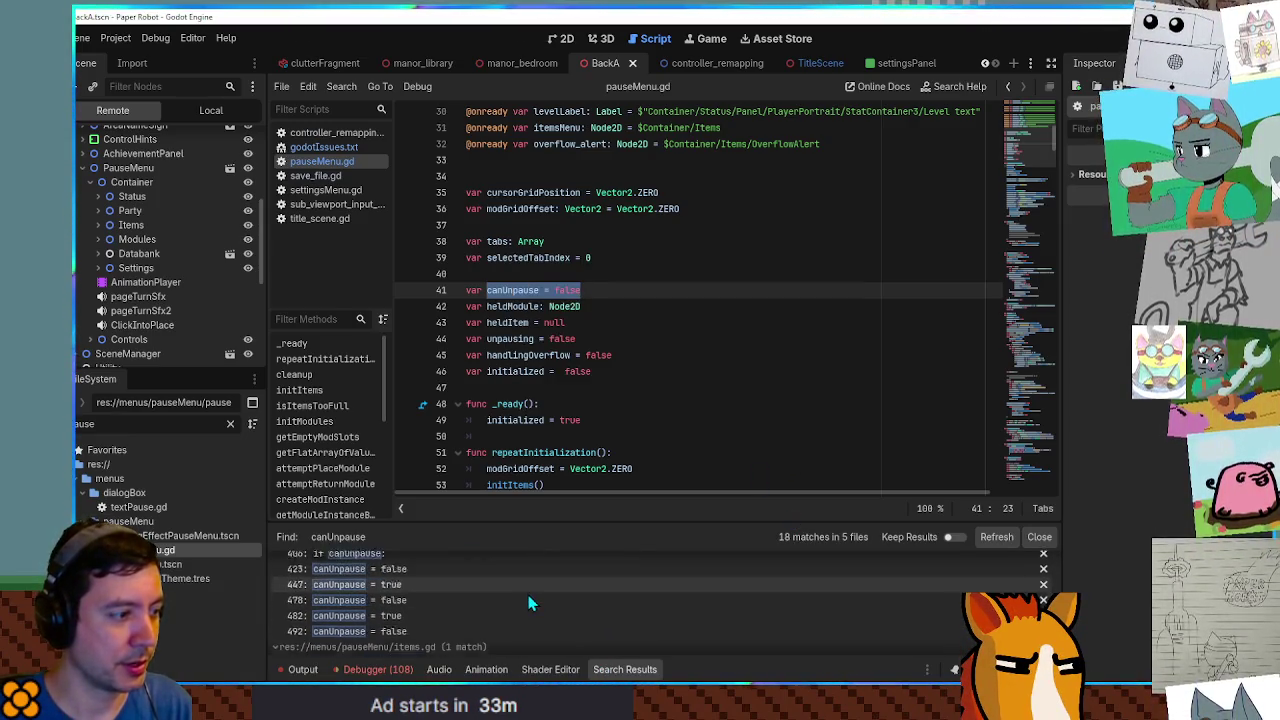
pyautogui.scroll(-6, 530, 602)
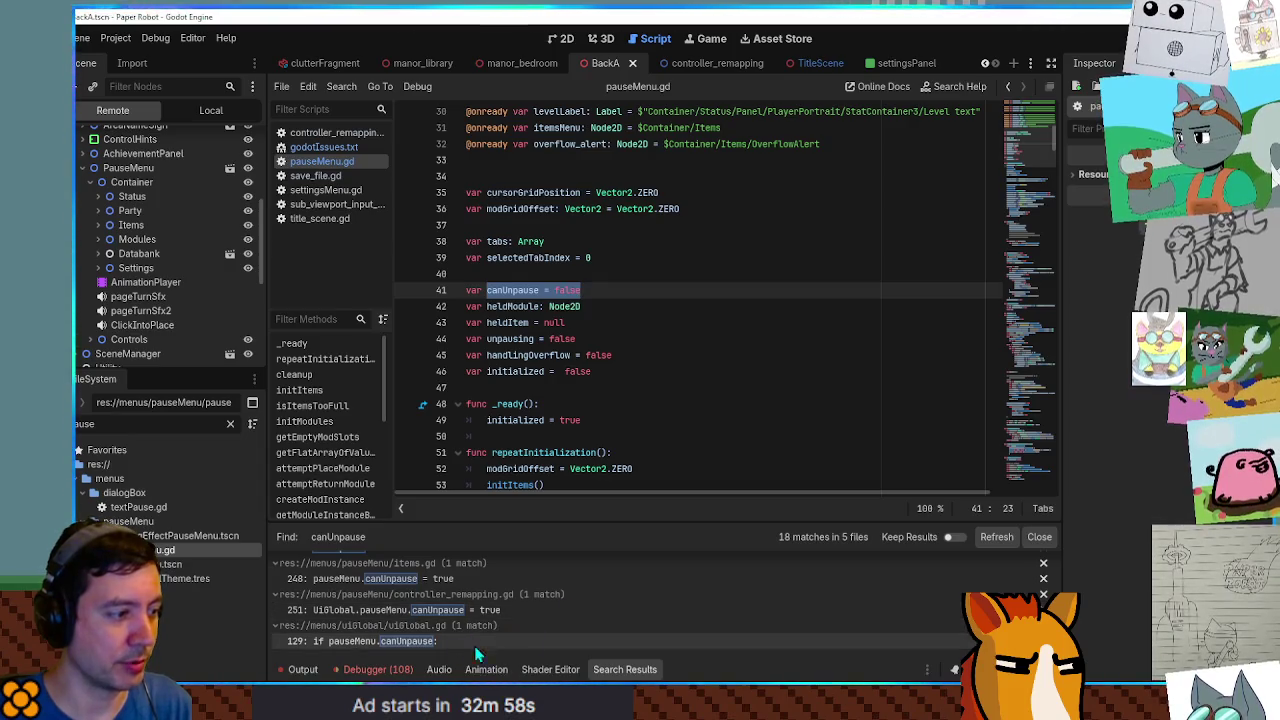
pyautogui.hotkey('ctrl', 'shift', 'f')
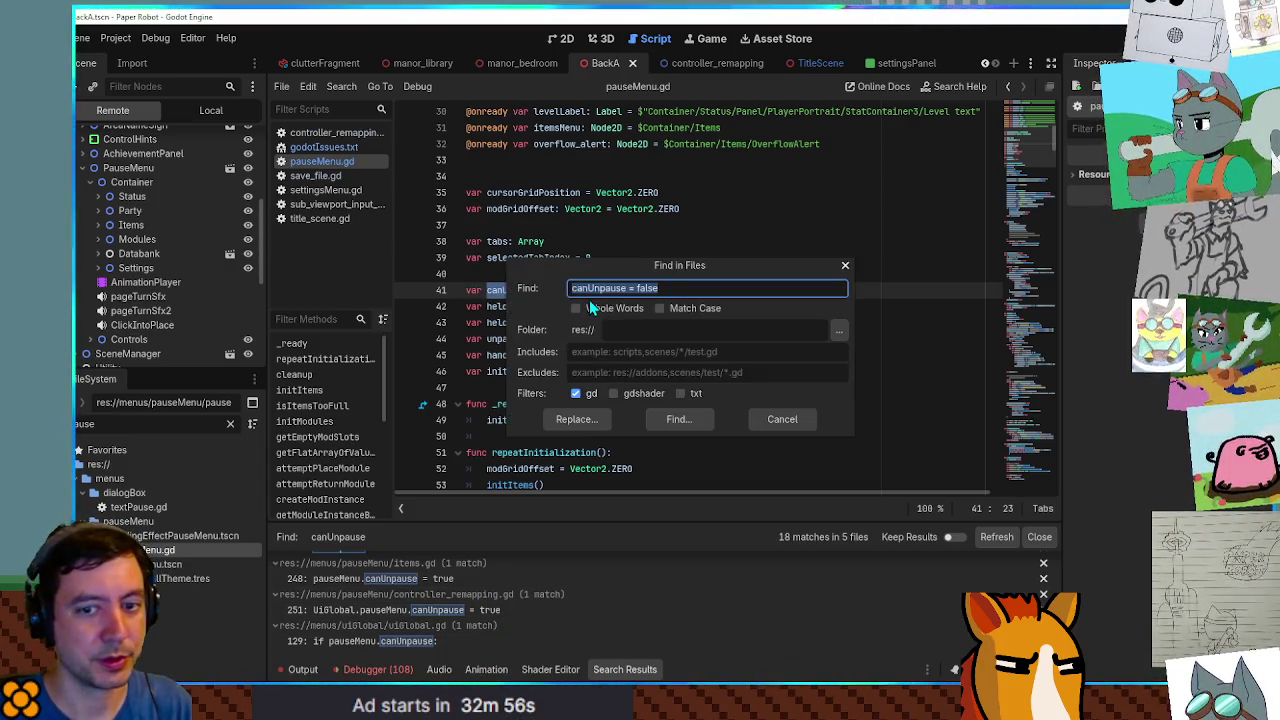
pyautogui.doubleClick(671, 290)
# Search for 'canUnpause = true', getting 6 matches across 4 files.
pyautogui.write('true')
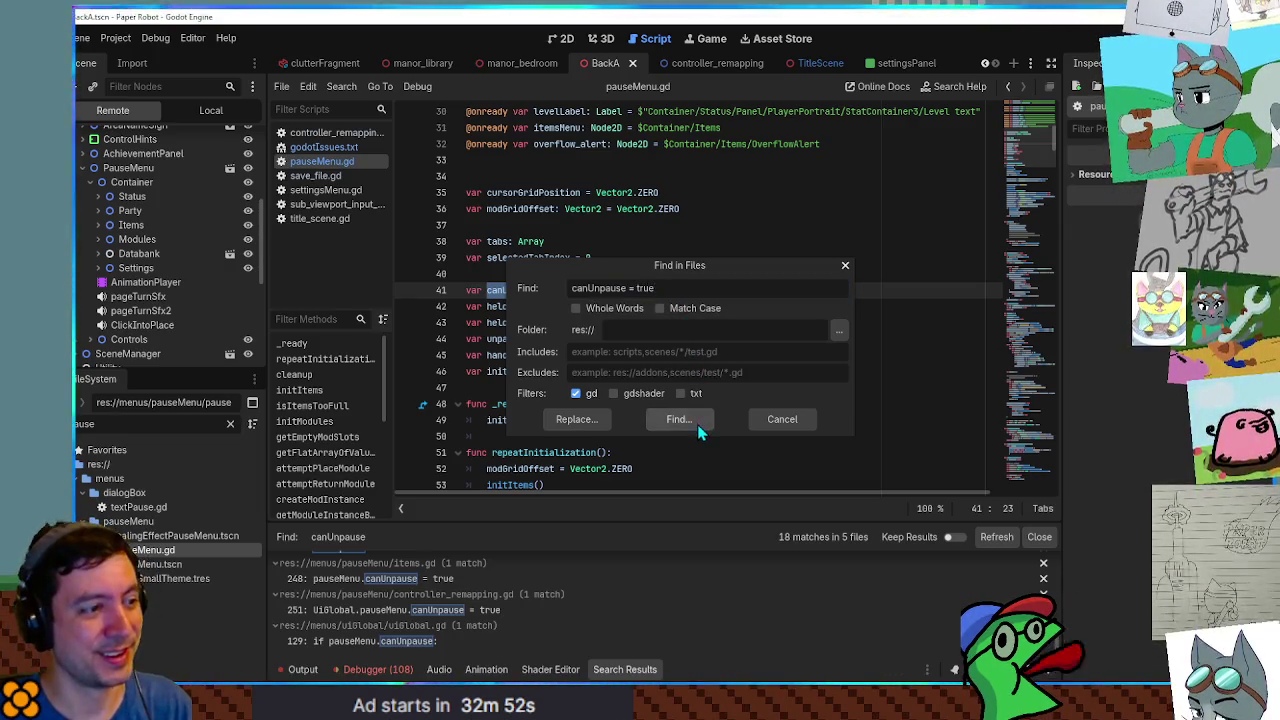
pyautogui.click(697, 424)
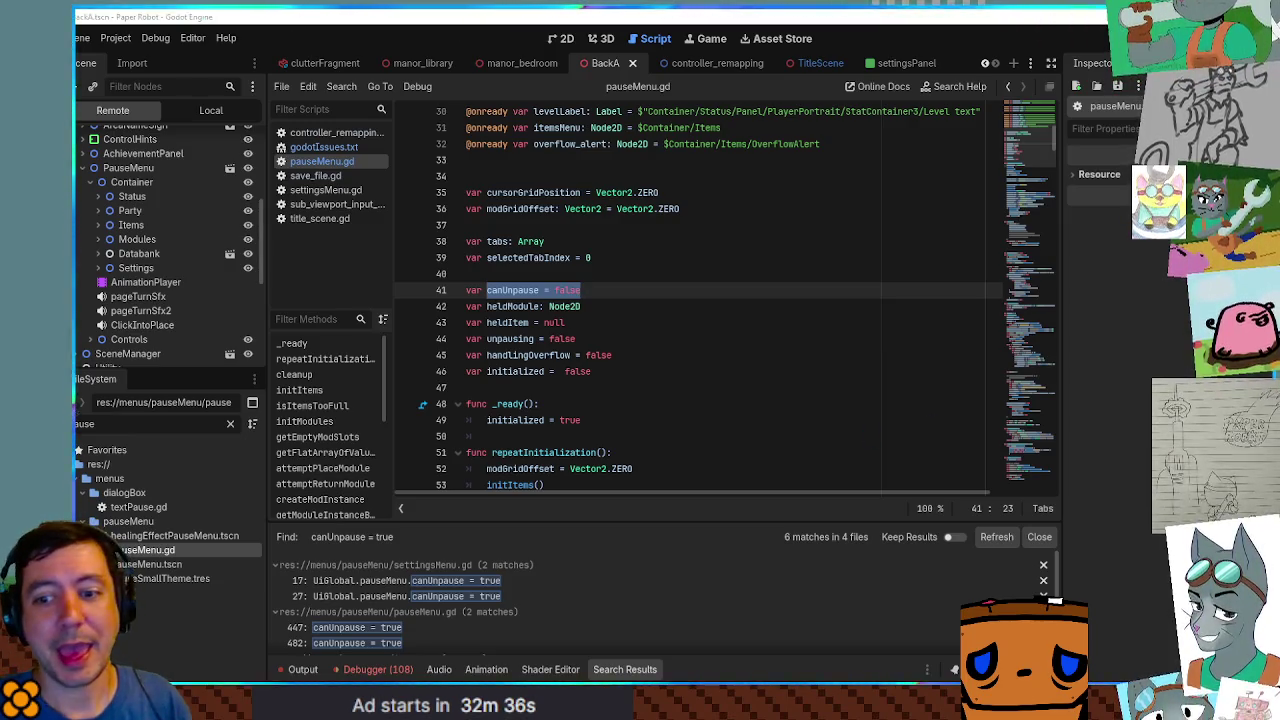
pyautogui.click(691, 206)
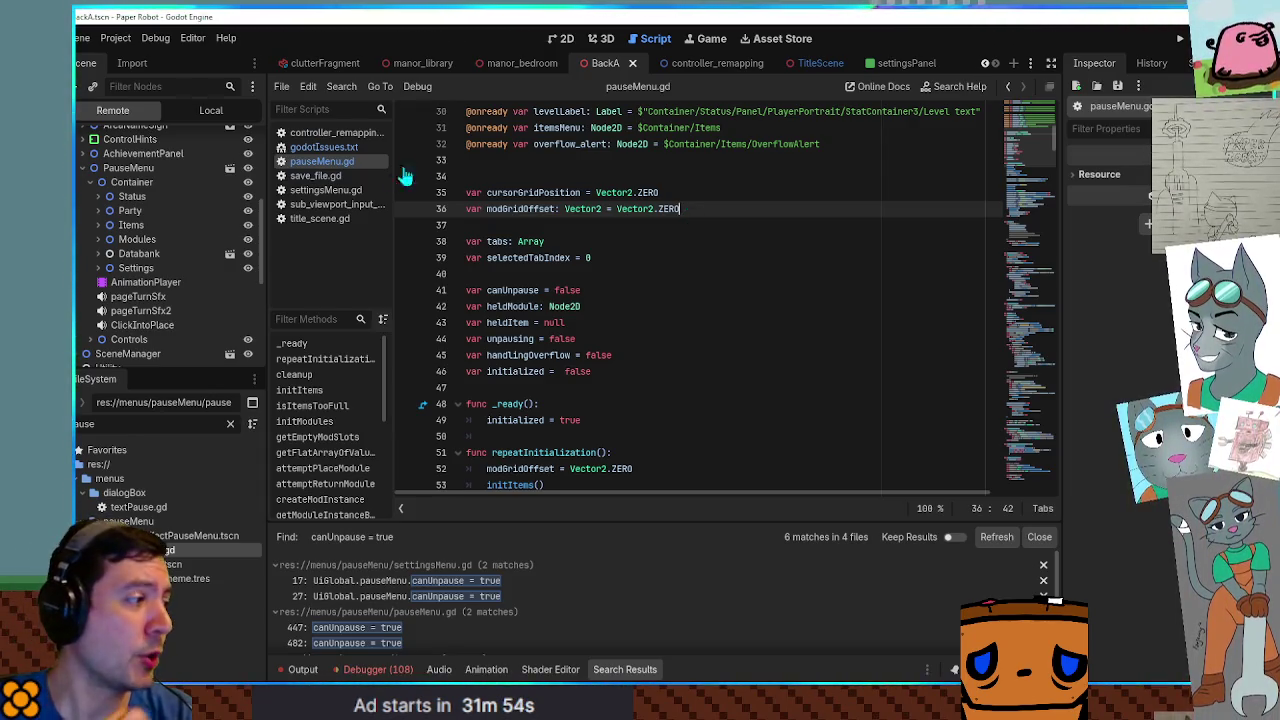
# Clear the 'pause' FileSystem filter, select editorScripts, and collapse the addons folder.
pyautogui.click(230, 424)
pyautogui.scroll(5, 150, 480)
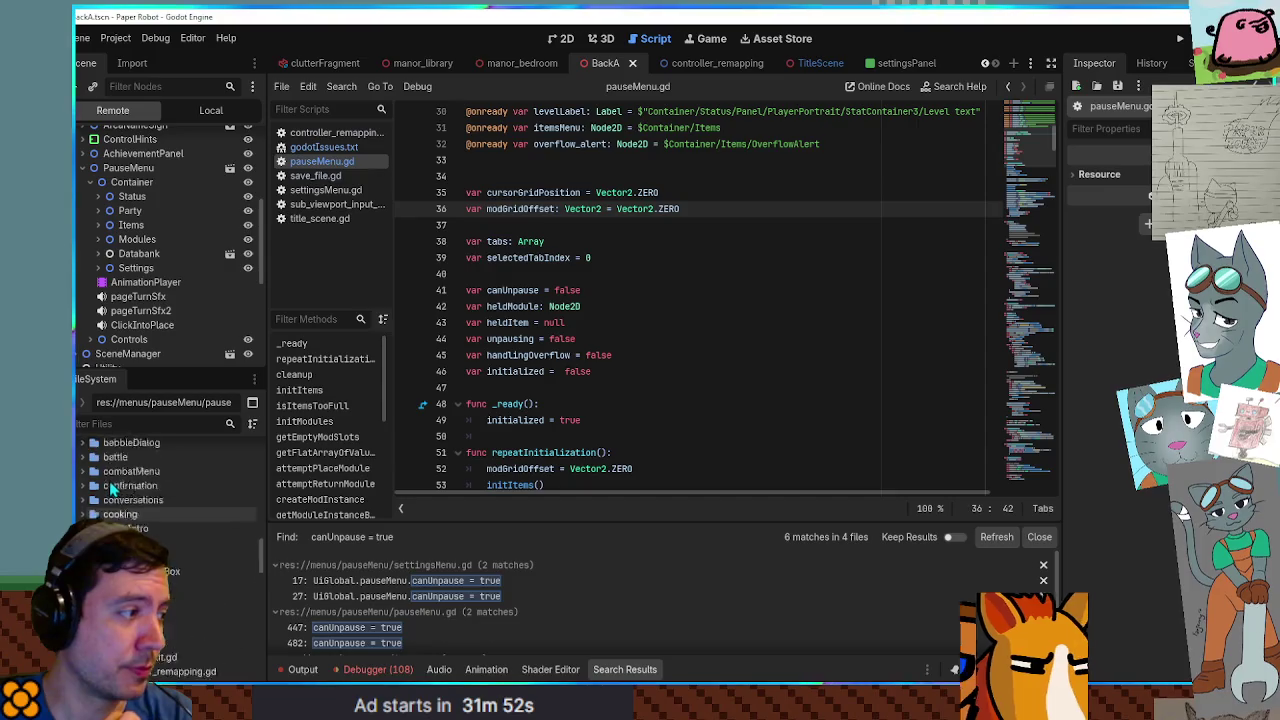
pyautogui.click(140, 524)
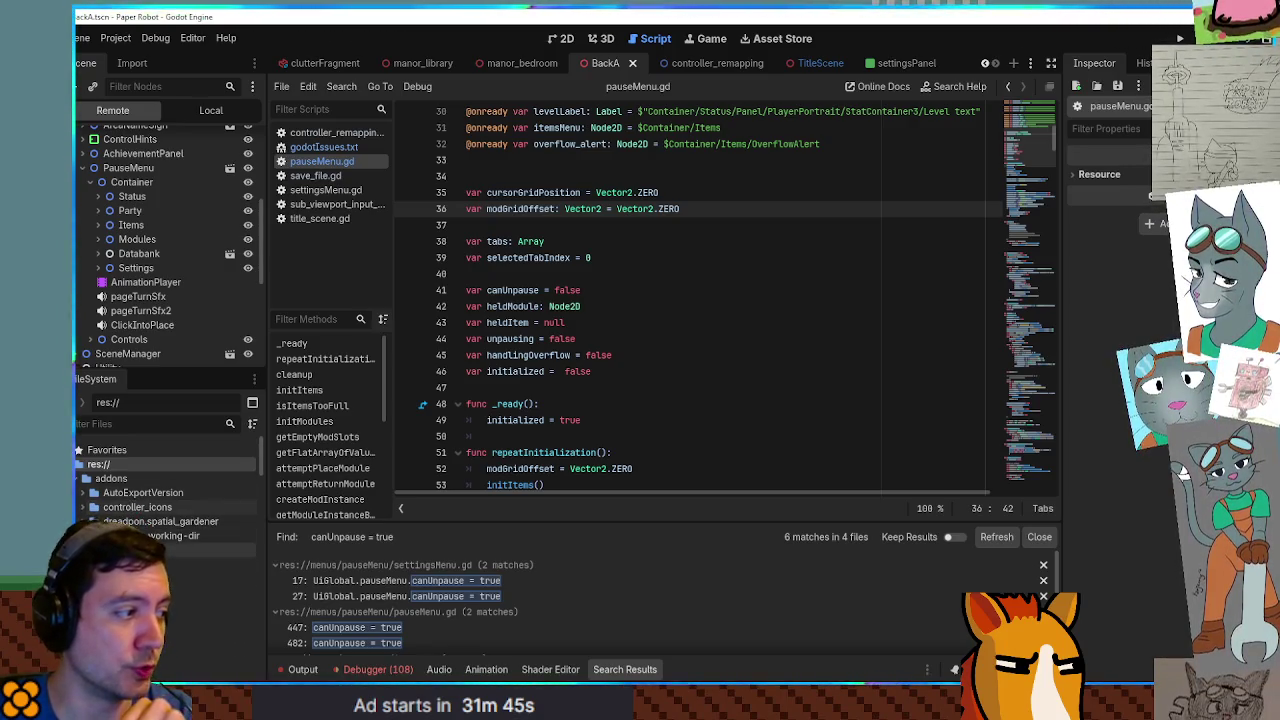
pyautogui.click(82, 479)
pyautogui.moveTo(82, 487); pyautogui.dragTo(78, 486)
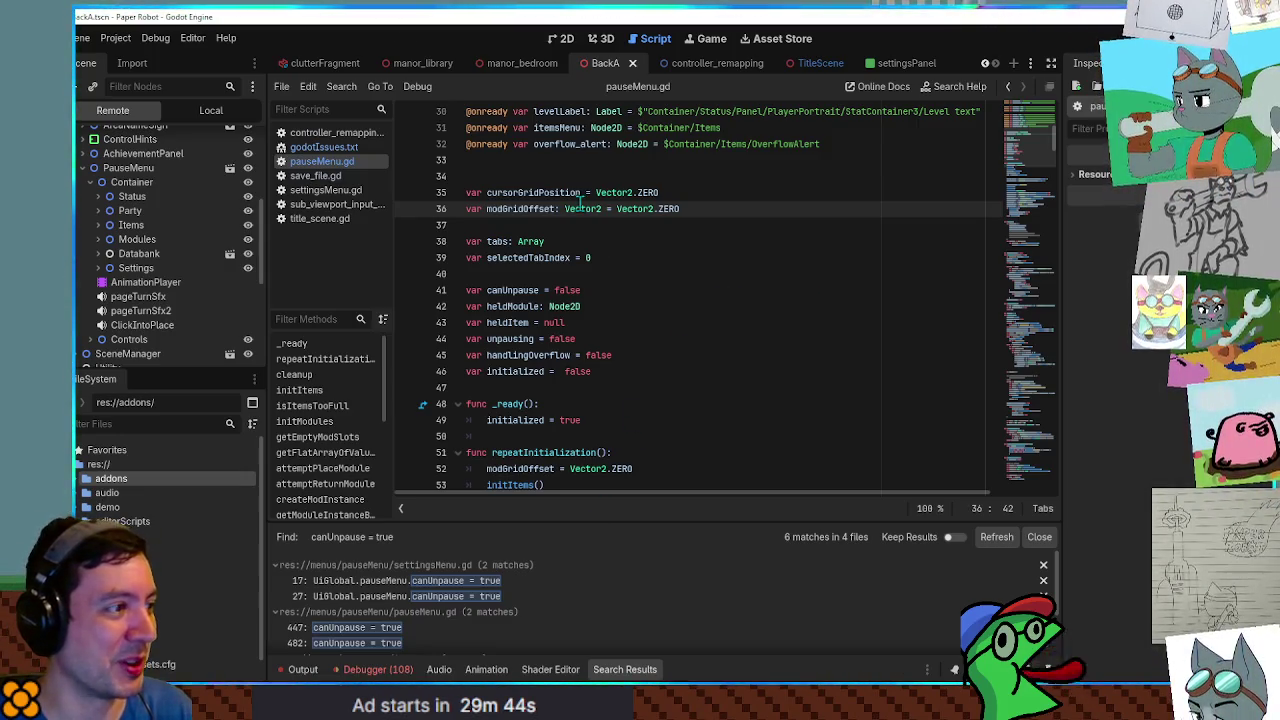
# Open the settingsMenu.gd canUnpause = true matches on line 17, then line 27.
pyautogui.scroll(7, 652, 276)
pyautogui.scroll(-12, 652, 270)
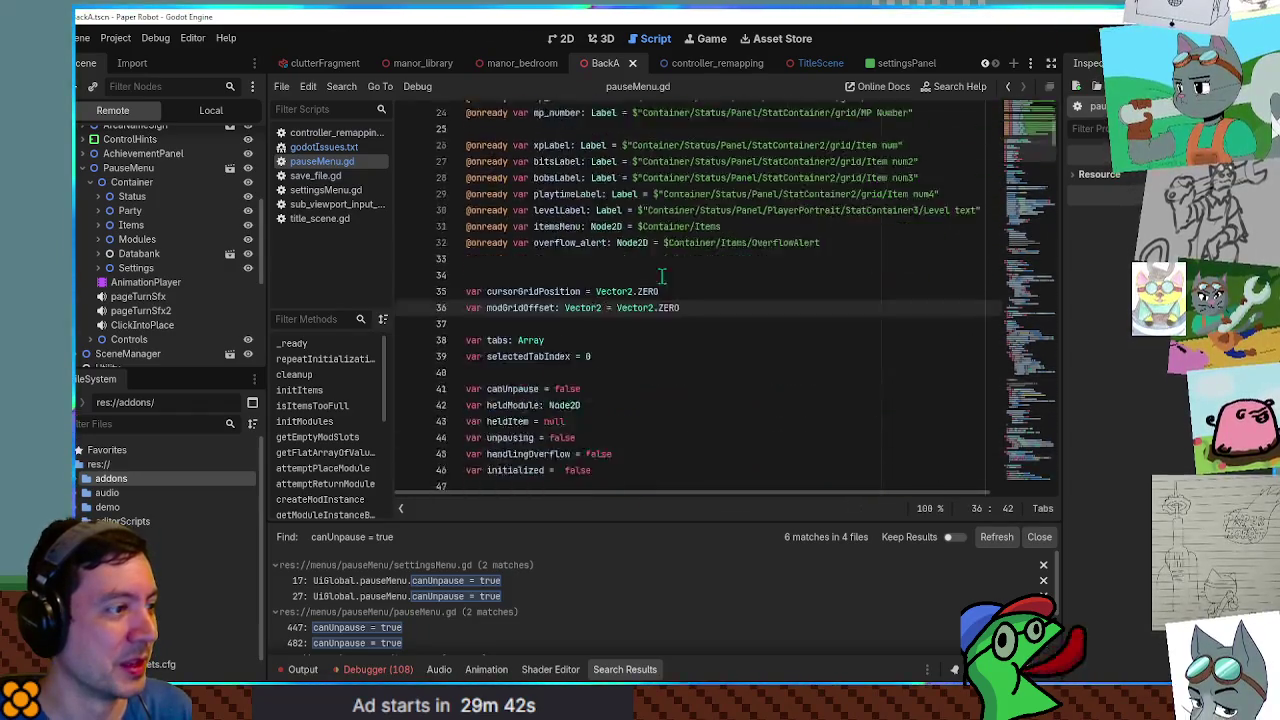
pyautogui.scroll(6, 565, 272)
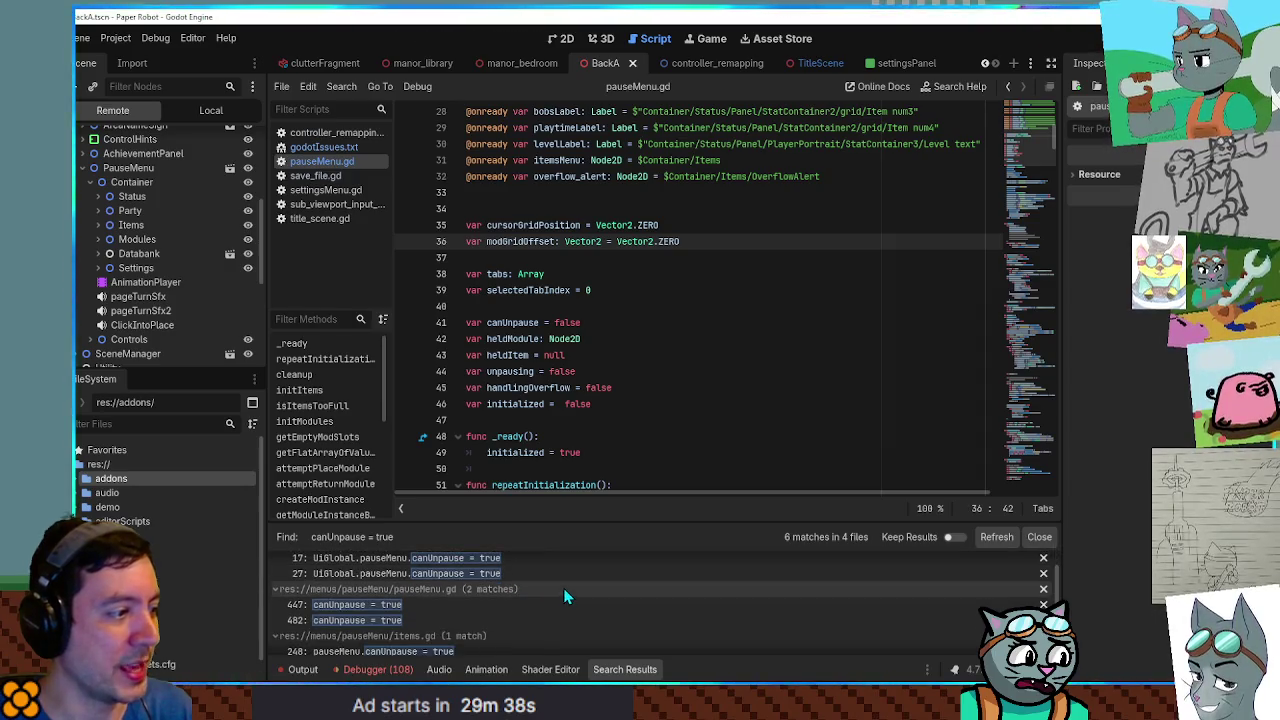
pyautogui.click(444, 584)
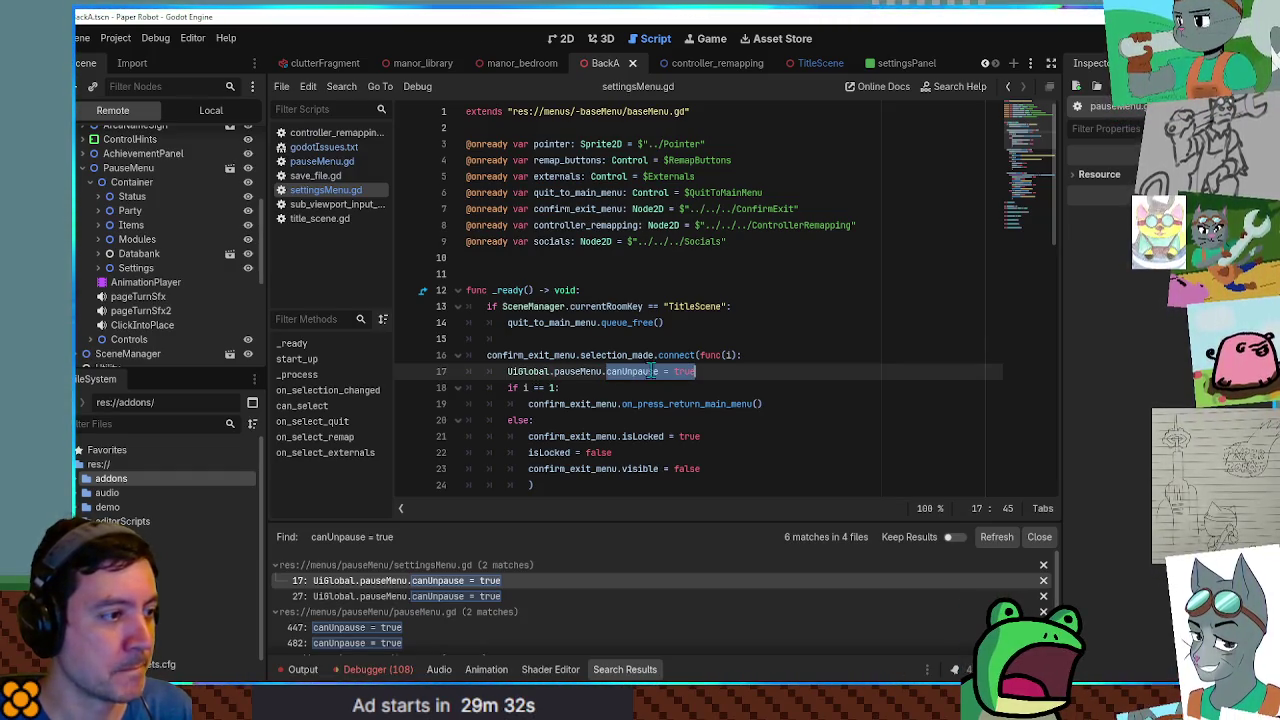
pyautogui.moveTo(588, 375)
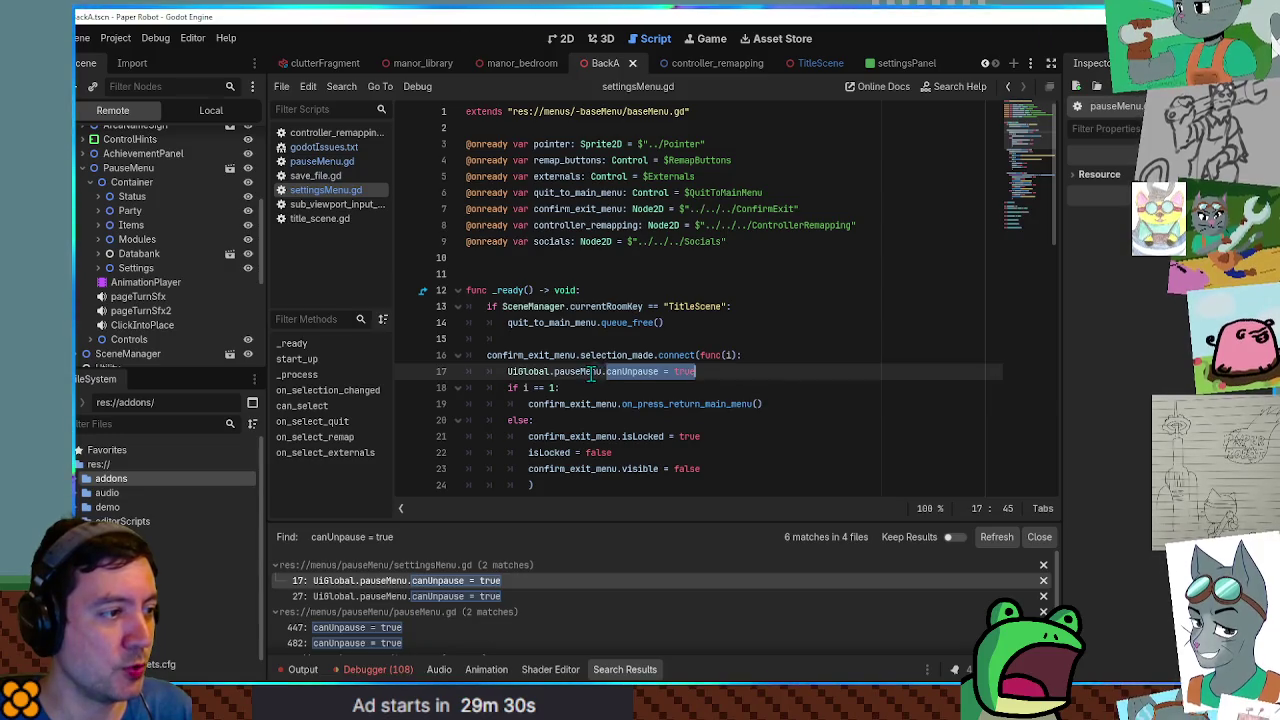
pyautogui.click(376, 600)
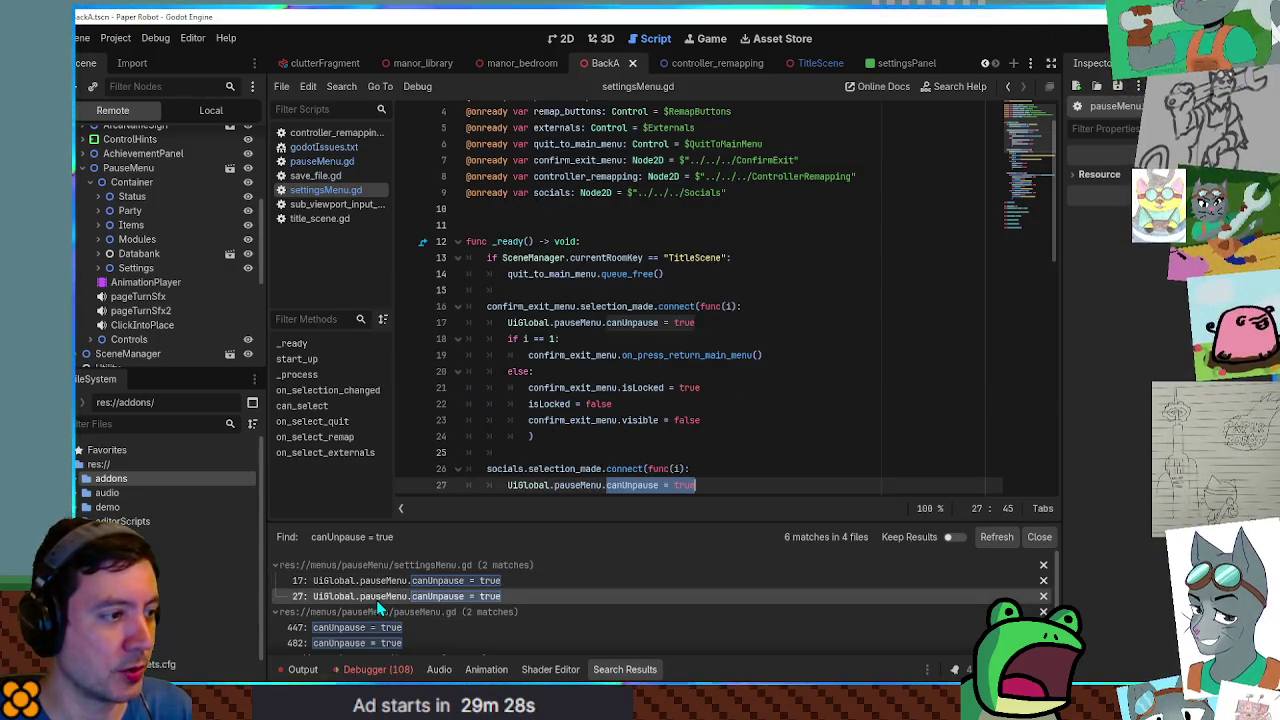